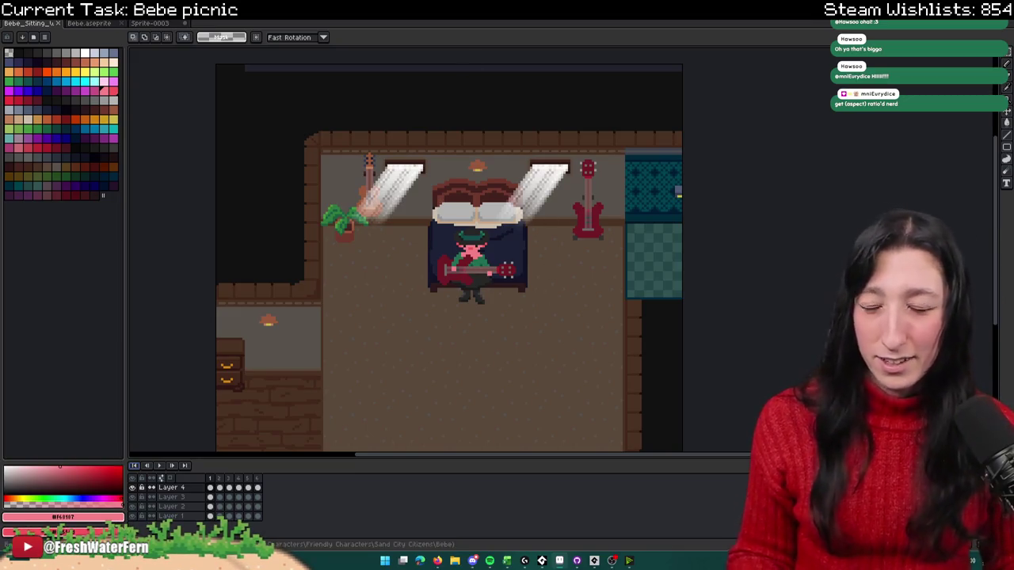
Step: Switch from the Bebe file to the Sprite-0003 beach map
scroll(443, 246, down, 1)
scroll(444, 246, up, 2)
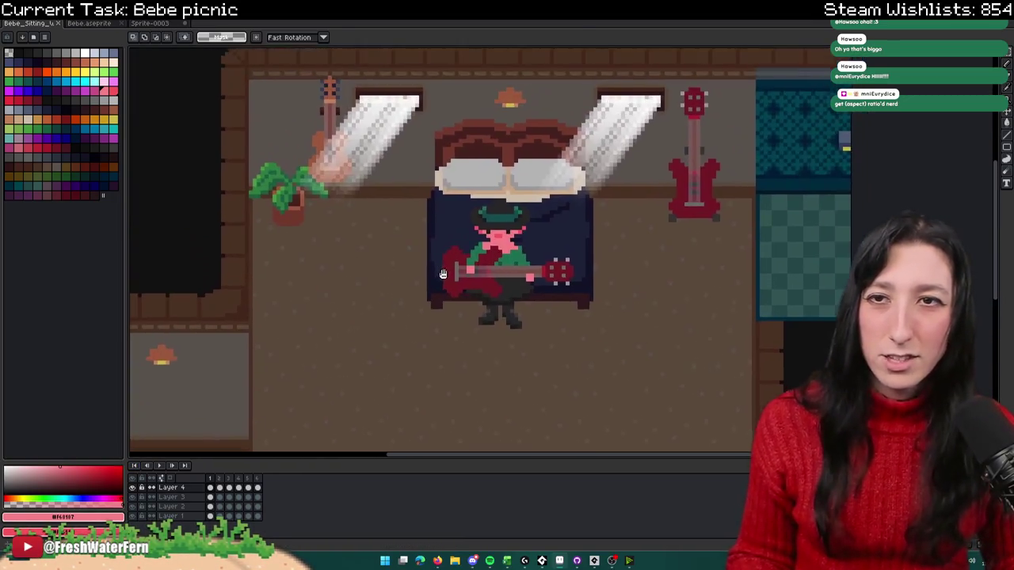
click(99, 24)
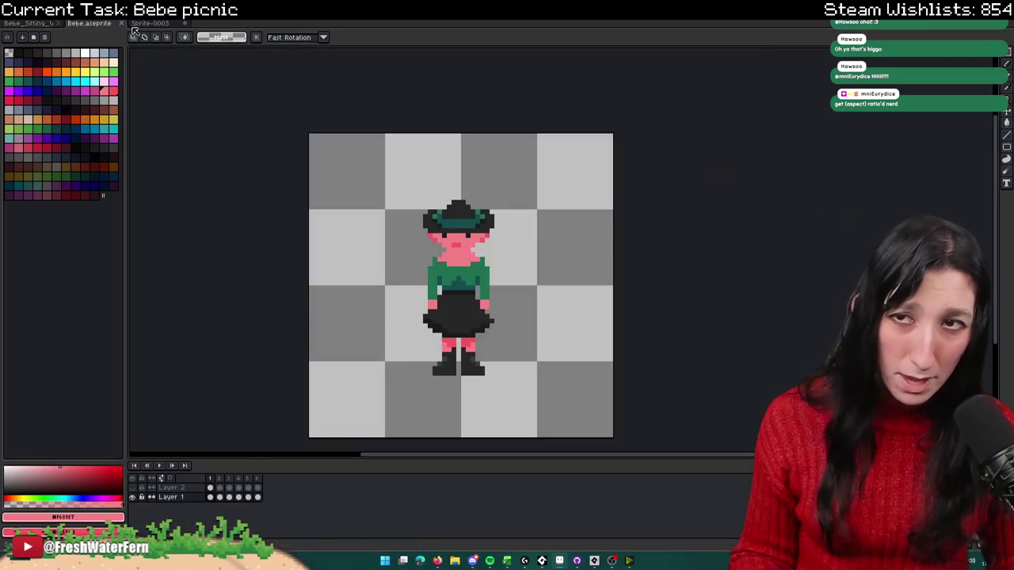
click(144, 23)
scroll(338, 185, down, 1)
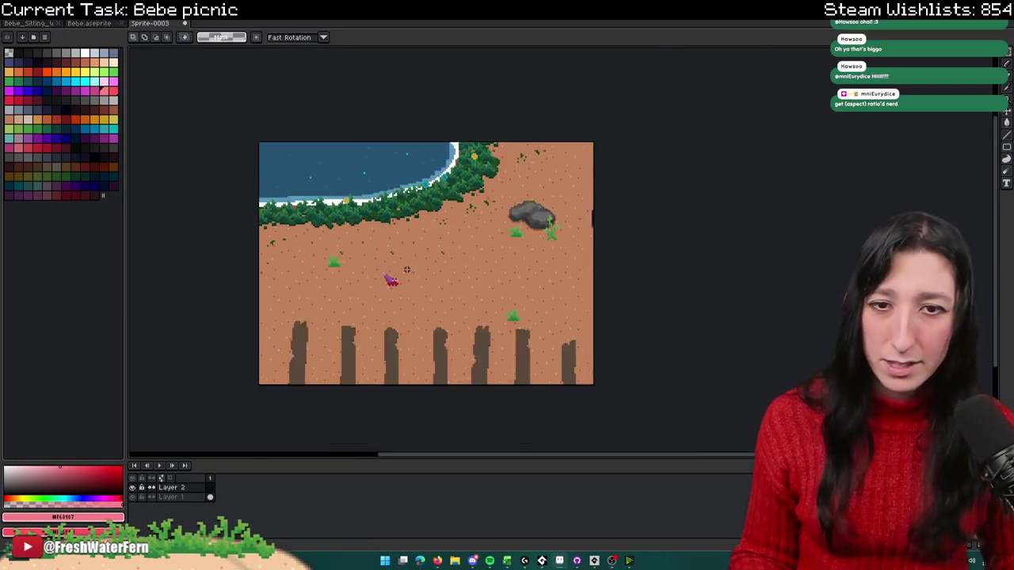
scroll(339, 185, up, 2)
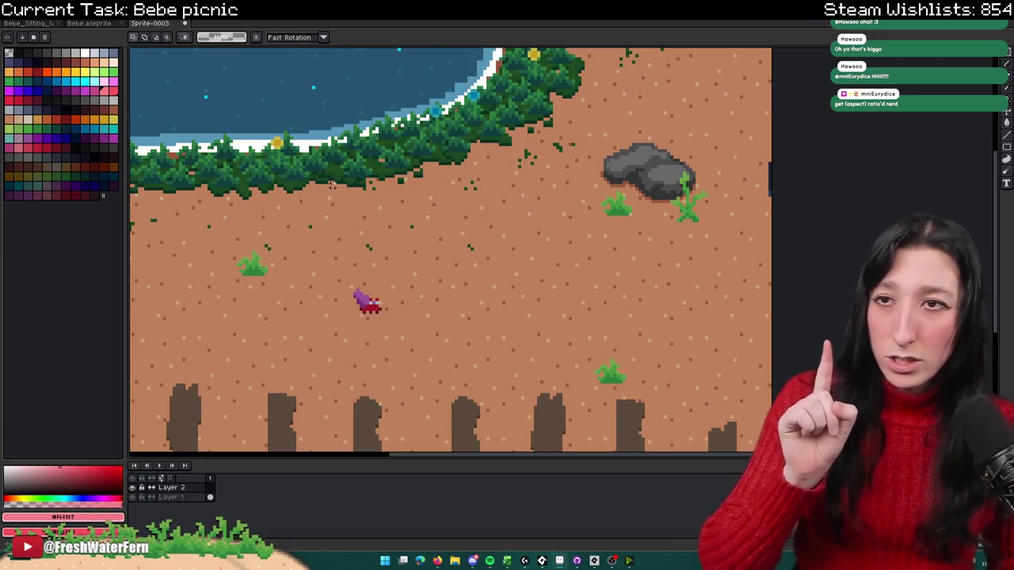
Step: Frame the sand below the rock and pick a pink swatch for the Pencil
mouse_move(278, 172)
mouse_down()
mouse_move(309, 159)
mouse_move(312, 181)
mouse_up()
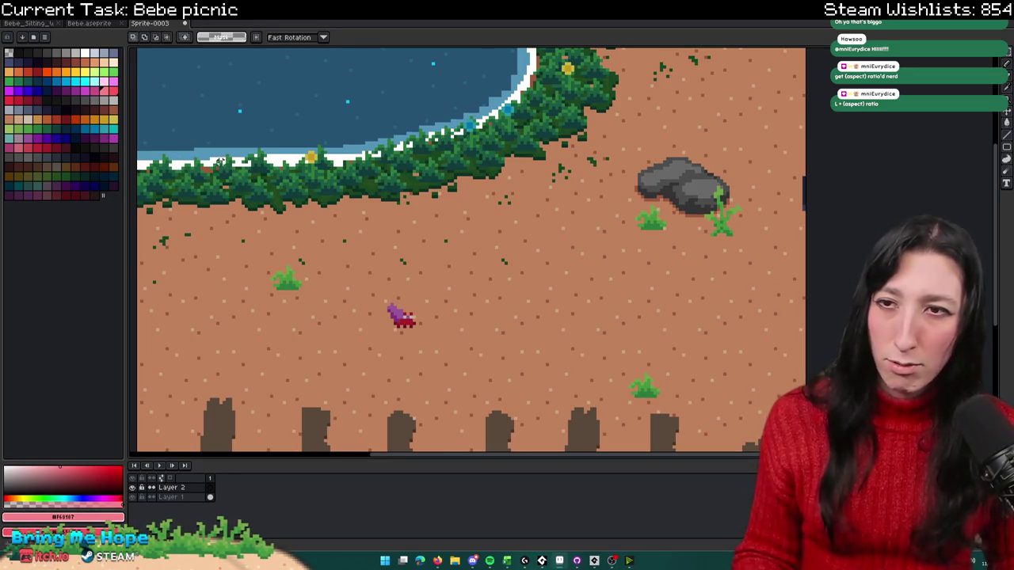
click(95, 158)
key(b)
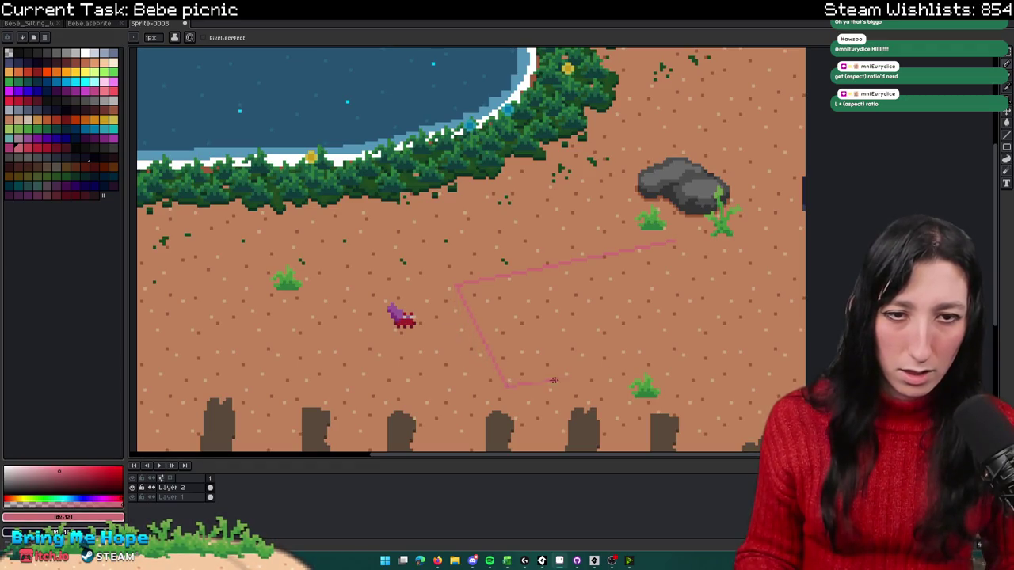
Step: Fill the blanket outline solid pink with the Paint Bucket
key(g)
click(670, 254)
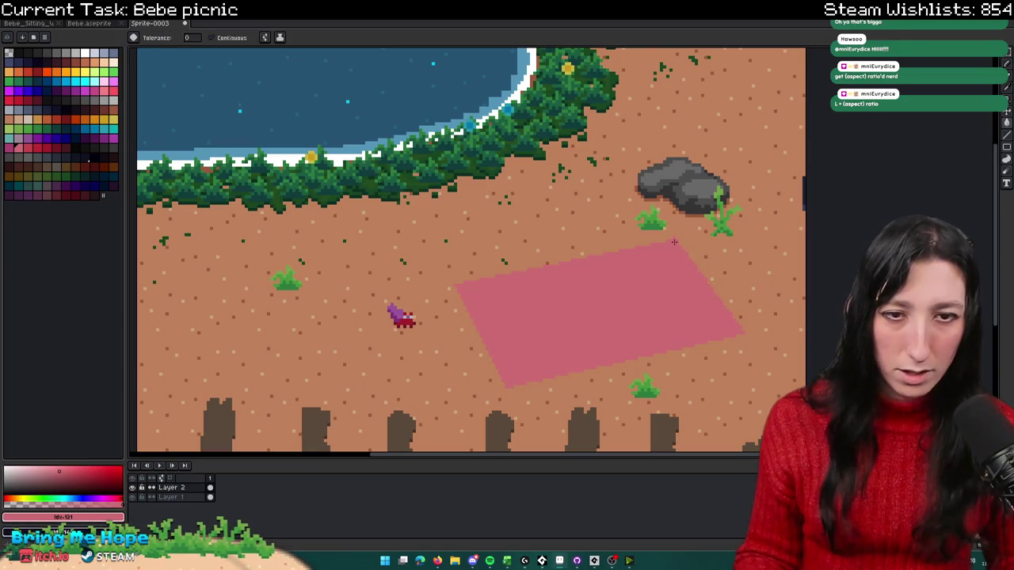
key(b)
scroll(674, 242, down, 3)
scroll(679, 252, up, 2)
Step: Draw and undo a test stroke, then sketch a curved line on the blanket
mouse_move(680, 251)
mouse_down()
mouse_move(630, 282)
mouse_move(461, 229)
mouse_up()
key(ctrl+z)
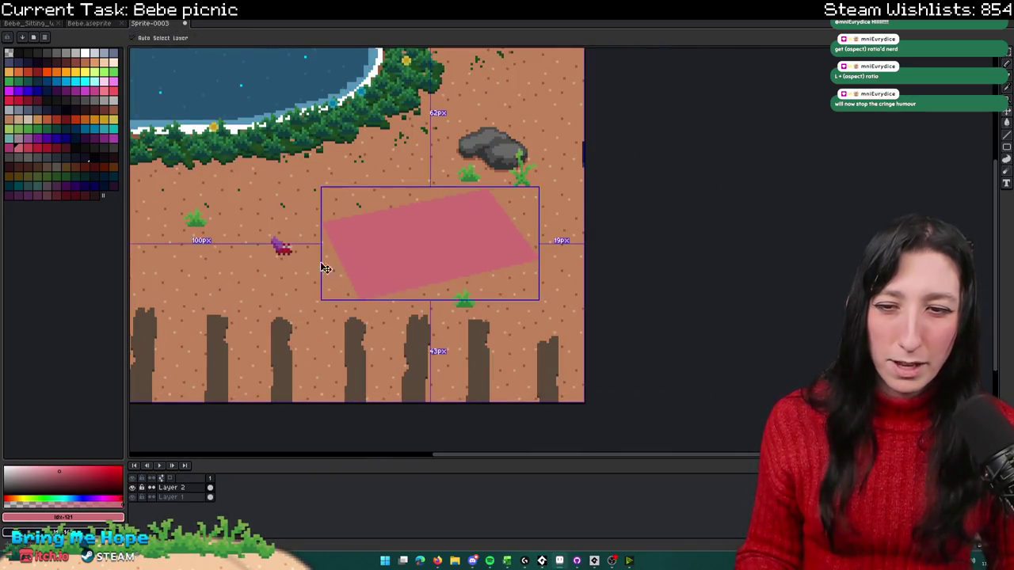
scroll(475, 237, left, 5)
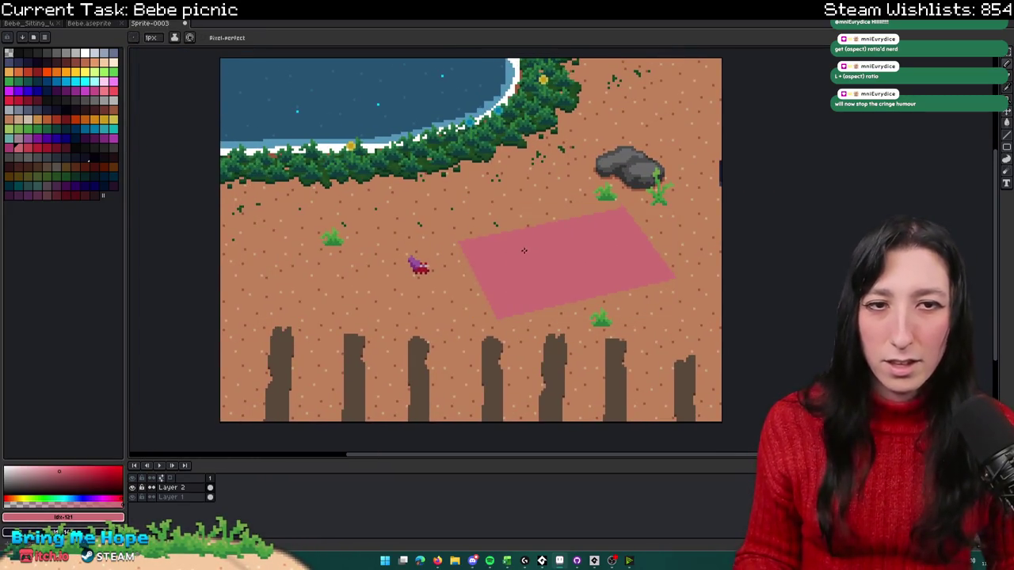
drag(631, 238, 580, 221)
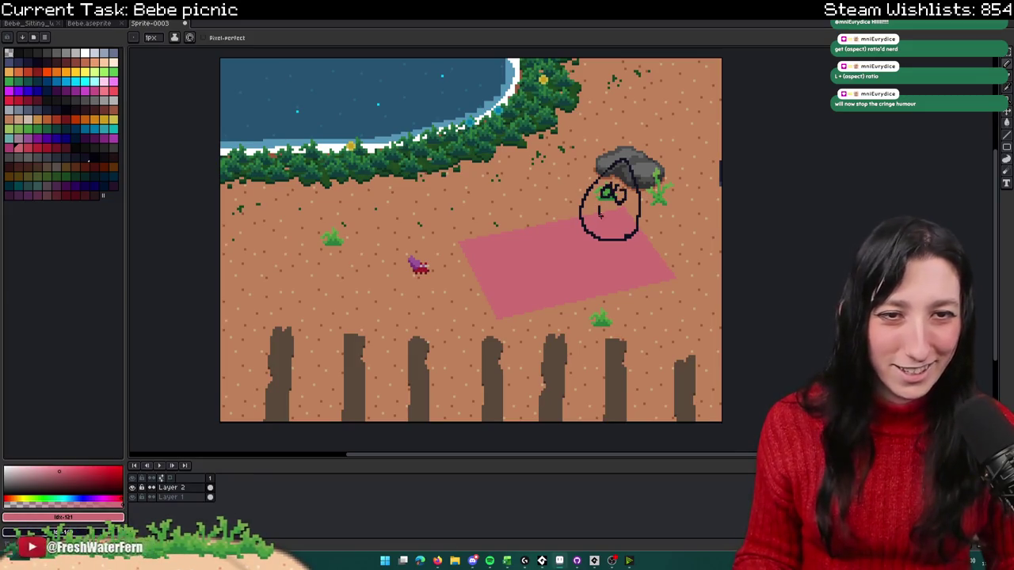
Step: Undo the curved stroke and sketch a small black egg character on the blanket
key(ctrl+z)
drag(495, 254, 517, 264)
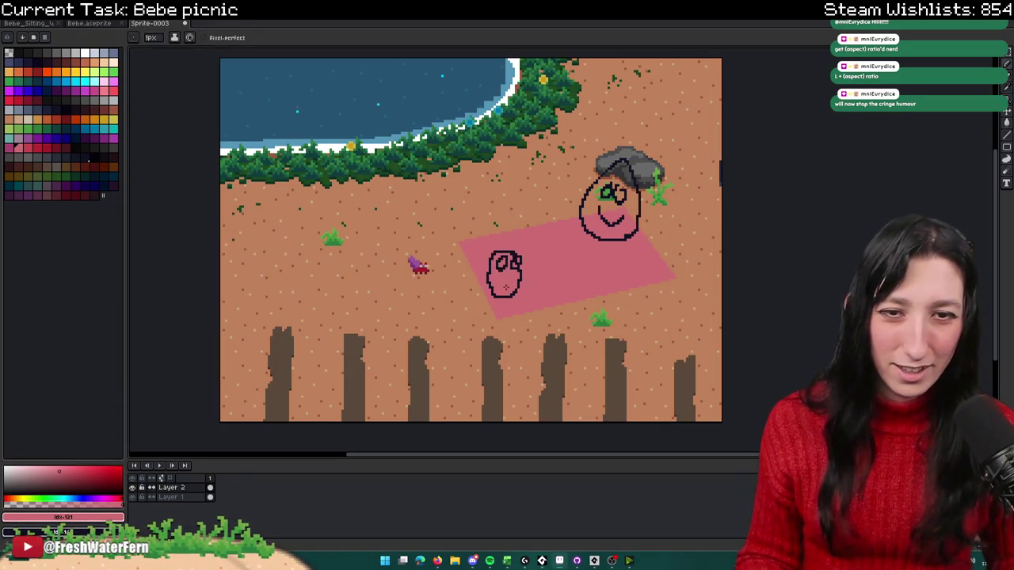
scroll(545, 322, down, 2)
scroll(574, 308, up, 2)
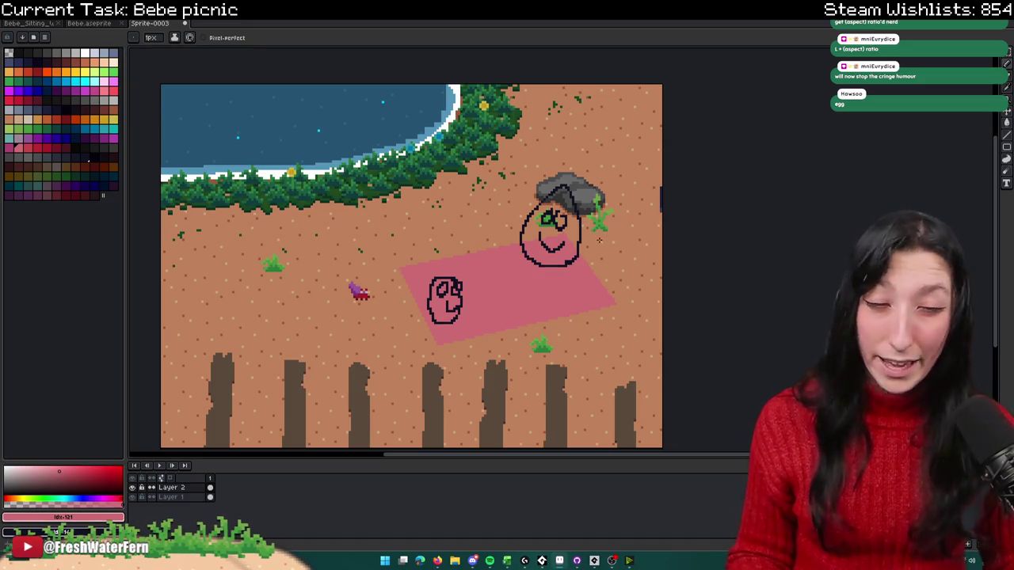
scroll(527, 259, up, 1)
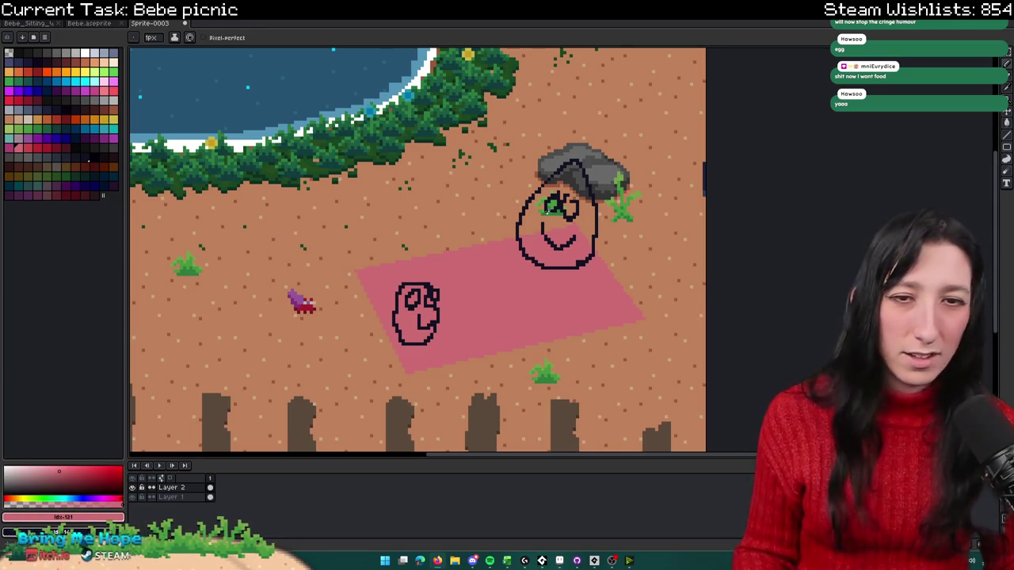
scroll(429, 253, down, 1)
Step: Undo the egg character sketches and pick a darker red for the blanket edge
scroll(599, 194, up, 1)
key(v)
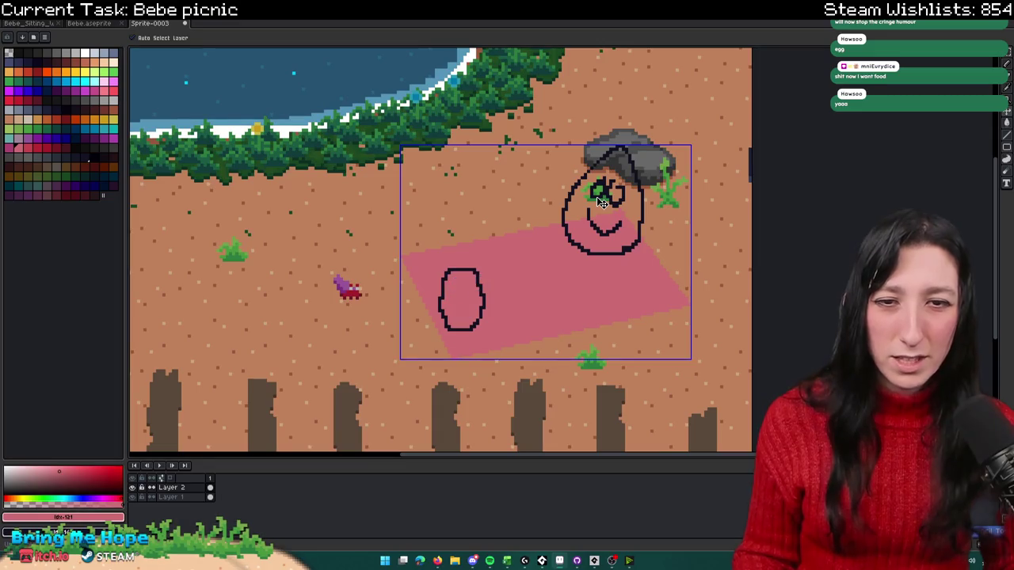
key(ctrl+z)
key(ctrl+z)
key(ctrl+z)
key(ctrl+z)
key(ctrl+z)
key(i)
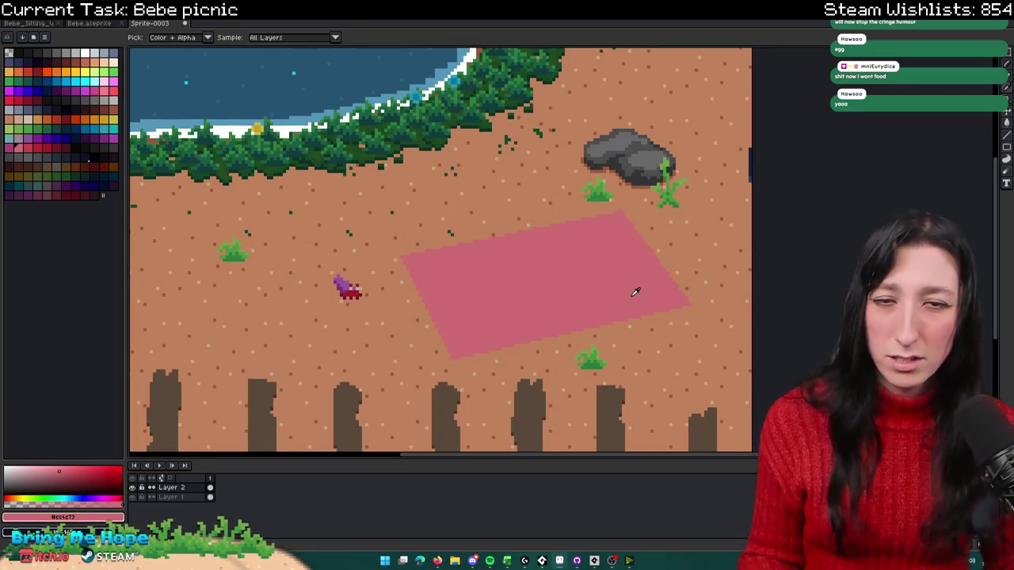
scroll(635, 292, down, 1)
click(32, 150)
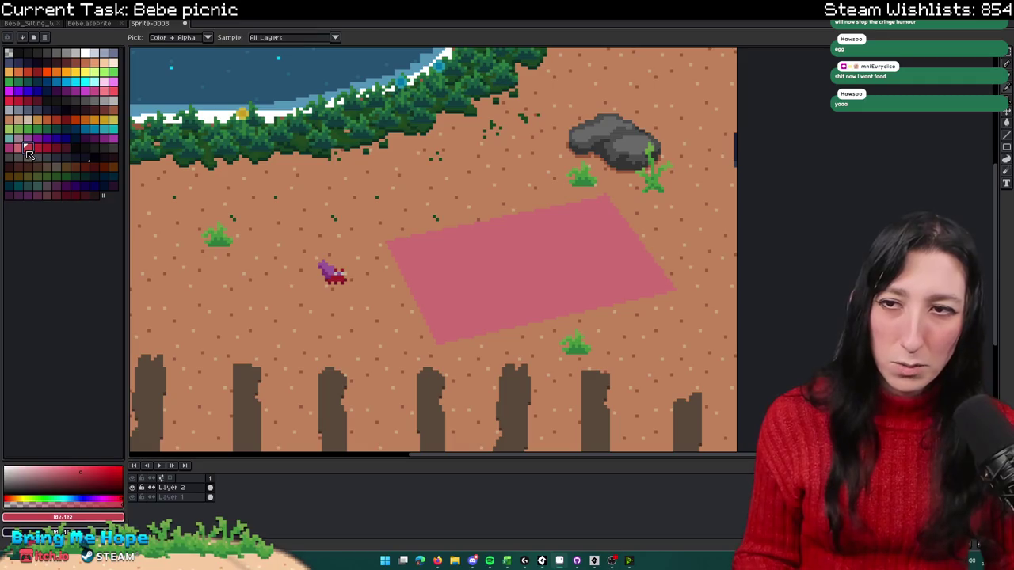
Step: Apply a red Outline effect around the blanket, redoing it in a different red
key(shift+o)
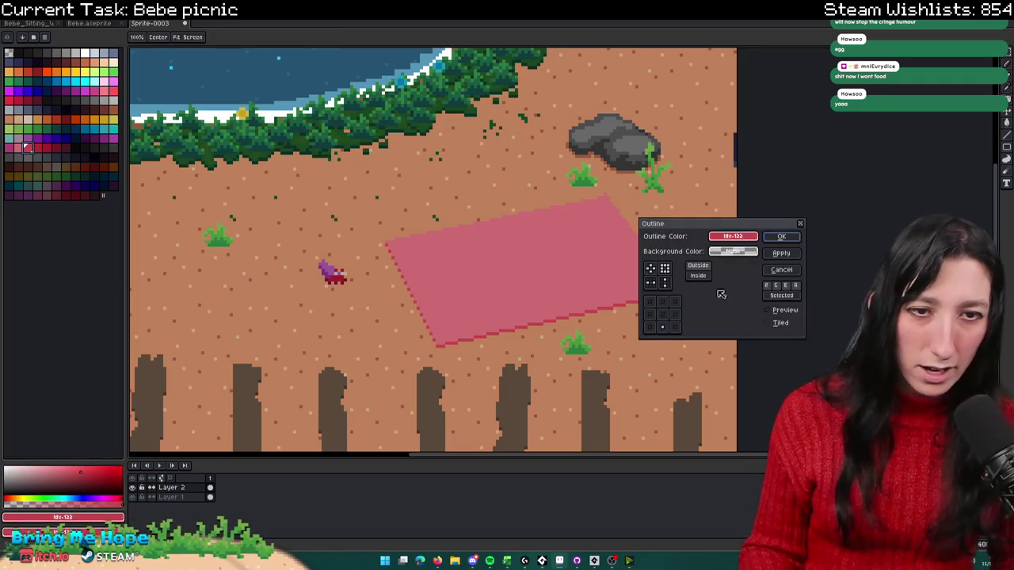
click(781, 236)
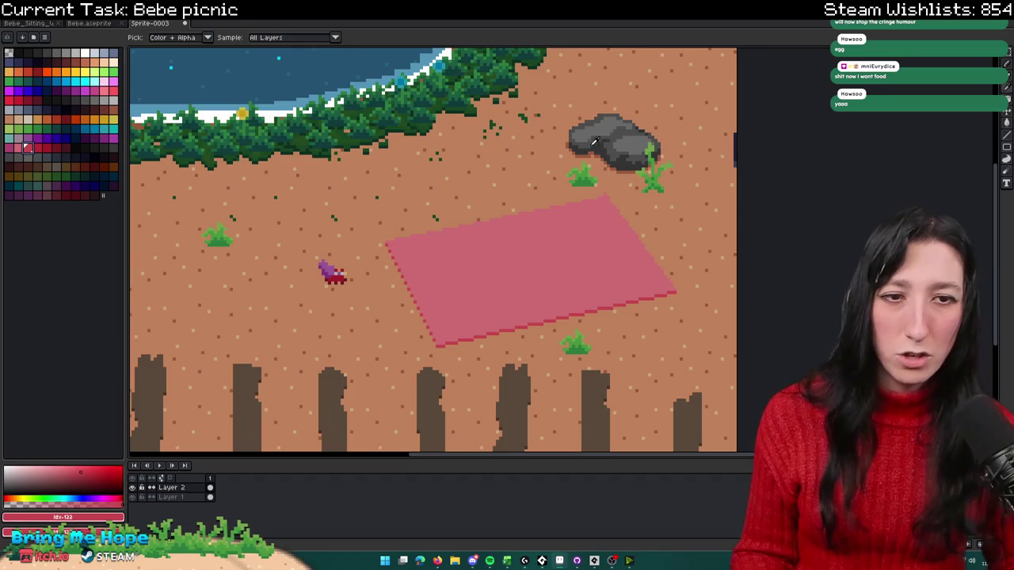
scroll(485, 269, up, 1)
click(37, 147)
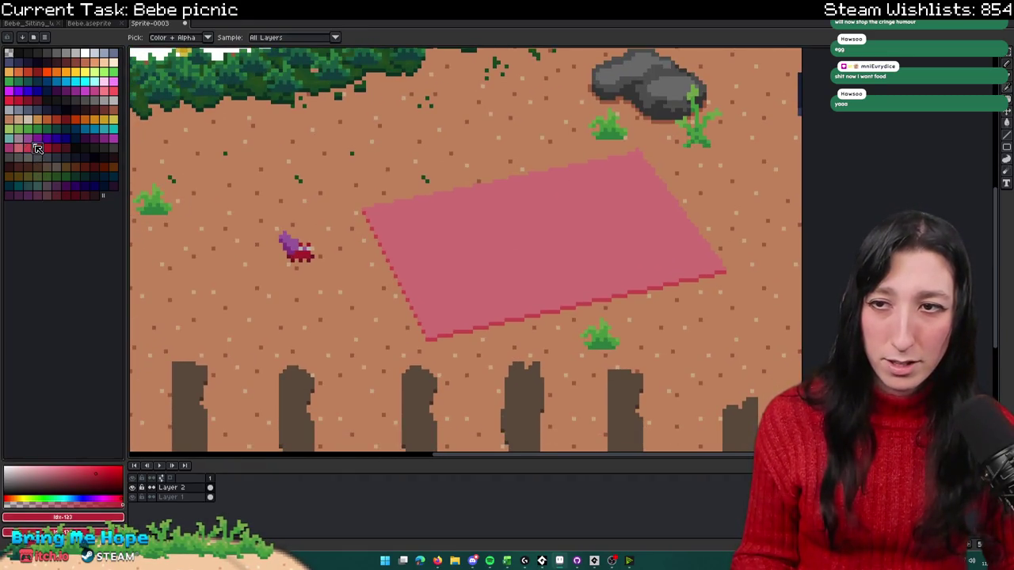
key(ctrl+z)
key(shift+o)
key(Return)
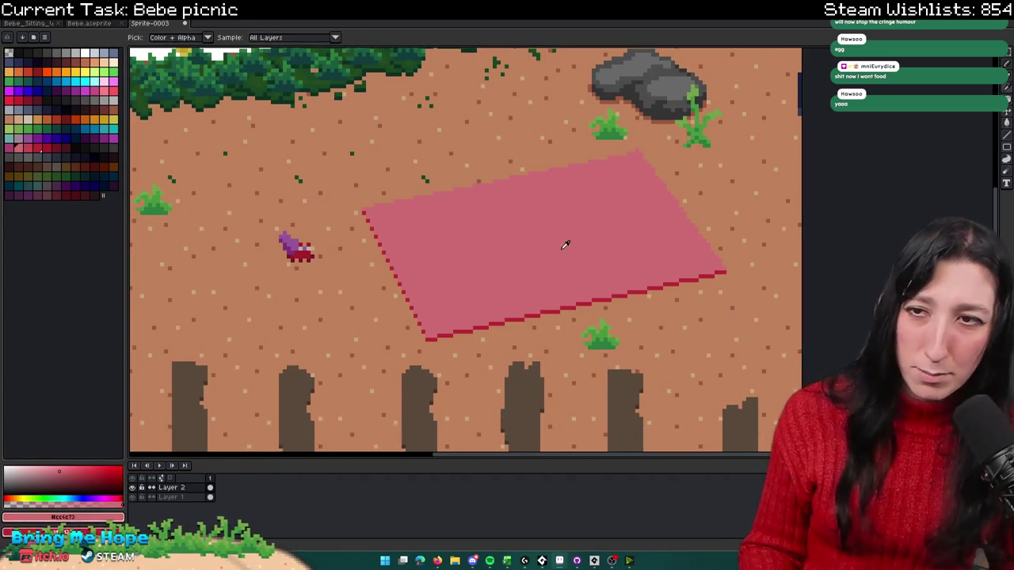
Step: Change the blanket's pink palette colour to deep red so the blanket is solid red
drag(27, 147, 36, 152)
key(minus)
key(minus)
key(minus)
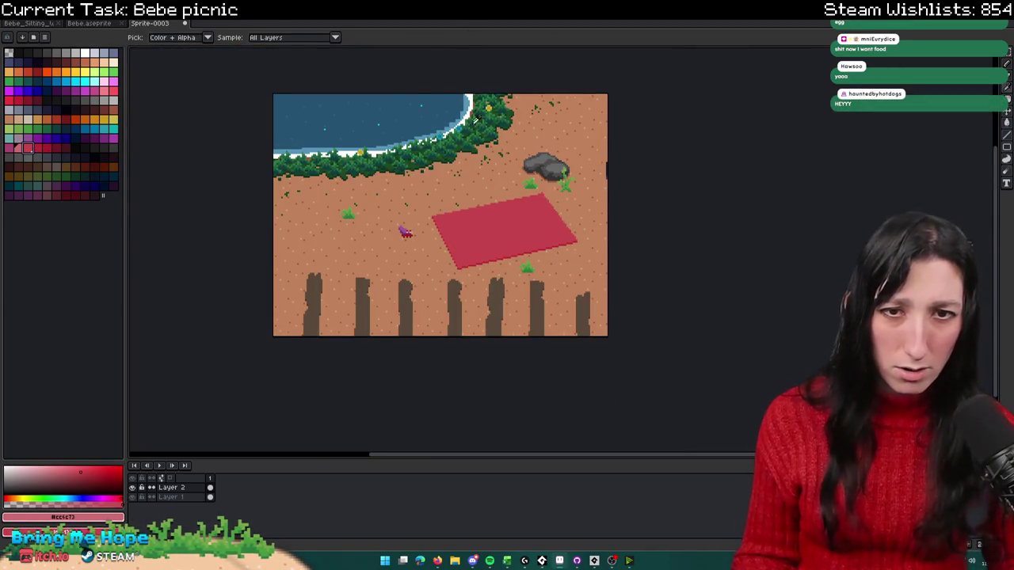
key(v)
scroll(489, 172, up, 1)
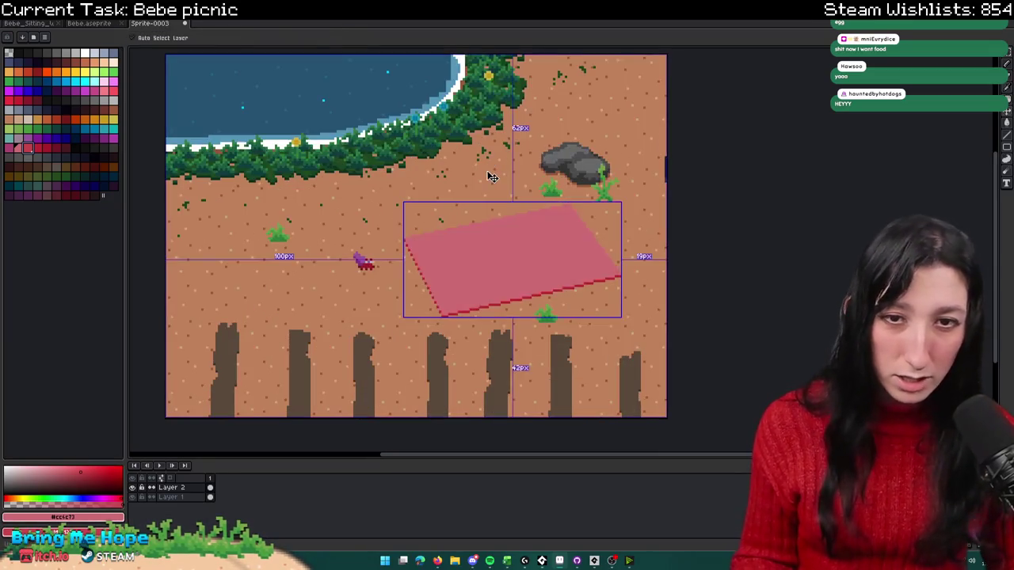
key(ctrl+z)
key(ctrl+z)
key(ctrl+y)
key(ctrl+y)
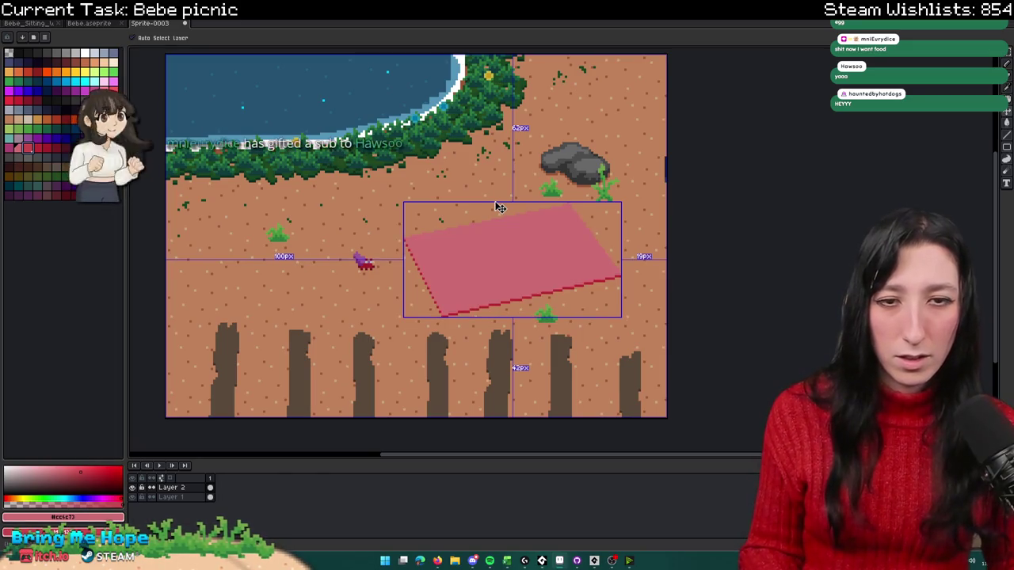
key(ctrl+y)
key(i)
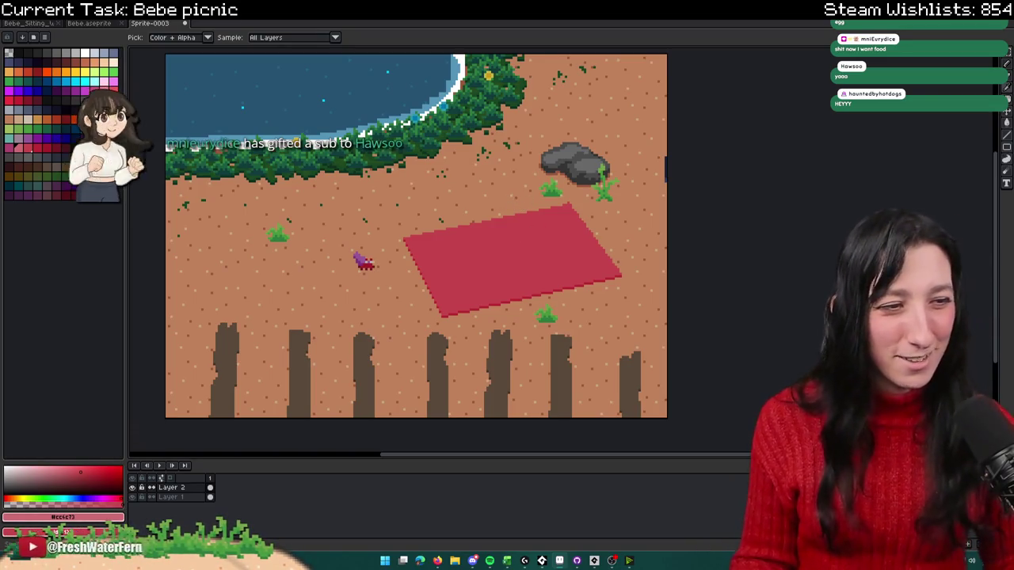
scroll(448, 179, down, 1)
scroll(507, 203, up, 2)
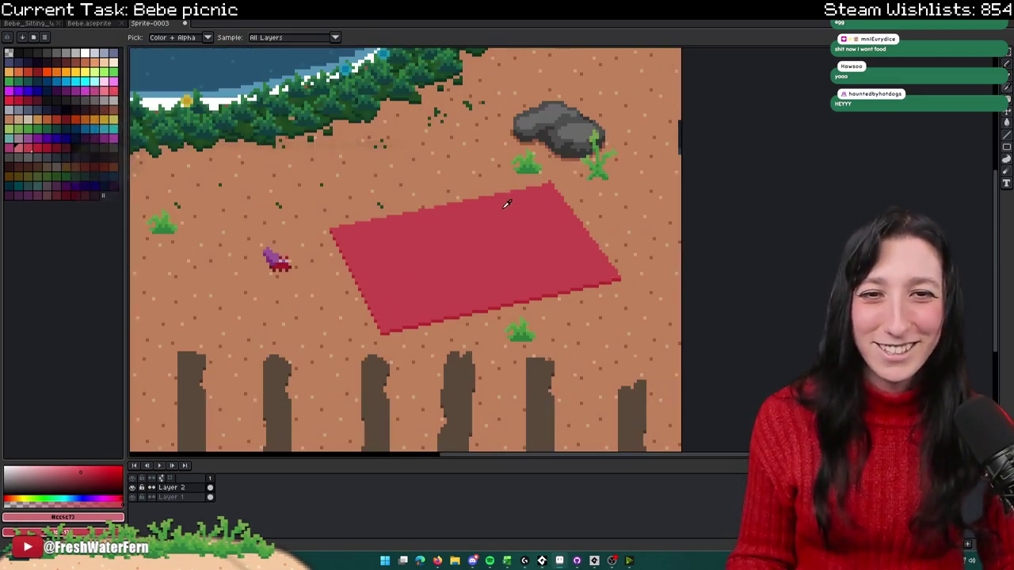
scroll(507, 203, down, 1)
scroll(446, 227, up, 1)
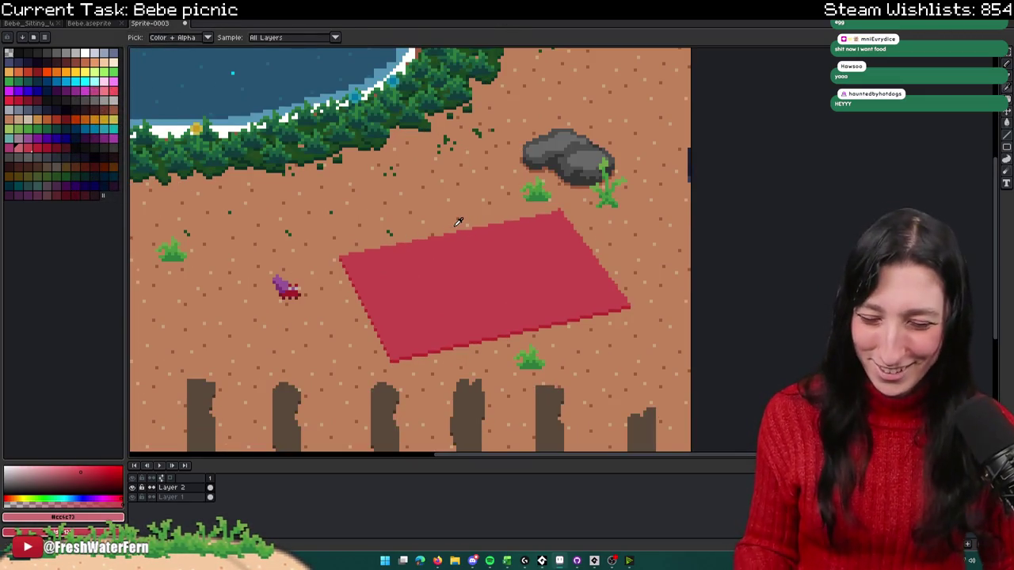
Step: Copy Bebe's head from the Bebe file and paste it below the grey rock
click(90, 24)
scroll(463, 248, up, 2)
scroll(463, 247, down, 1)
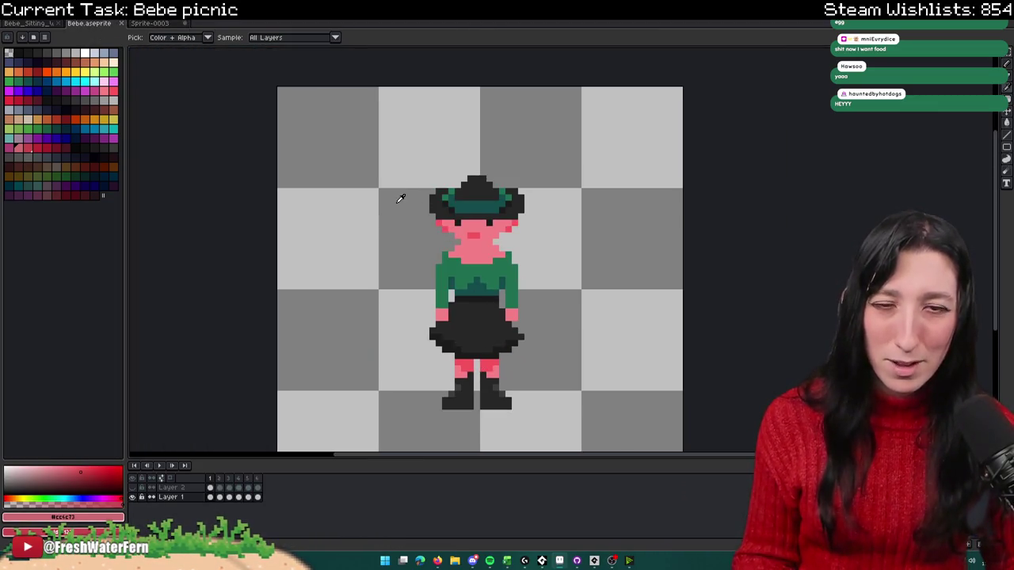
key(m)
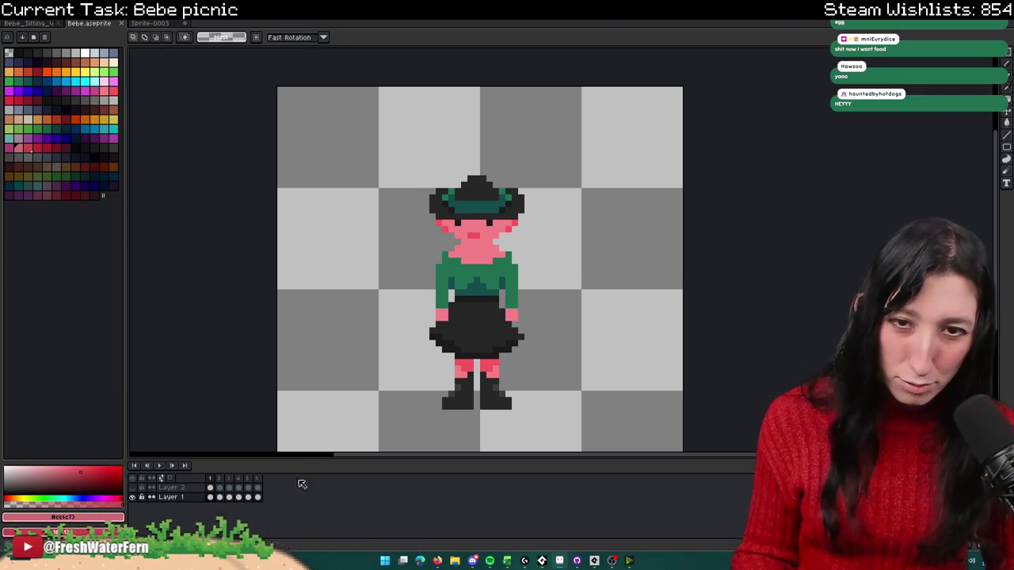
drag(391, 140, 564, 248)
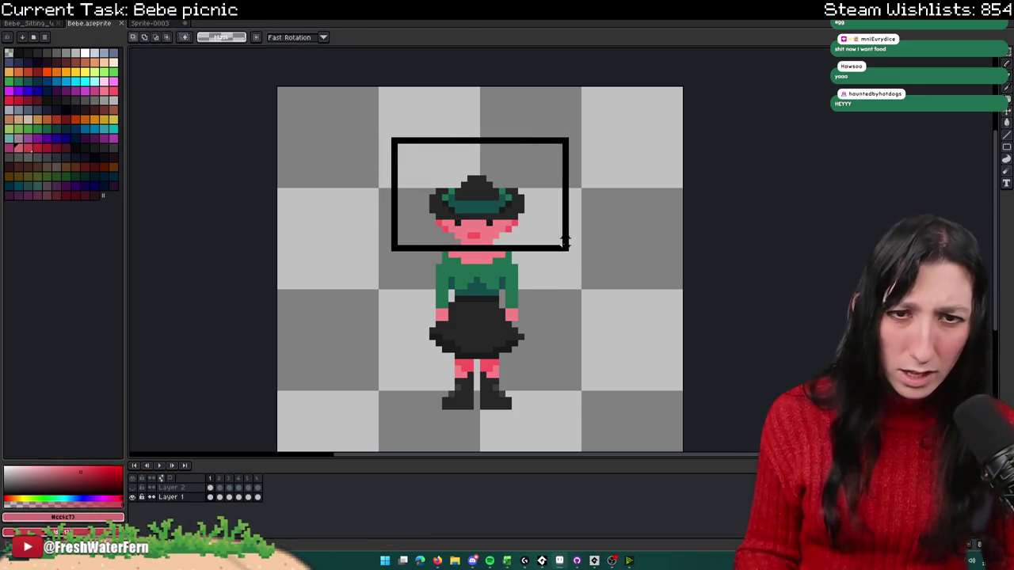
key(ctrl+Tab)
key(ctrl+v)
drag(571, 82, 561, 186)
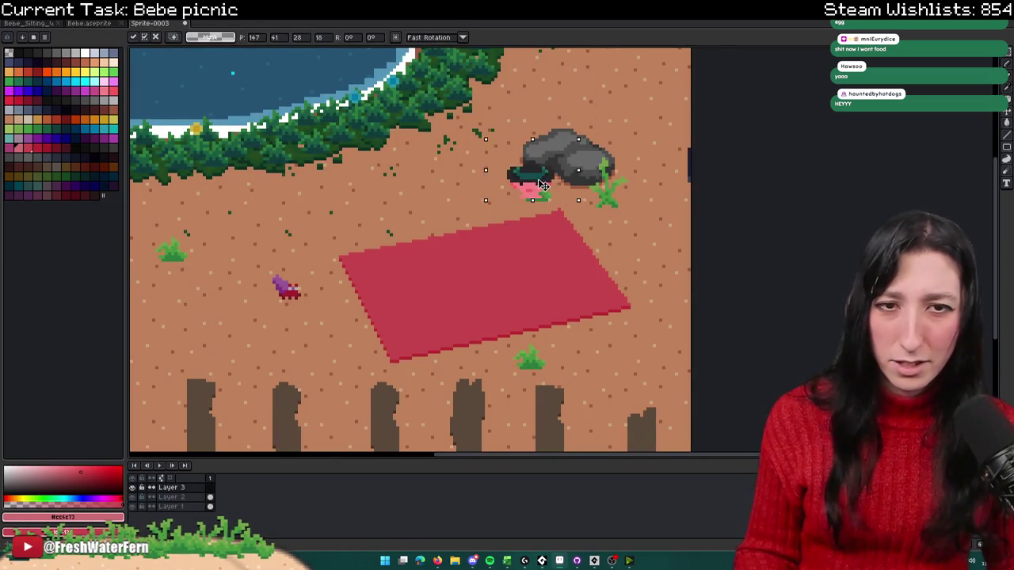
key(Return)
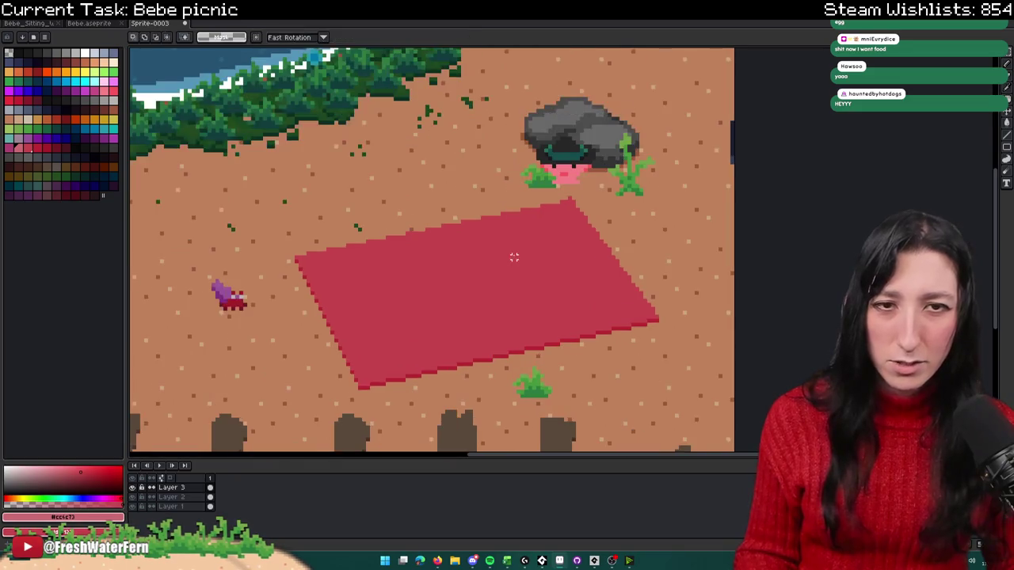
Step: Copy Bebe's torso and paste it just under the head in the picnic scene
scroll(507, 261, up, 1)
click(96, 24)
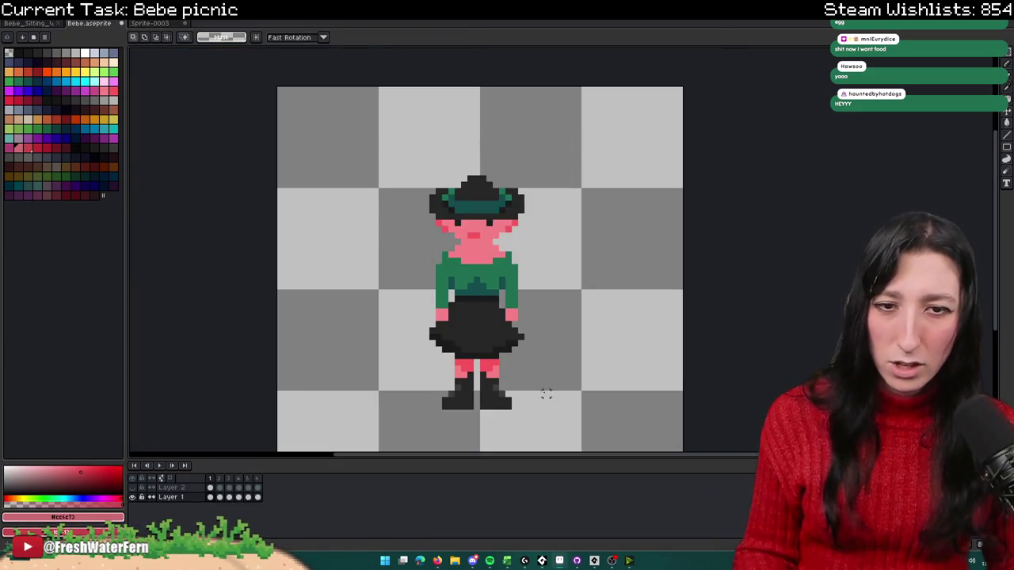
mouse_move(549, 247)
mouse_down()
mouse_move(412, 337)
mouse_move(410, 320)
mouse_up()
key(ctrl+c)
click(150, 23)
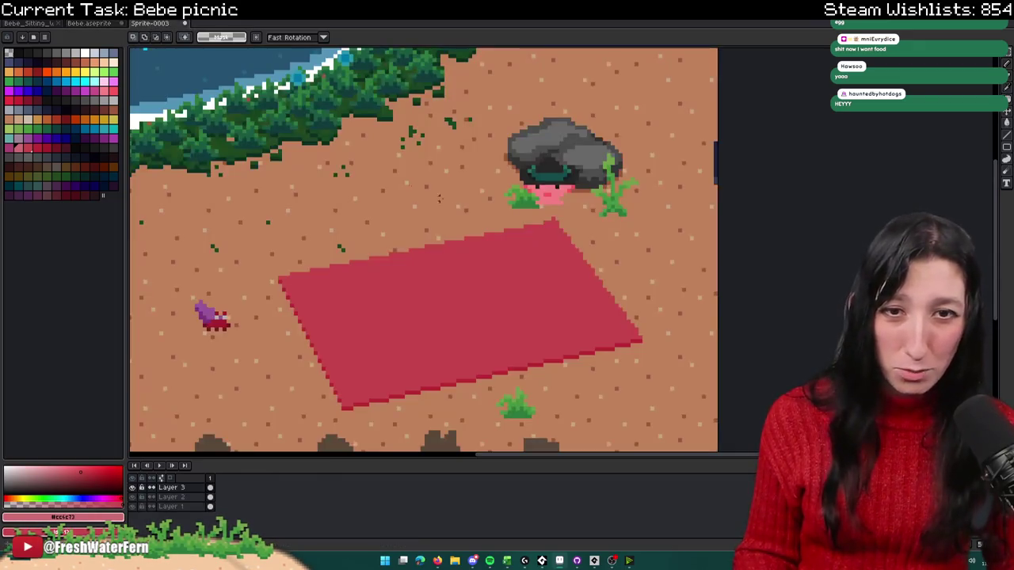
key(ctrl+v)
drag(591, 89, 579, 226)
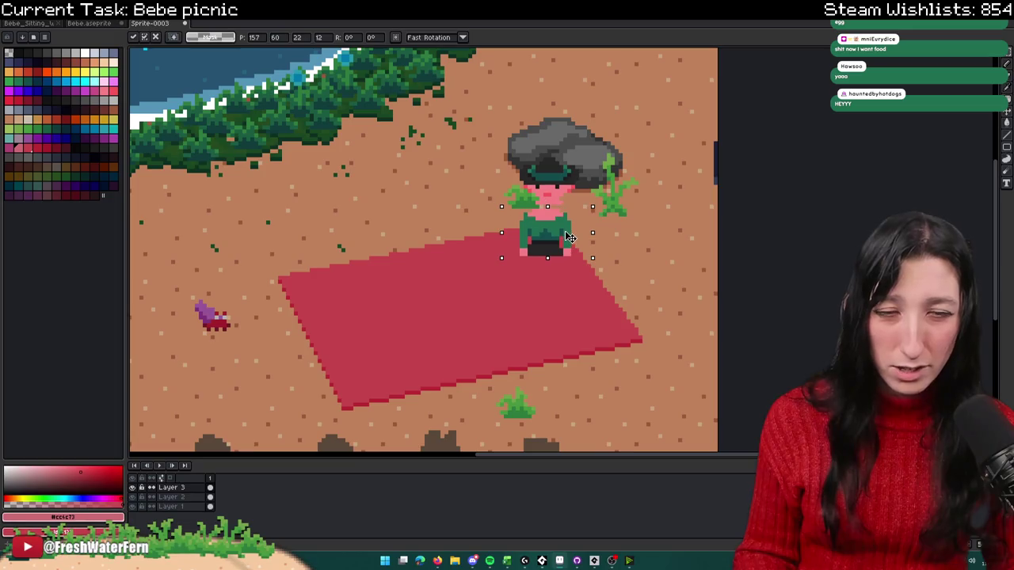
scroll(579, 230, up, 1)
key(Return)
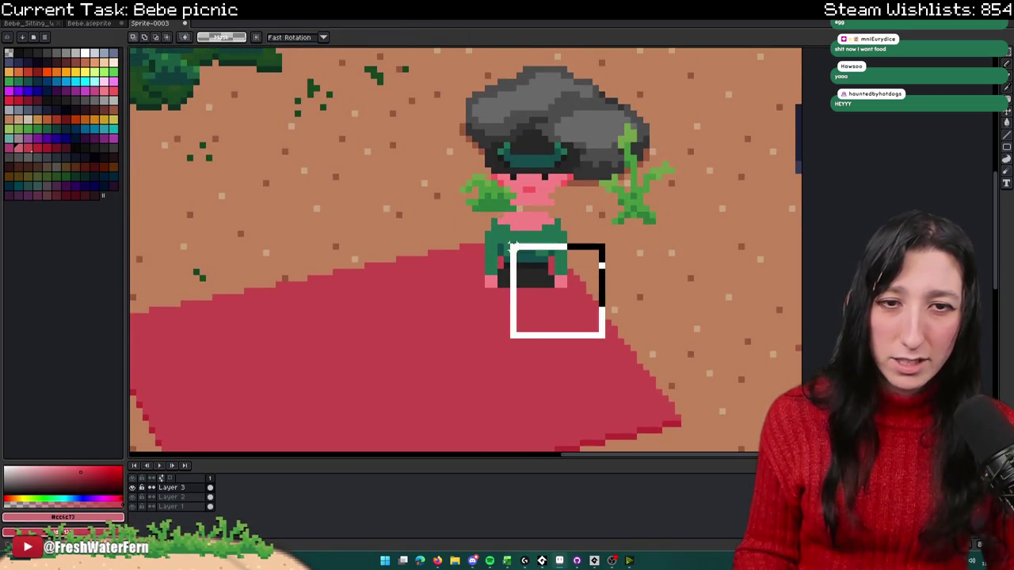
Step: Rearrange the torso and green arm pieces onto the blanket's right edge, then sample their green
drag(603, 336, 497, 220)
drag(547, 269, 597, 286)
drag(502, 293, 453, 220)
drag(495, 250, 530, 267)
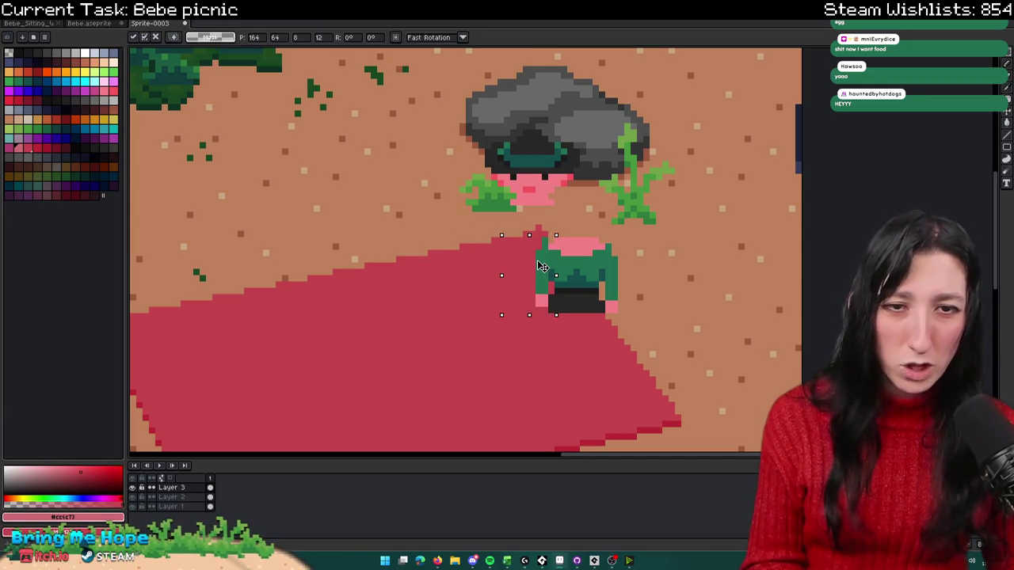
drag(480, 335, 633, 235)
drag(582, 295, 629, 319)
key(ctrl+d)
key(i)
click(530, 240)
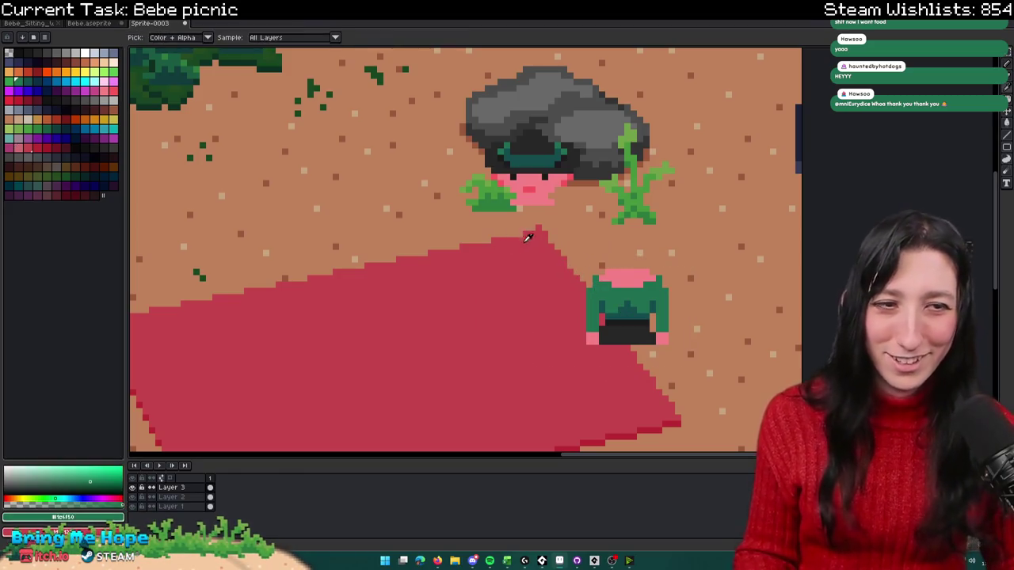
Step: Choose a new pencil colour and move Bebe's head down and slightly left
key(b)
scroll(529, 262, up, 1)
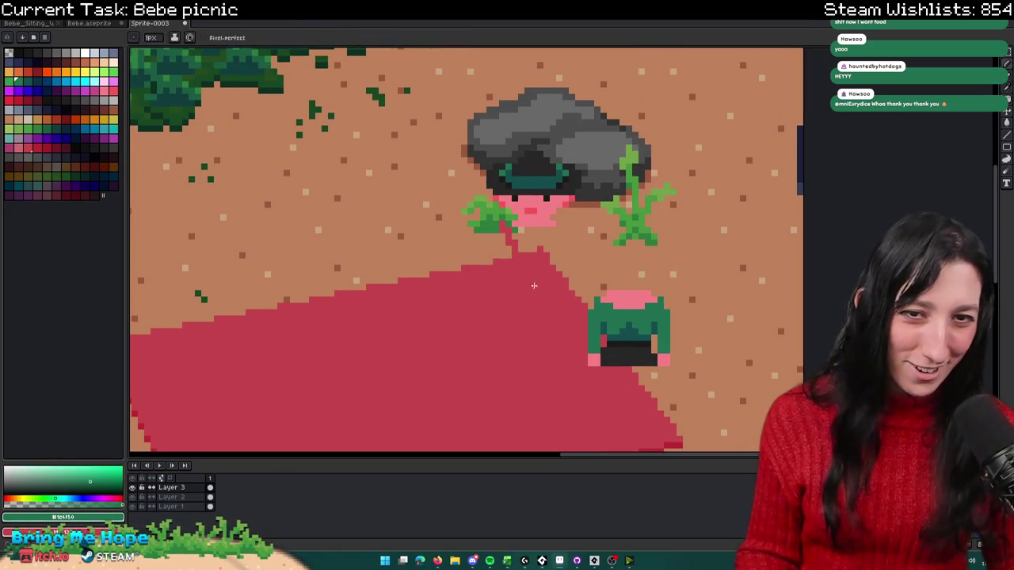
scroll(515, 229, up, 1)
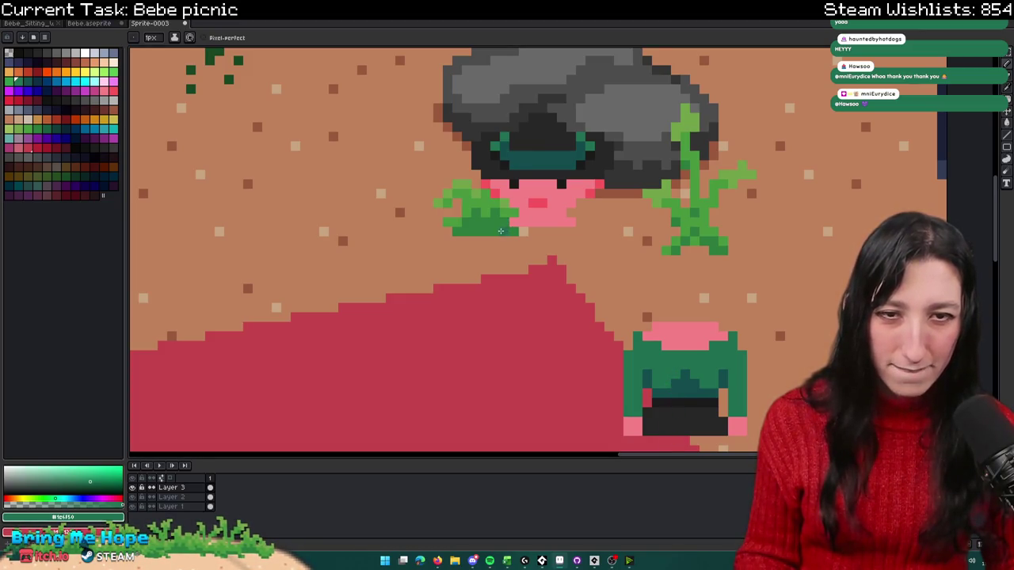
alt+click(505, 231)
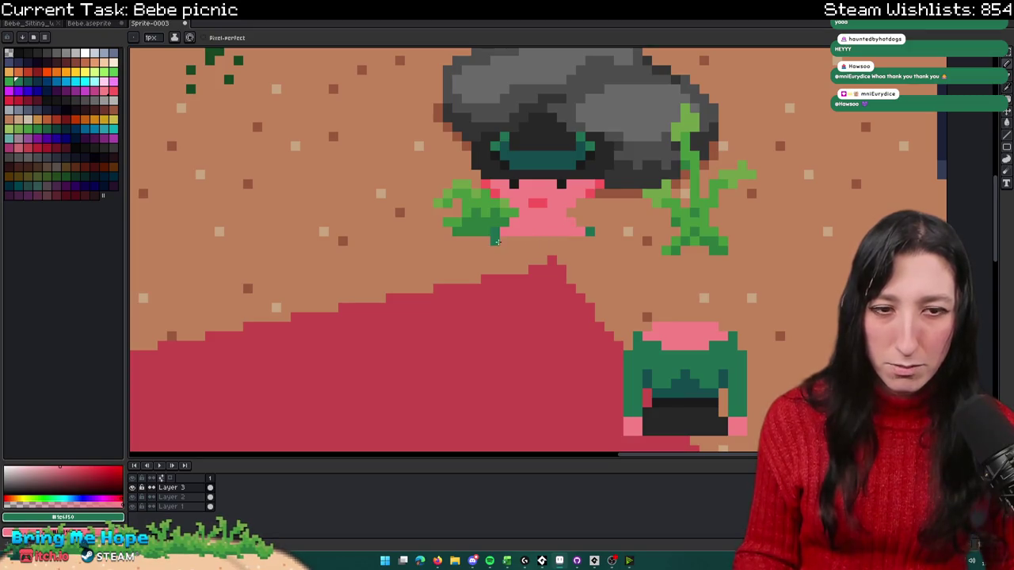
scroll(486, 266, down, 1)
scroll(489, 258, down, 1)
scroll(491, 253, down, 1)
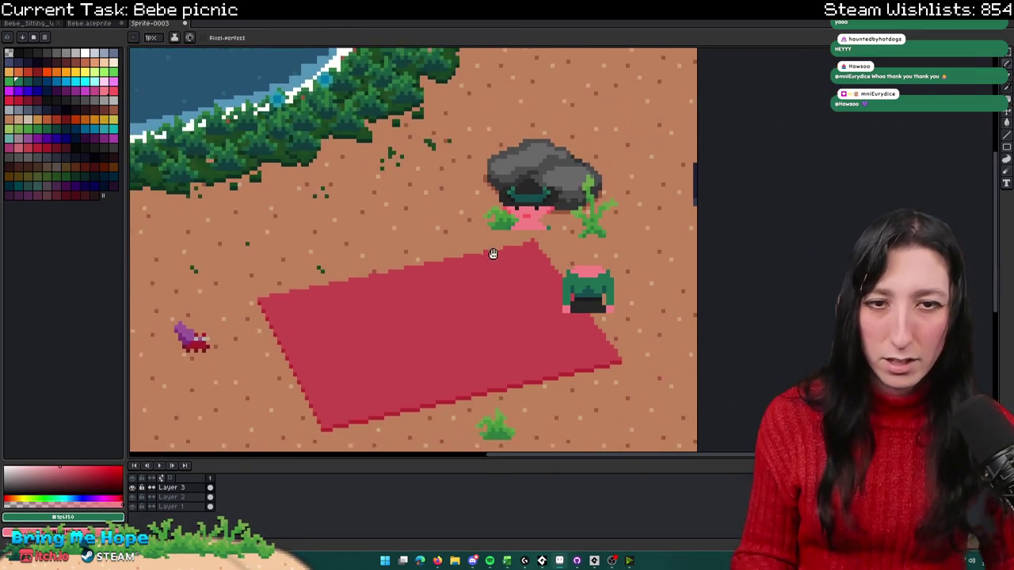
scroll(491, 252, up, 2)
key(m)
mouse_move(482, 102)
mouse_down()
mouse_move(586, 203)
mouse_move(557, 231)
mouse_up()
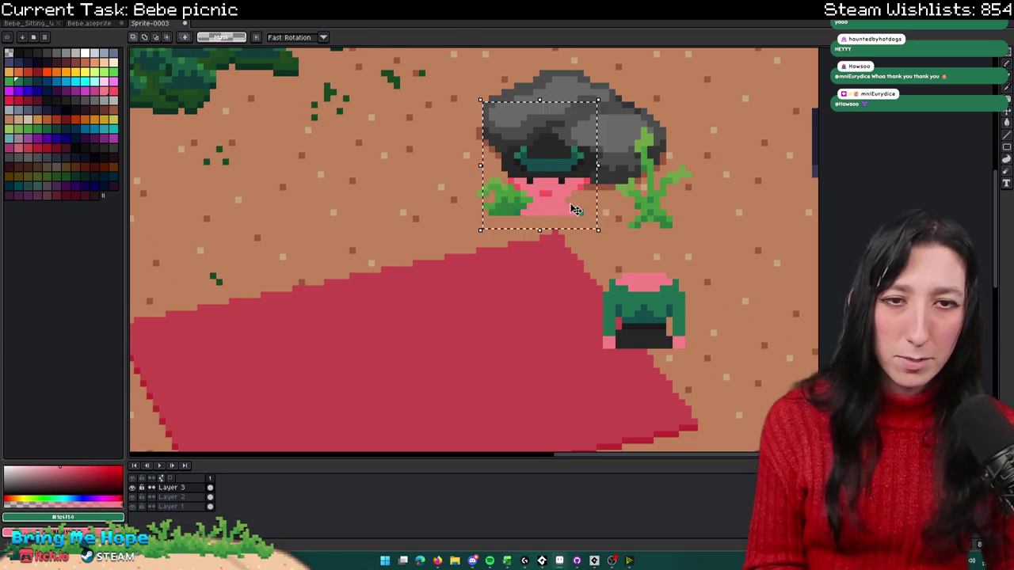
key(ctrl+d)
Step: Replace the long green strand with a shorter green stroke below the head
key(b)
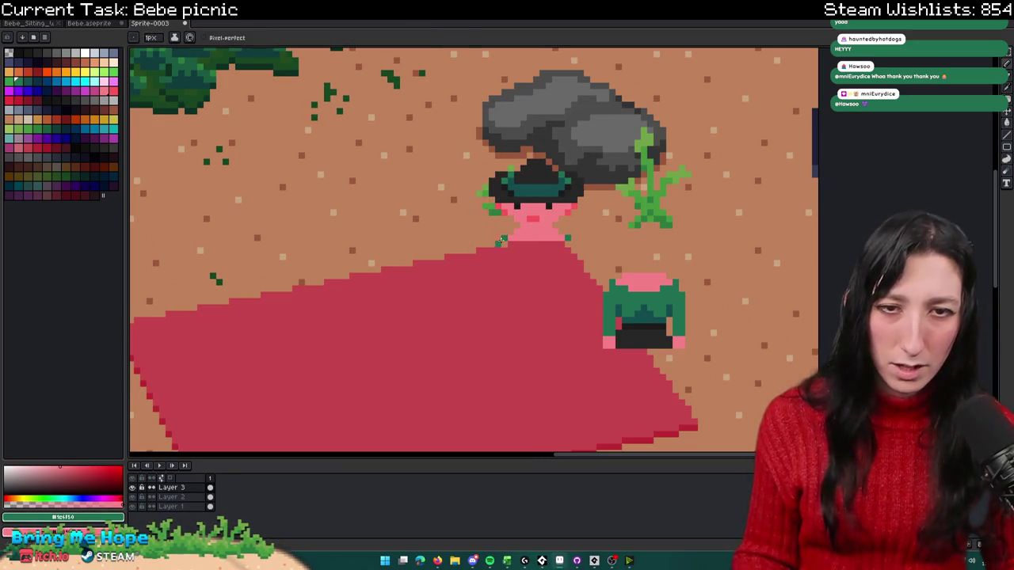
key(ctrl+z)
key(ctrl+z)
key(ctrl+y)
drag(502, 237, 469, 268)
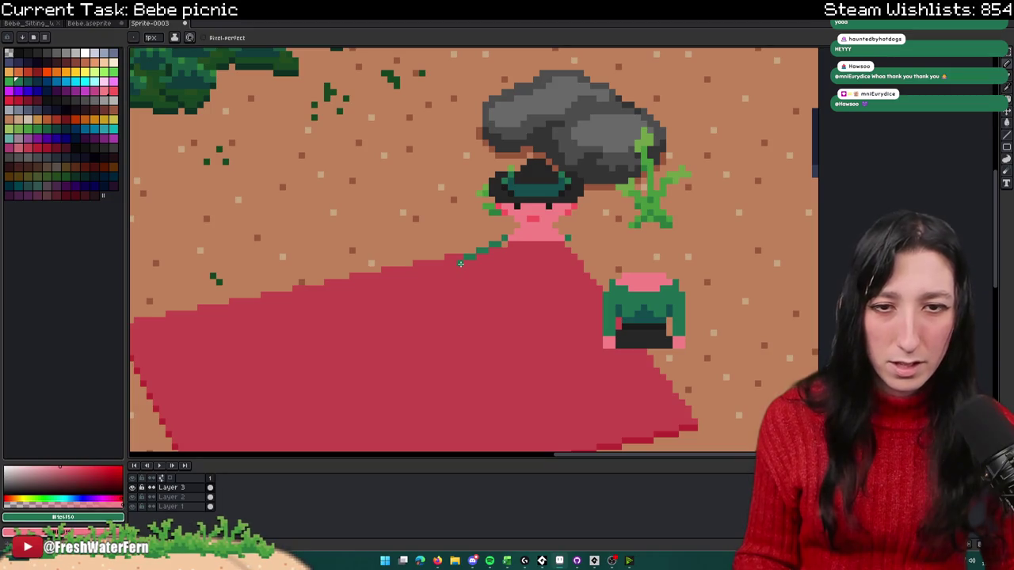
scroll(460, 264, up, 2)
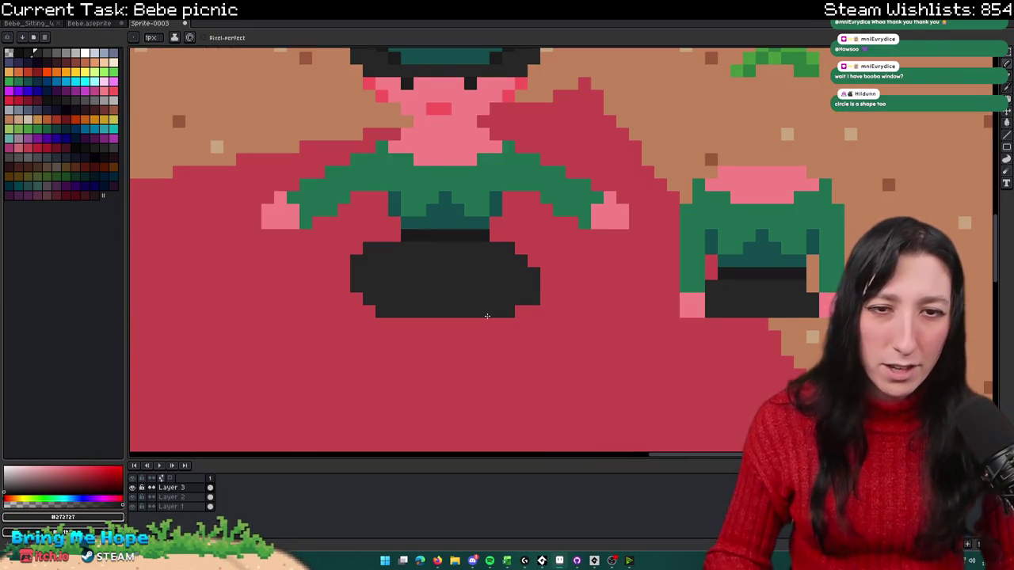
scroll(561, 231, down, 3)
scroll(446, 273, up, 4)
Step: Sample the dark #272727 shorts colour from the canvas
alt+click(447, 272)
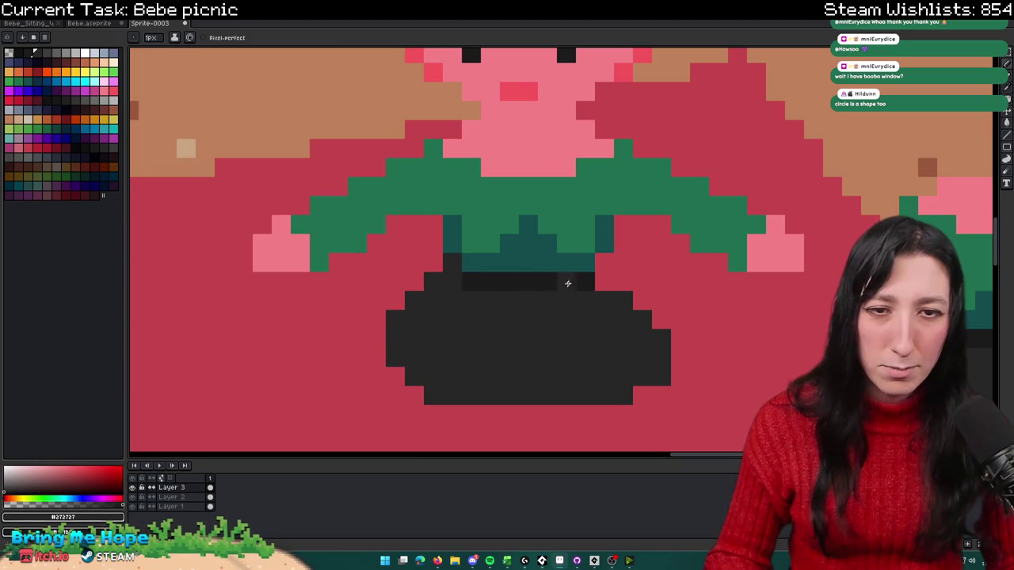
scroll(616, 283, down, 3)
key(i)
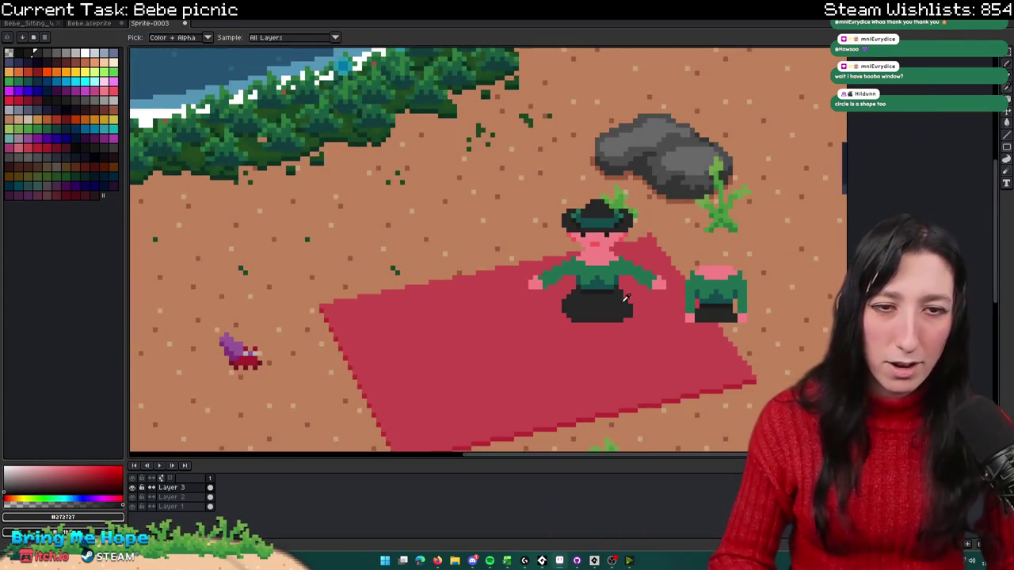
scroll(540, 271, up, 3)
scroll(540, 271, up, 2)
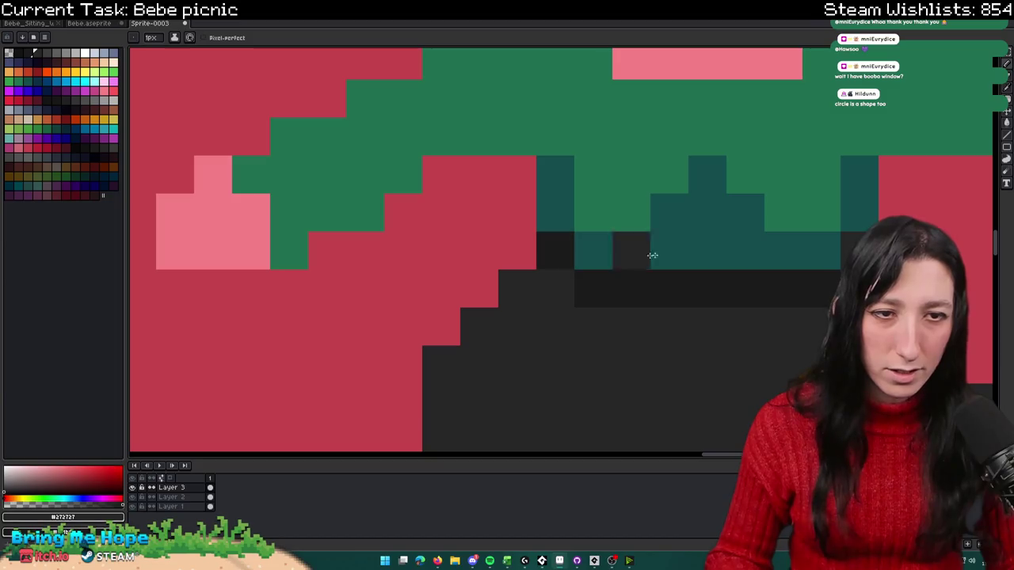
scroll(587, 269, down, 3)
scroll(607, 269, up, 1)
scroll(607, 269, down, 1)
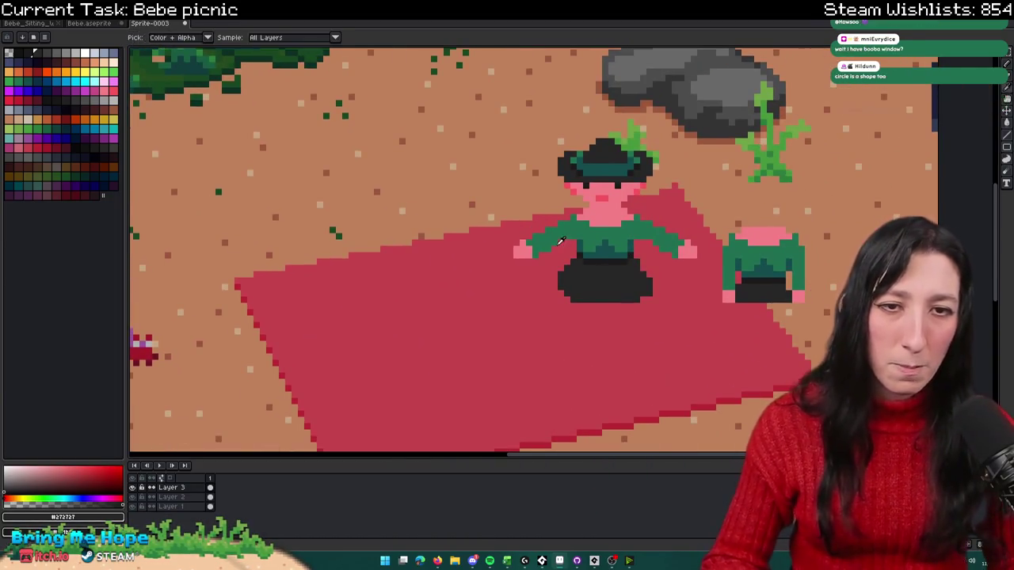
scroll(606, 269, up, 2)
scroll(681, 276, down, 3)
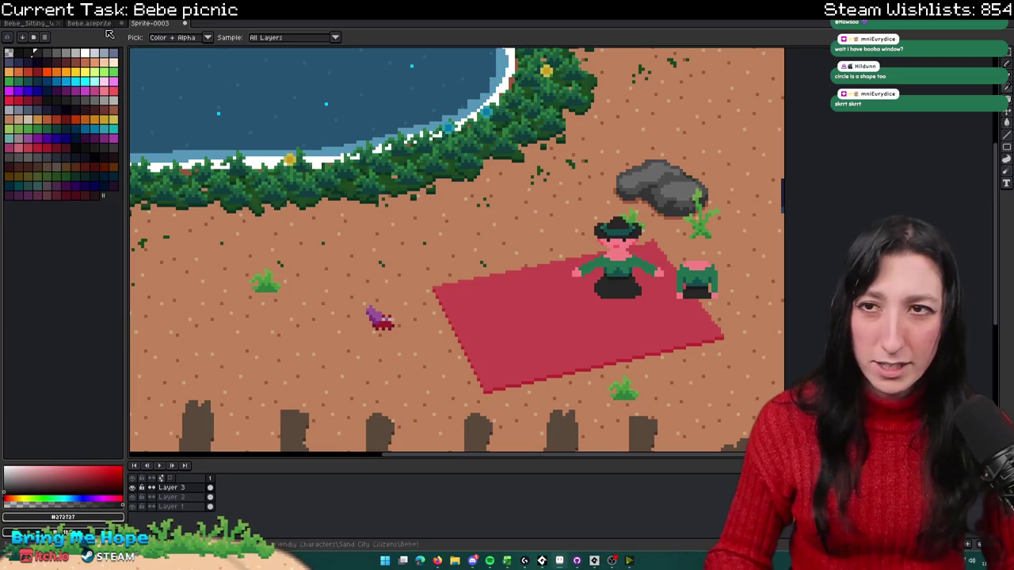
Step: Check the original Bebe sprite for reference, then return to the picnic scene
click(90, 23)
scroll(454, 367, up, 1)
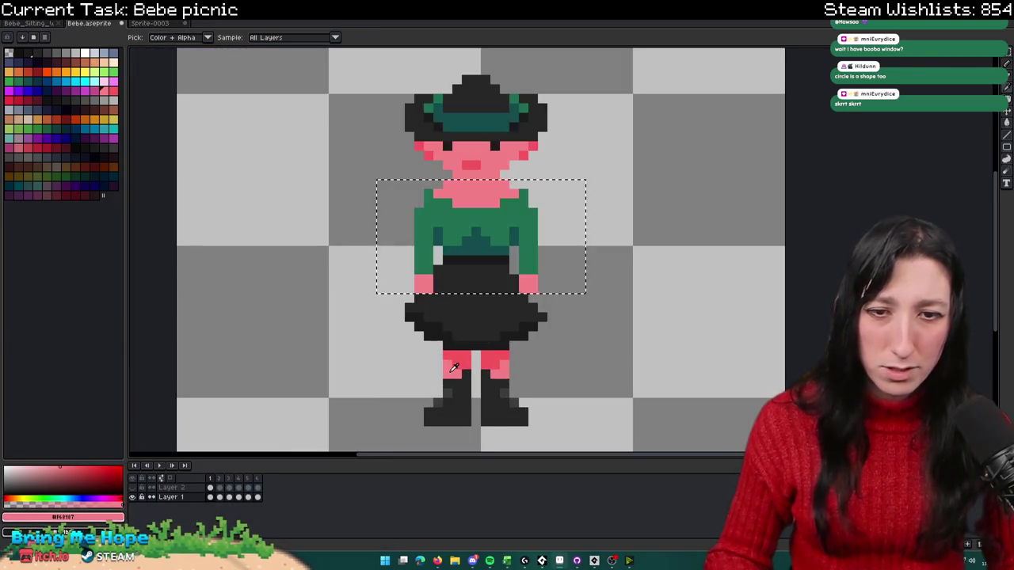
click(150, 22)
scroll(537, 278, up, 2)
scroll(538, 278, up, 2)
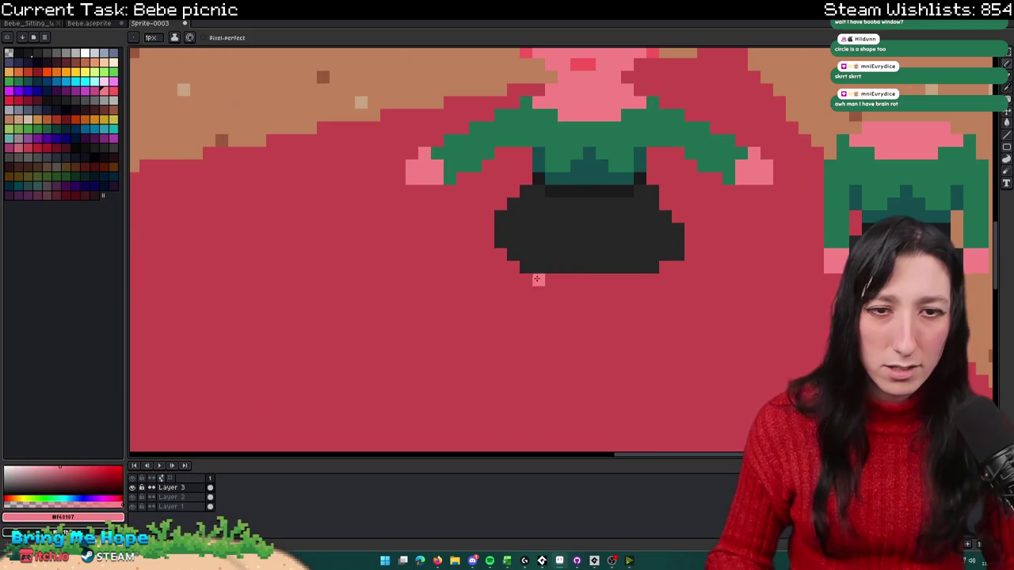
scroll(513, 267, down, 2)
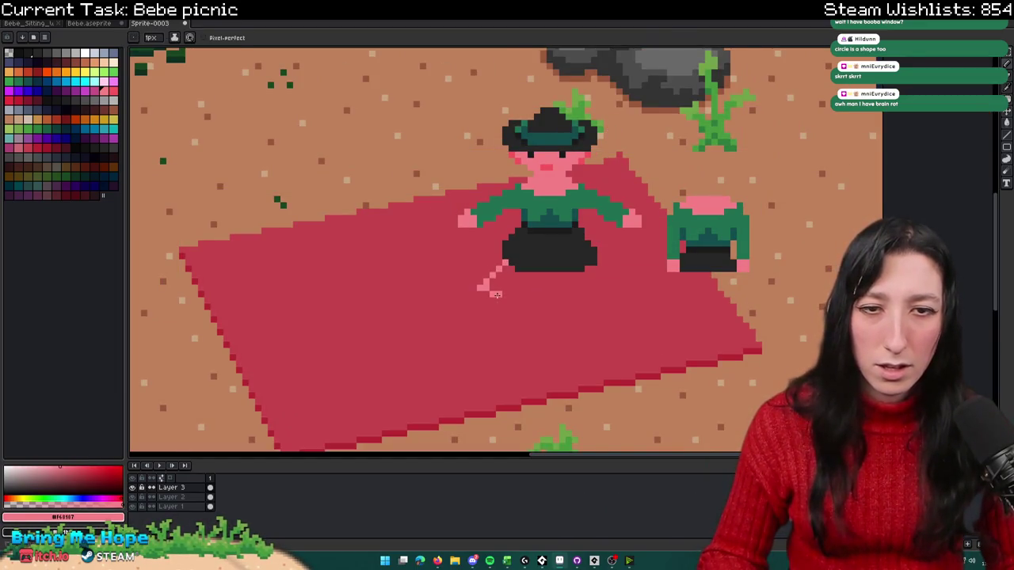
scroll(509, 274, down, 2)
Step: Switch to the Paint Bucket while inspecting Bebe's figure up close
key(g)
scroll(509, 275, down, 1)
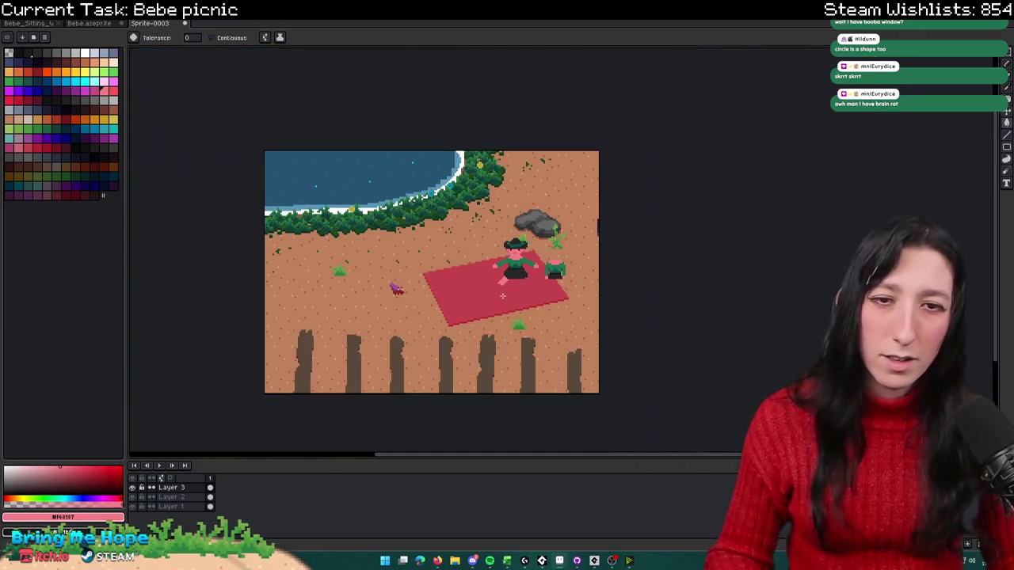
scroll(504, 254, up, 2)
scroll(504, 255, down, 1)
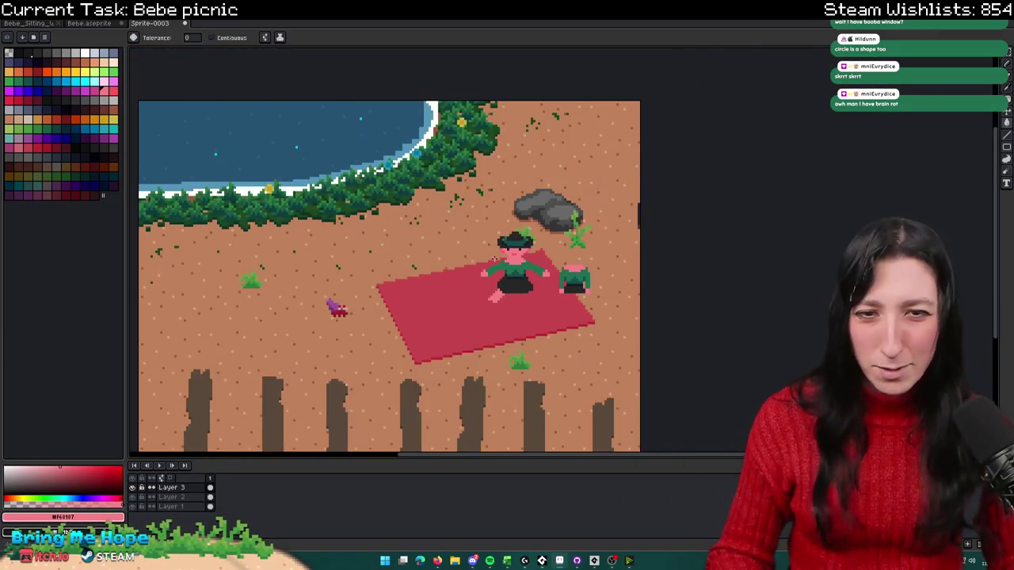
scroll(502, 282, up, 2)
scroll(503, 308, down, 1)
scroll(502, 307, up, 3)
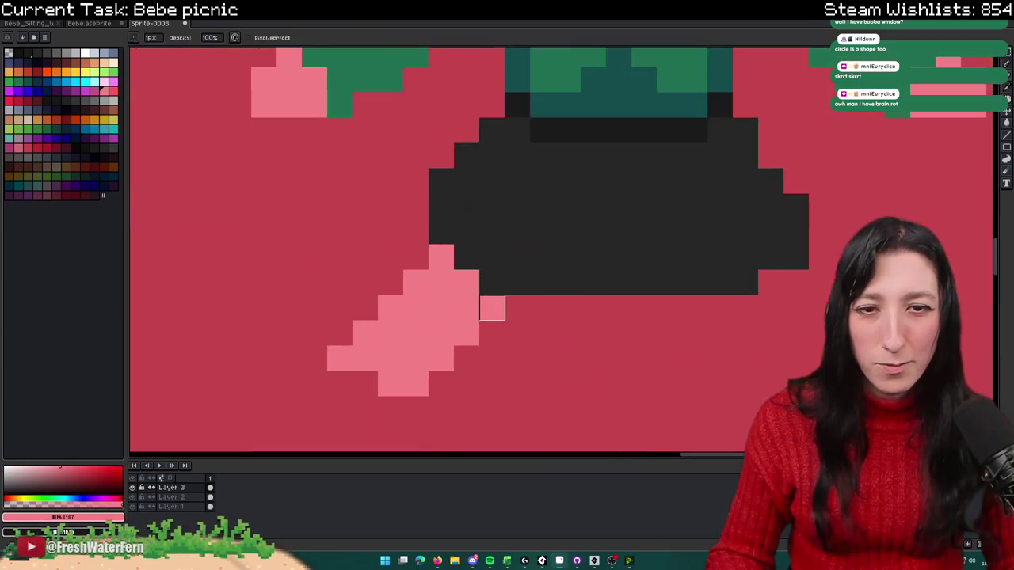
Step: Touch up the pink leg and nudge the left pink hand right and up
key(b)
drag(466, 309, 439, 323)
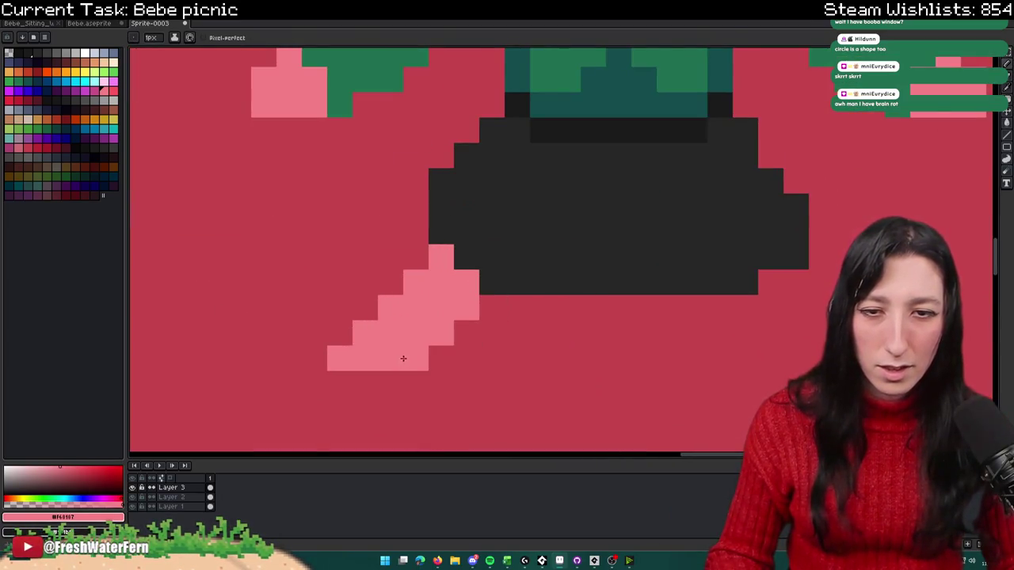
key(m)
scroll(339, 357, down, 3)
scroll(349, 293, up, 2)
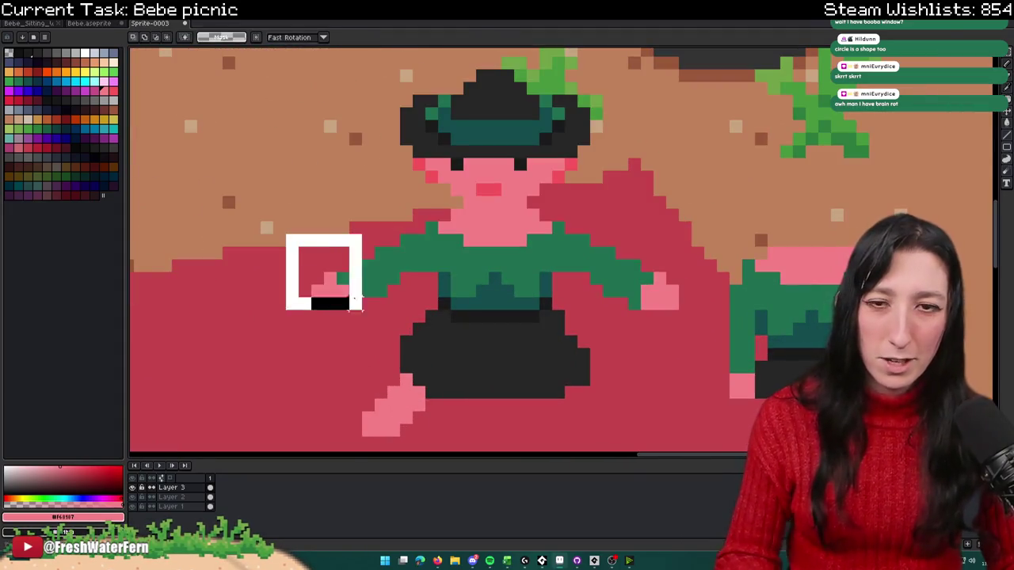
drag(298, 230, 403, 326)
key(Right)
key(Right)
key(Right)
key(Up)
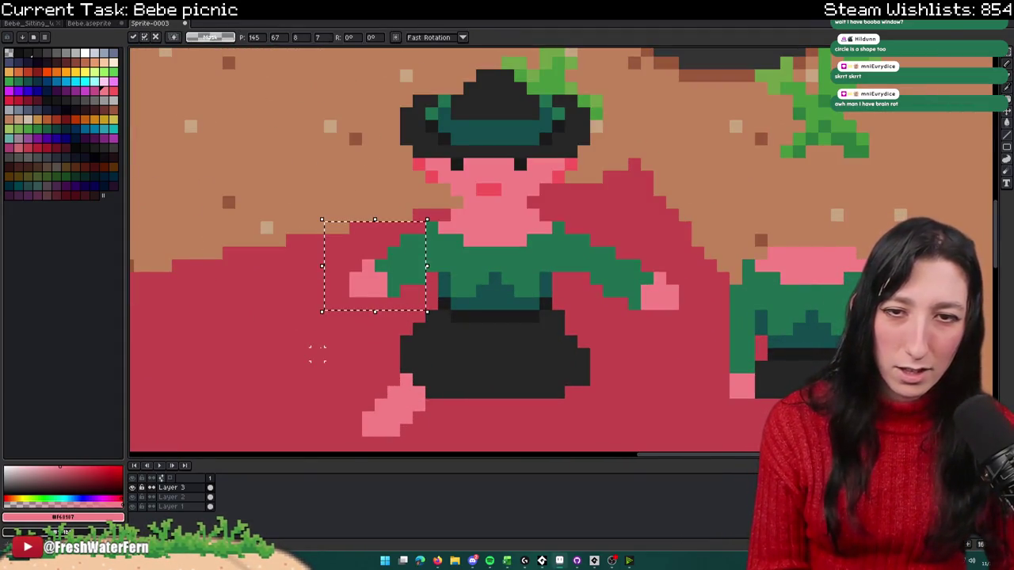
key(ctrl+d)
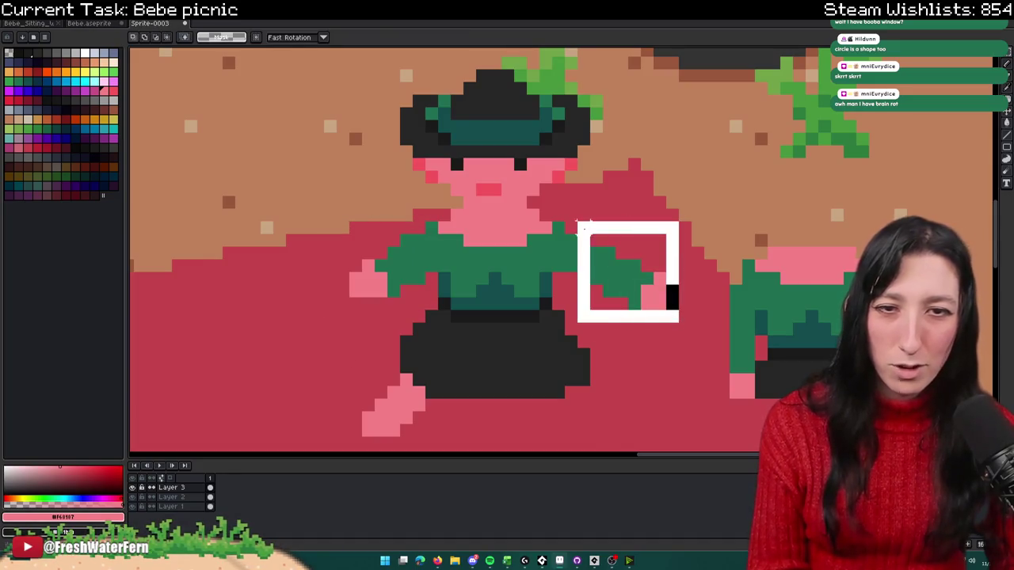
Step: Copy the left hand, mirror it horizontally and place it right of the body
scroll(431, 237, down, 3)
scroll(430, 237, down, 2)
scroll(410, 287, up, 5)
drag(409, 295, 486, 220)
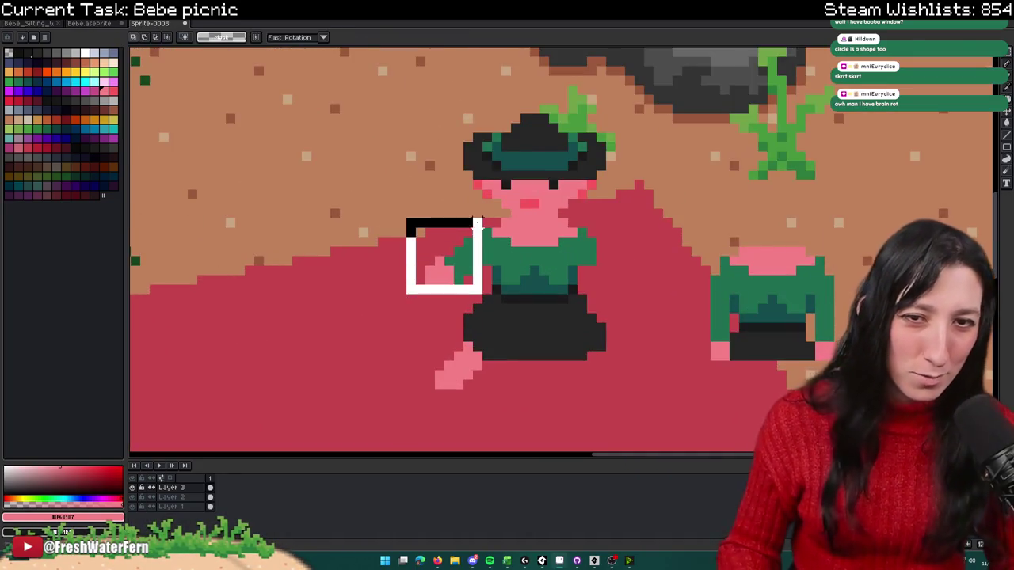
mouse_move(462, 285)
mouse_down()
mouse_move(662, 259)
mouse_move(634, 258)
mouse_up()
key(shift+h)
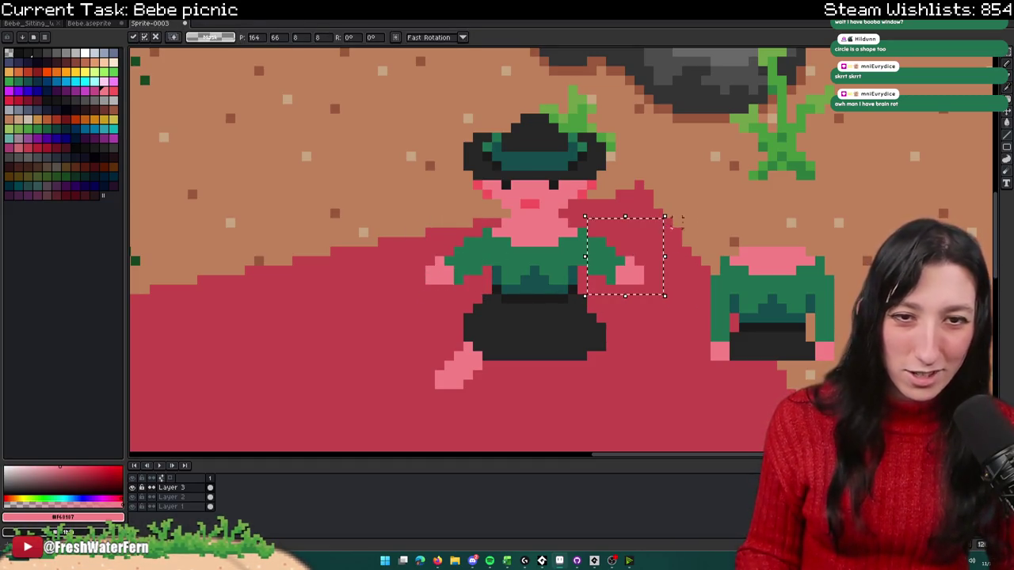
key(Return)
scroll(634, 258, down, 3)
Step: Marquee-select Bebe's pink left leg and commit a mirrored copy on her right side
scroll(688, 230, down, 1)
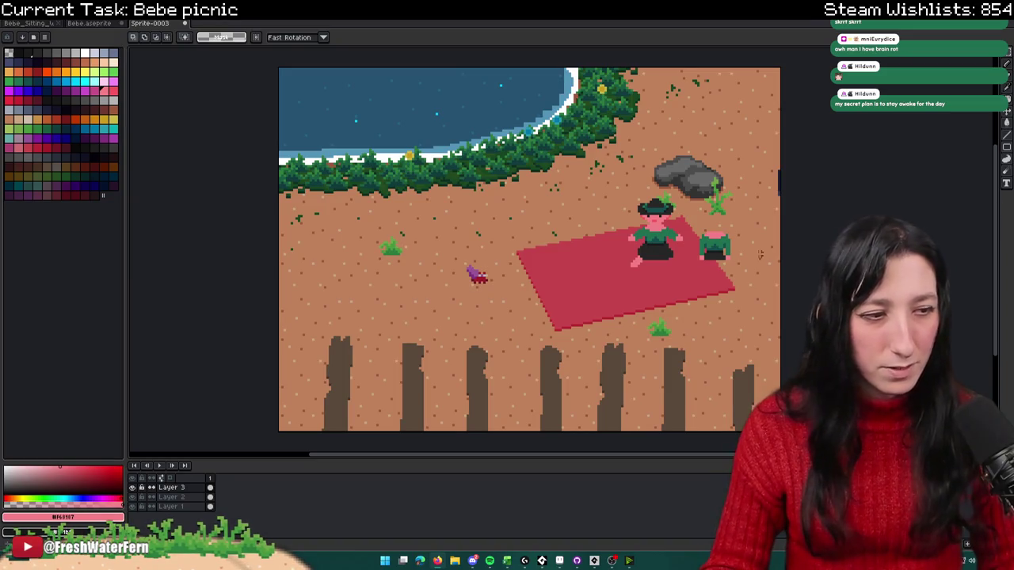
scroll(596, 281, up, 1)
scroll(596, 282, up, 1)
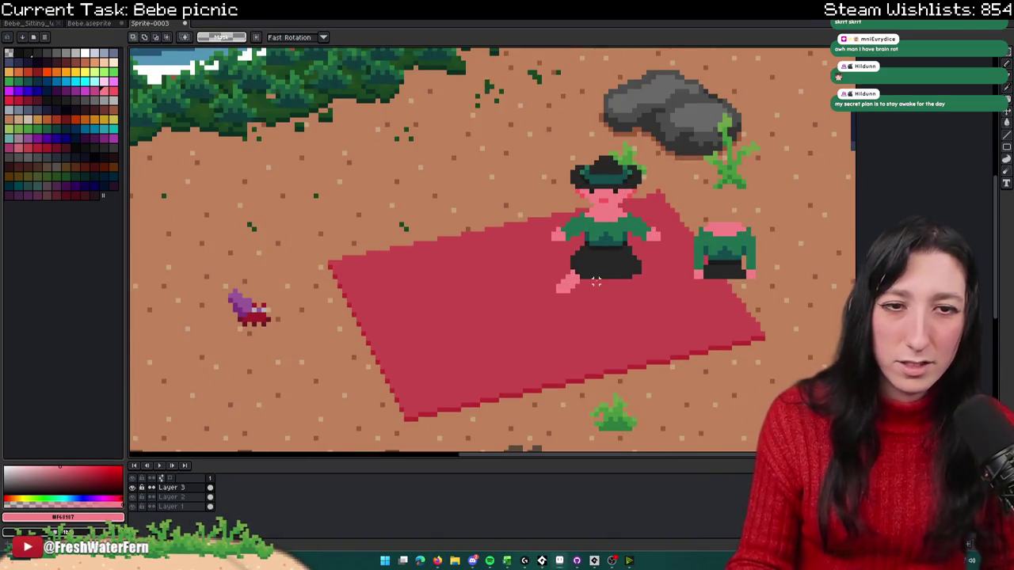
scroll(596, 282, up, 1)
scroll(571, 273, up, 1)
key(i)
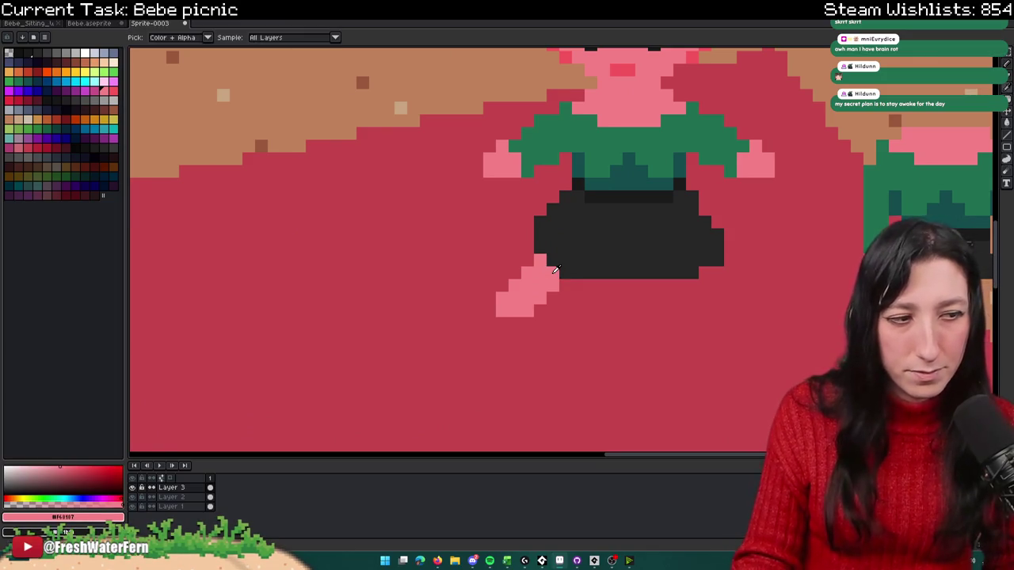
scroll(549, 273, down, 4)
scroll(550, 275, up, 2)
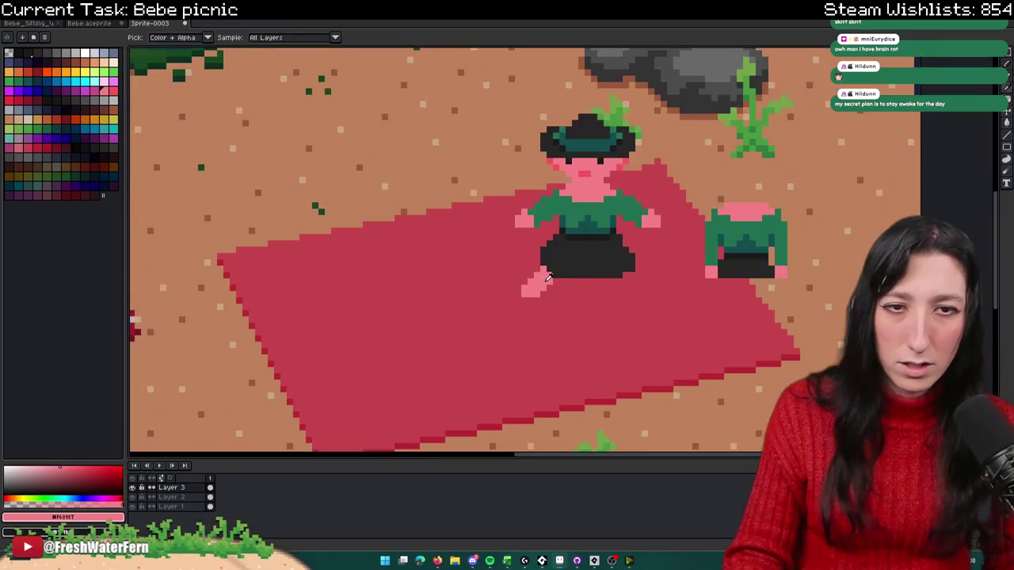
scroll(549, 277, up, 2)
key(m)
mouse_move(496, 249)
mouse_down()
mouse_move(563, 314)
mouse_move(697, 289)
mouse_move(751, 292)
mouse_up()
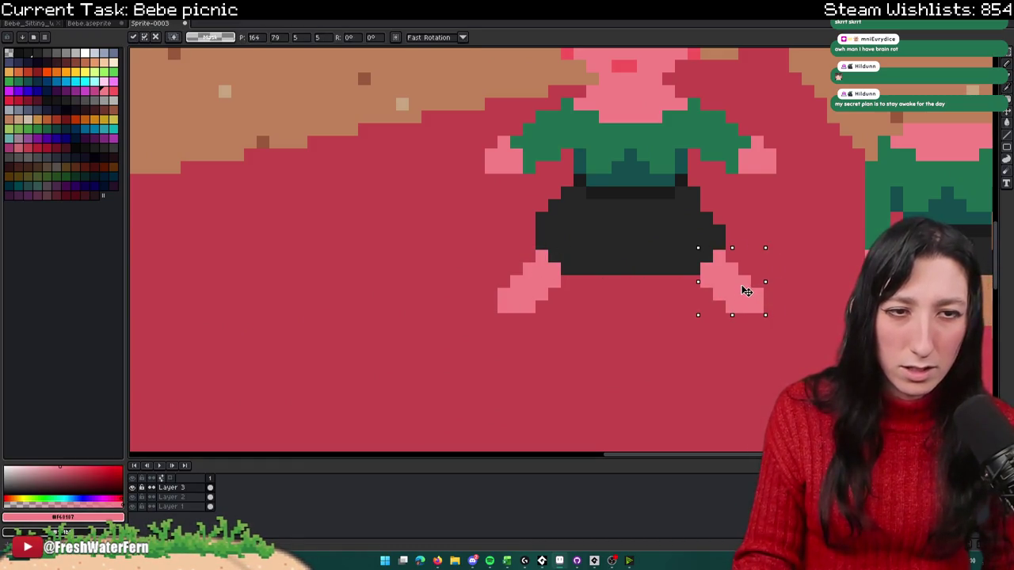
key(ctrl+d)
scroll(754, 278, down, 3)
scroll(753, 279, down, 1)
scroll(754, 279, up, 1)
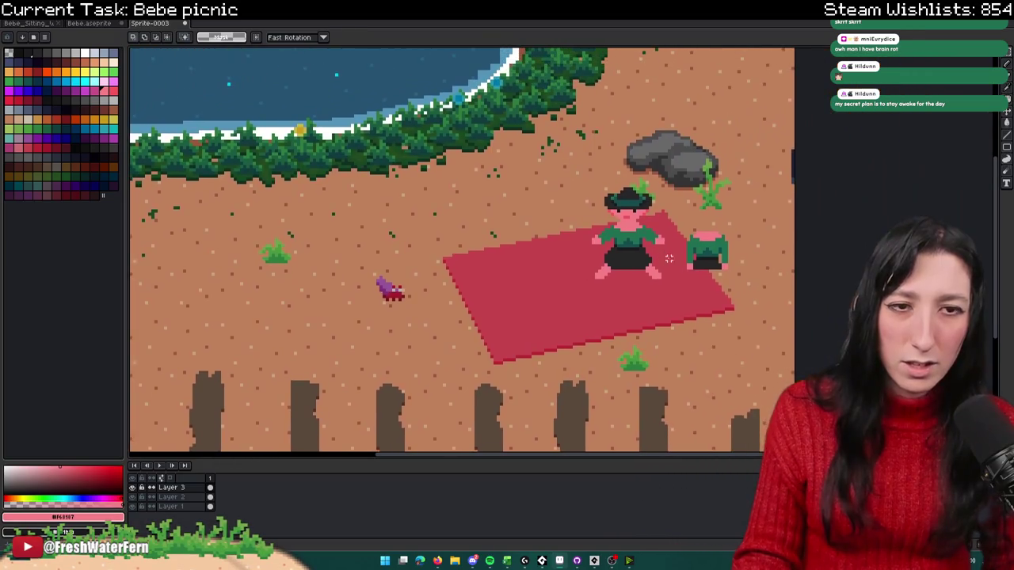
scroll(754, 278, up, 1)
scroll(584, 174, up, 1)
Step: Switch to the Bebe.aseprite reference and sample its dark boot colour
key(ctrl+shift+Tab)
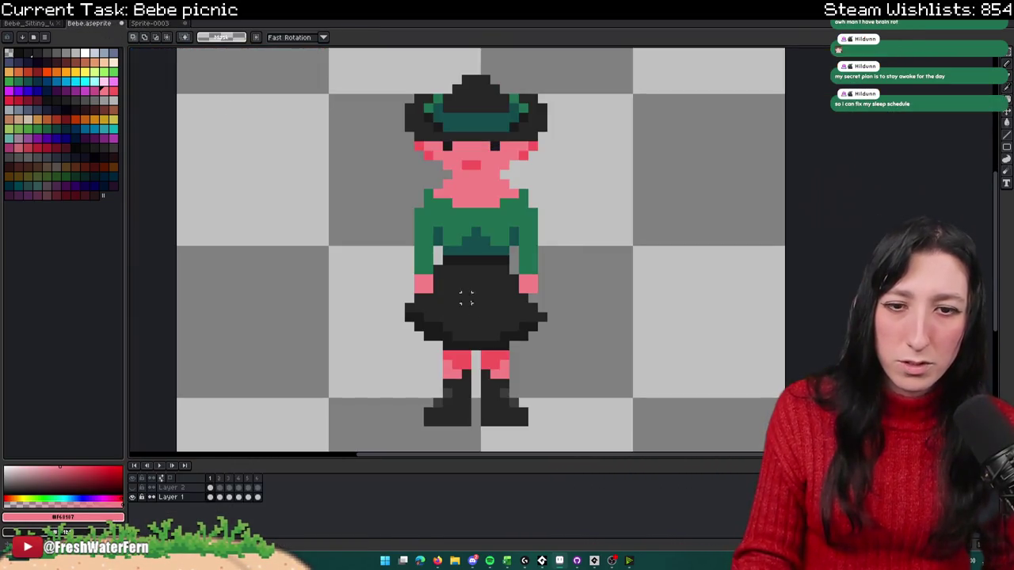
scroll(452, 400, up, 1)
alt+click(452, 402)
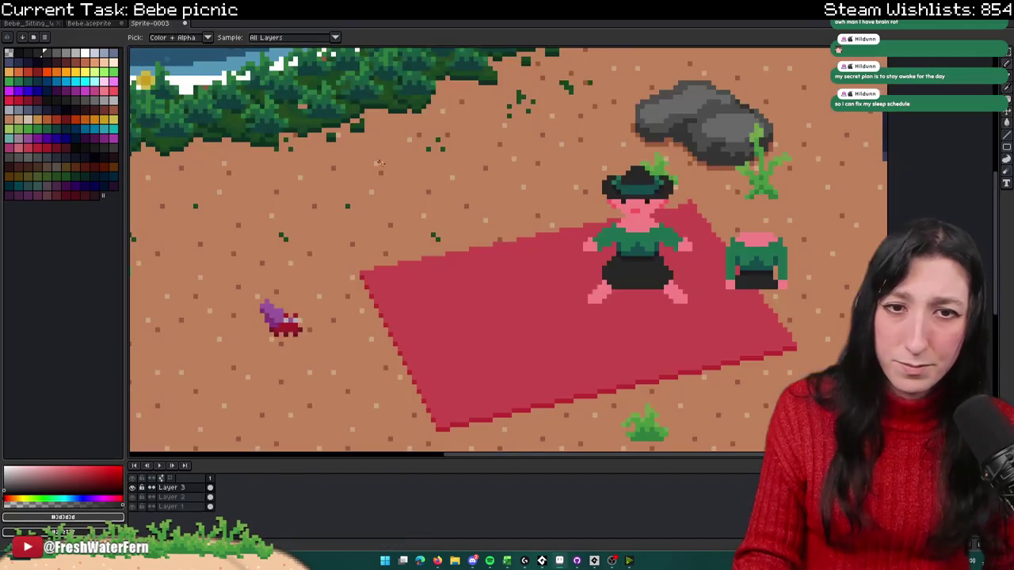
Step: Back in the picnic scene, place the first dark boot pixel beside the left leg
key(ctrl+Tab)
scroll(585, 296, up, 2)
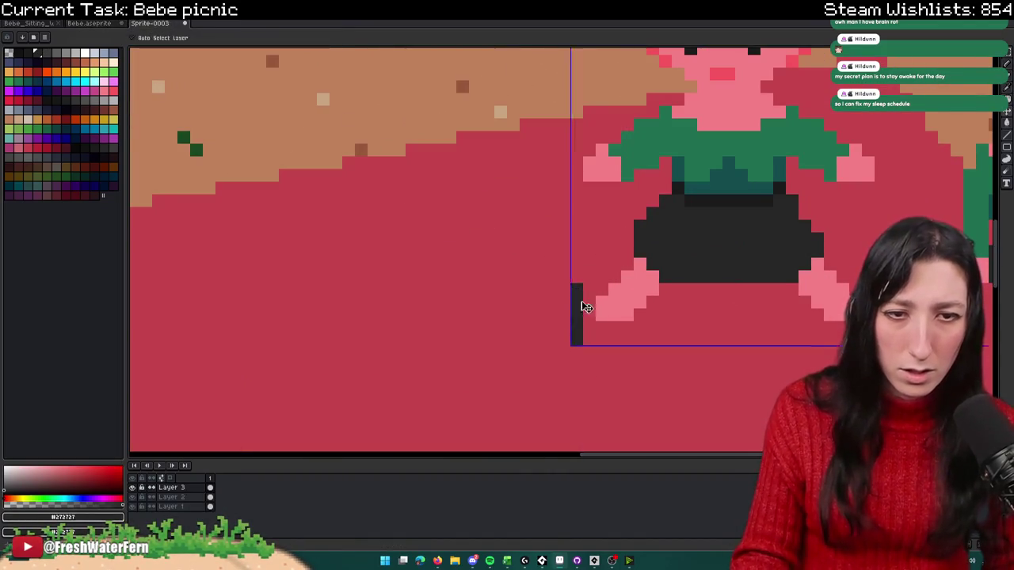
scroll(555, 279, up, 1)
key(ctrl+z)
click(529, 279)
scroll(562, 331, down, 3)
scroll(525, 311, up, 3)
Step: Reshape the boot top with a notch and fill in the boot's left column
key(e)
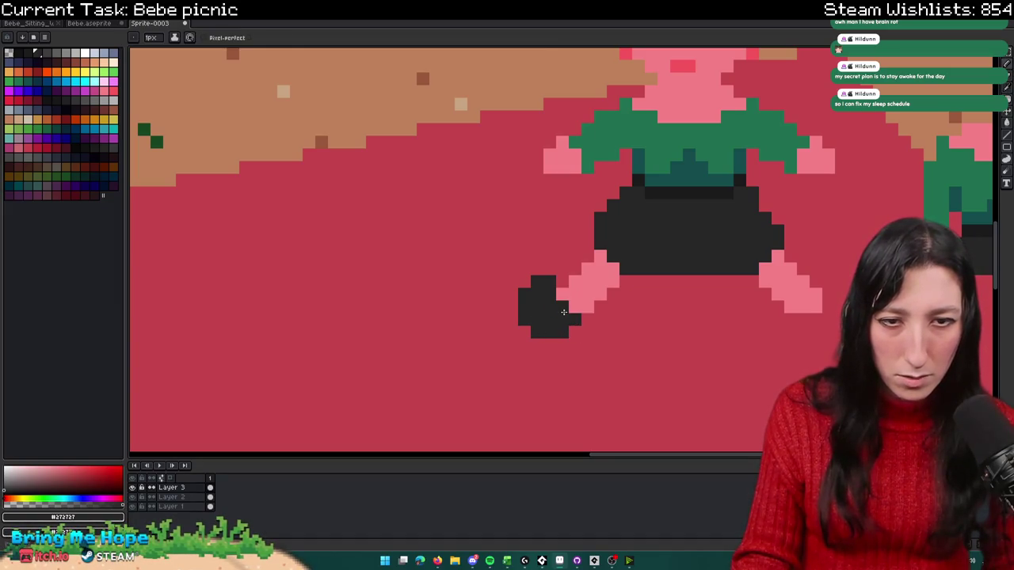
scroll(562, 311, down, 3)
scroll(562, 309, up, 1)
scroll(563, 307, up, 1)
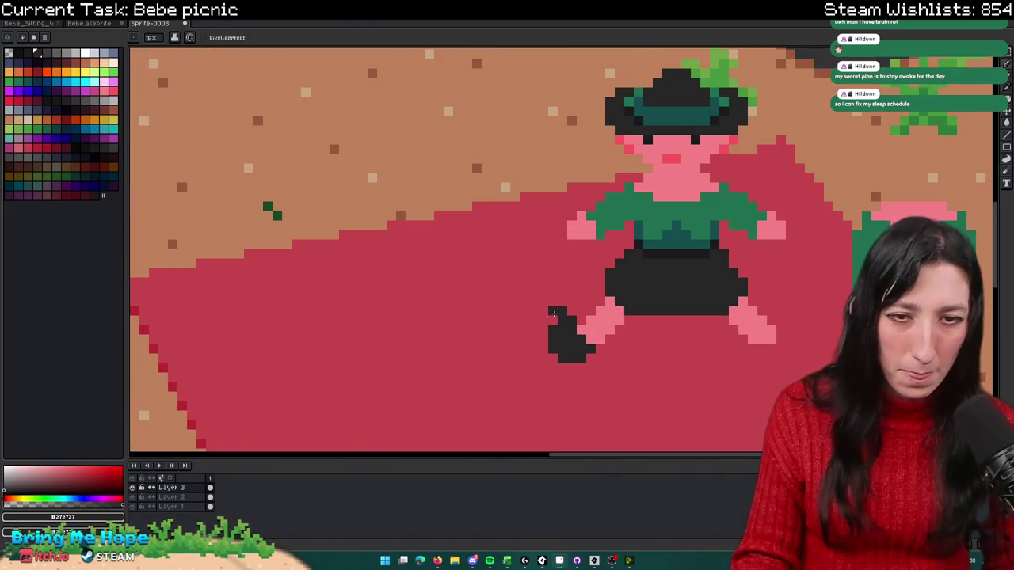
scroll(554, 315, down, 2)
scroll(554, 315, down, 1)
scroll(539, 301, up, 2)
scroll(521, 284, up, 2)
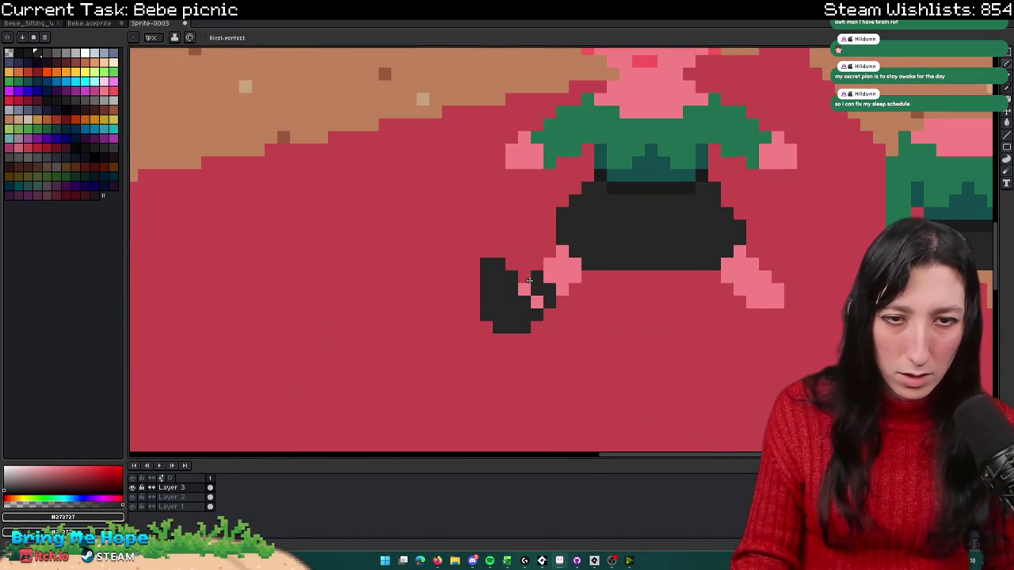
key(e)
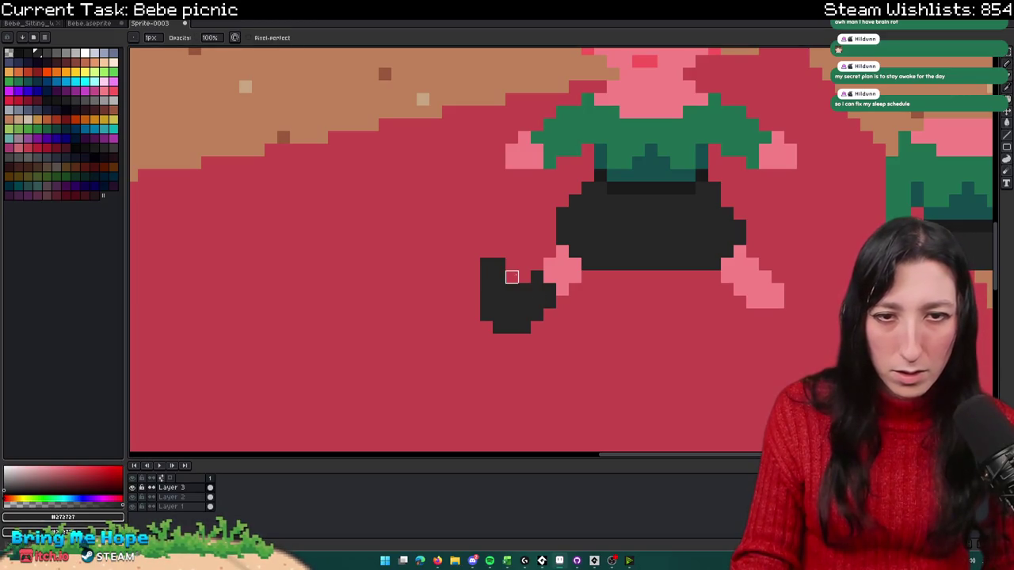
key(b)
key(e)
mouse_move(511, 265)
mouse_down()
mouse_move(473, 262)
mouse_move(486, 274)
mouse_move(465, 306)
mouse_up()
key(b)
scroll(486, 309, down, 1)
scroll(486, 309, down, 2)
scroll(484, 305, up, 1)
scroll(475, 301, up, 2)
click(468, 274)
scroll(466, 306, down, 5)
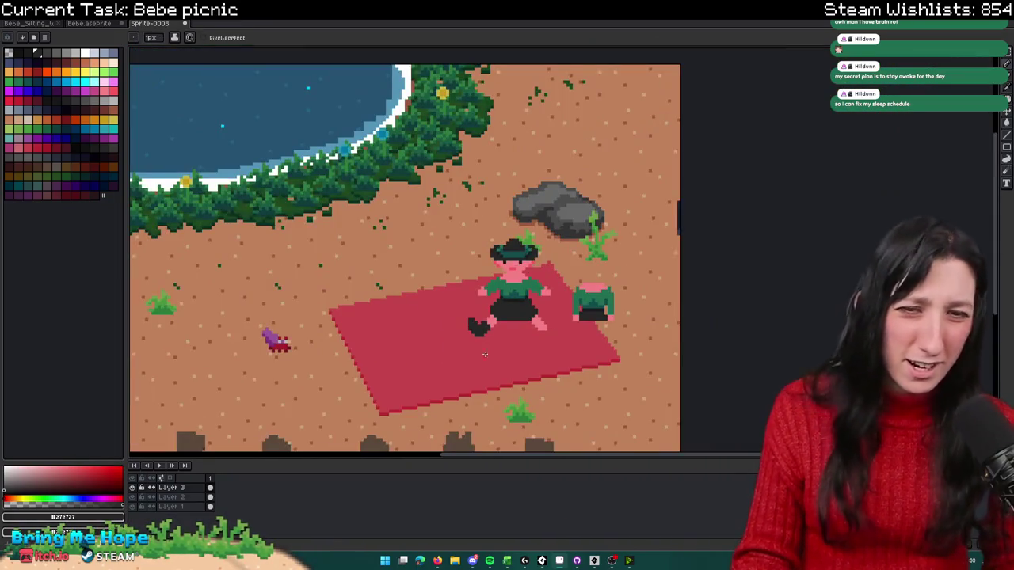
scroll(541, 376, down, 1)
scroll(515, 360, up, 1)
scroll(515, 360, up, 3)
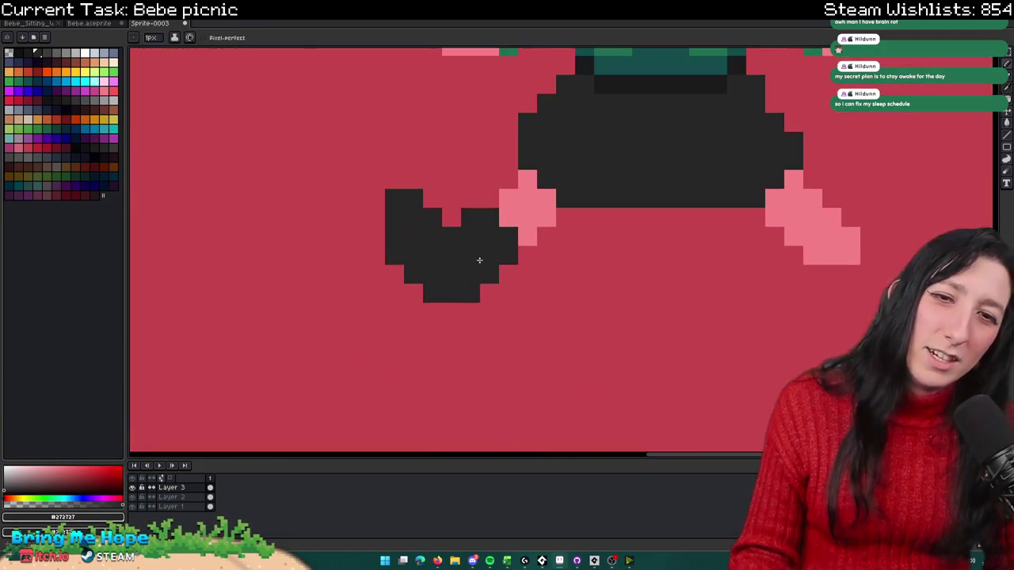
Step: Pick a darker shade for shading the boot
key(i)
click(26, 54)
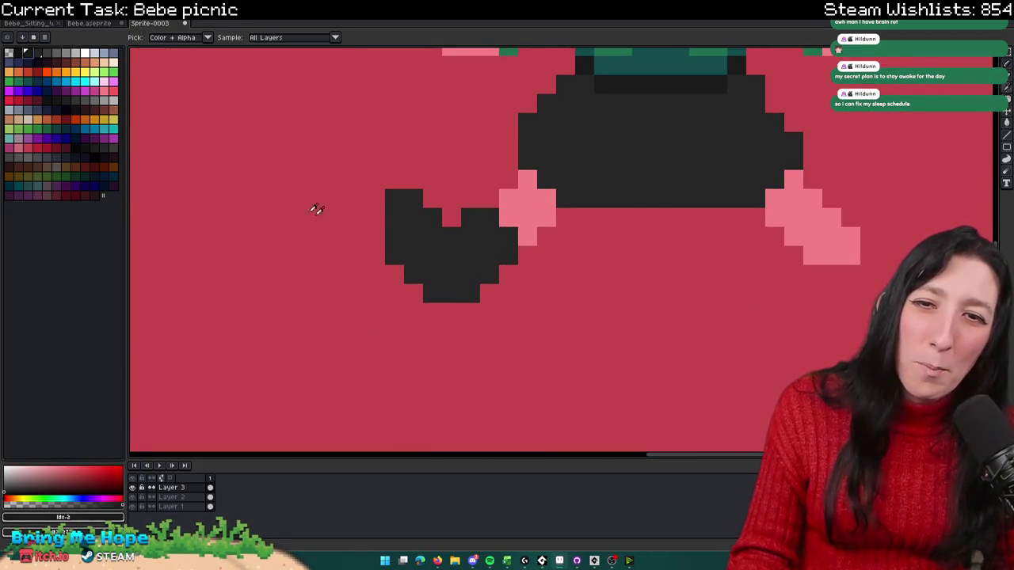
key(b)
click(375, 217)
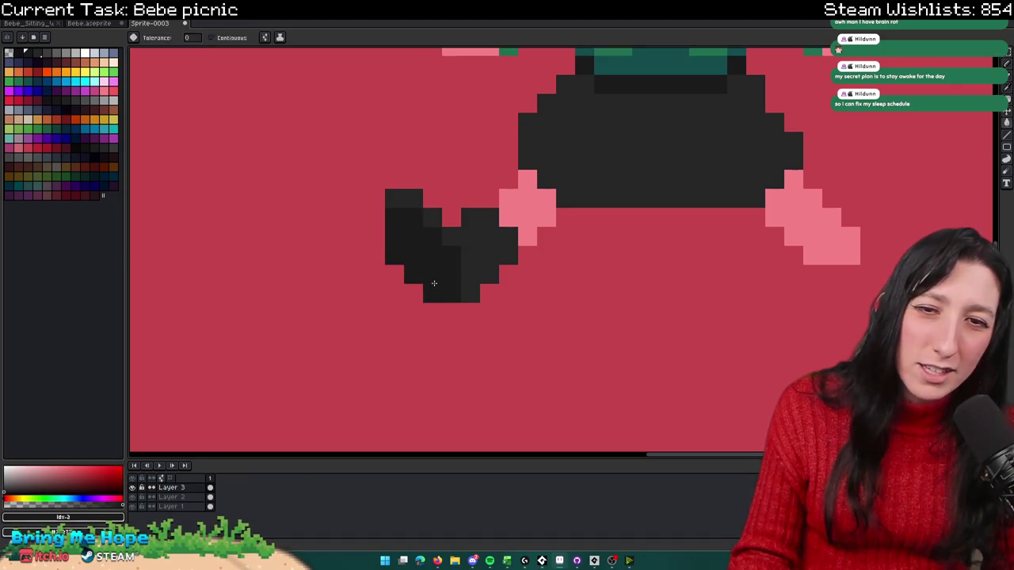
scroll(455, 289, down, 4)
Step: Zoom in on the left boot and add a lighter grey highlight pixel
key(m)
scroll(441, 298, down, 1)
scroll(441, 298, down, 1)
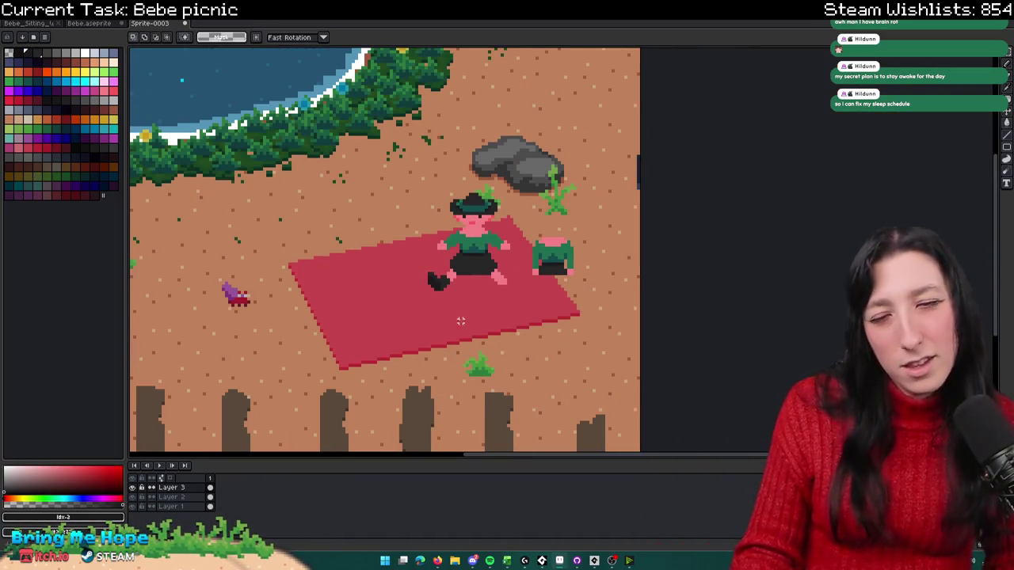
scroll(424, 332, up, 3)
scroll(432, 266, up, 2)
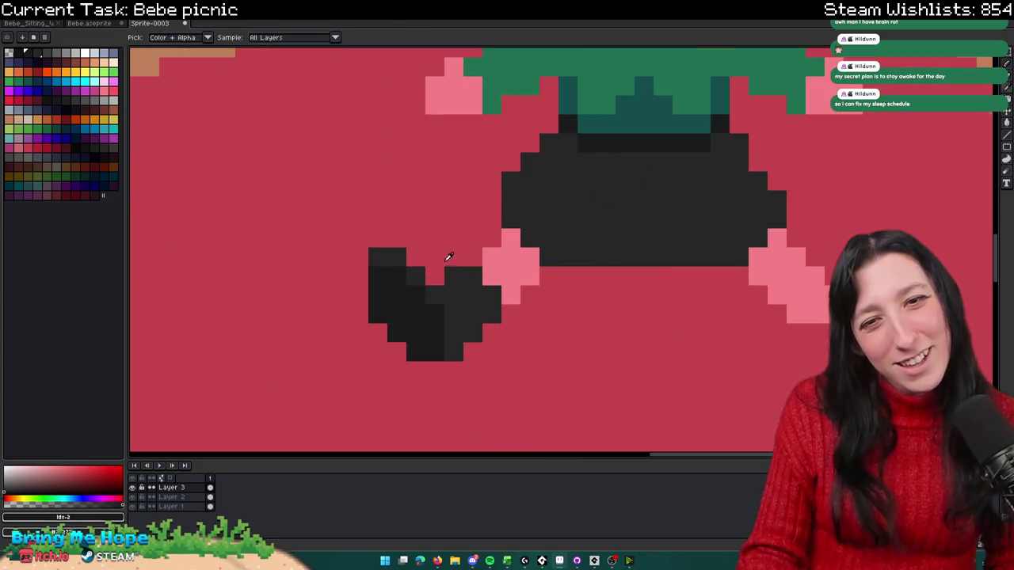
key(b)
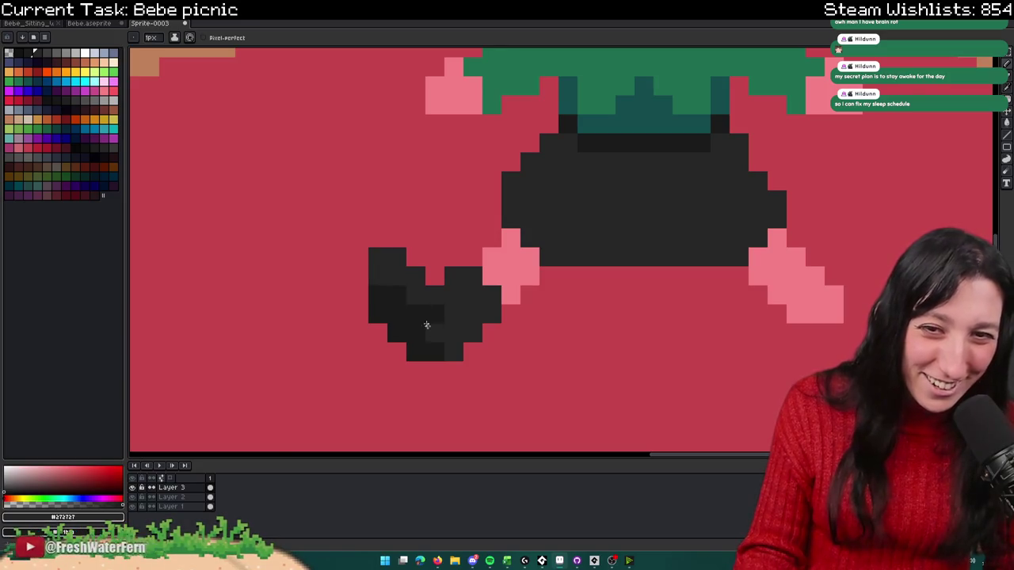
scroll(442, 341, down, 5)
scroll(446, 337, up, 5)
scroll(469, 381, down, 3)
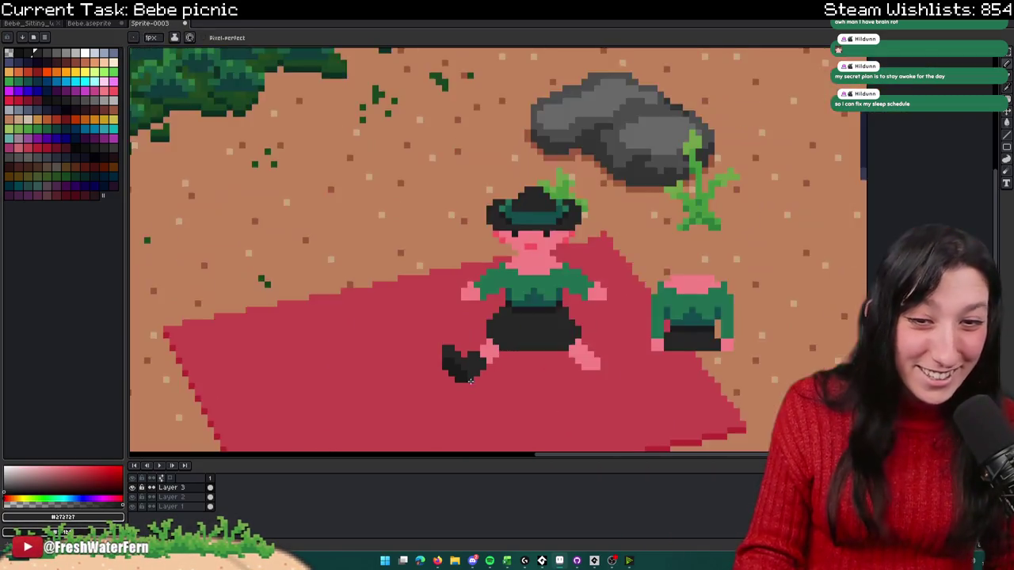
scroll(470, 381, down, 3)
scroll(465, 402, up, 5)
scroll(470, 404, down, 5)
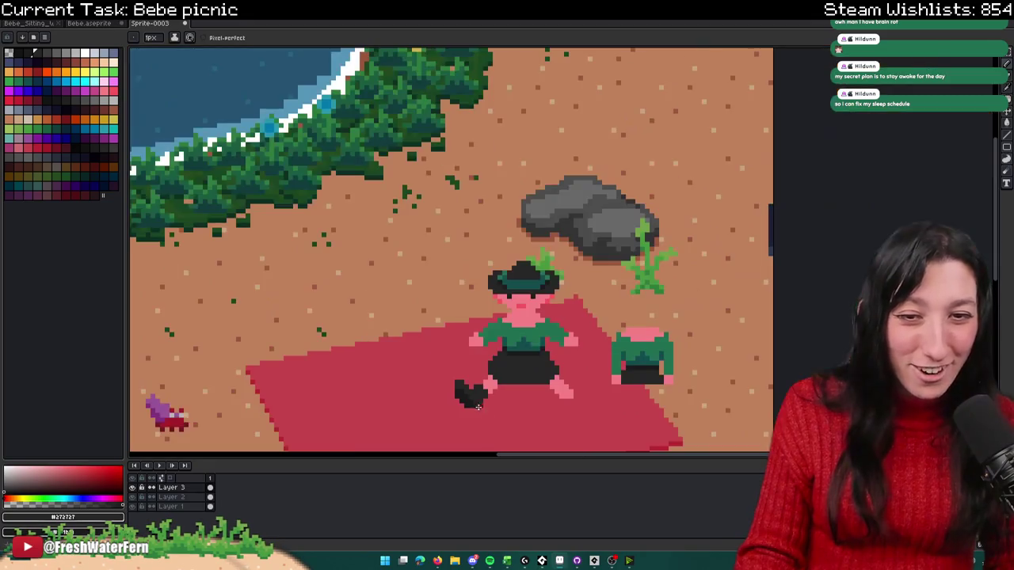
scroll(481, 396, up, 3)
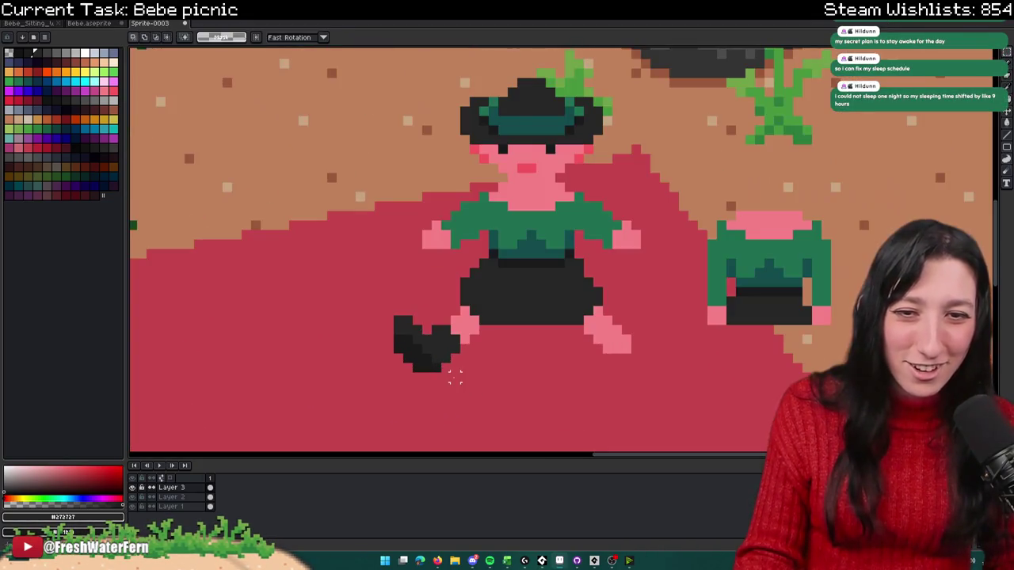
Step: Check a colour in the Bebe reference sprite, then return to the picnic scene
key(ctrl+shift+Tab)
key(alt)
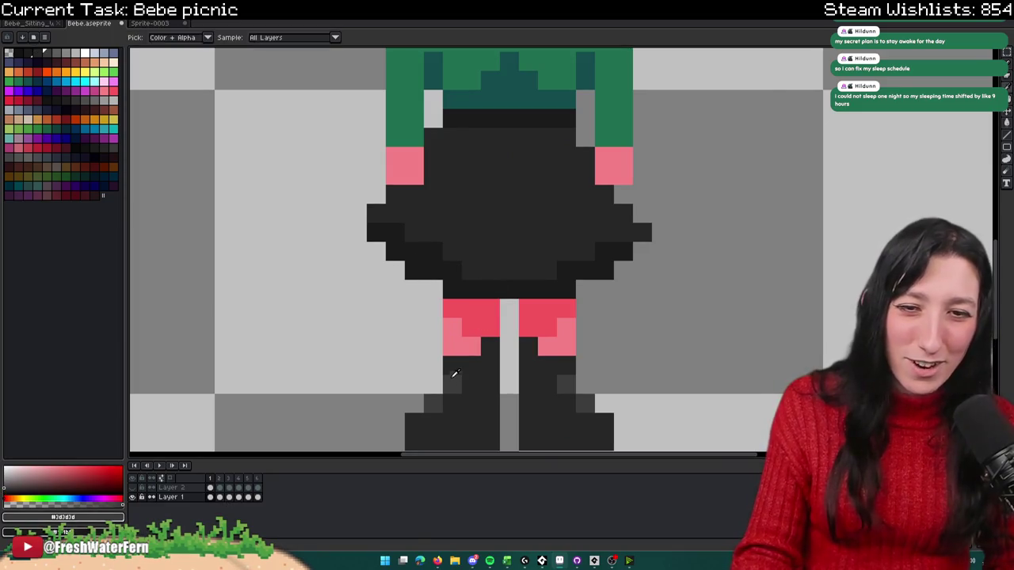
click(174, 28)
Step: Marquee-select the finished dark boot on the left leg
scroll(444, 349, up, 3)
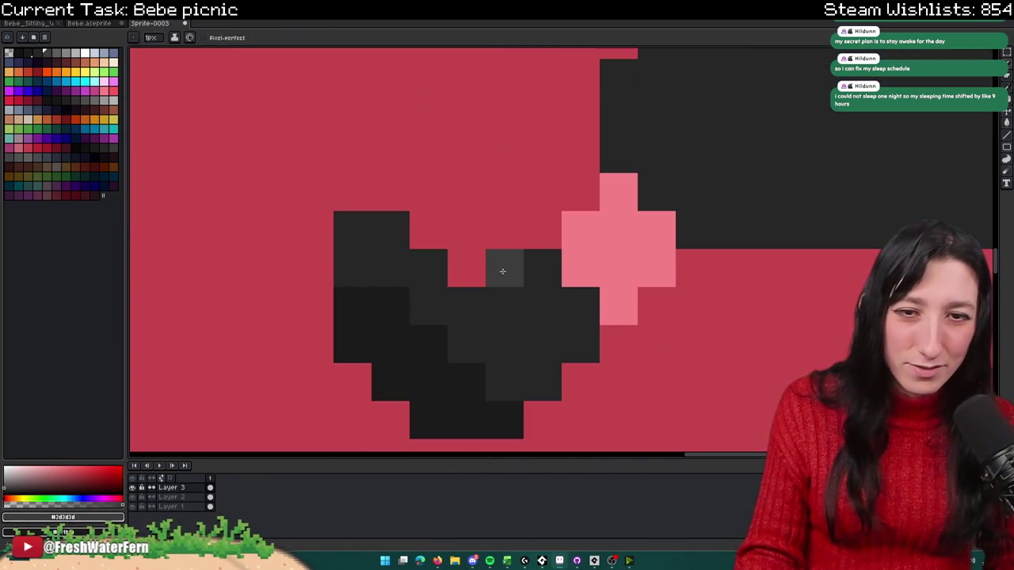
scroll(463, 303, down, 3)
scroll(476, 337, down, 1)
scroll(479, 337, up, 1)
key(m)
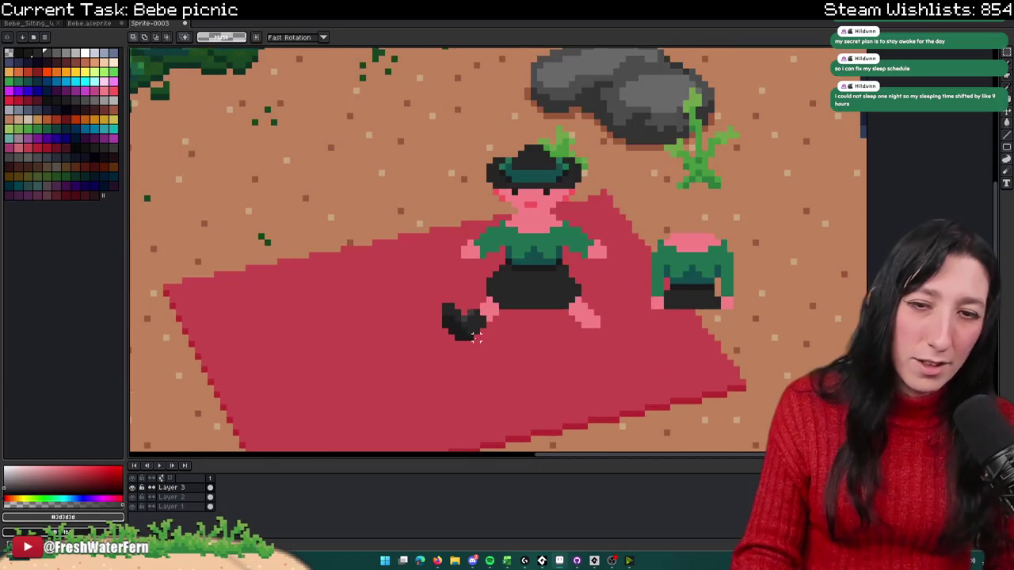
drag(488, 355, 427, 295)
Step: Deselect, then add a column of #272727 pixels to the boot
key(ctrl+d)
key(b)
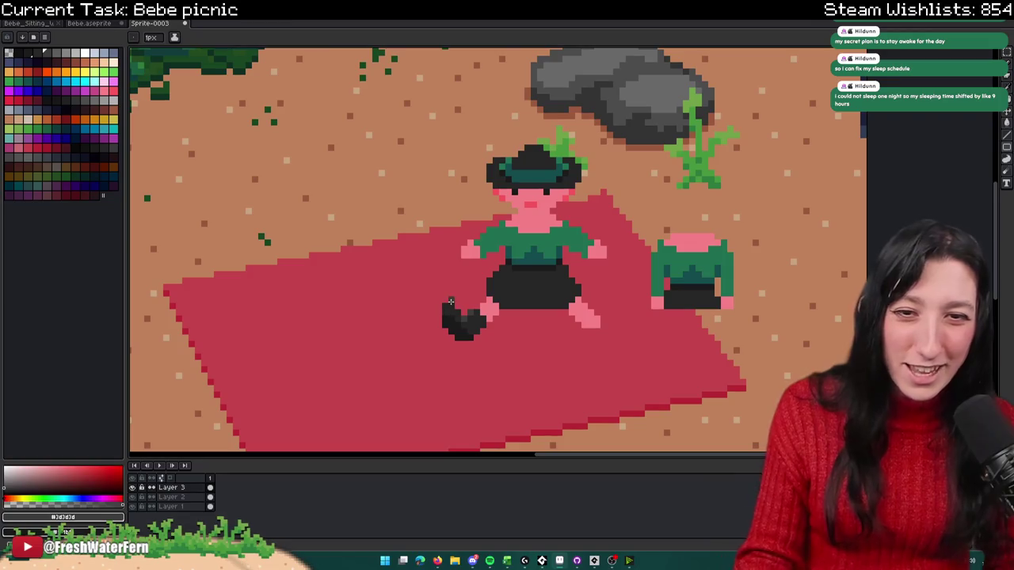
scroll(444, 297, up, 5)
alt+click(418, 274)
drag(381, 246, 381, 283)
Step: Copy the finished boot and paste it onto Bebe's right leg
scroll(494, 351, down, 3)
scroll(493, 351, down, 2)
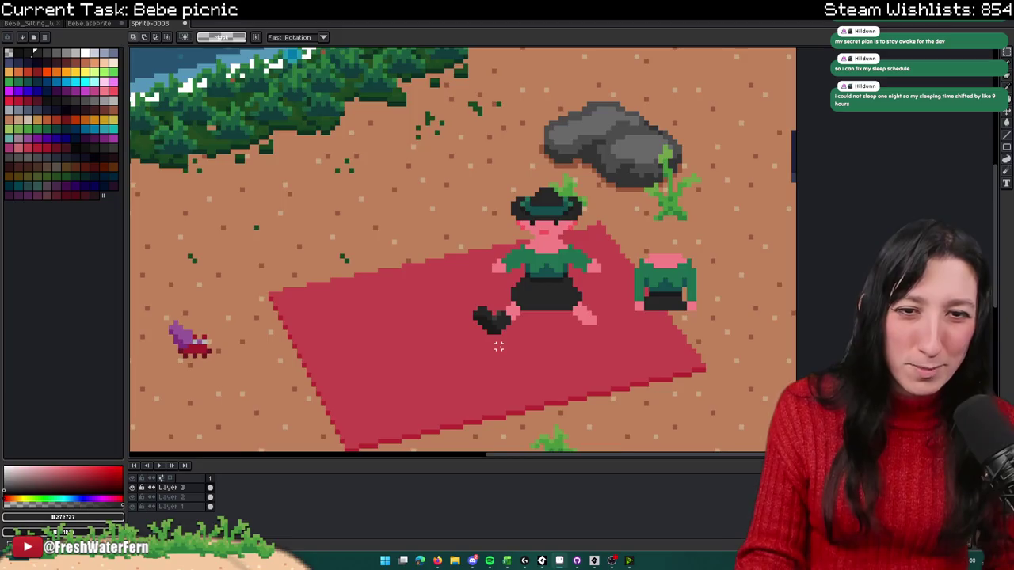
scroll(498, 346, down, 1)
scroll(503, 345, down, 1)
scroll(511, 342, up, 2)
scroll(523, 339, up, 1)
drag(523, 339, 444, 281)
key(ctrl+c)
key(ctrl+v)
drag(485, 317, 634, 319)
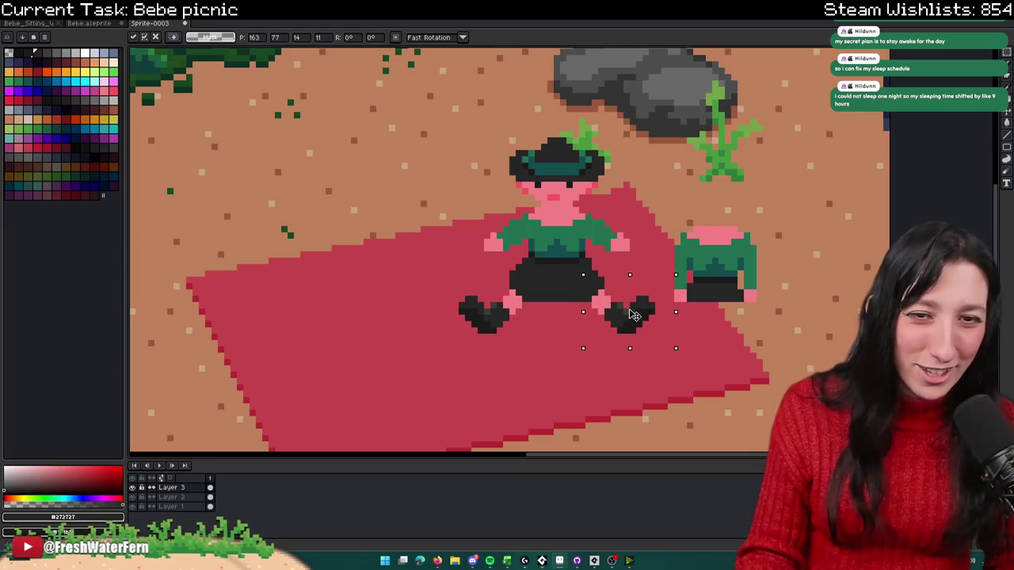
click(576, 336)
Step: Delete the spare green torso beside the blanket
scroll(574, 335, down, 1)
scroll(573, 335, down, 1)
scroll(562, 333, down, 2)
scroll(551, 333, down, 1)
scroll(546, 332, up, 2)
scroll(554, 320, up, 3)
key(b)
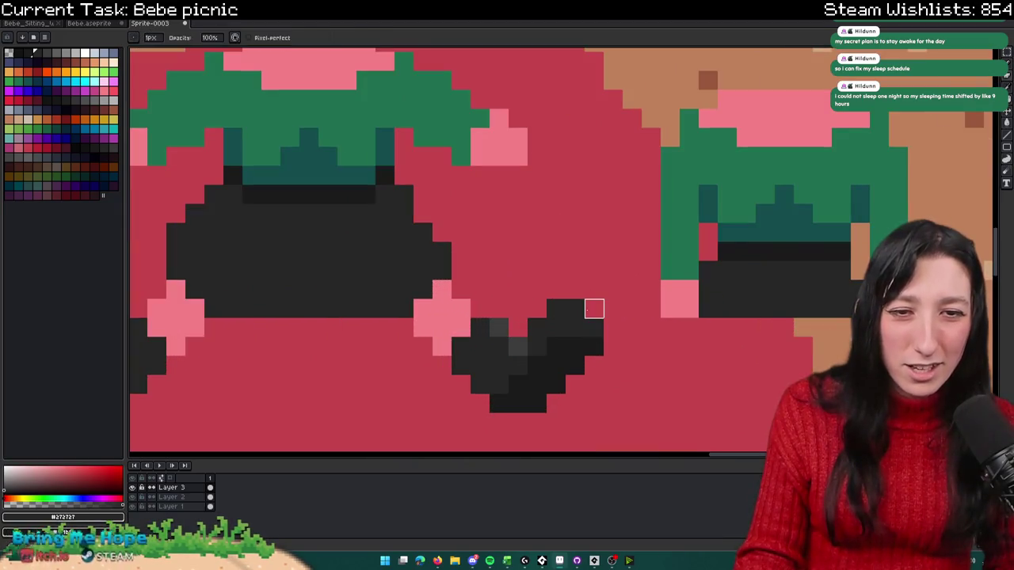
scroll(430, 345, left, 2)
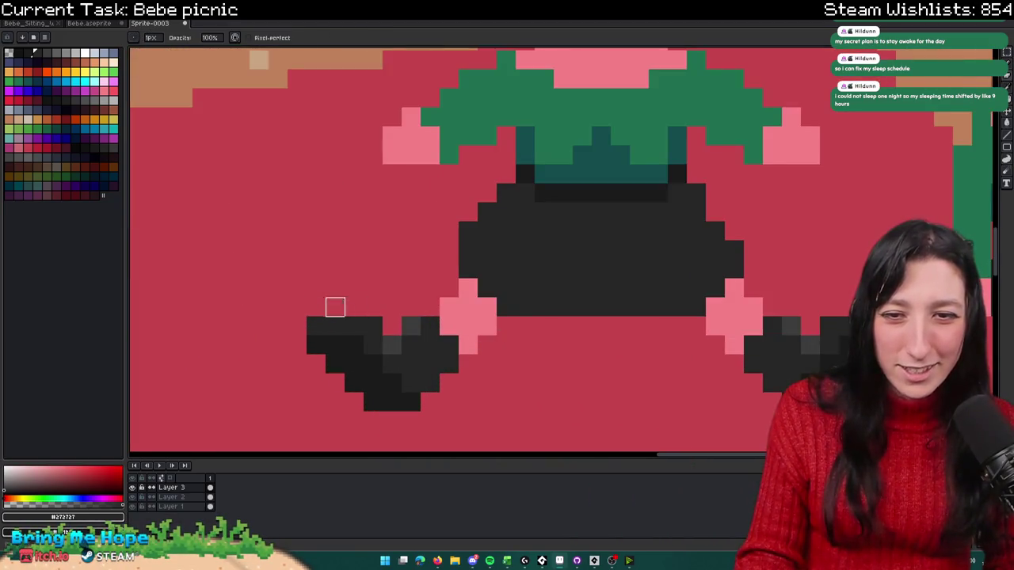
scroll(315, 363, down, 3)
scroll(475, 348, down, 1)
key(m)
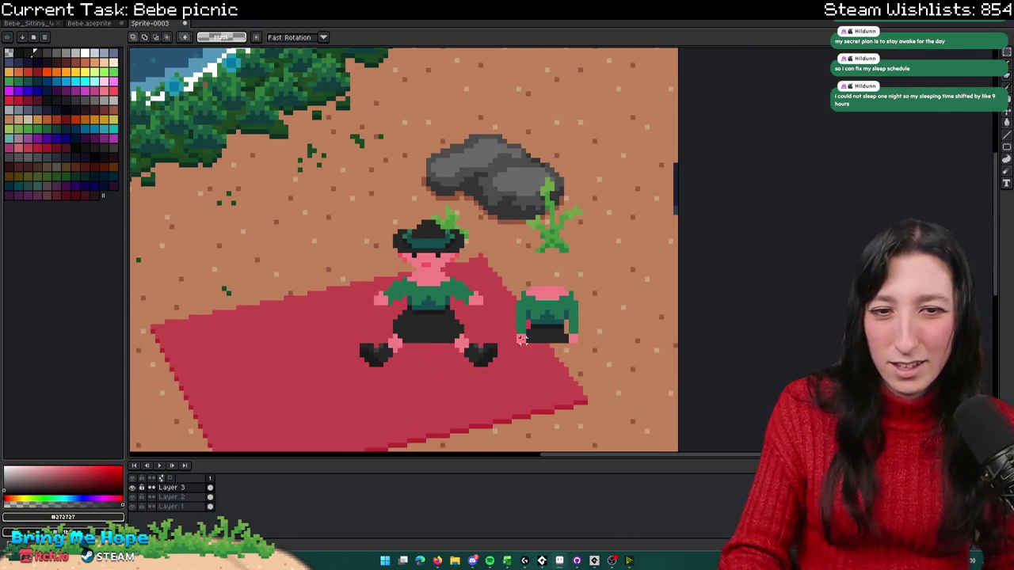
drag(516, 346, 602, 269)
key(Delete)
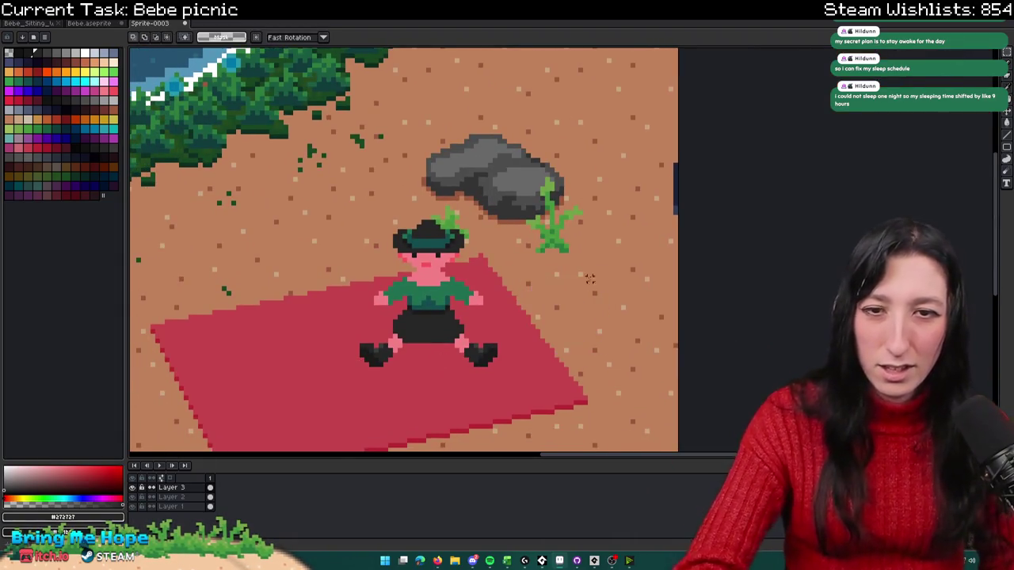
Step: Select the seated Bebe figure and reposition her on the blanket
scroll(545, 295, down, 1)
drag(534, 333, 451, 235)
mouse_move(487, 306)
mouse_down()
mouse_move(497, 294)
mouse_move(493, 304)
mouse_up()
key(Return)
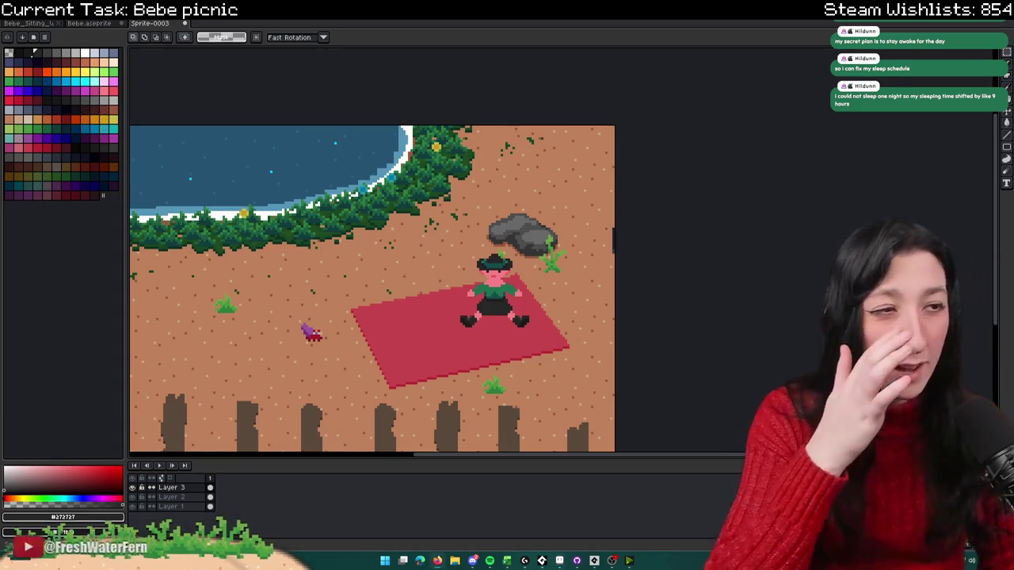
Step: Switch from Aseprite to the browser showing the Twitch channel page
key(alt+Tab)
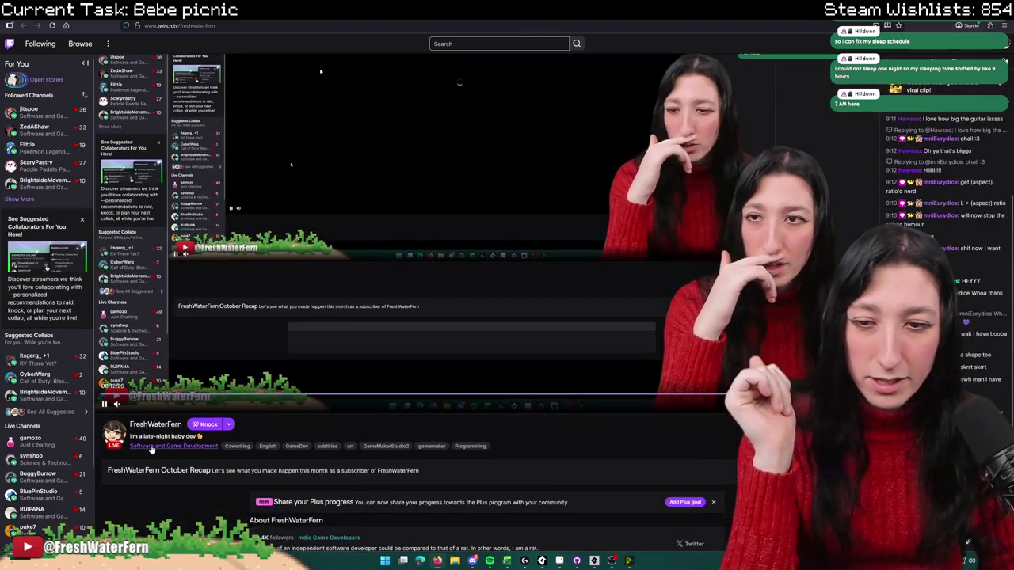
Step: Open Twitch's Software and Game Development category and a live coding channel
click(150, 446)
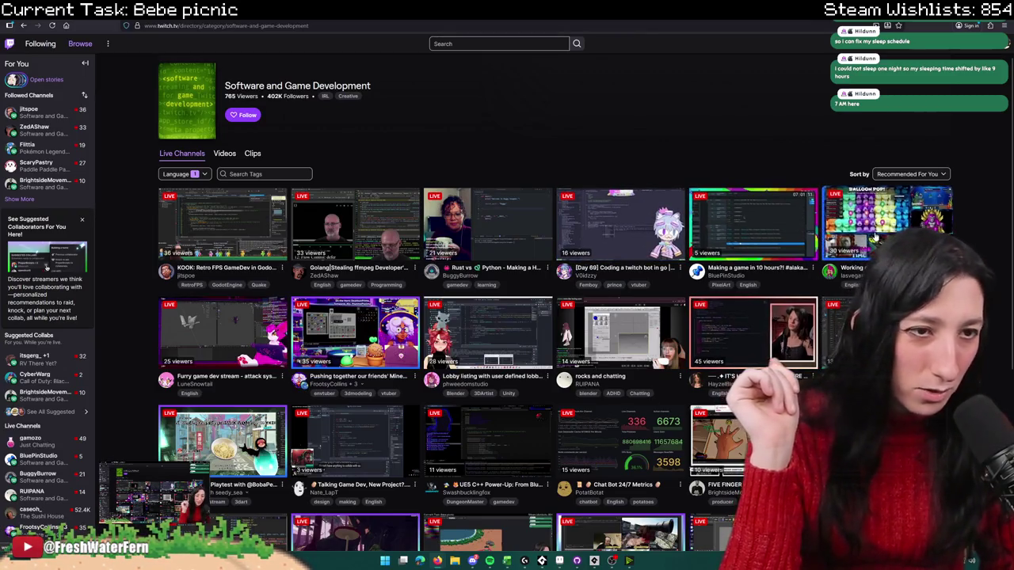
scroll(405, 247, down, 3)
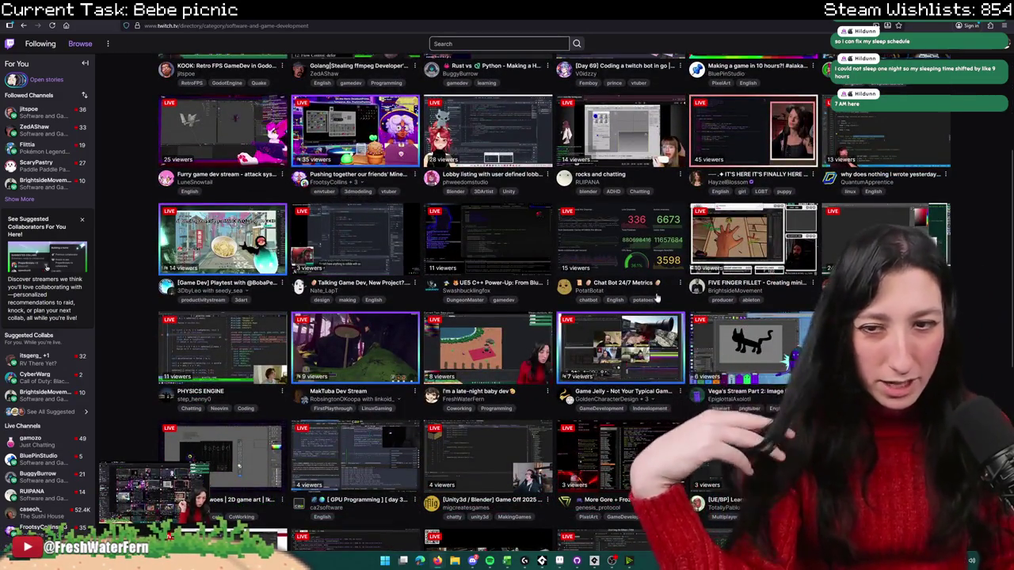
scroll(806, 271, up, 1)
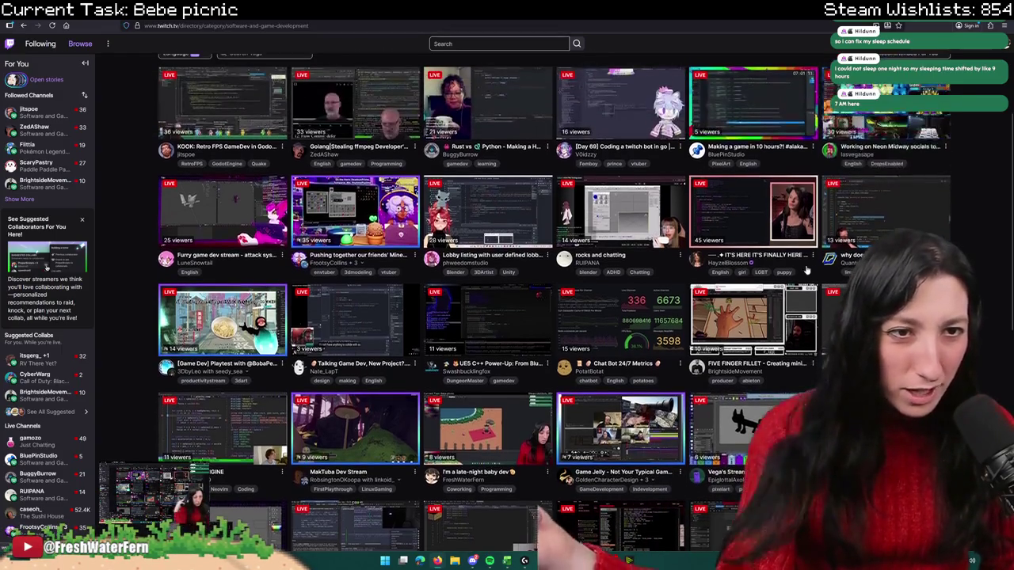
click(761, 209)
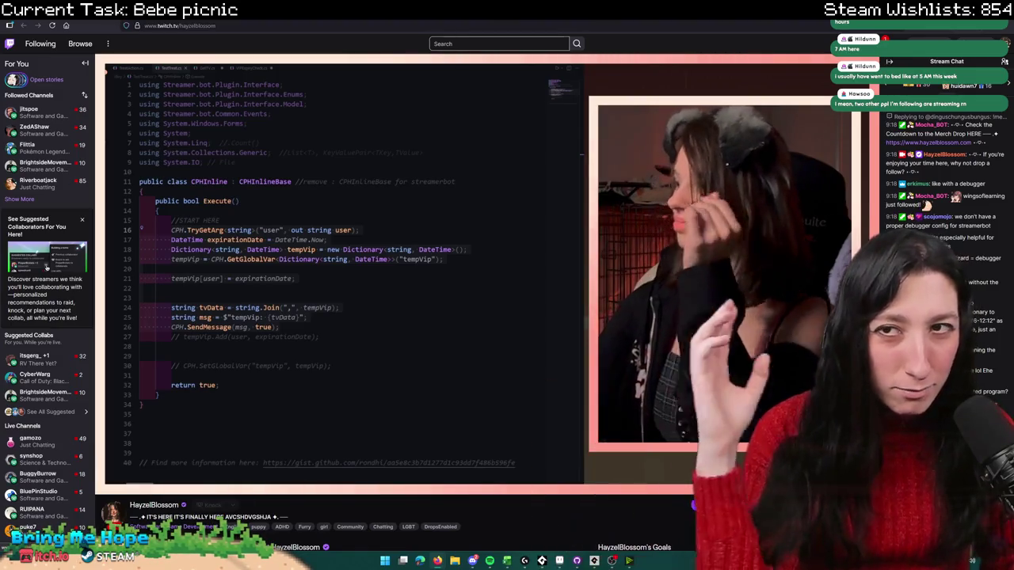
Step: Go back to the category's channel list and scroll through the live streams
key(alt+Left)
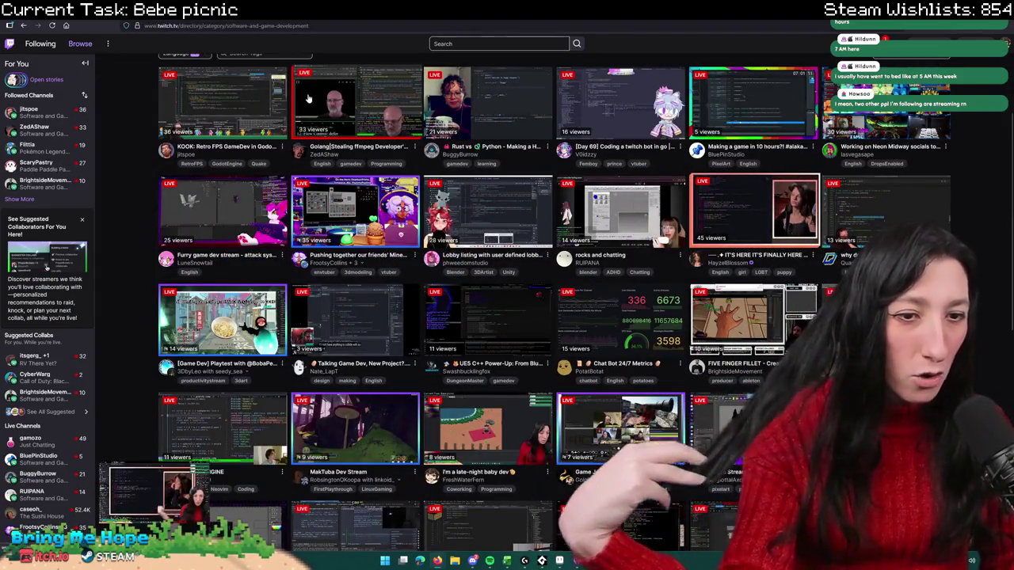
scroll(727, 358, down, 1)
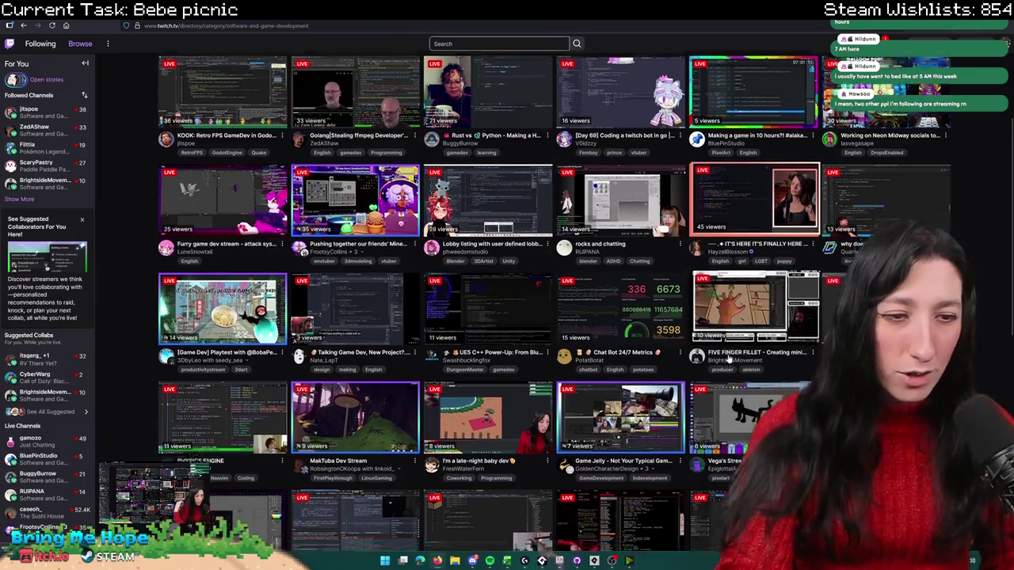
scroll(727, 358, down, 1)
scroll(569, 438, down, 4)
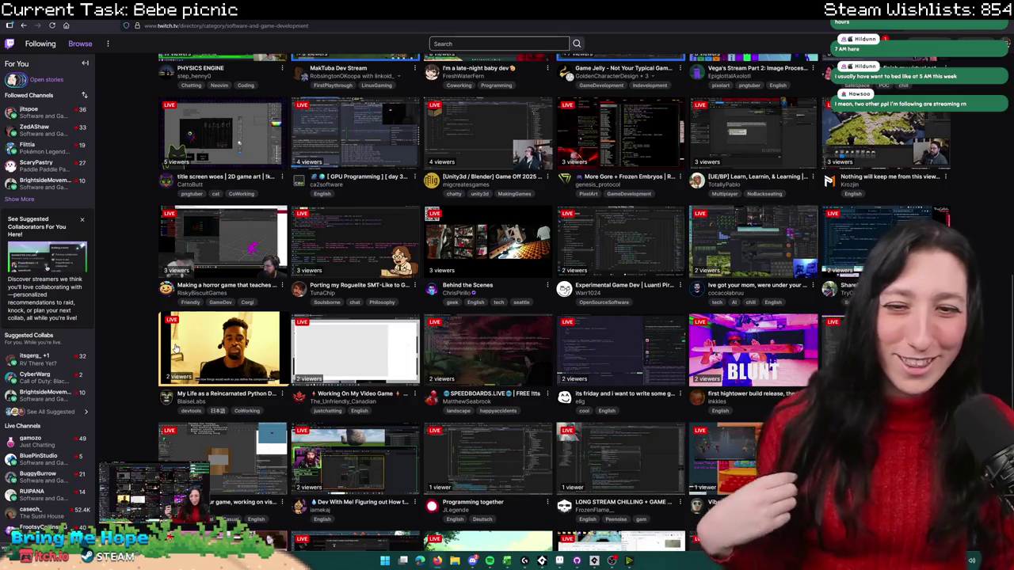
scroll(176, 349, down, 1)
scroll(191, 301, down, 1)
scroll(205, 238, up, 3)
scroll(220, 155, up, 5)
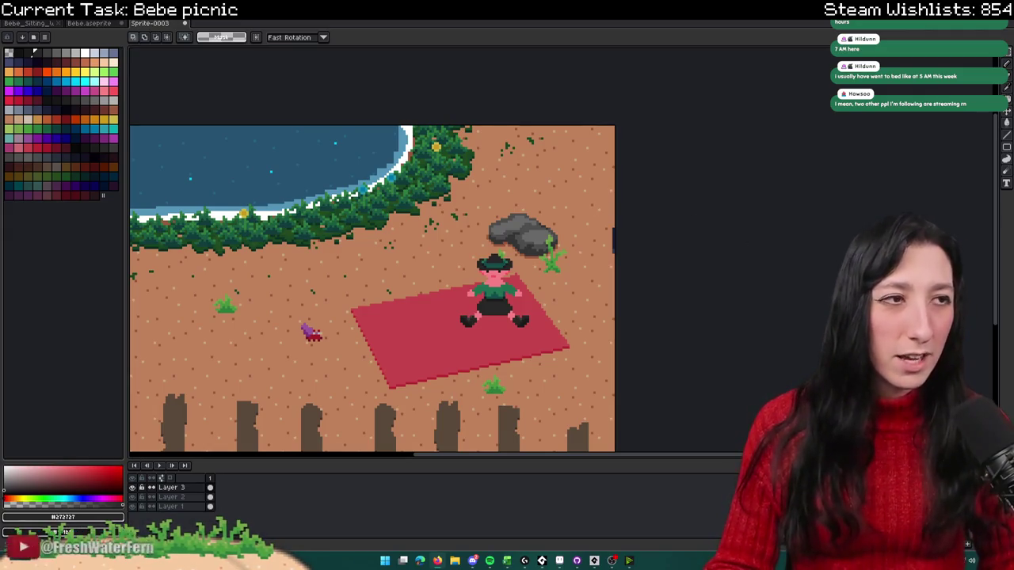
Step: Pick the shorts' darkest #1b1b1b colour and pencil the shorts' lower edge
scroll(503, 211, down, 1)
scroll(503, 210, up, 2)
scroll(504, 211, up, 1)
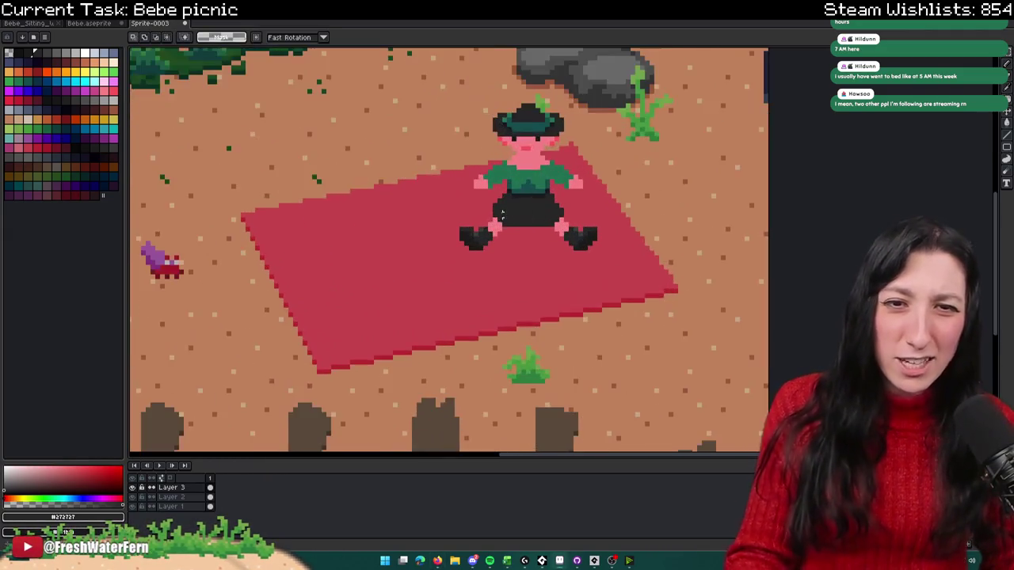
scroll(504, 211, up, 1)
scroll(504, 211, up, 1)
alt+click(549, 151)
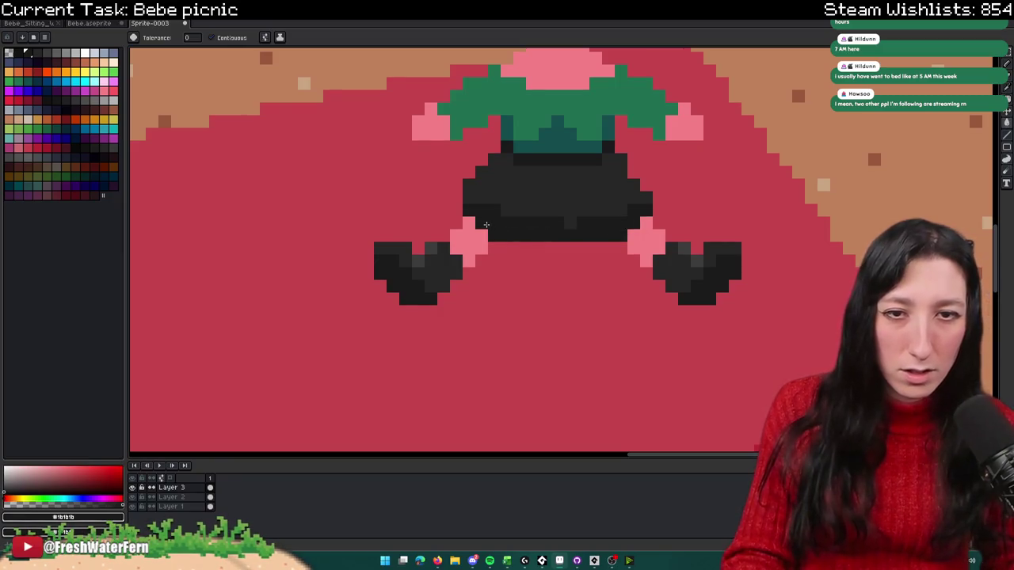
scroll(543, 235, up, 1)
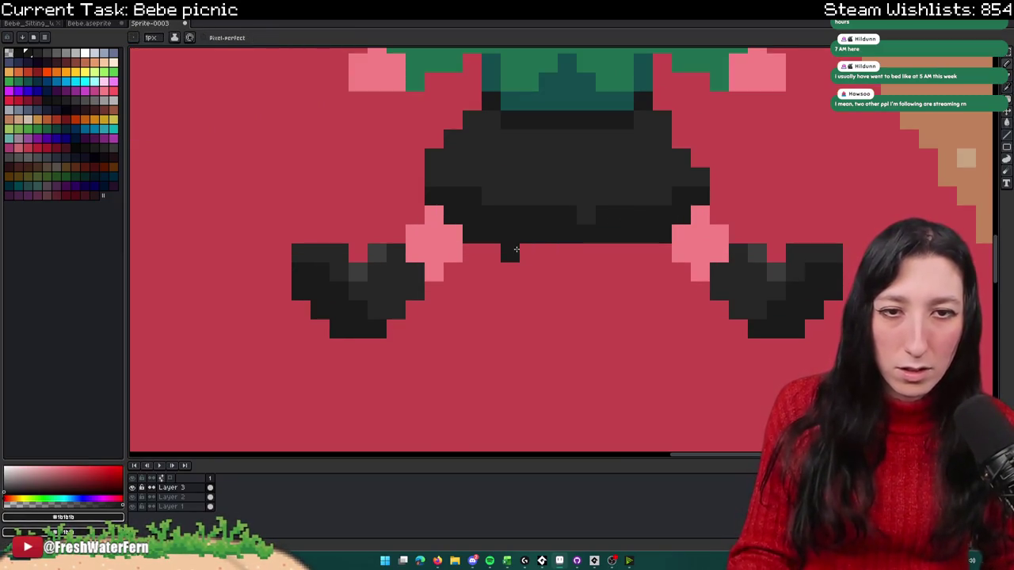
scroll(616, 243, down, 5)
scroll(595, 277, up, 5)
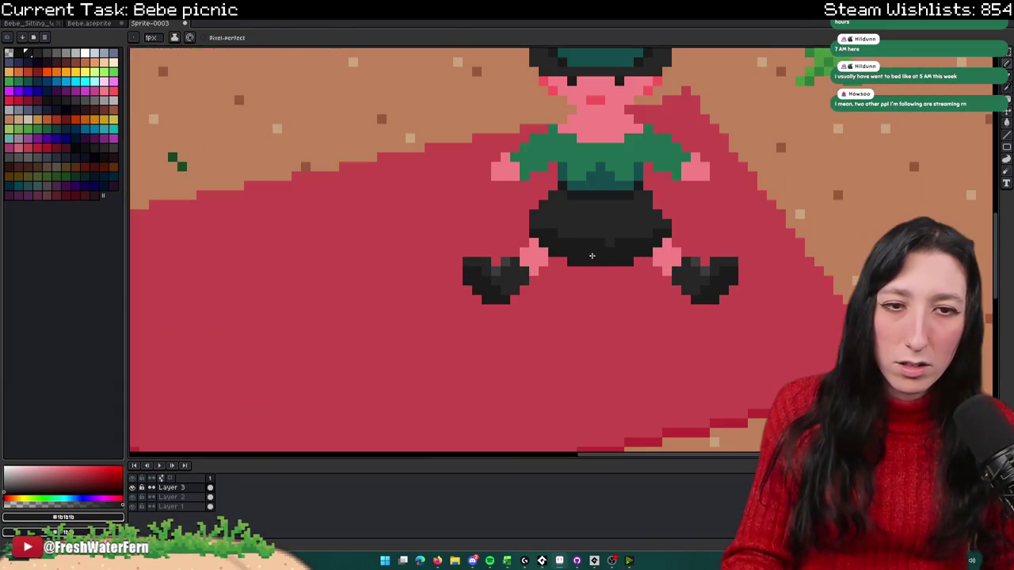
Step: Compare against the Bebe.aseprite reference, then pencil #f5555d shading on the leg tops
click(93, 23)
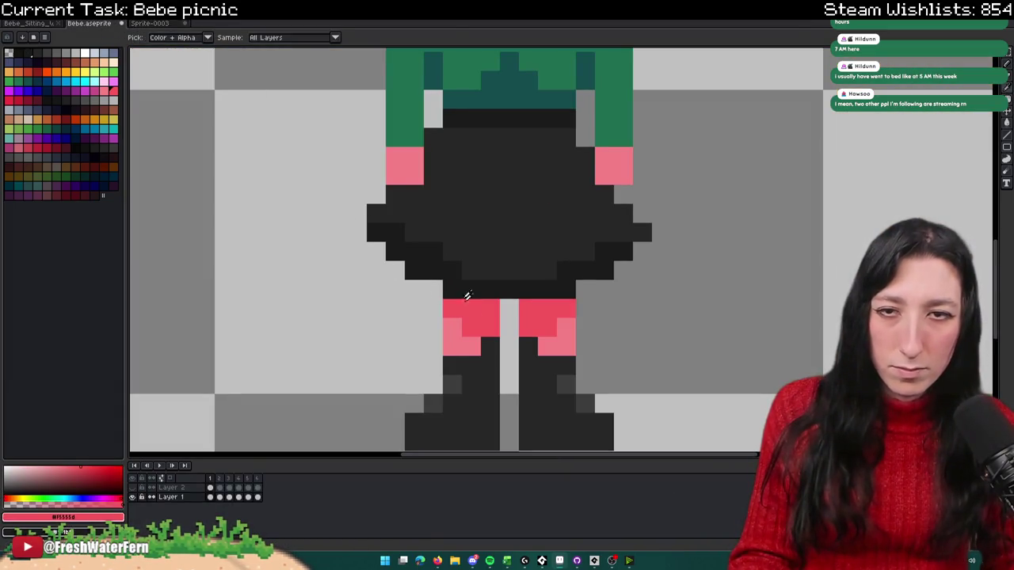
click(162, 24)
scroll(526, 279, up, 3)
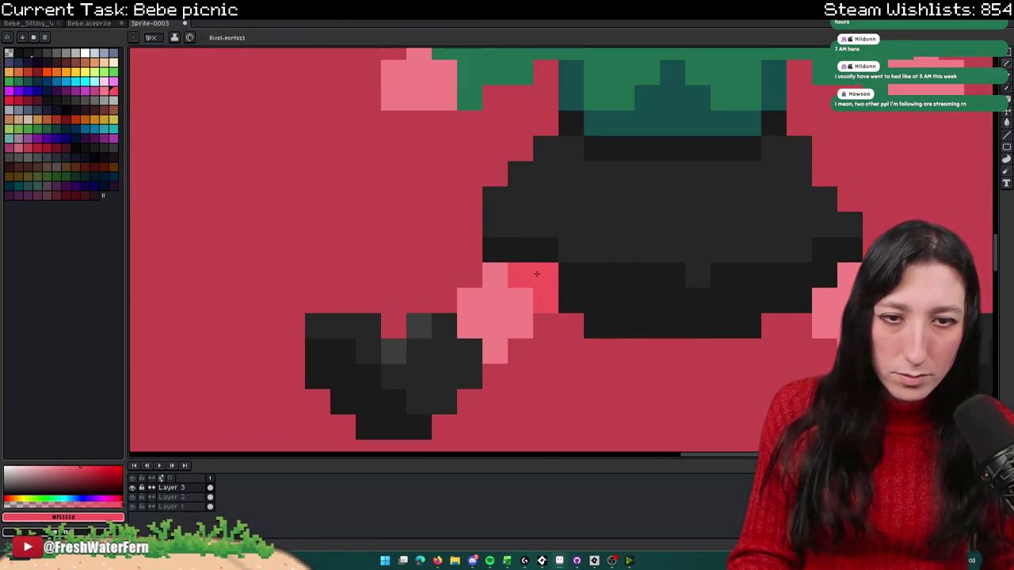
scroll(546, 274, down, 5)
scroll(570, 275, up, 4)
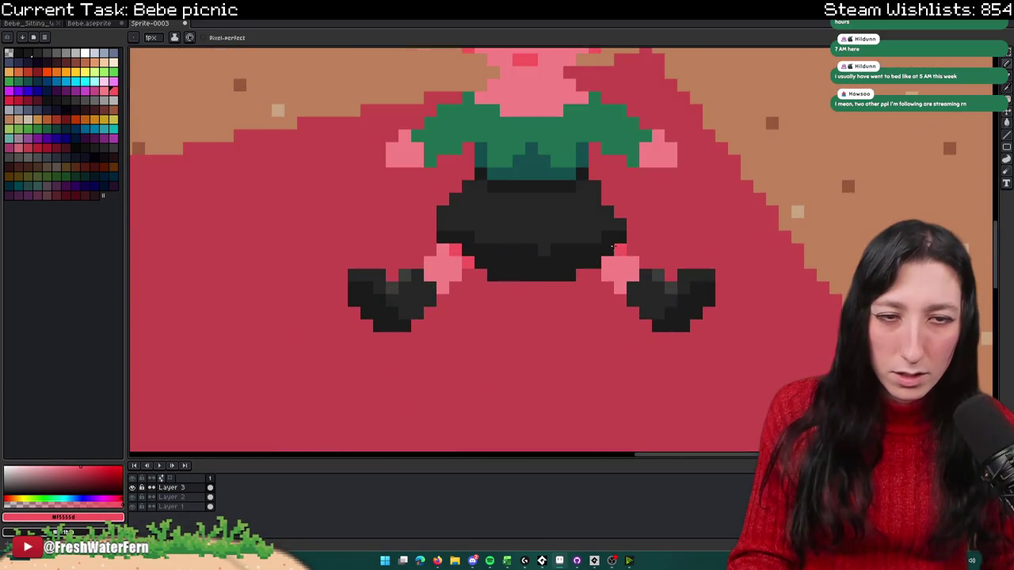
scroll(593, 260, down, 2)
scroll(586, 273, down, 1)
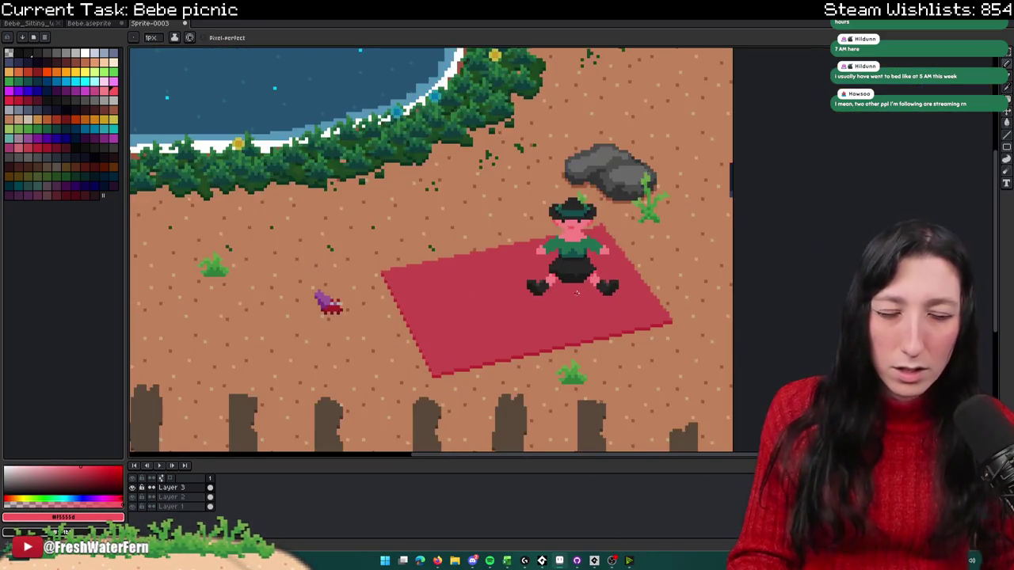
scroll(577, 293, down, 1)
scroll(577, 293, up, 2)
scroll(555, 269, up, 2)
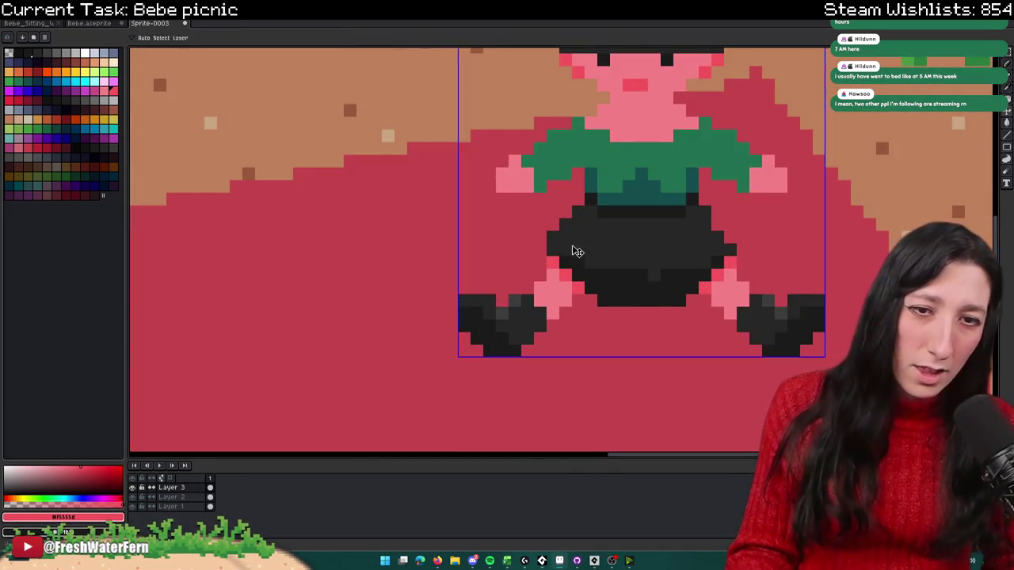
Step: Choose the pencil colour from the palette for the shorts' edge fix
alt+click(575, 241)
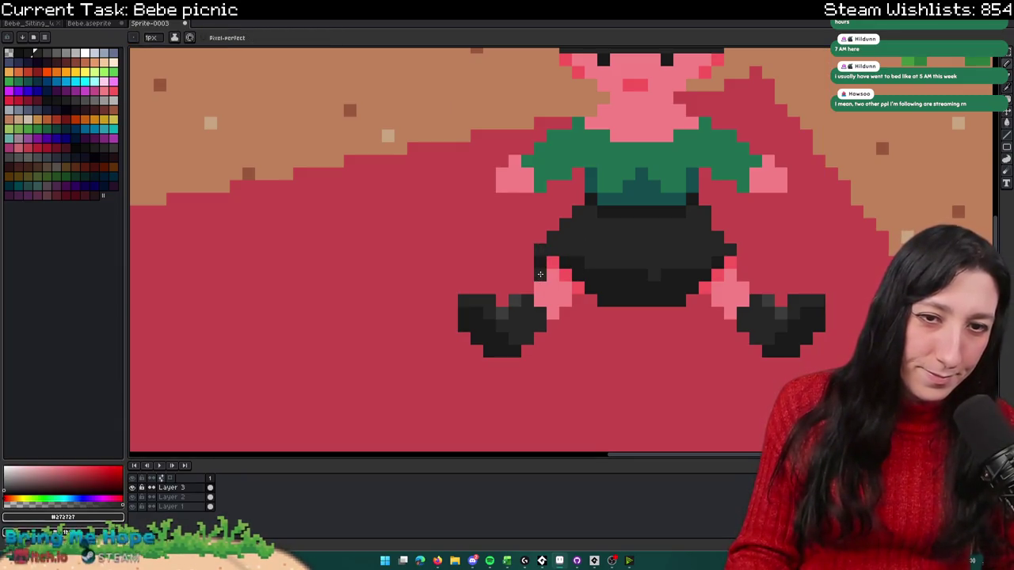
scroll(663, 327, down, 3)
scroll(634, 309, up, 1)
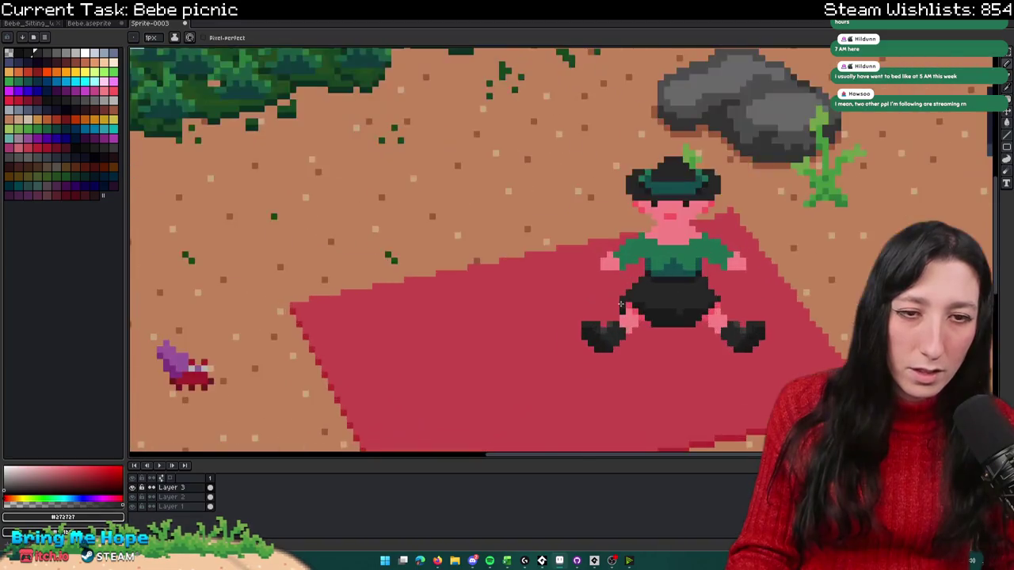
scroll(624, 298, up, 2)
scroll(670, 336, down, 3)
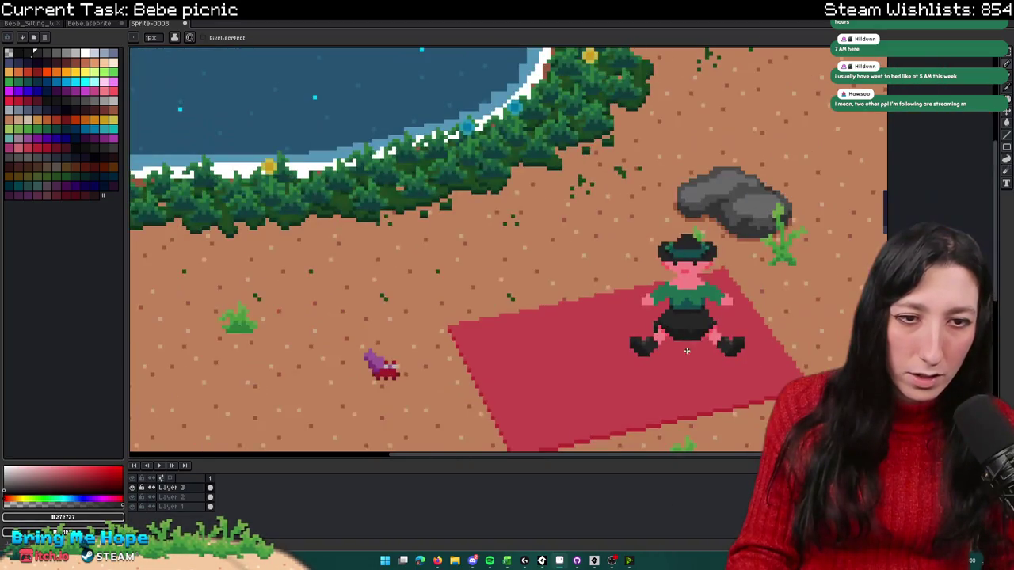
scroll(697, 317, up, 1)
scroll(729, 291, up, 3)
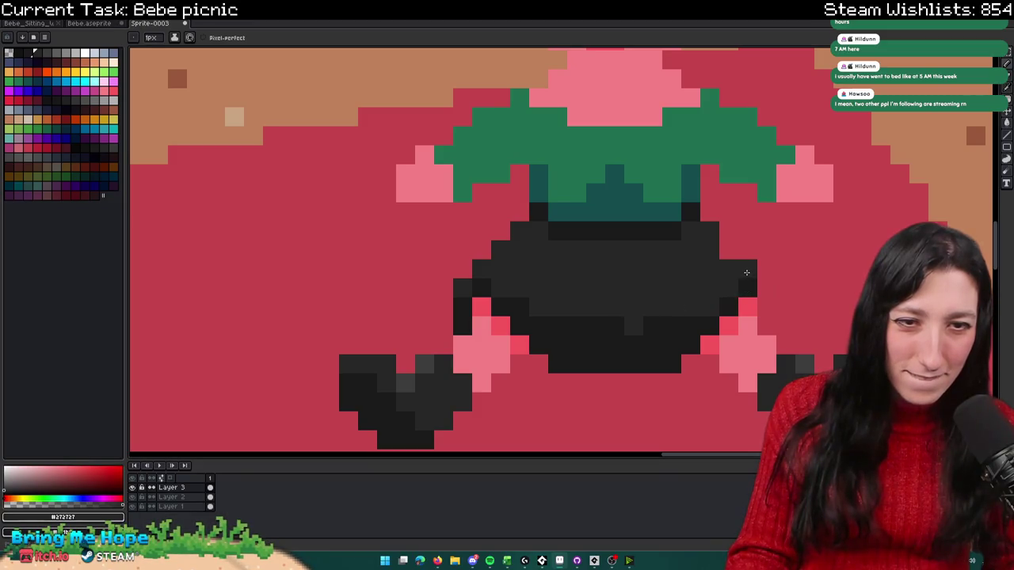
Step: Paint over the stray dark pixel at the shorts' right edge in blanket red
click(746, 272)
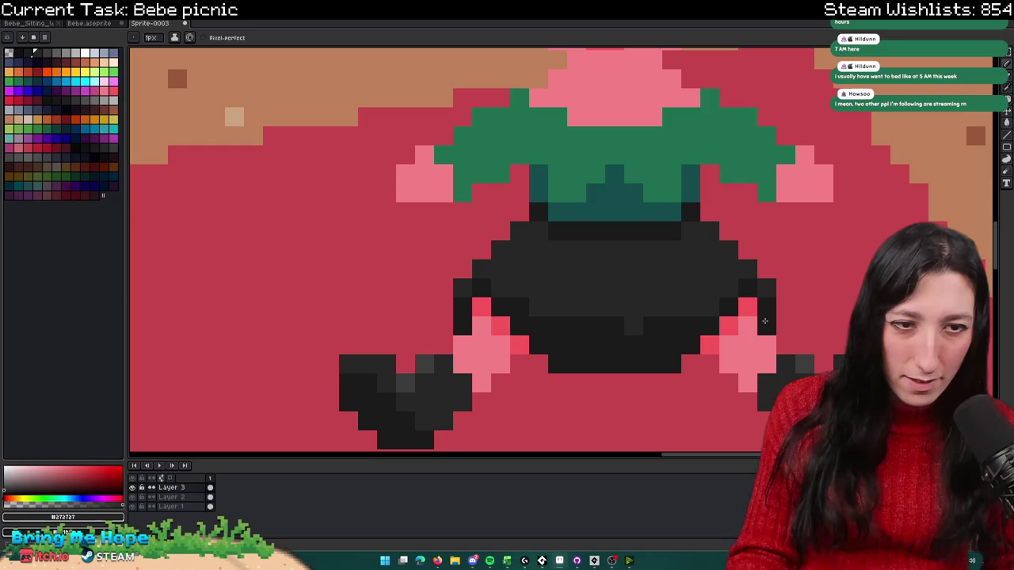
scroll(765, 381, down, 4)
scroll(753, 356, down, 1)
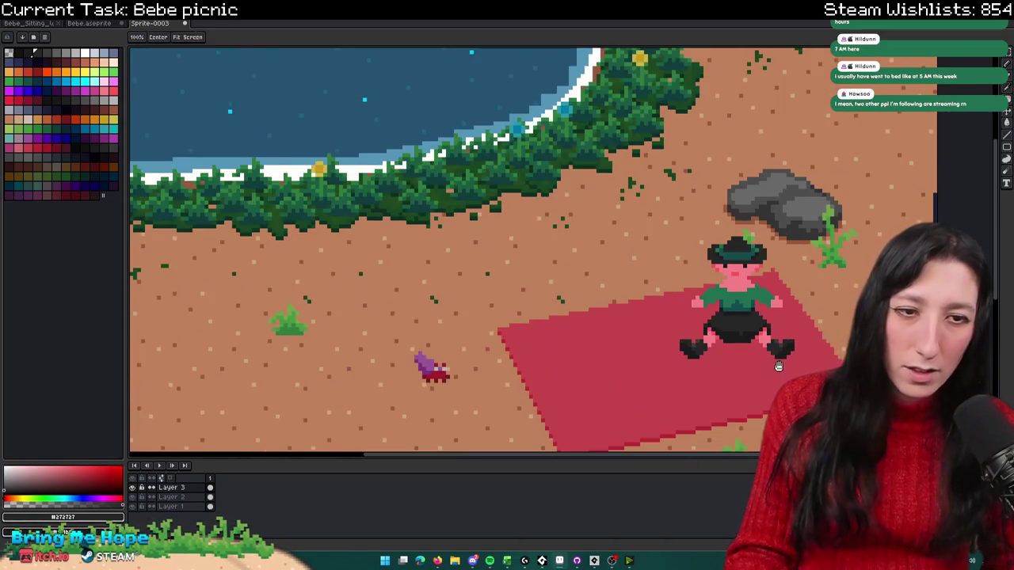
scroll(737, 331, up, 5)
scroll(714, 317, down, 1)
scroll(721, 324, down, 2)
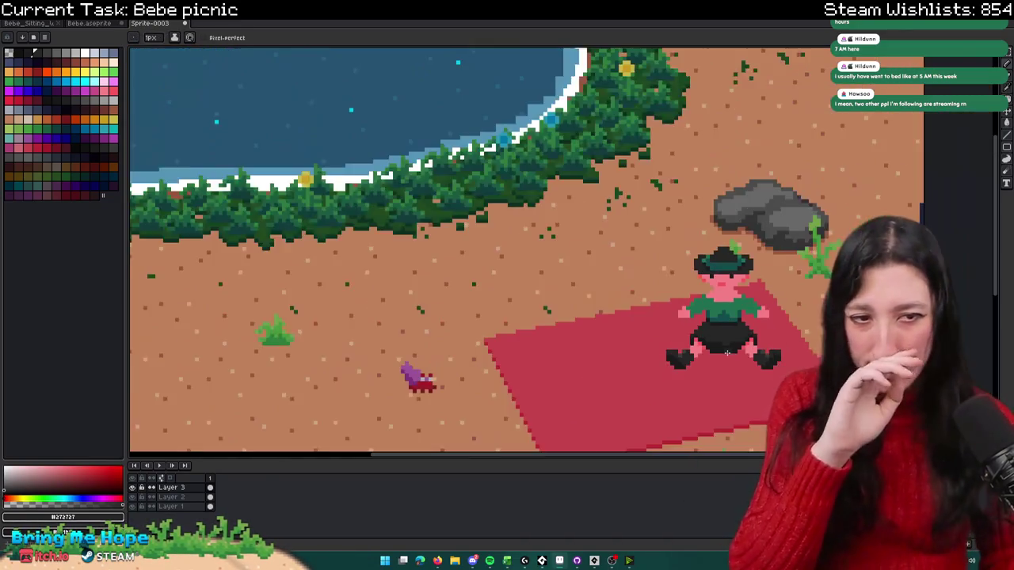
scroll(737, 336, up, 4)
scroll(750, 348, up, 2)
scroll(726, 362, down, 1)
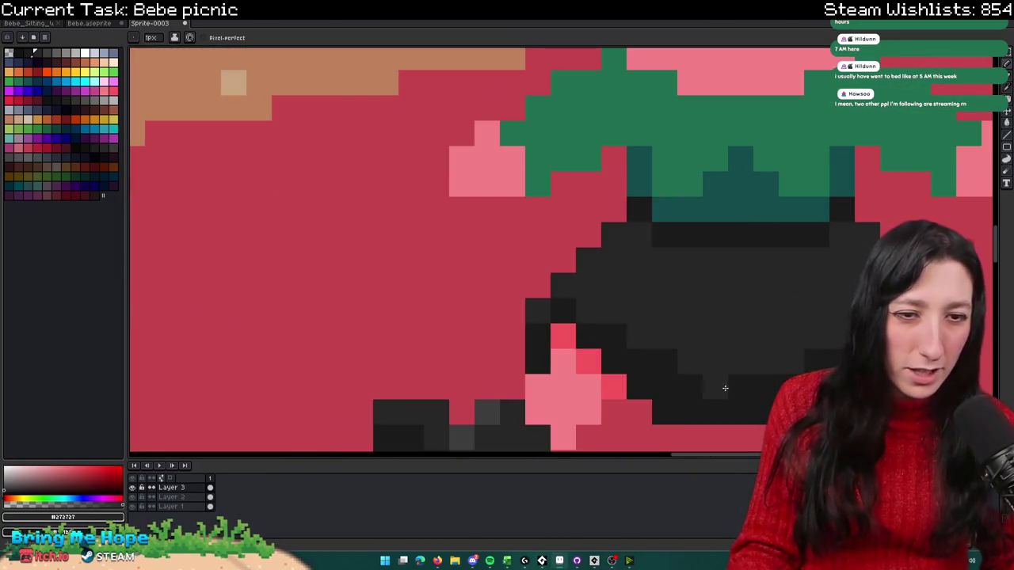
scroll(752, 382, down, 3)
scroll(681, 380, up, 1)
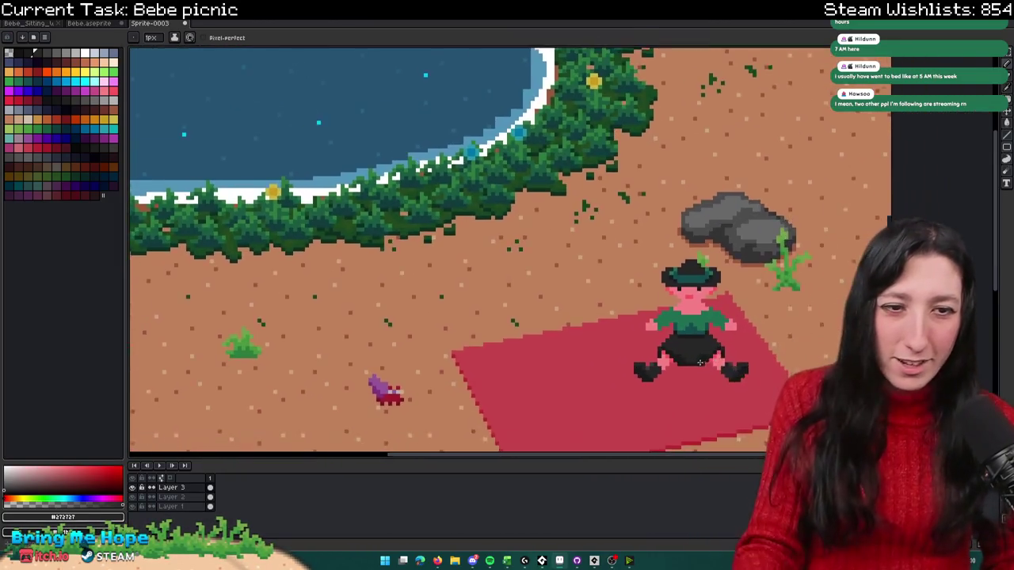
scroll(633, 378, up, 2)
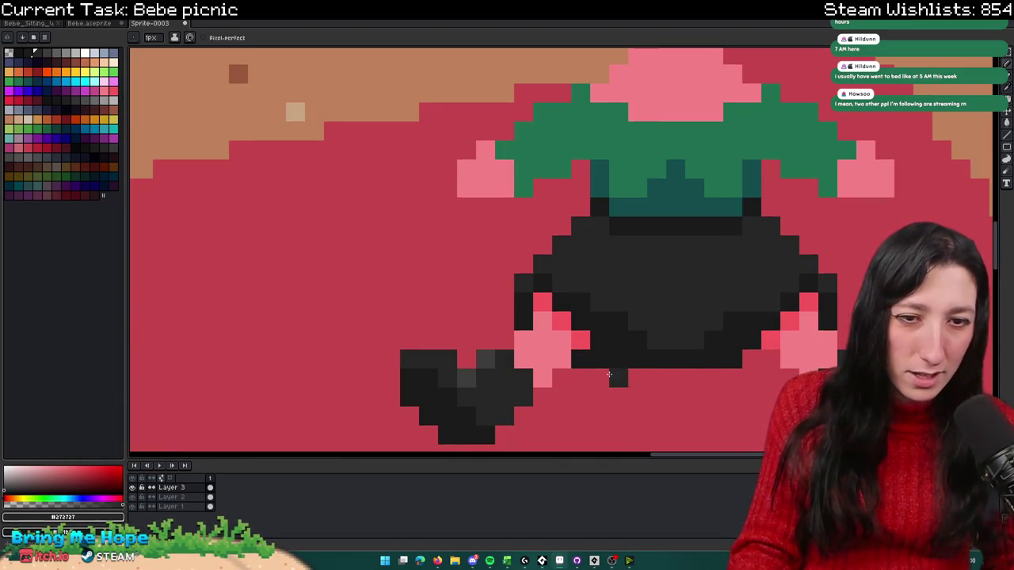
scroll(762, 362, down, 5)
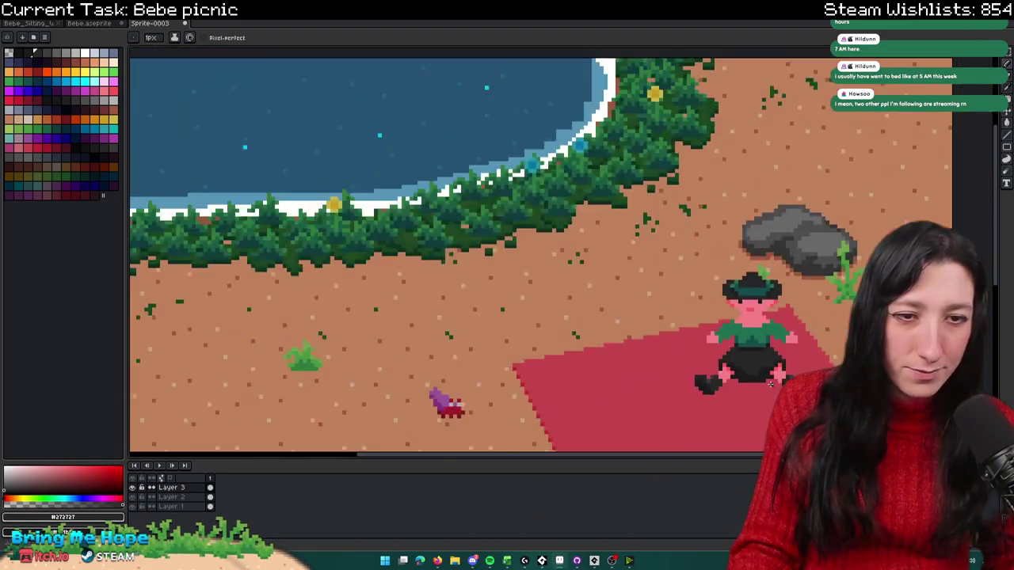
scroll(729, 369, down, 2)
scroll(705, 373, up, 1)
scroll(696, 373, up, 1)
scroll(681, 348, up, 4)
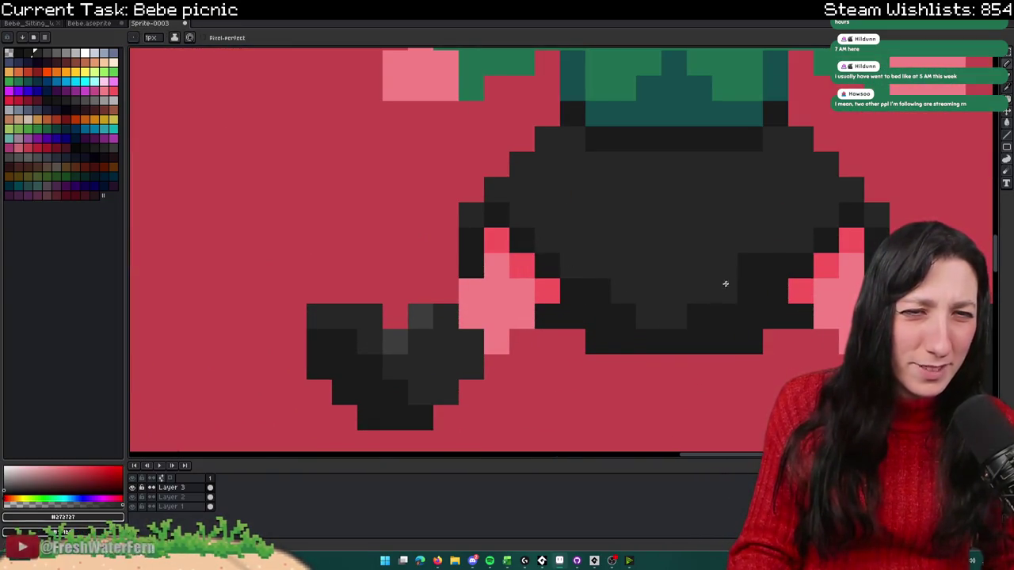
scroll(597, 281, down, 3)
scroll(634, 333, down, 1)
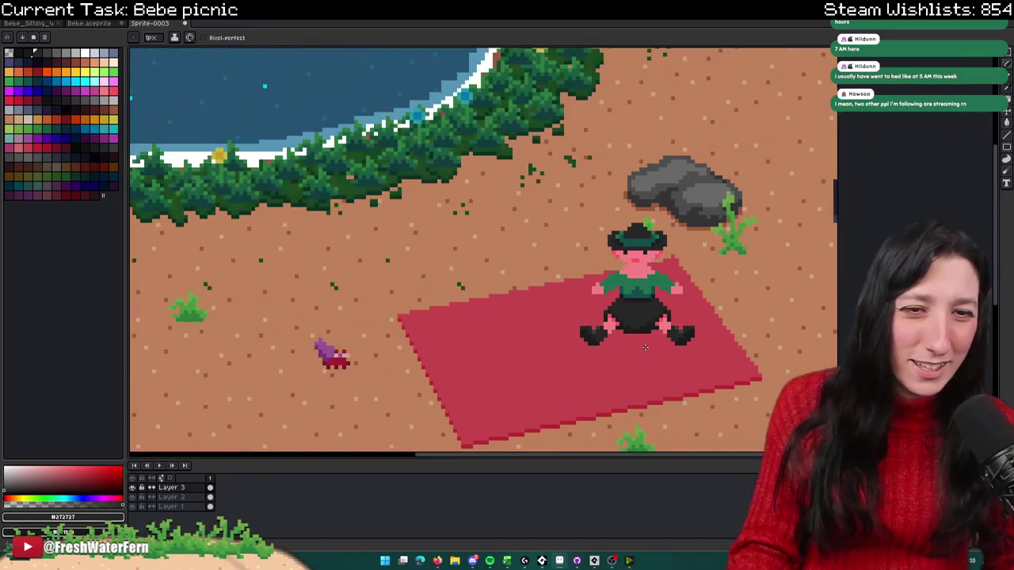
scroll(645, 347, down, 1)
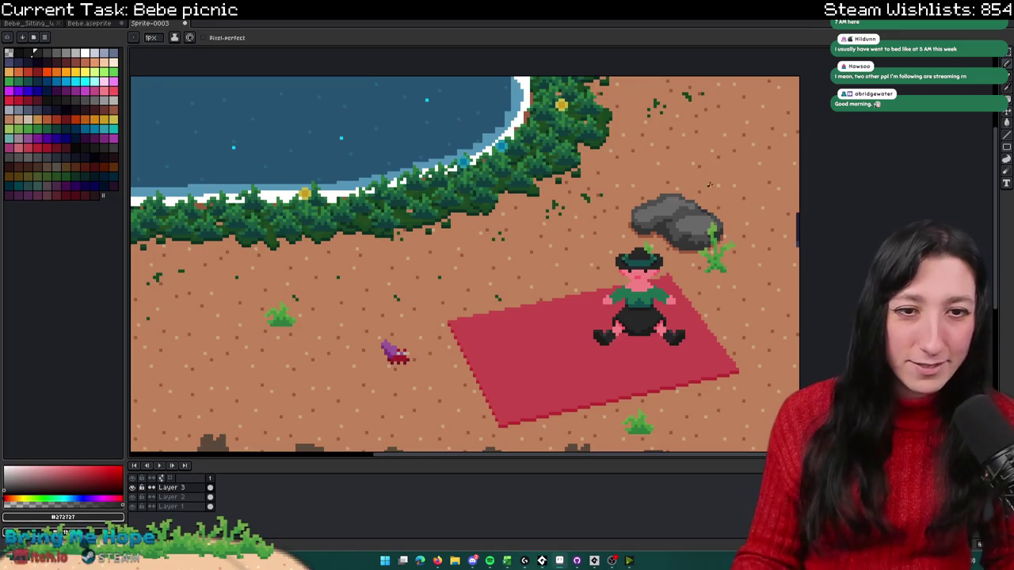
Step: Recentre the view on the picnic blanket and switch to the Rectangular Marquee tool
scroll(554, 238, down, 1)
scroll(538, 230, down, 1)
scroll(538, 230, up, 3)
drag(545, 243, 532, 220)
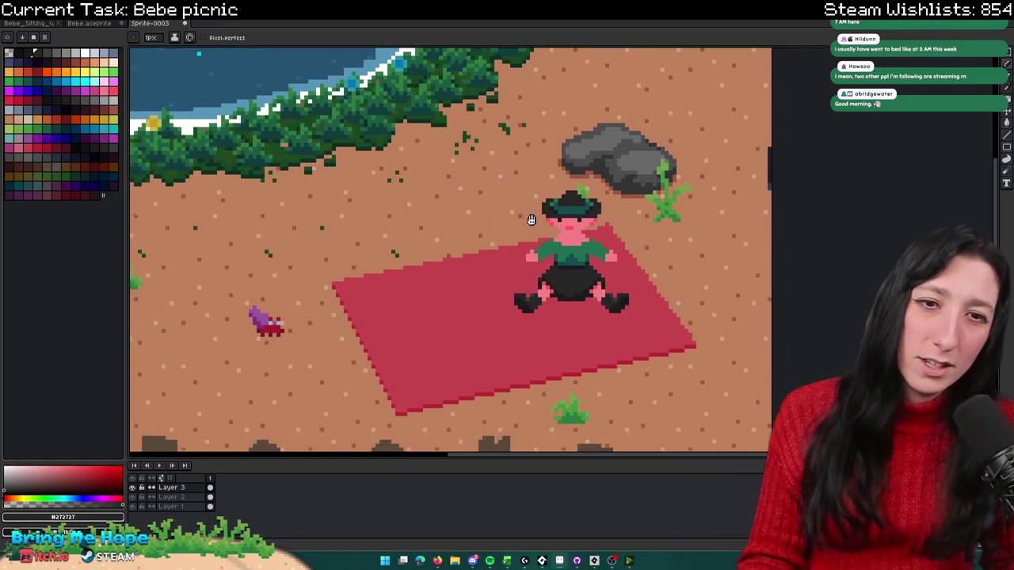
scroll(533, 221, down, 1)
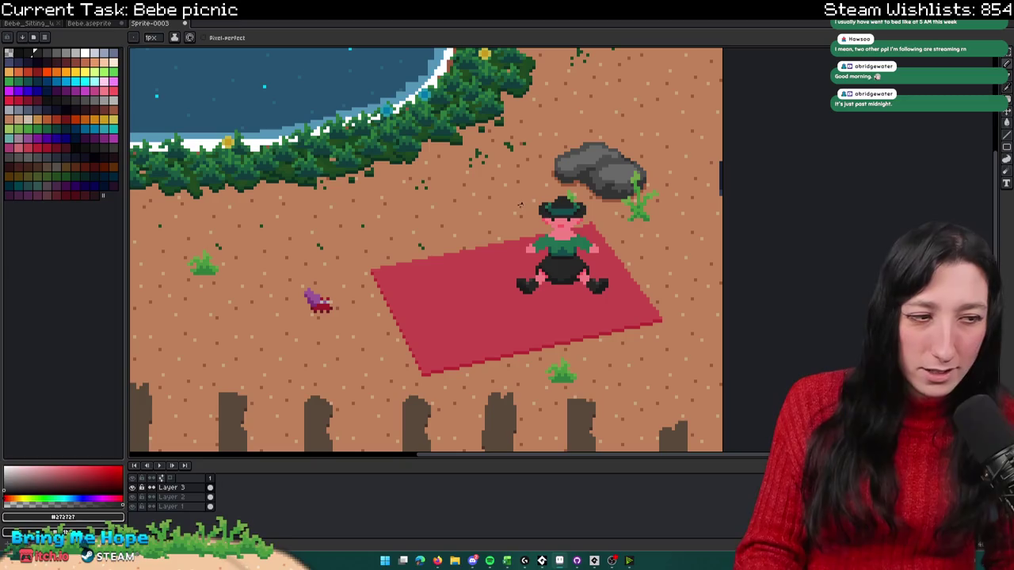
key(m)
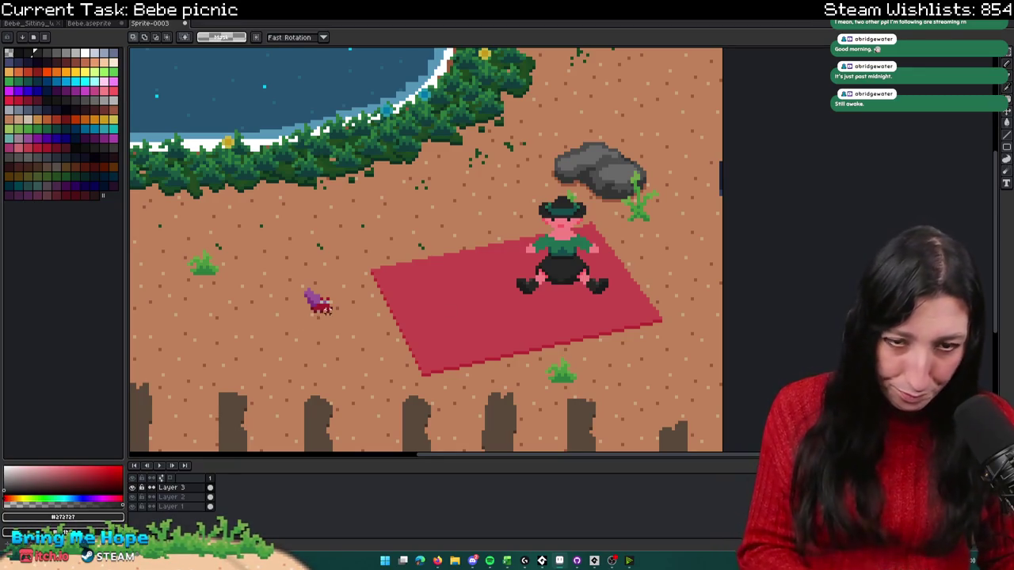
Step: Sample the shirt's dark teal colour from the canvas
scroll(549, 247, up, 3)
scroll(546, 249, up, 1)
key(shift+p)
key(Escape)
scroll(523, 242, up, 2)
key(b)
alt+click(525, 237)
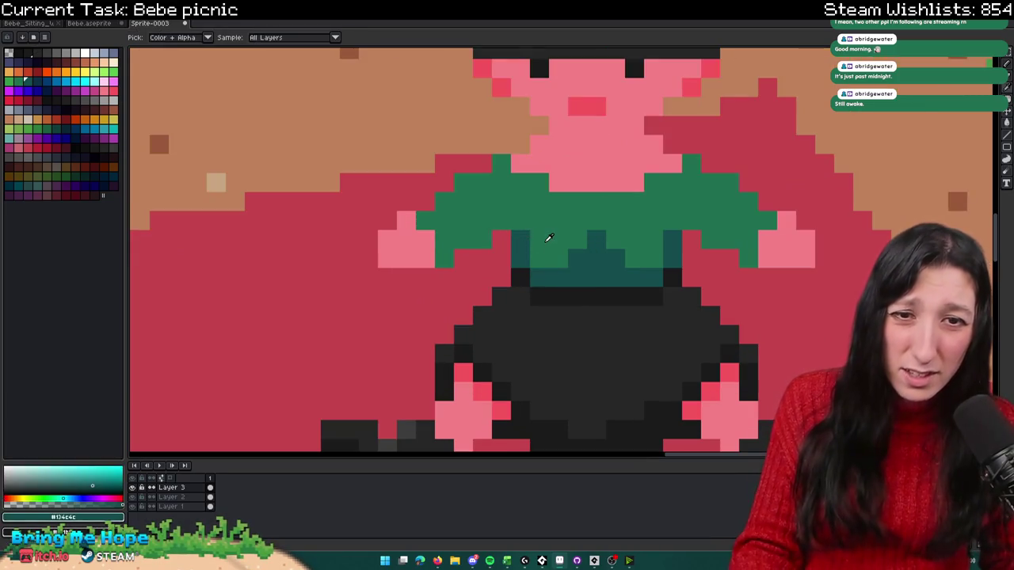
scroll(546, 242, down, 1)
scroll(619, 248, up, 1)
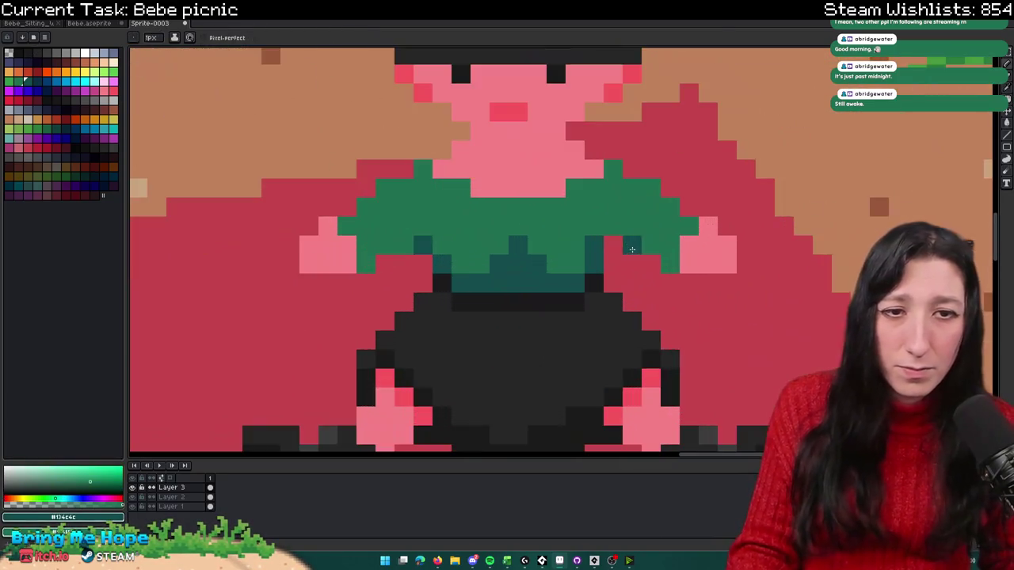
scroll(598, 270, down, 3)
scroll(606, 301, down, 1)
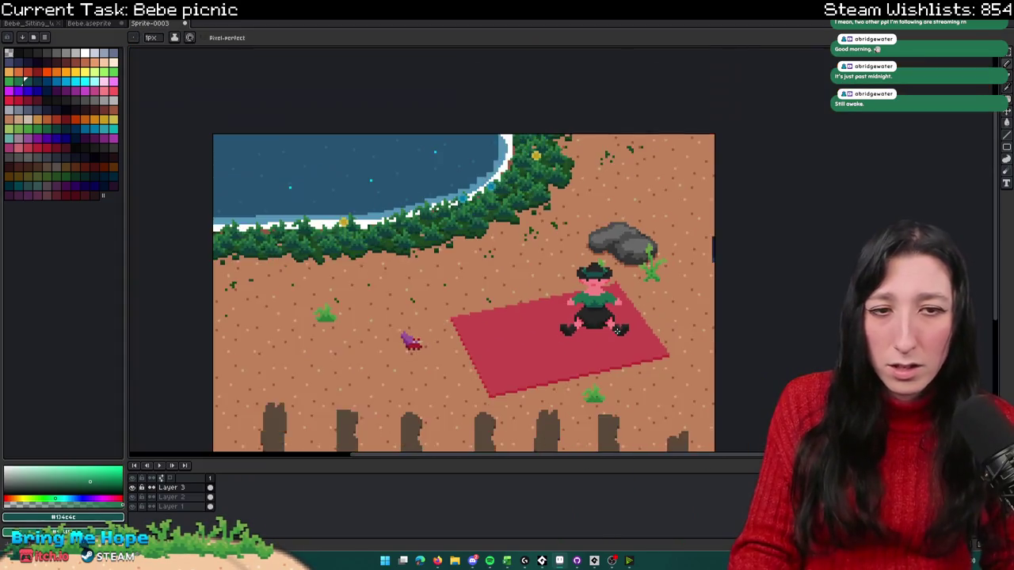
scroll(613, 320, down, 1)
Step: Move the left boot up one pixel and deselect
key(m)
scroll(618, 331, up, 1)
scroll(571, 345, up, 1)
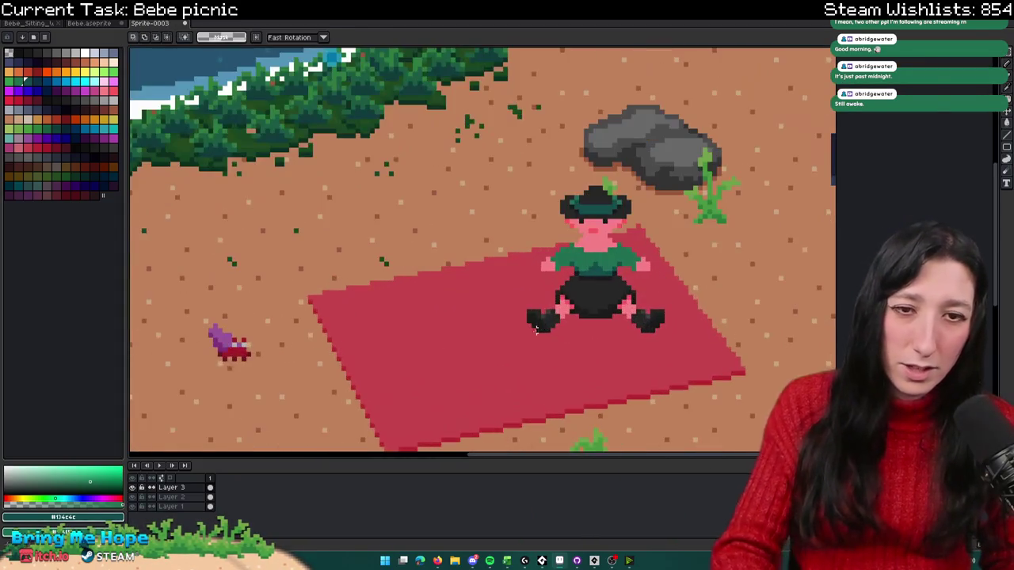
scroll(539, 356, up, 2)
mouse_move(525, 360)
mouse_down()
mouse_move(524, 269)
mouse_move(602, 361)
mouse_up()
key(Up)
key(ctrl+d)
Step: Move the right boot up one pixel and left one pixel, then deselect
drag(832, 369, 727, 278)
key(Up)
key(Left)
key(ctrl+d)
scroll(835, 317, down, 2)
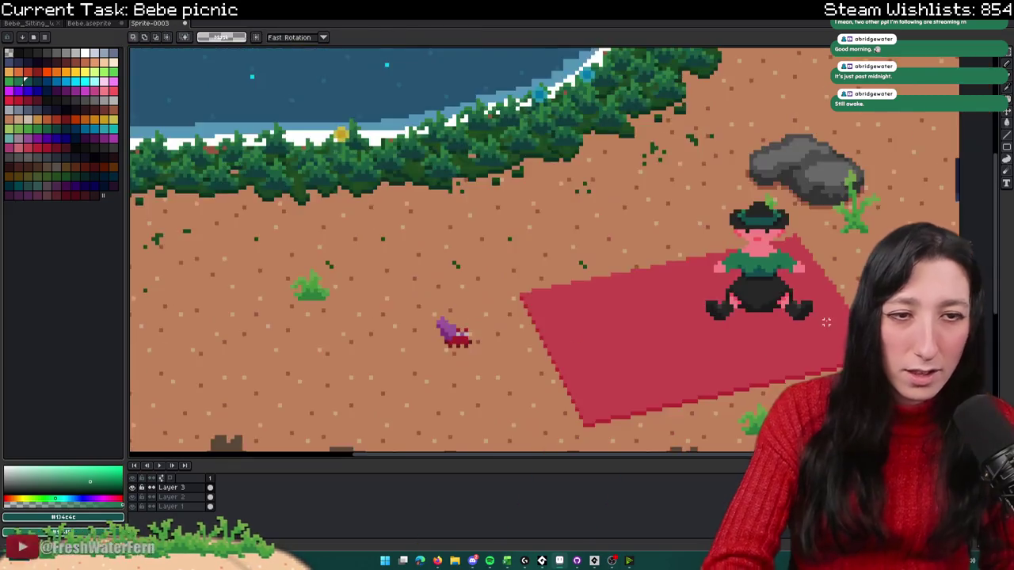
scroll(792, 320, down, 1)
scroll(754, 323, down, 1)
scroll(749, 323, up, 1)
scroll(748, 323, down, 1)
drag(761, 318, 665, 320)
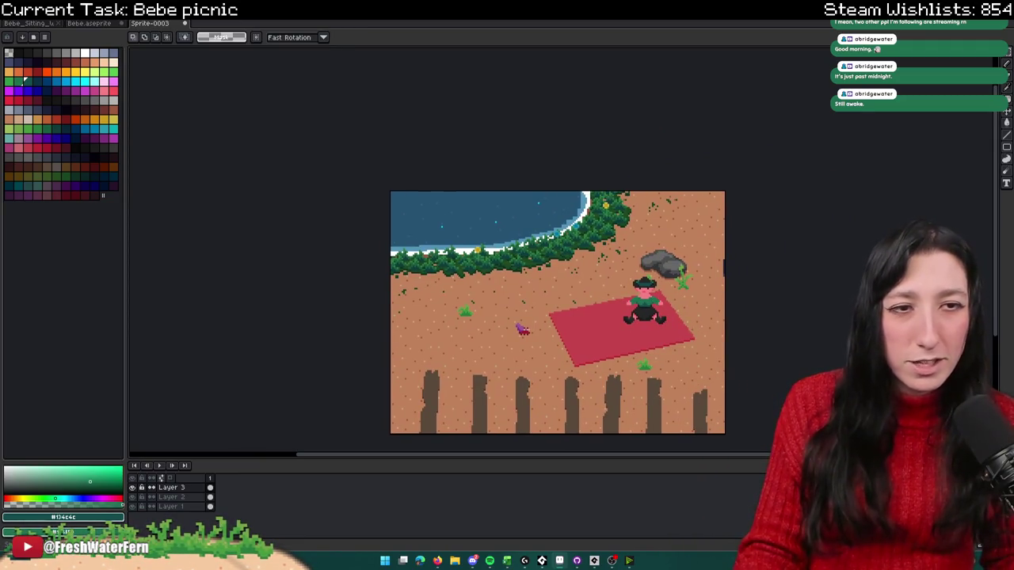
scroll(633, 317, up, 3)
scroll(634, 317, up, 1)
scroll(618, 317, up, 3)
key(i)
scroll(586, 319, up, 2)
click(594, 305)
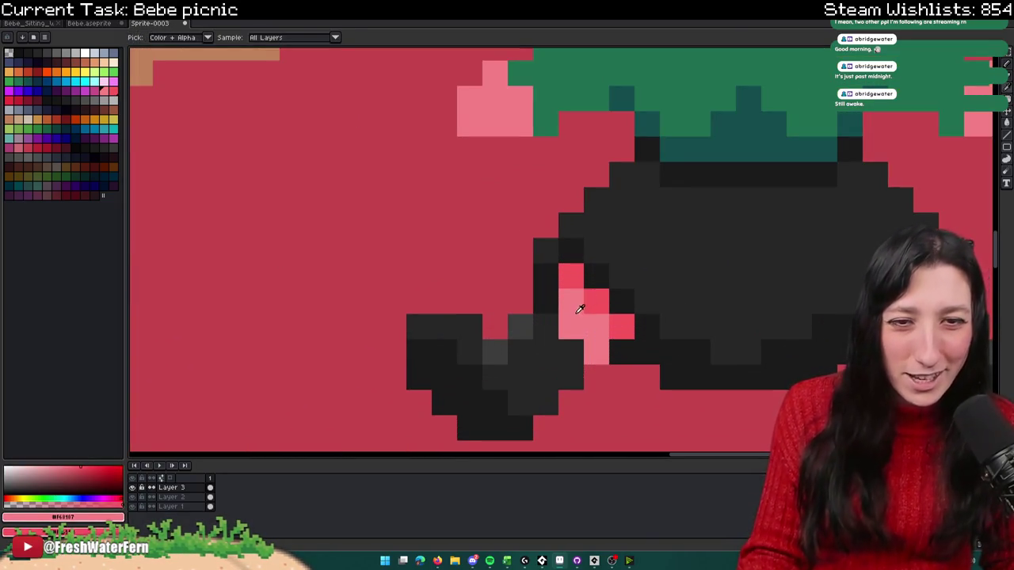
scroll(536, 352, down, 1)
scroll(537, 352, down, 2)
scroll(555, 357, down, 4)
key(m)
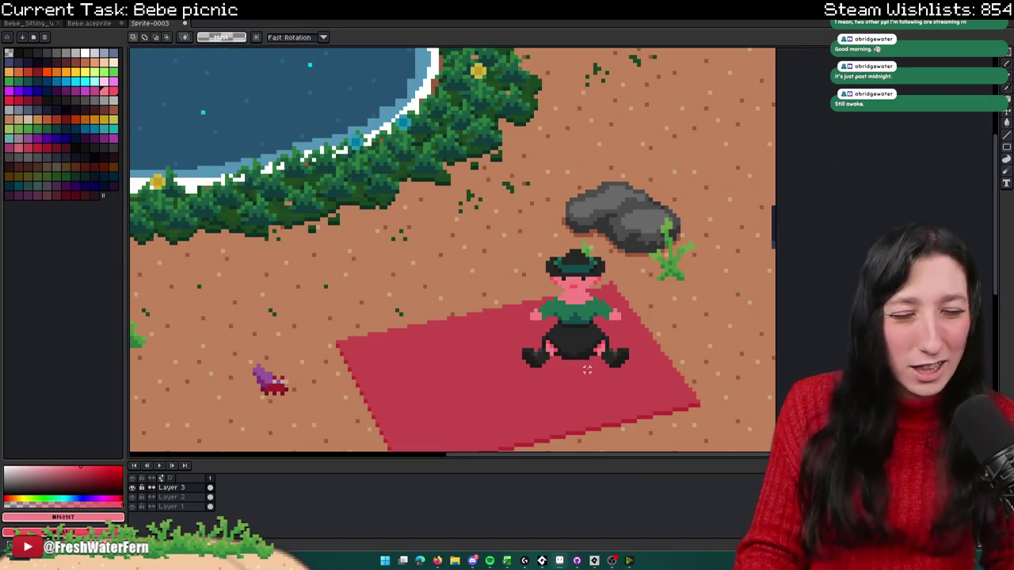
scroll(588, 368, down, 3)
scroll(695, 372, down, 1)
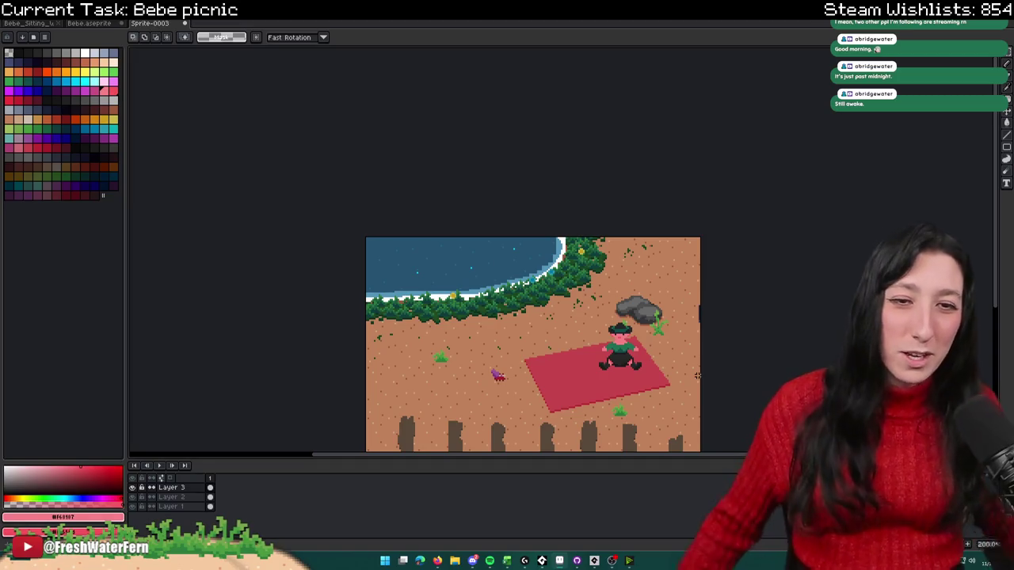
scroll(658, 237, down, 1)
scroll(645, 280, up, 2)
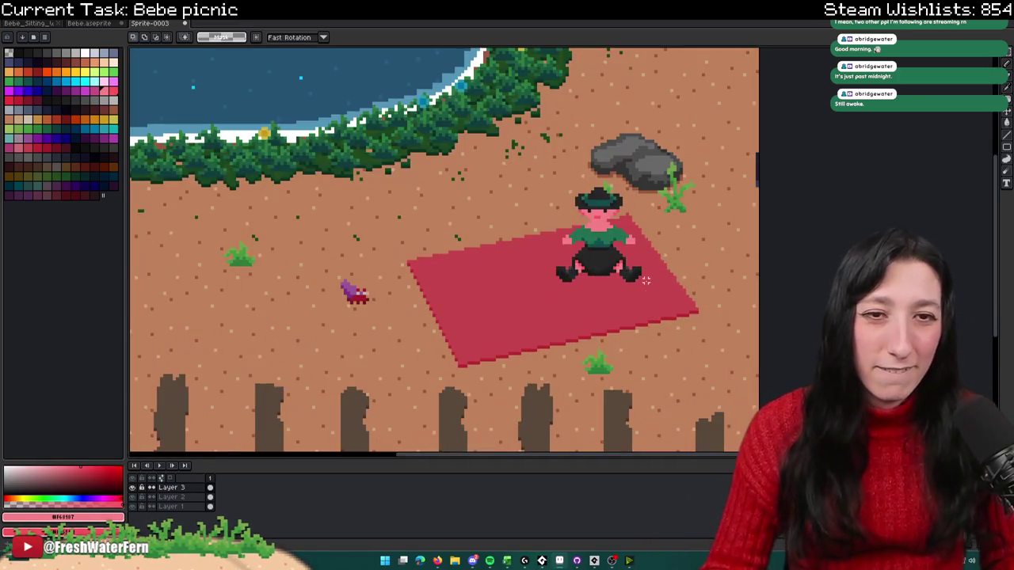
scroll(601, 296, up, 3)
scroll(606, 237, up, 2)
alt+click(568, 199)
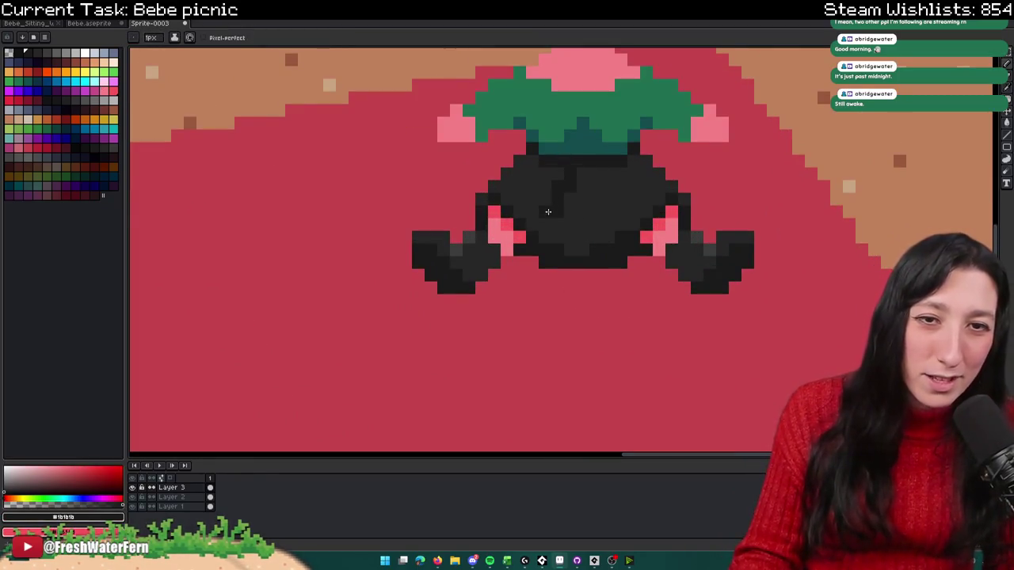
click(576, 193)
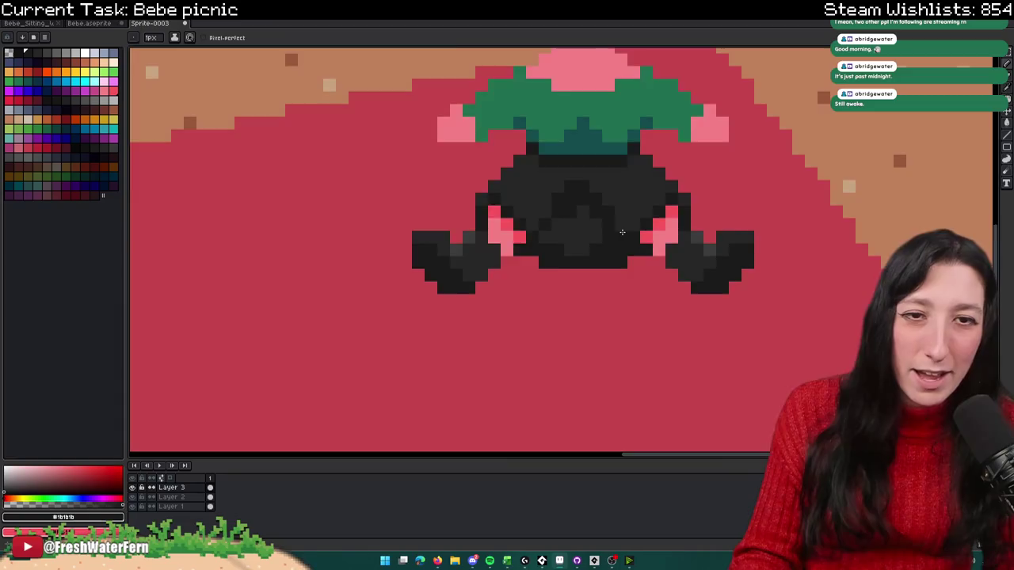
scroll(622, 232, down, 4)
scroll(618, 270, down, 1)
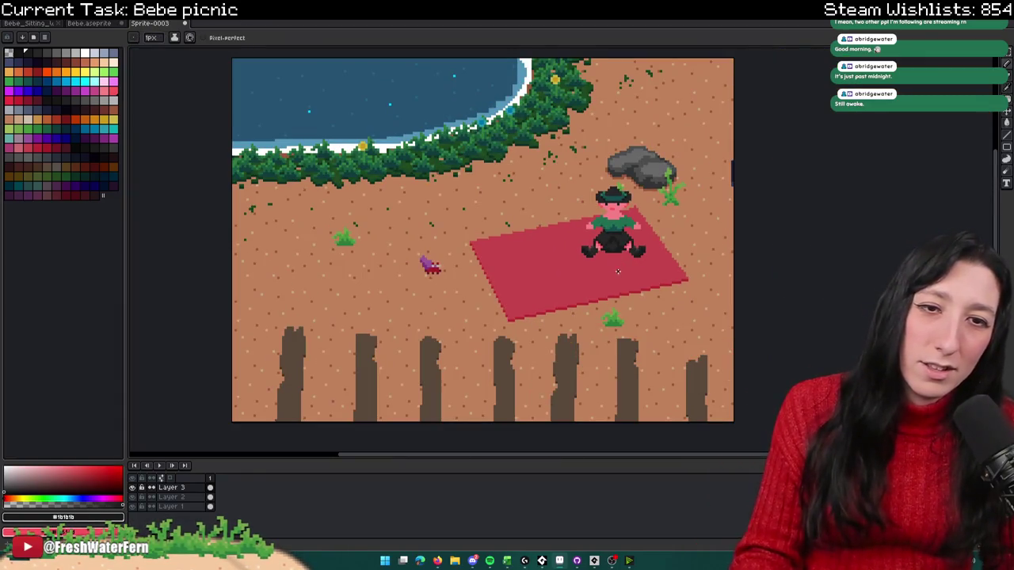
drag(618, 270, 647, 303)
scroll(624, 273, up, 4)
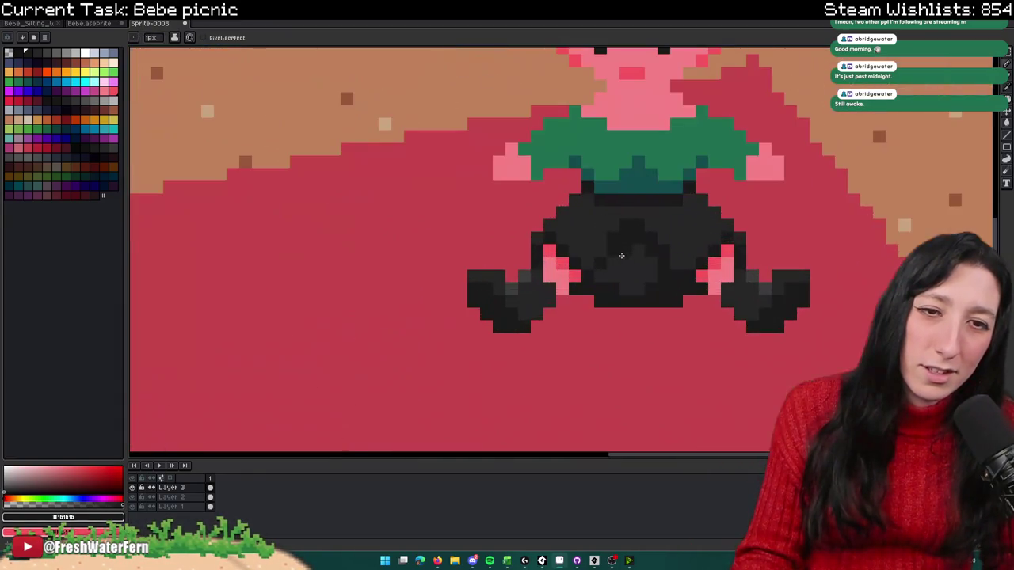
scroll(704, 255, down, 4)
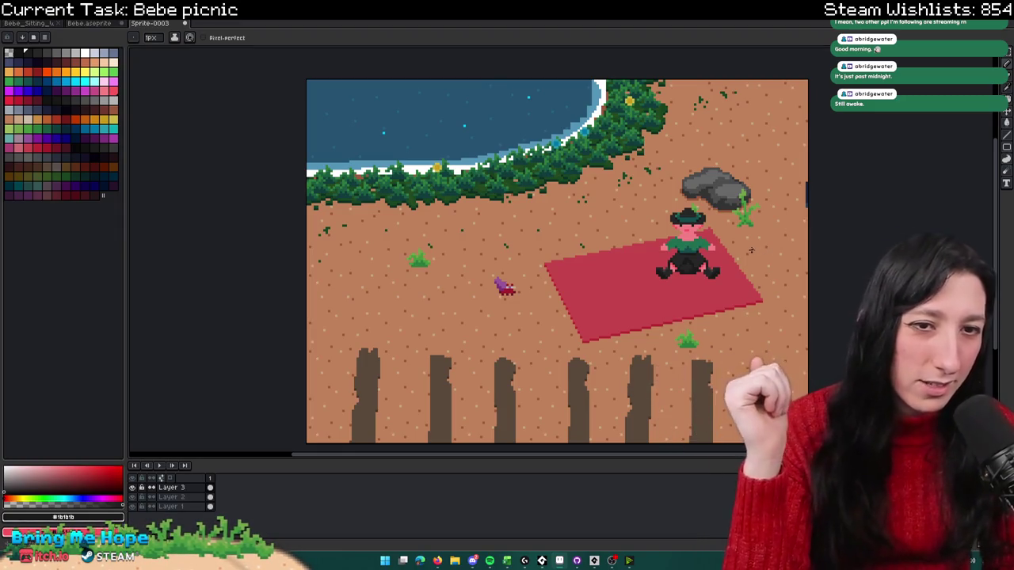
scroll(716, 275, up, 1)
Step: Paint over the left boot in pink skin and the right boot in blanket red
key(v)
scroll(655, 285, up, 1)
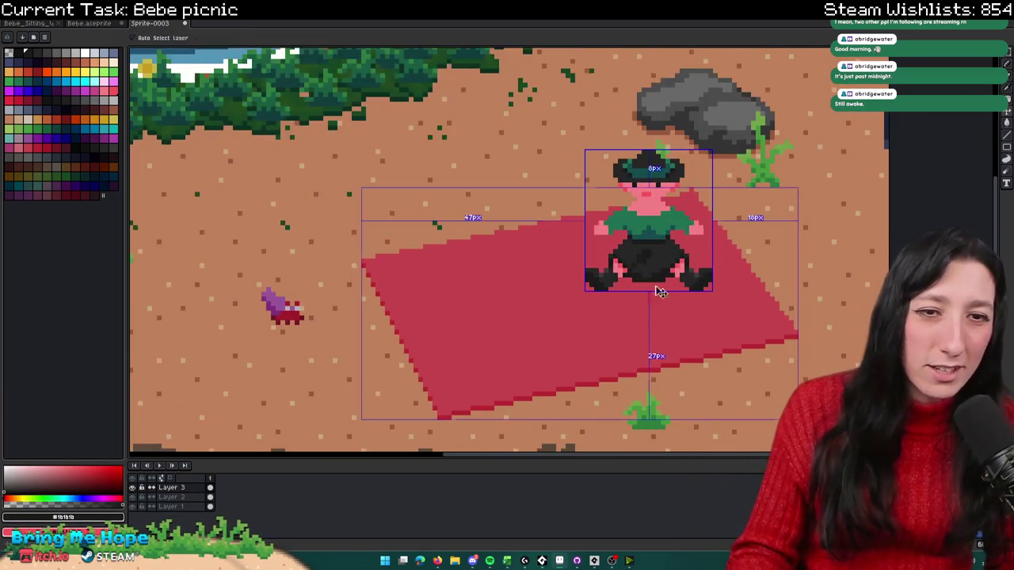
key(b)
scroll(656, 285, up, 1)
scroll(561, 300, up, 2)
alt+click(560, 299)
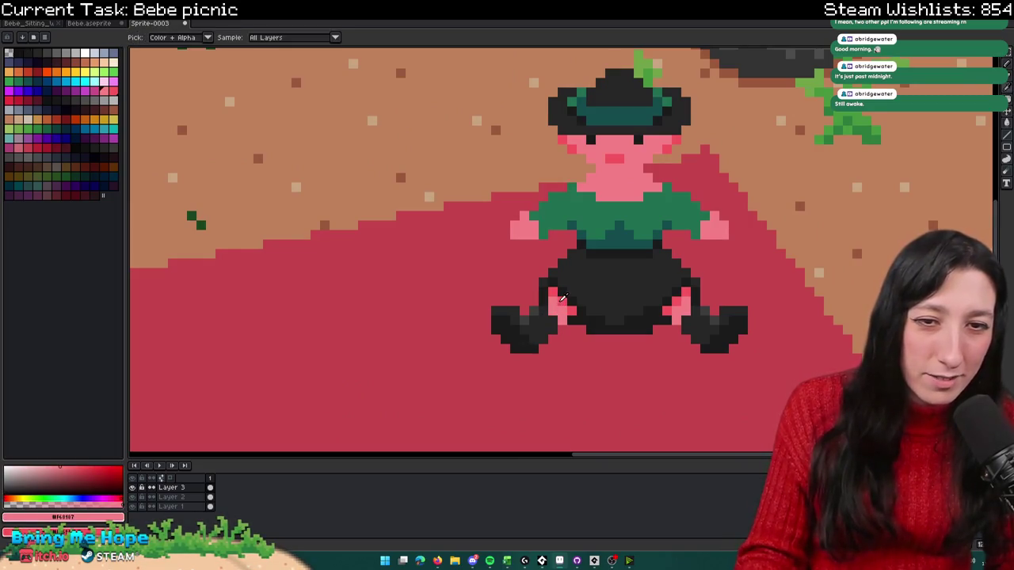
mouse_move(533, 283)
mouse_down()
mouse_move(523, 310)
mouse_move(541, 346)
mouse_move(573, 350)
mouse_up()
mouse_move(696, 396)
mouse_down()
mouse_move(713, 328)
mouse_move(753, 330)
mouse_up()
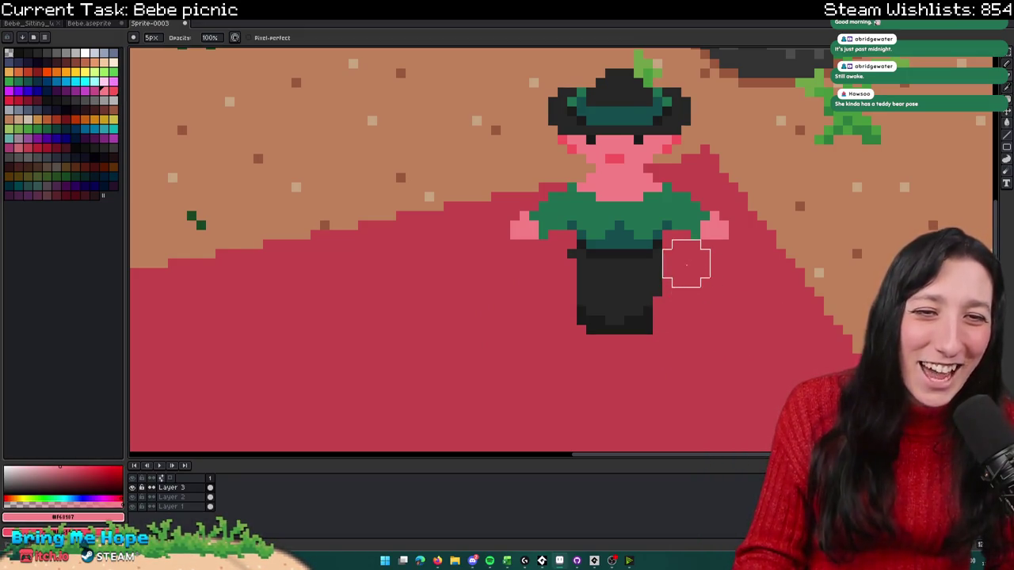
Step: Cover the lower dark leg with blanket red, discarding a trial thin pink leg stroke
drag(676, 302, 561, 322)
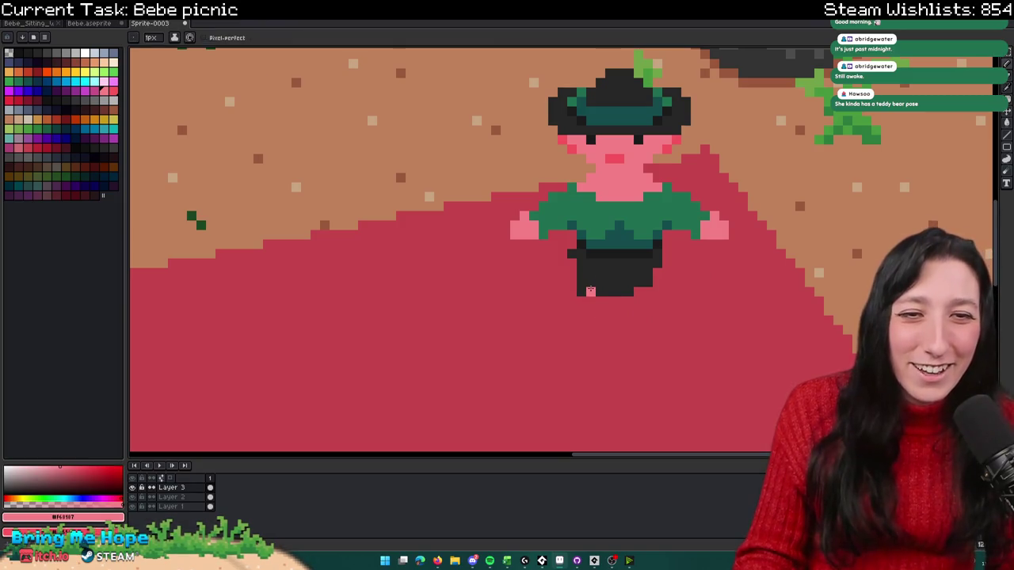
drag(583, 284, 574, 337)
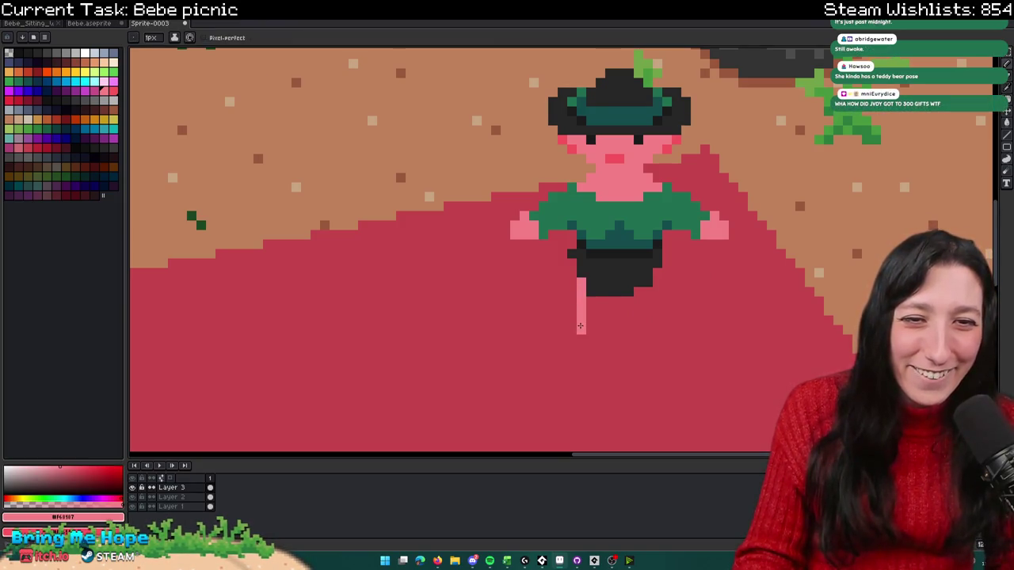
key(ctrl+z)
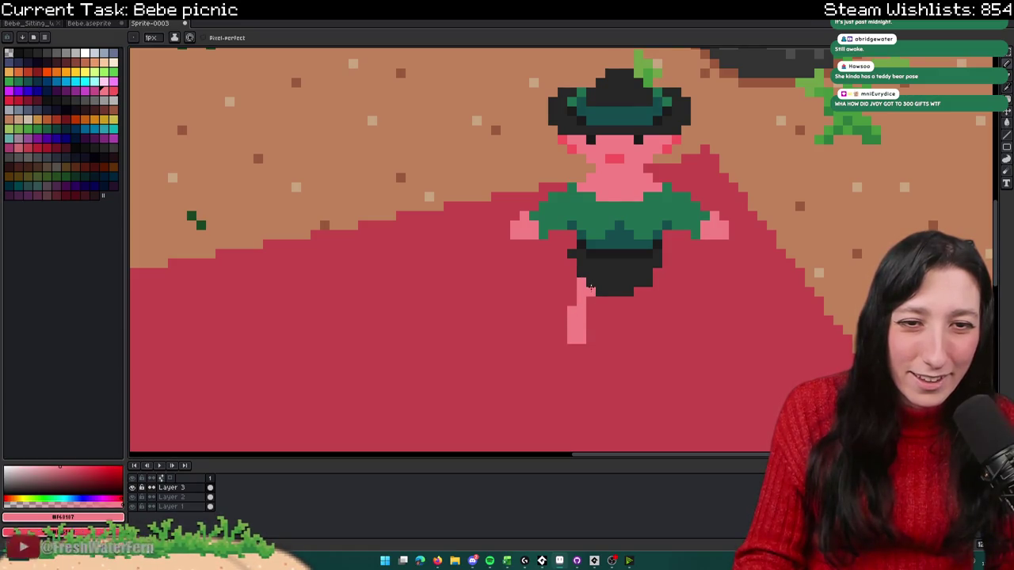
scroll(591, 275, down, 3)
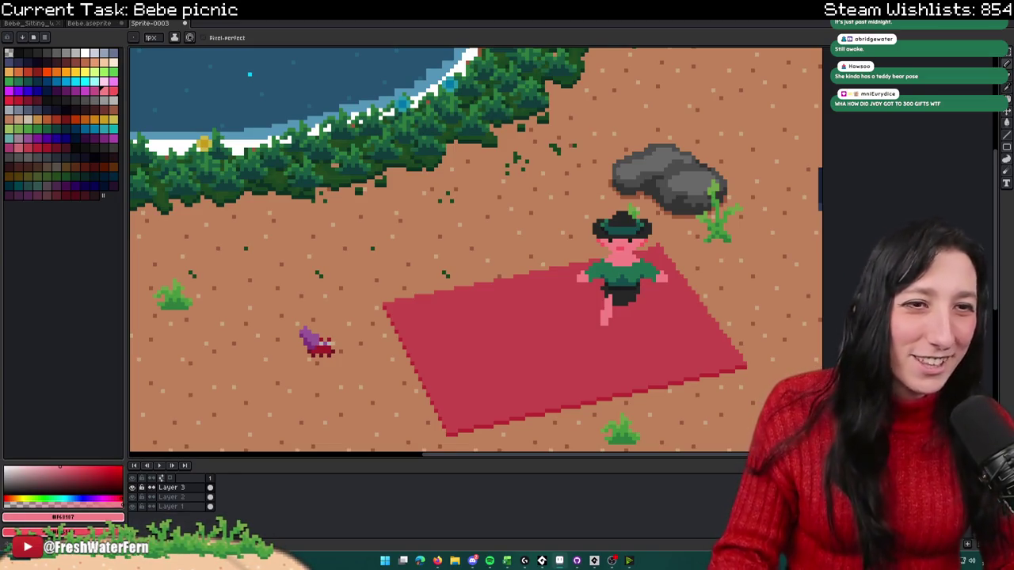
scroll(603, 302, up, 2)
Step: Choose the #272727 dark shade for the boot, removing a stray dark pixel
key(m)
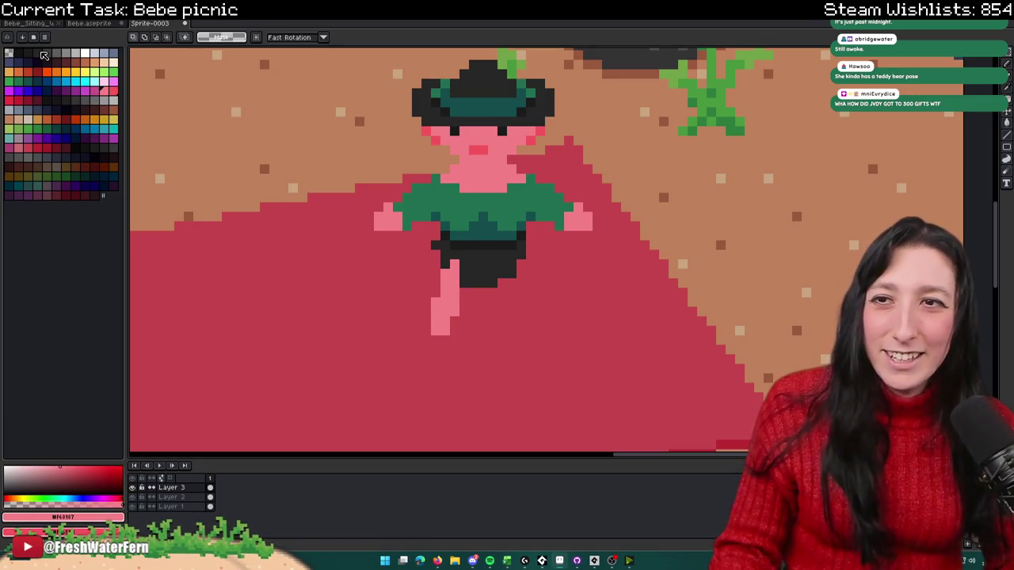
key(b)
alt+click(484, 245)
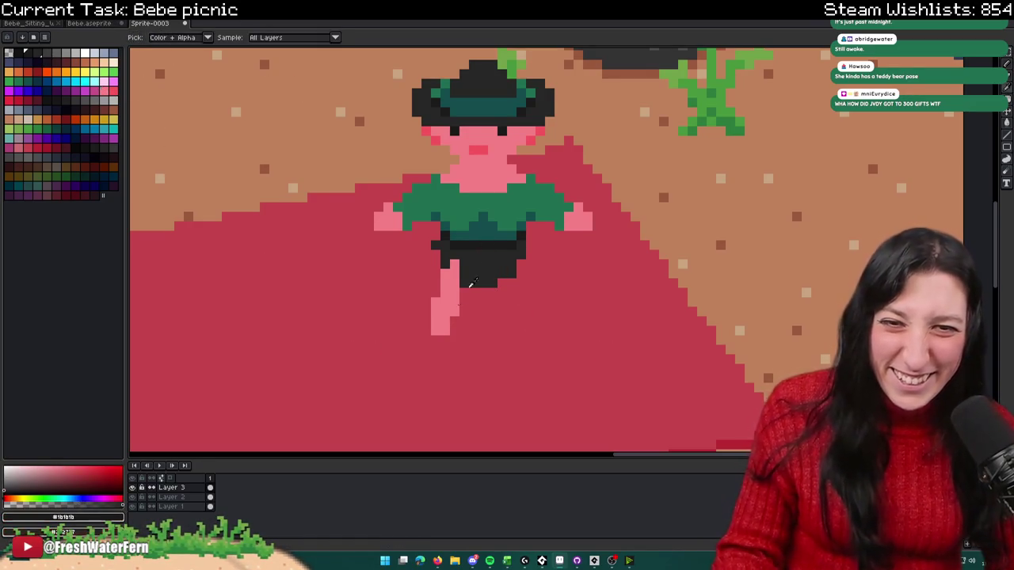
scroll(467, 266, up, 2)
click(468, 266)
scroll(479, 264, up, 1)
key(ctrl+z)
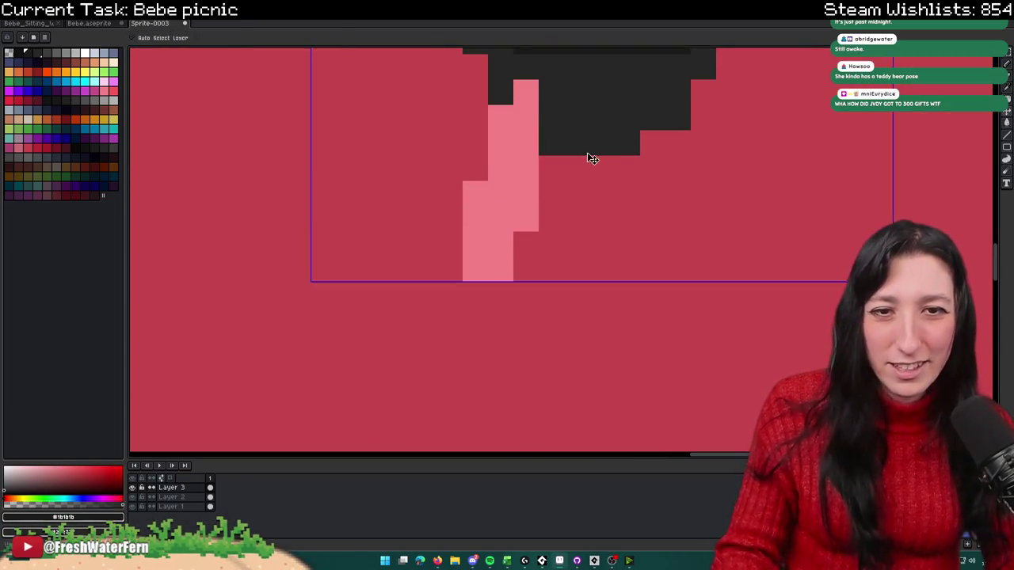
alt+click(598, 114)
scroll(507, 214, down, 1)
scroll(483, 254, up, 1)
scroll(491, 257, down, 2)
scroll(497, 253, up, 1)
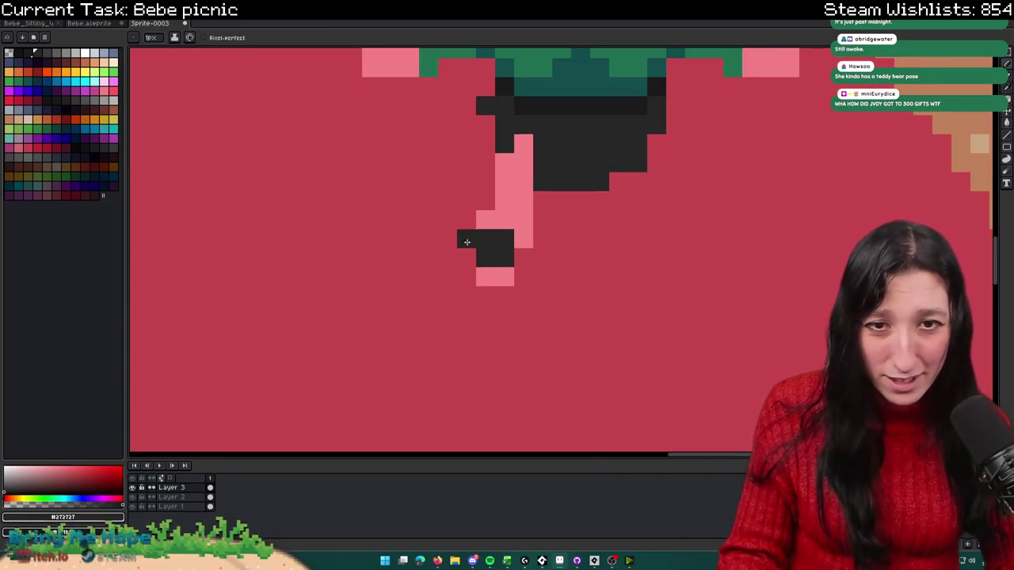
scroll(478, 292, down, 10)
scroll(471, 266, up, 10)
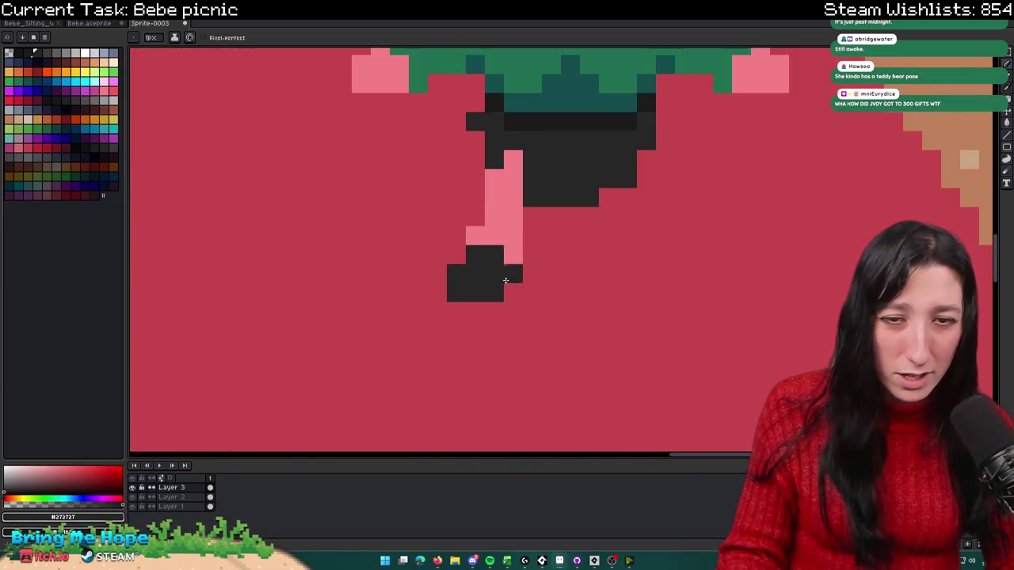
scroll(477, 309, down, 5)
scroll(473, 297, up, 1)
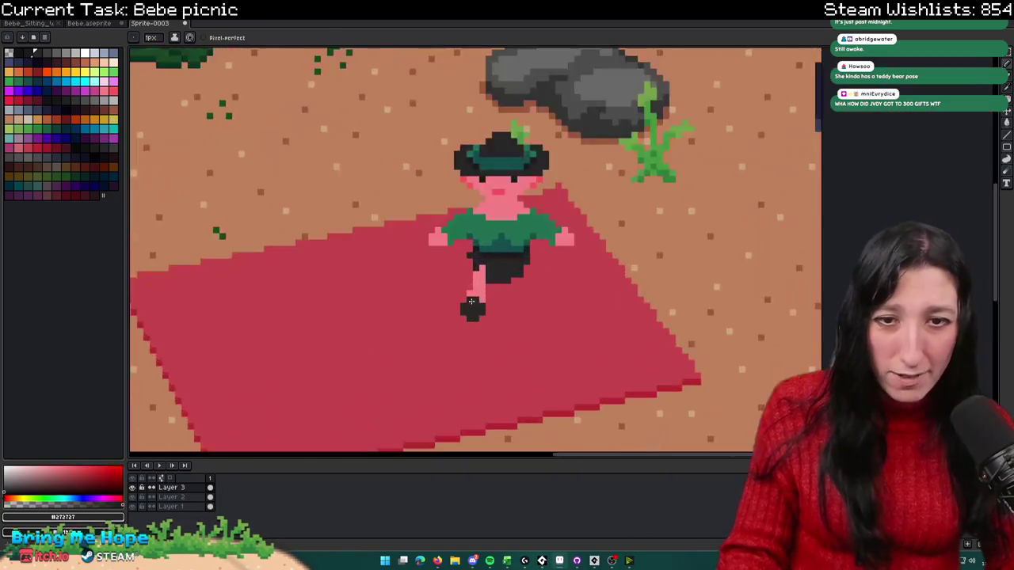
scroll(471, 285, up, 4)
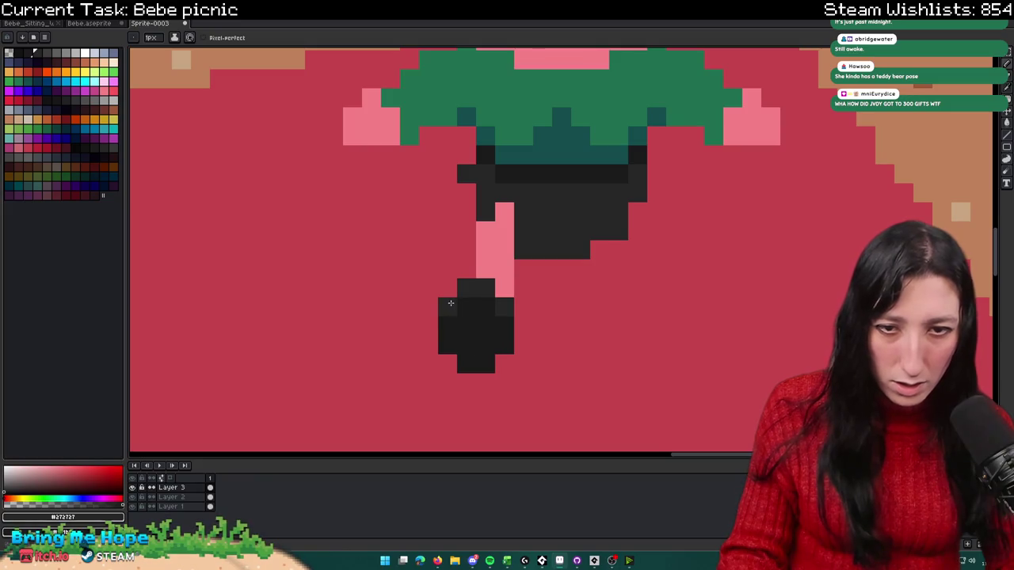
scroll(450, 302, down, 5)
scroll(467, 312, up, 1)
scroll(477, 320, up, 3)
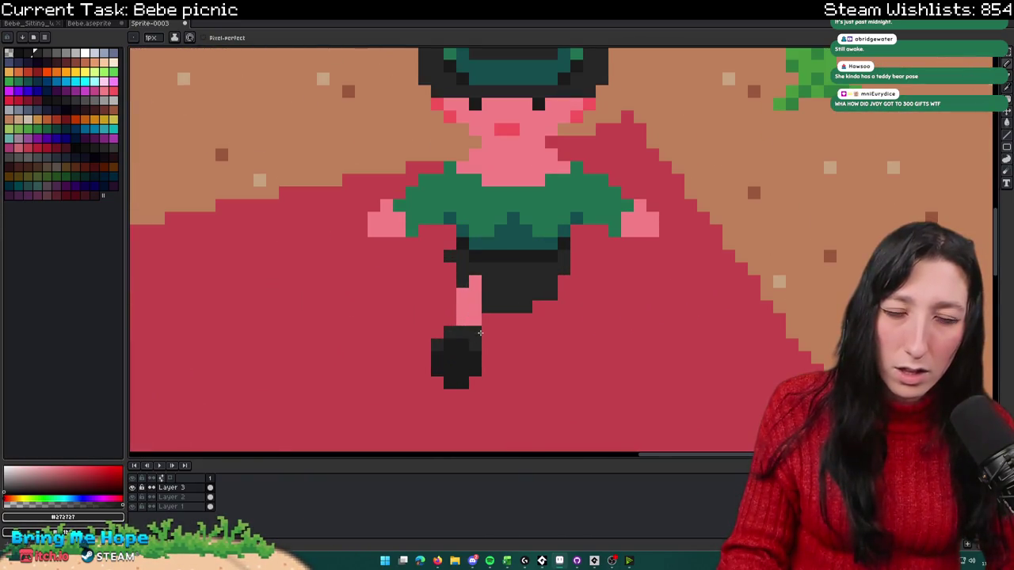
scroll(479, 333, down, 3)
Step: Extend the dark shorts down over the leg and add a pink pixel beside it
key(i)
scroll(499, 293, up, 3)
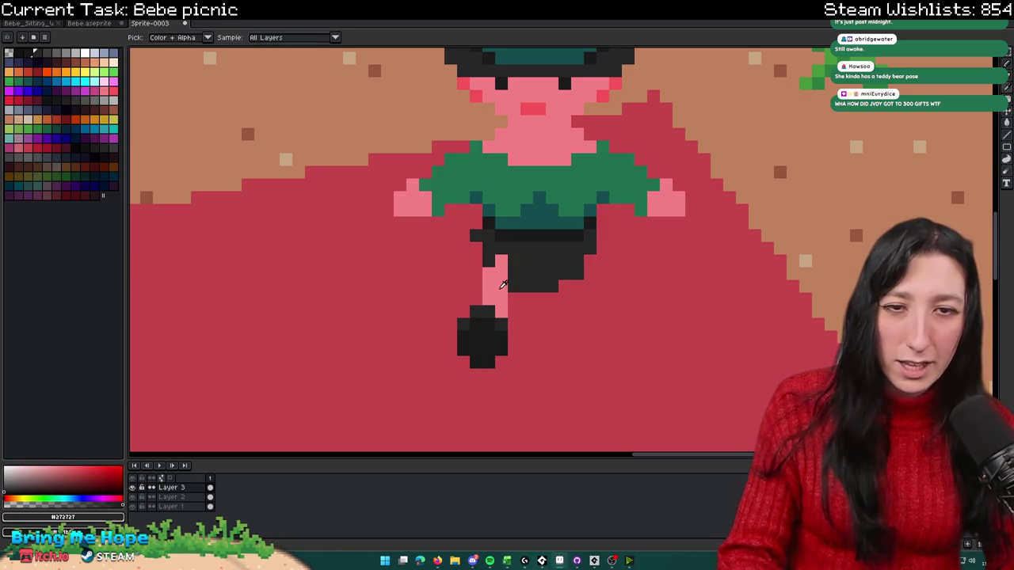
key(b)
drag(501, 286, 482, 267)
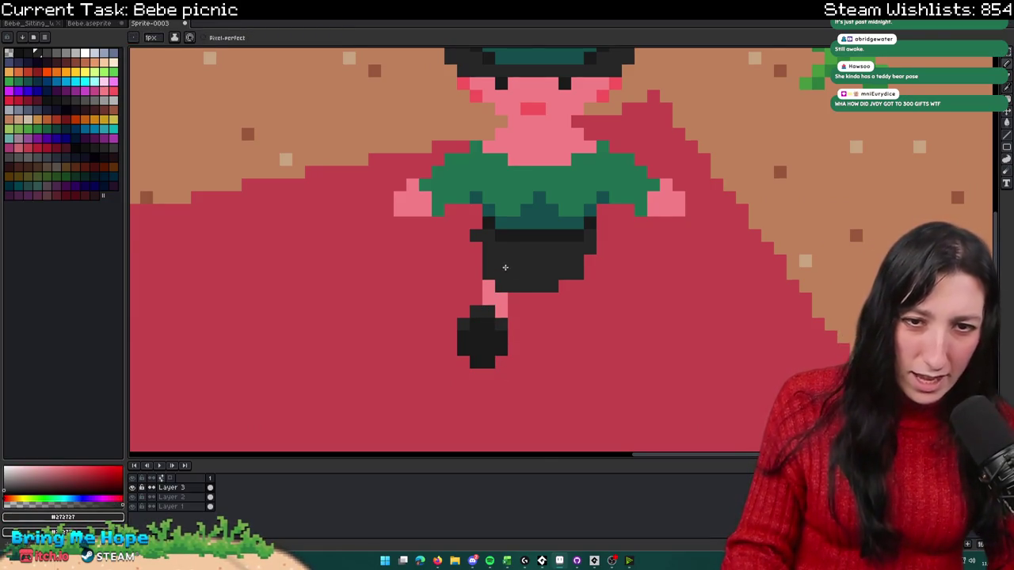
scroll(505, 264, down, 3)
scroll(505, 269, up, 3)
alt+click(493, 271)
click(512, 277)
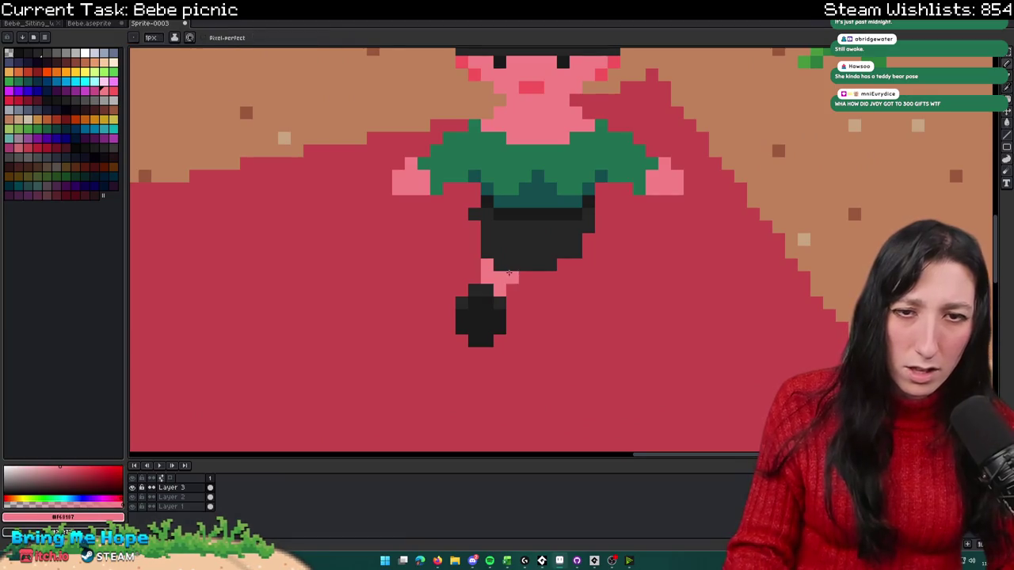
scroll(509, 272, down, 3)
Step: Duplicate the leg and boot as a second leg beside the first
key(m)
scroll(517, 319, up, 3)
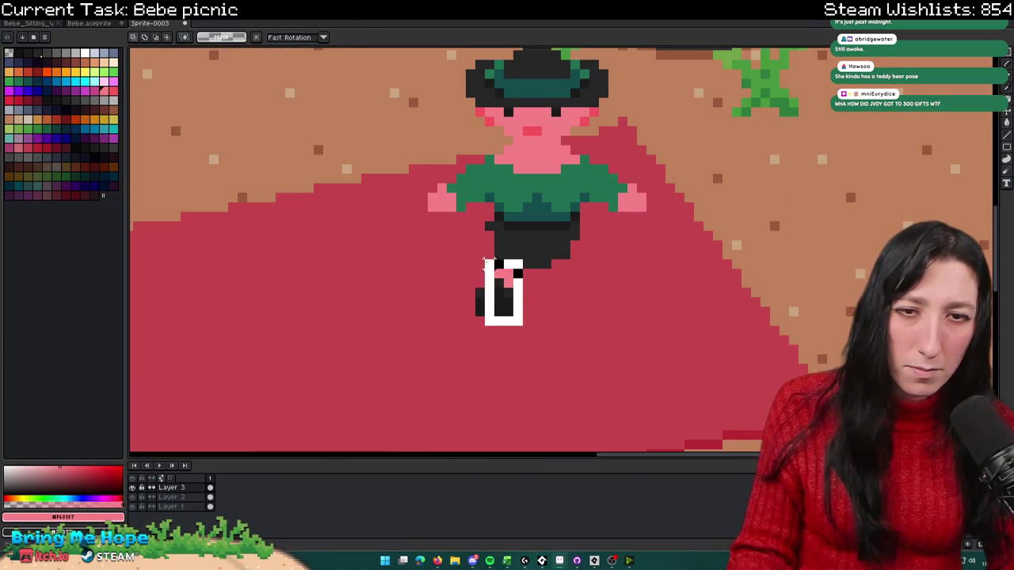
mouse_move(522, 326)
mouse_down()
mouse_move(473, 259)
mouse_move(580, 284)
mouse_move(581, 270)
mouse_move(578, 287)
mouse_up()
key(ctrl+d)
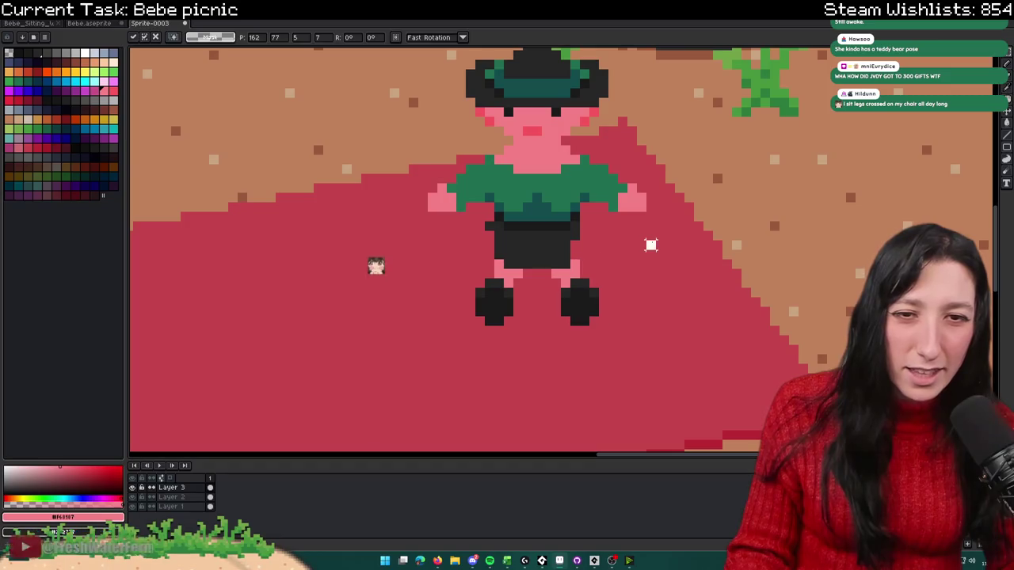
scroll(635, 249, down, 3)
key(b)
scroll(635, 250, up, 3)
scroll(636, 203, up, 2)
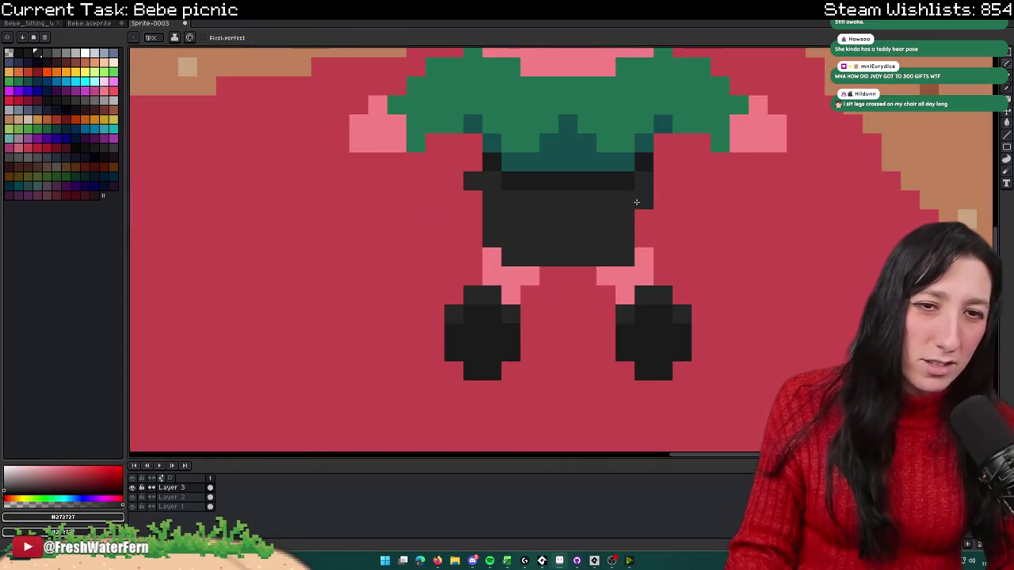
scroll(640, 236, down, 3)
scroll(618, 237, up, 2)
scroll(609, 261, down, 2)
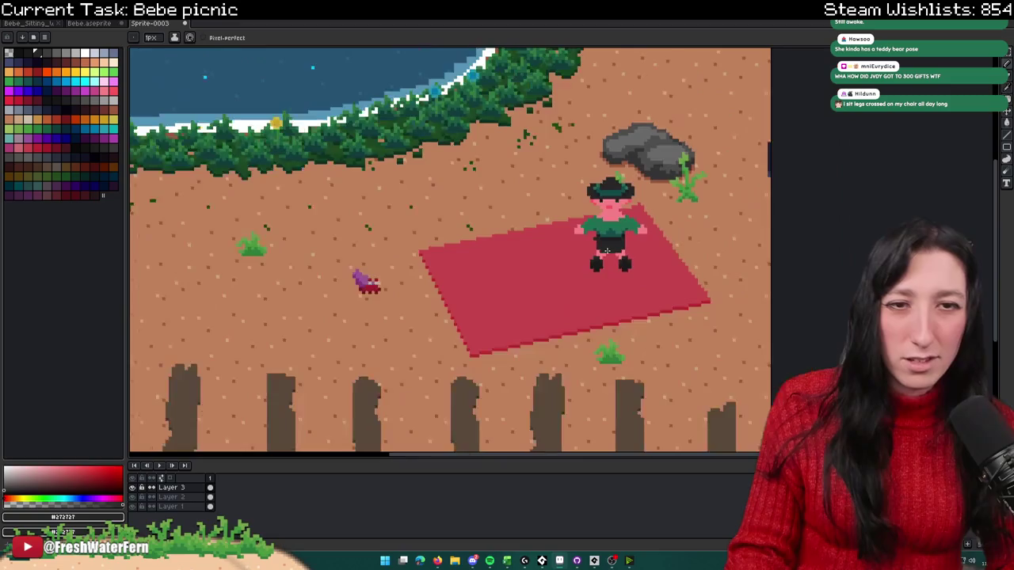
scroll(609, 275, down, 1)
key(m)
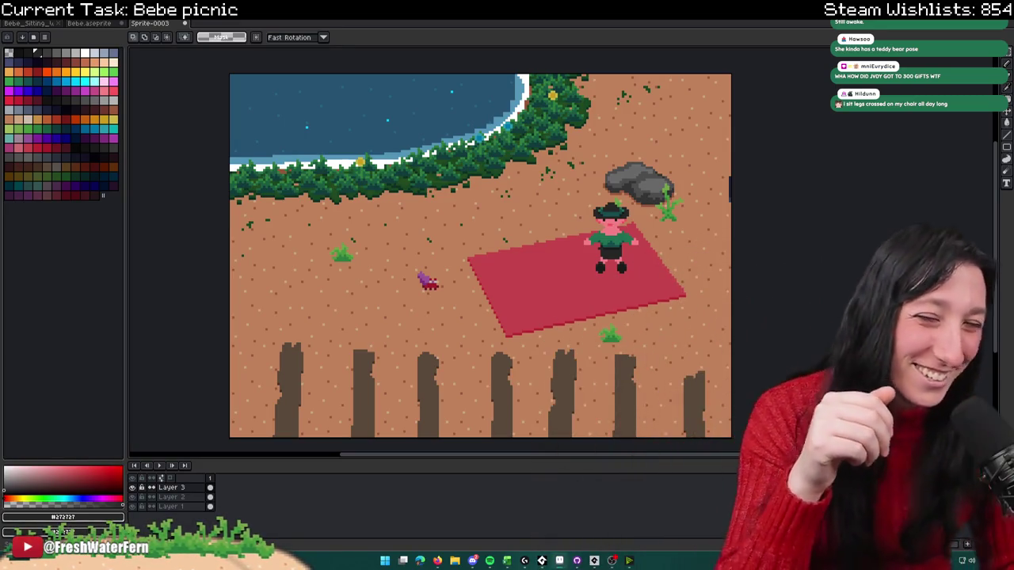
scroll(651, 234, up, 2)
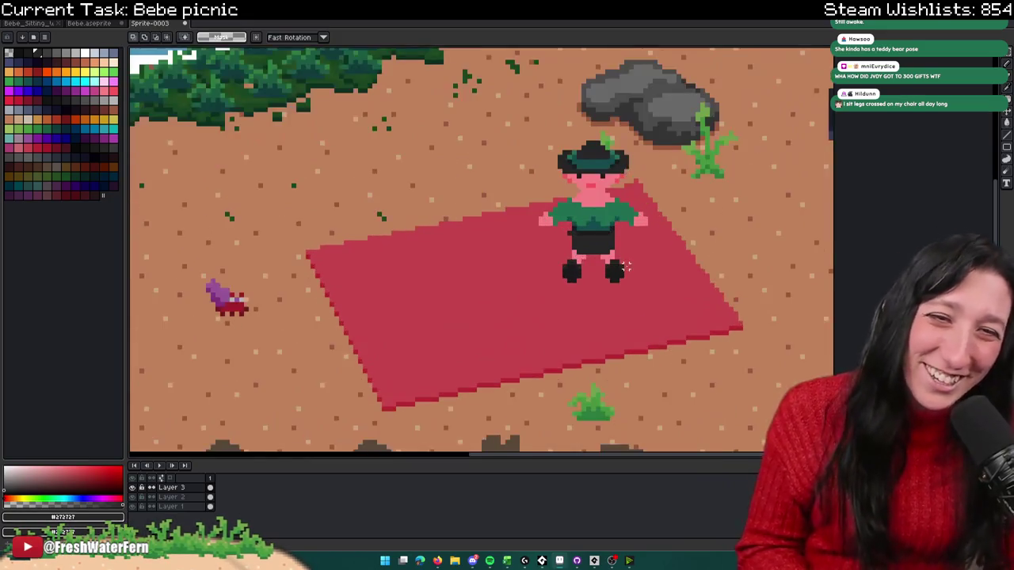
scroll(651, 234, up, 2)
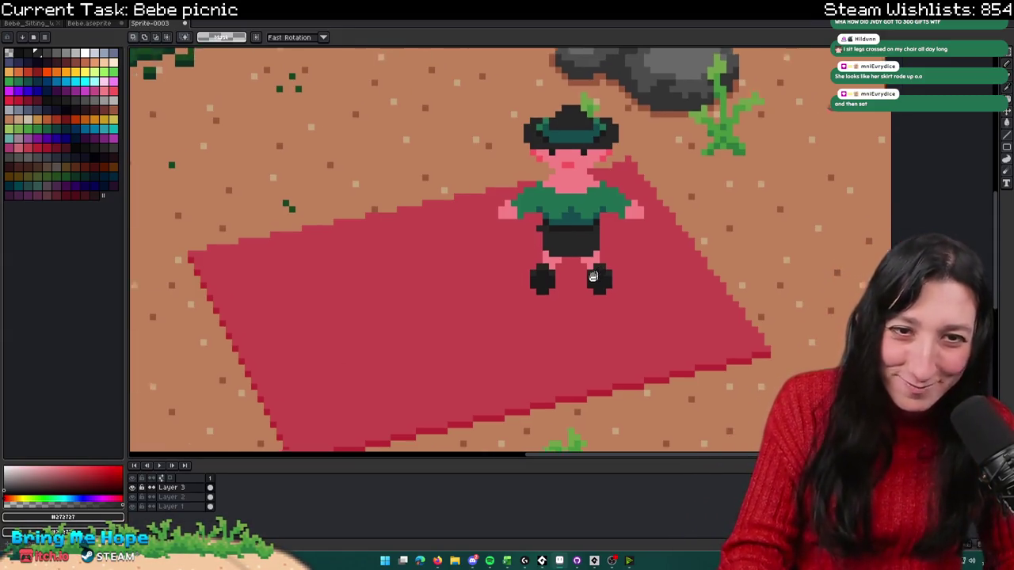
Step: Sample the pink skin and add pink pixels at the tops of both legs
scroll(606, 269, up, 4)
alt+click(516, 264)
key(b)
click(531, 316)
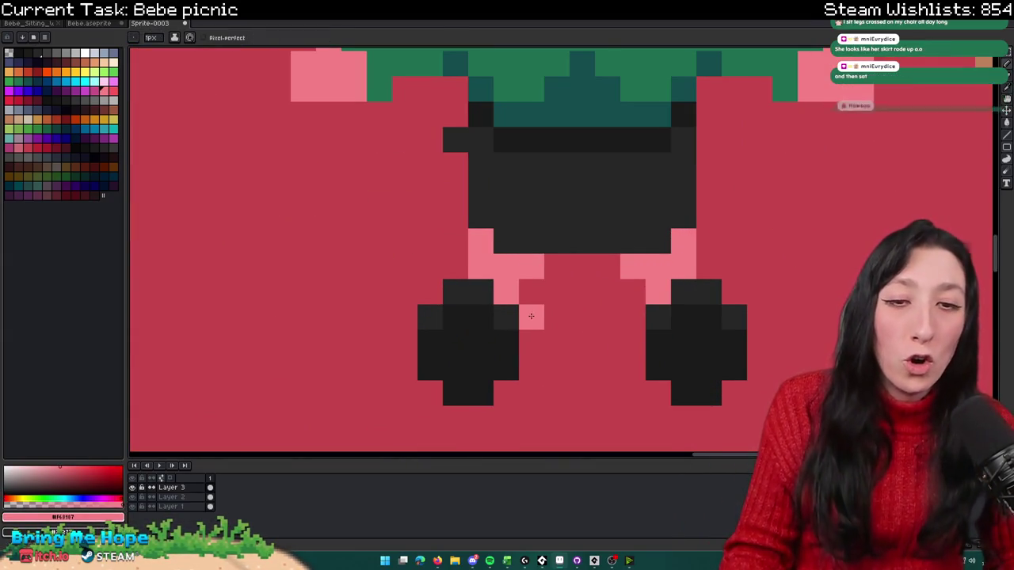
click(531, 291)
click(633, 291)
click(633, 316)
key(plus)
key(plus)
key(plus)
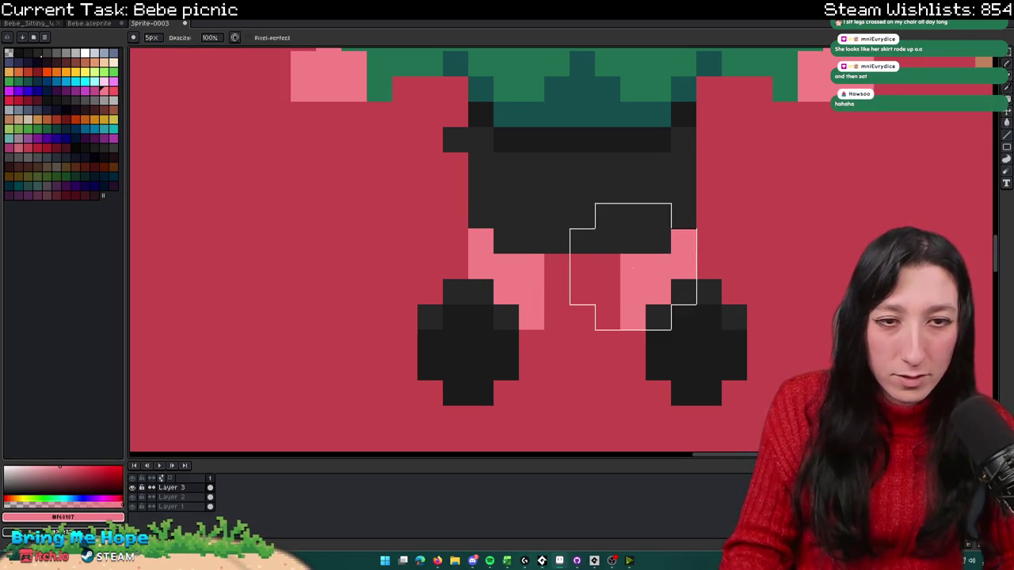
key(minus)
key(minus)
key(minus)
Step: Erase a stray pink leg pixel and add one pink pixel at the right leg's top
scroll(556, 266, down, 8)
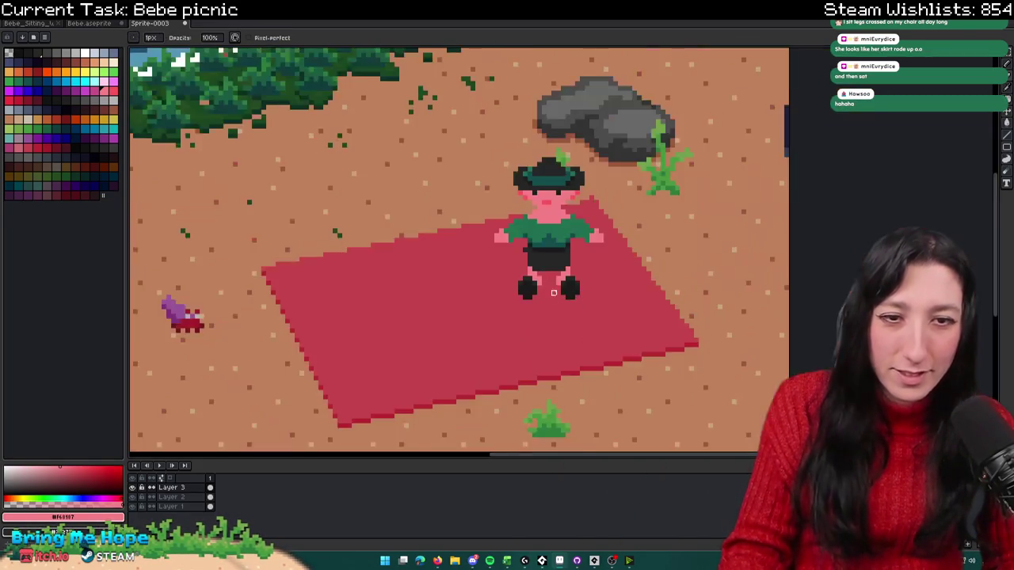
scroll(558, 285, down, 1)
key(v)
key(b)
scroll(563, 304, up, 3)
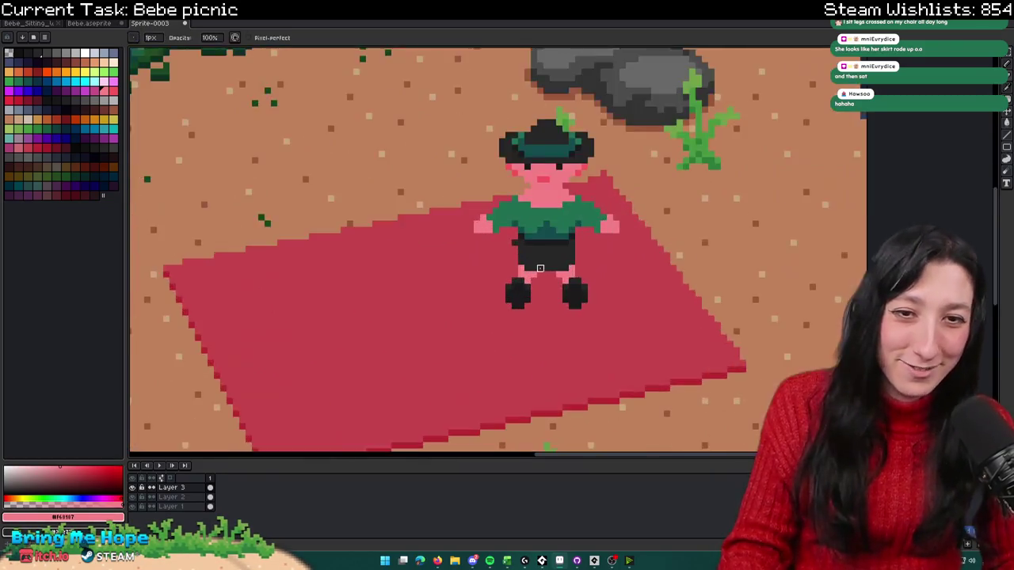
scroll(523, 269, up, 4)
key(e)
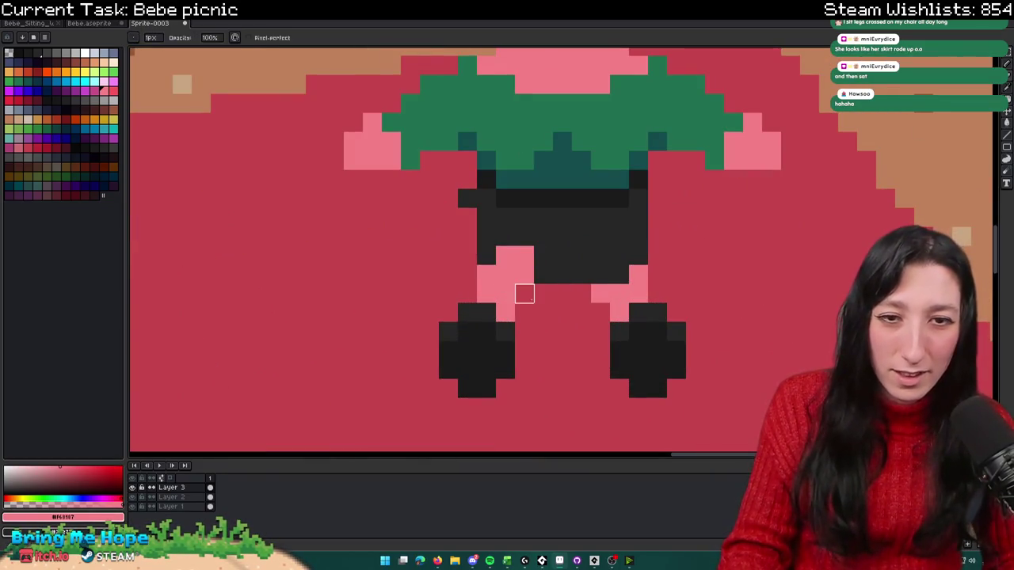
click(600, 293)
key(b)
click(605, 275)
key(ctrl+z)
click(619, 257)
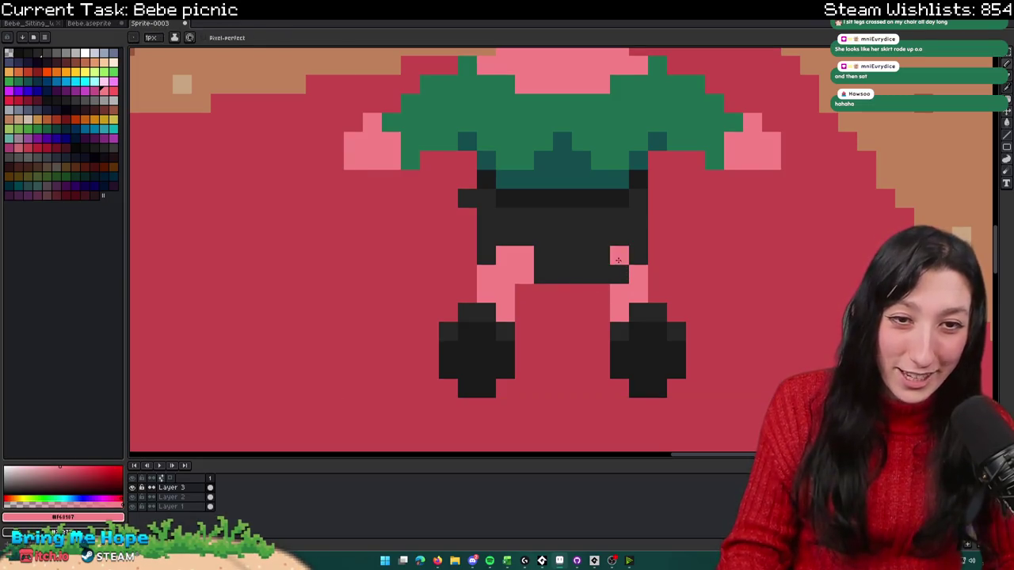
Step: Pick the dark shorts colour and extend the shorts with a dark stroke
scroll(598, 263, down, 5)
key(v)
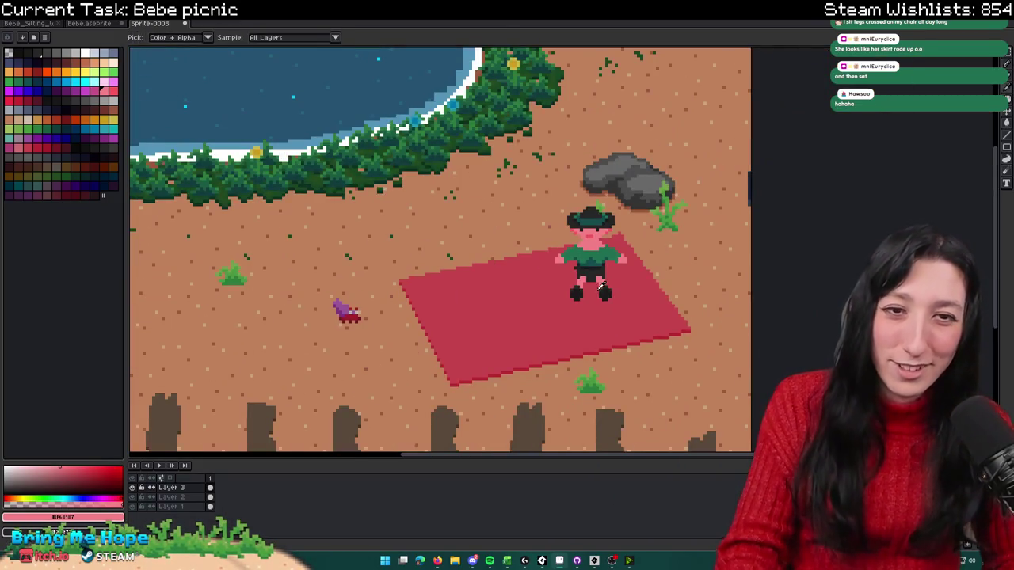
key(i)
scroll(602, 293, up, 5)
key(b)
mouse_move(504, 254)
mouse_down()
mouse_move(488, 203)
mouse_move(840, 217)
mouse_up()
Step: Pick the dark #1b1b1b, fill a dark row under the shirt and widen the shorts rightward
drag(850, 297, 872, 198)
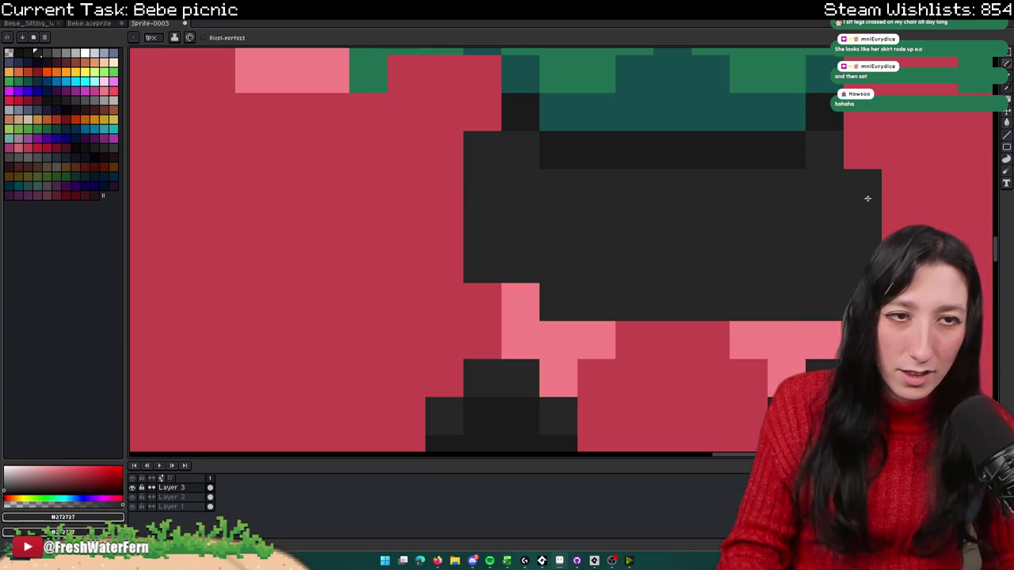
scroll(481, 185, down, 3)
scroll(476, 236, up, 1)
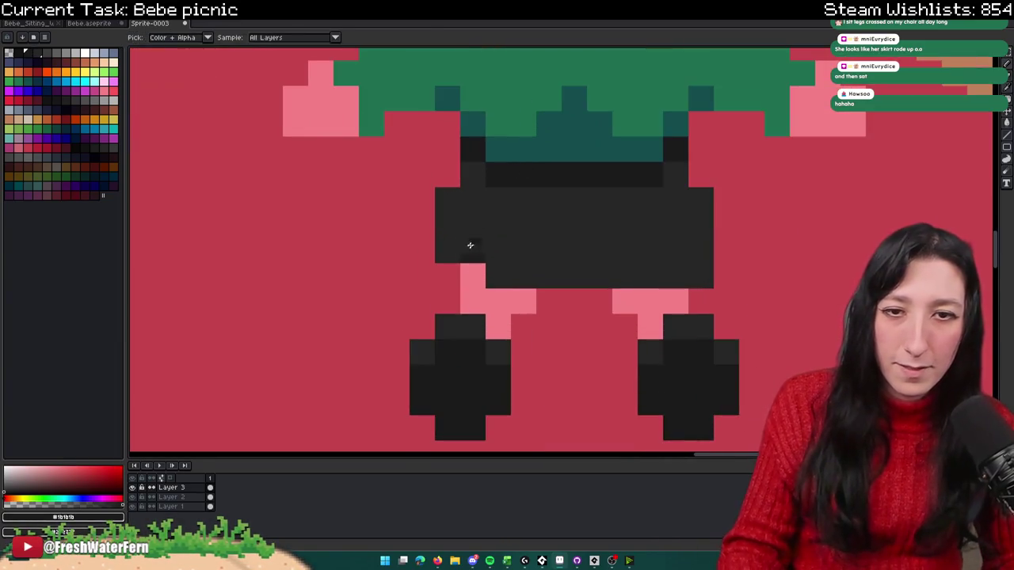
click(471, 253)
drag(497, 275, 641, 273)
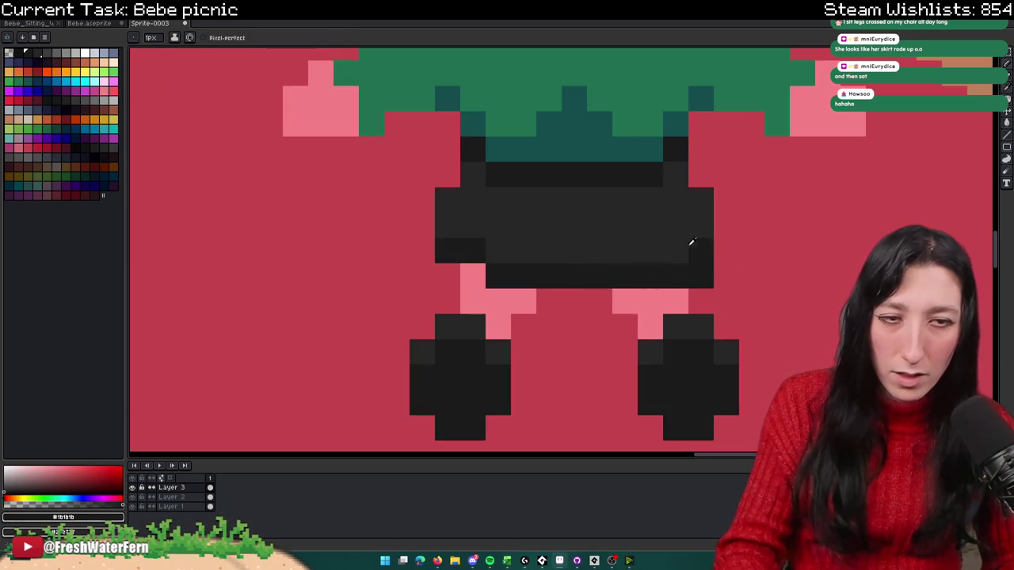
drag(701, 175, 728, 234)
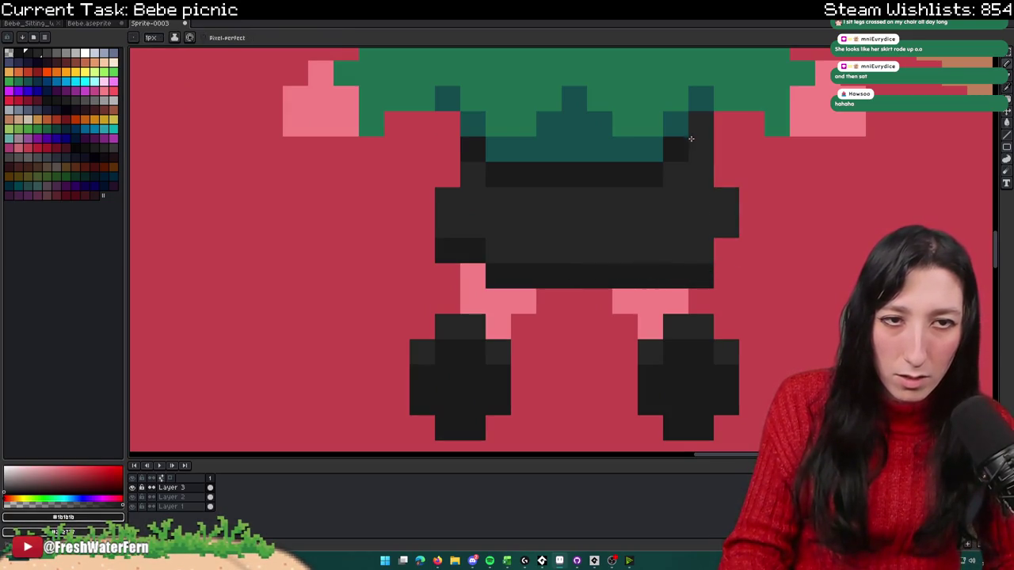
drag(690, 130, 666, 147)
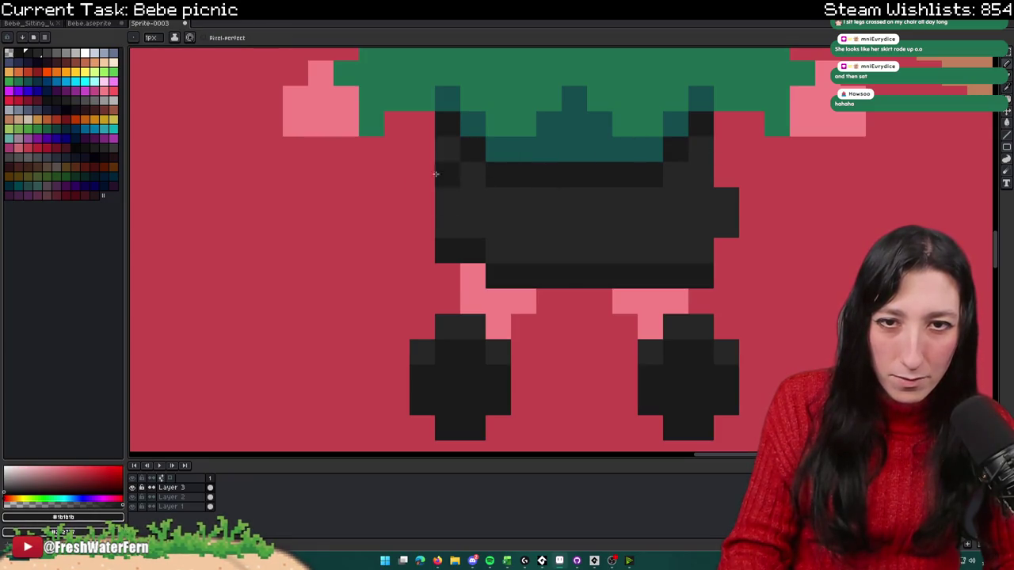
Step: Widen the shorts on the left and remove one dark pixel from their lower edge
drag(437, 177, 425, 206)
scroll(732, 182, down, 2)
scroll(697, 229, down, 1)
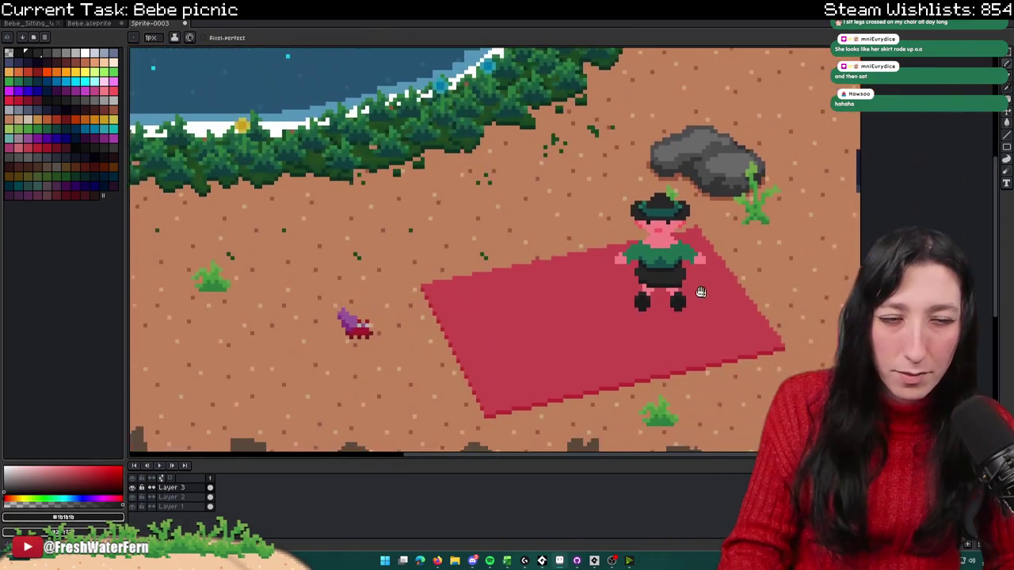
scroll(634, 245, up, 2)
scroll(570, 257, up, 1)
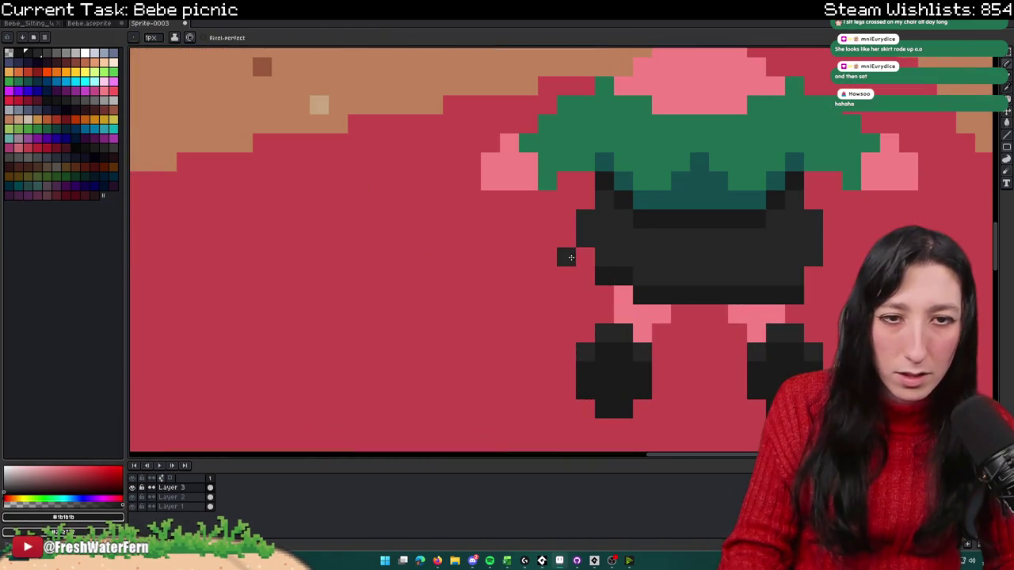
click(600, 288)
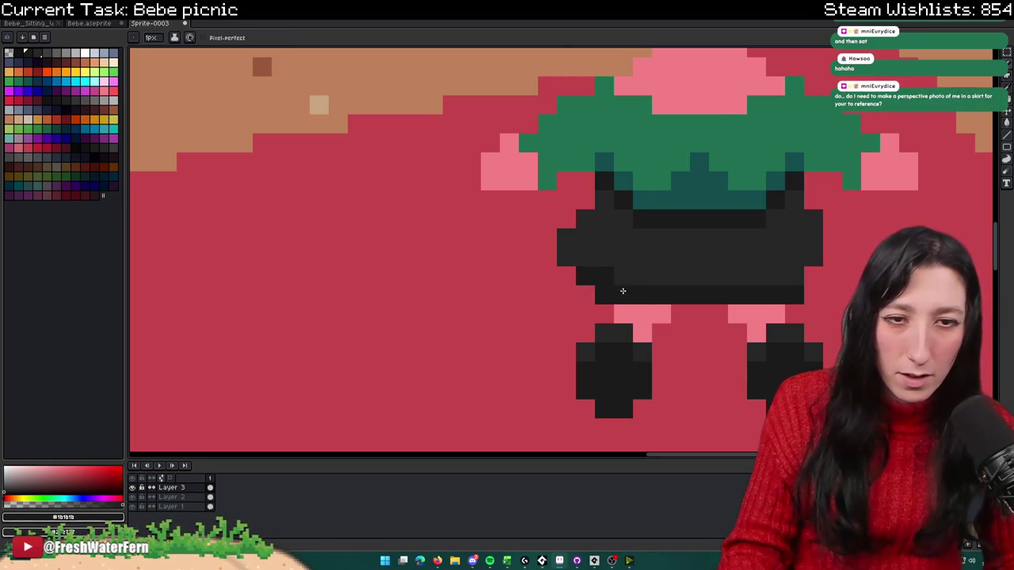
Step: Fill dark pixels between the tops of the legs and recentre the character
scroll(697, 274, down, 1)
scroll(700, 284, down, 2)
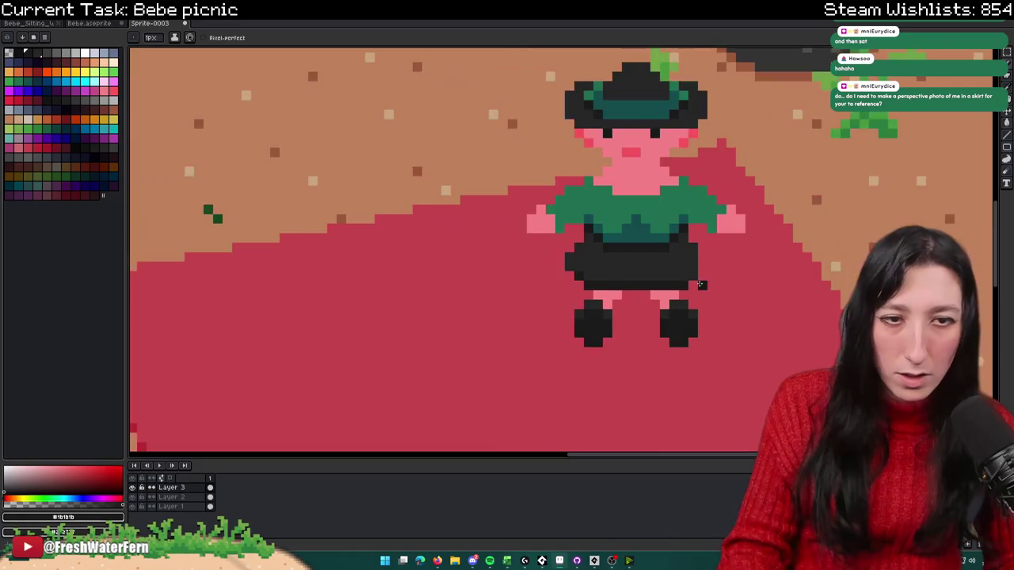
scroll(693, 274, down, 4)
scroll(670, 287, up, 4)
scroll(644, 288, up, 3)
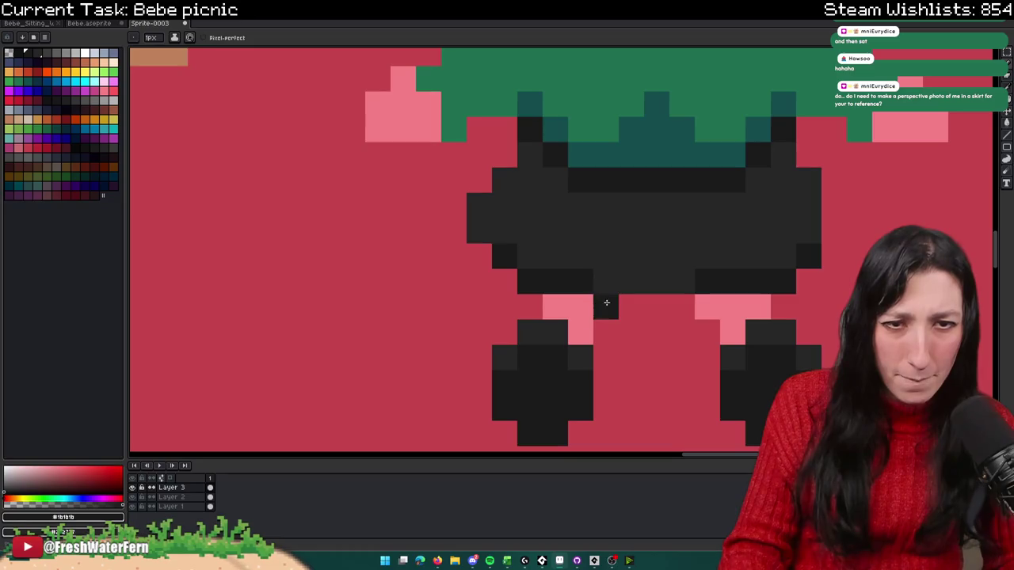
drag(618, 308, 717, 307)
scroll(713, 309, down, 2)
scroll(752, 317, down, 3)
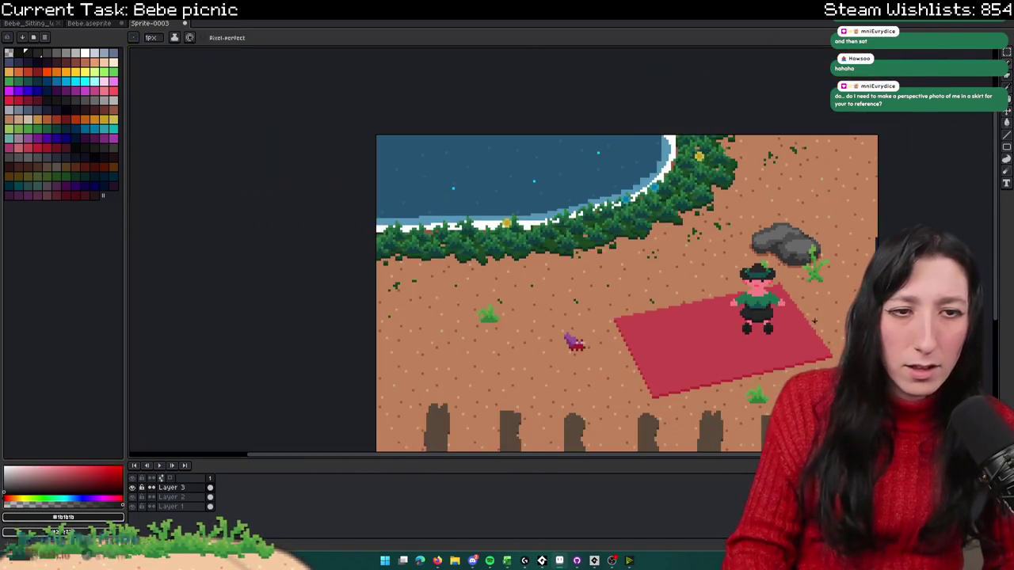
drag(814, 321, 649, 283)
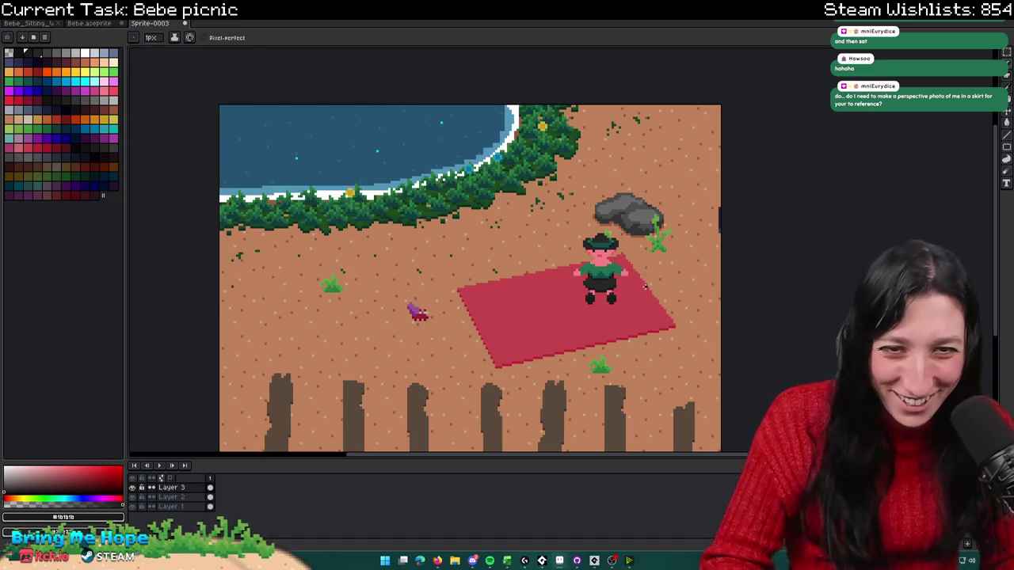
key(m)
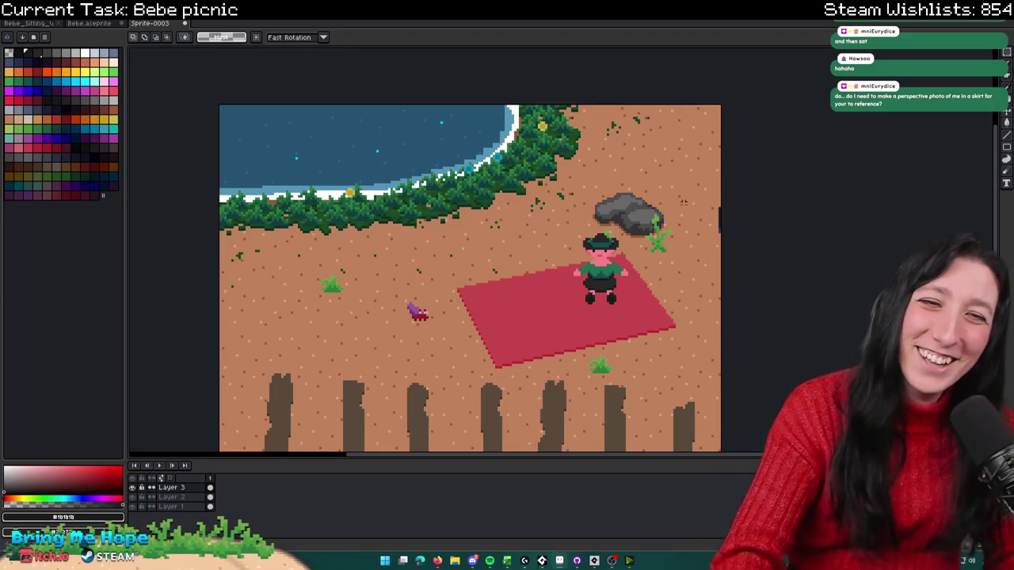
Step: Select the dark bar between the legs and move it up two pixels
scroll(626, 293, up, 2)
scroll(626, 293, up, 2)
drag(634, 284, 639, 286)
click(701, 260)
scroll(551, 266, up, 1)
mouse_move(490, 303)
mouse_down()
mouse_move(567, 305)
mouse_move(548, 269)
mouse_up()
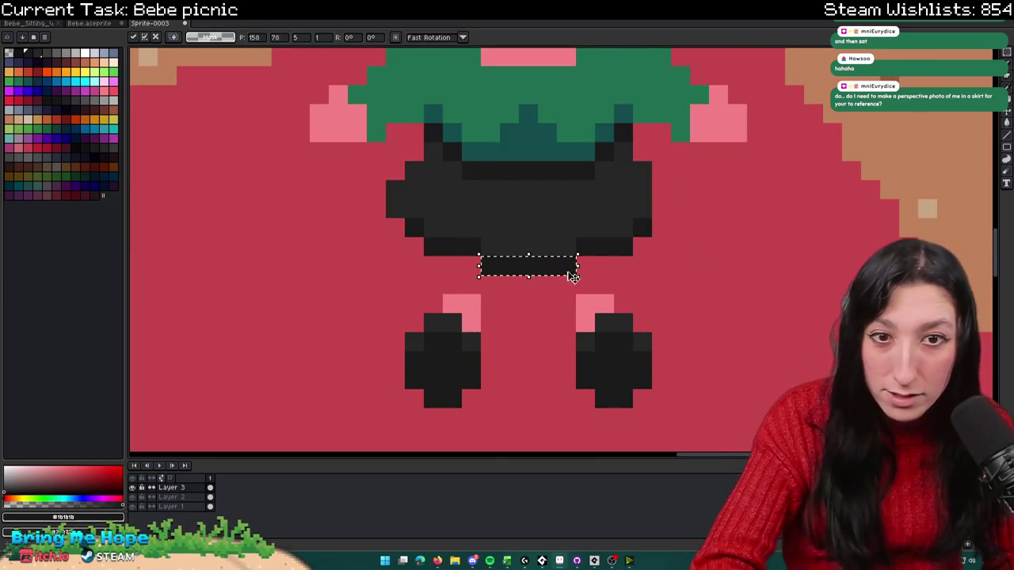
click(527, 304)
Step: Add pink pixels above the left leg and beside the right leg
key(b)
alt+click(459, 299)
click(468, 281)
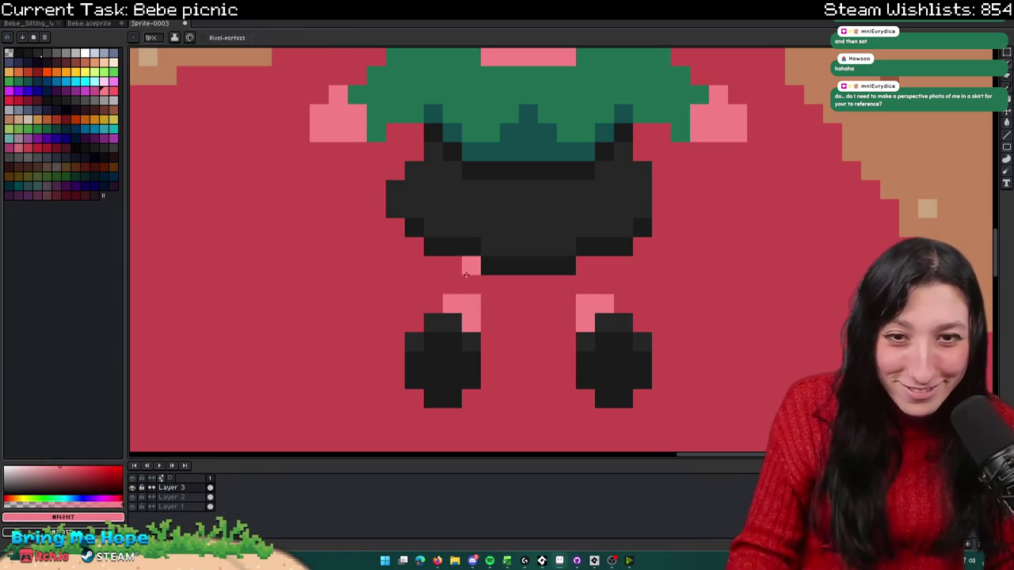
click(604, 283)
scroll(592, 307, down, 3)
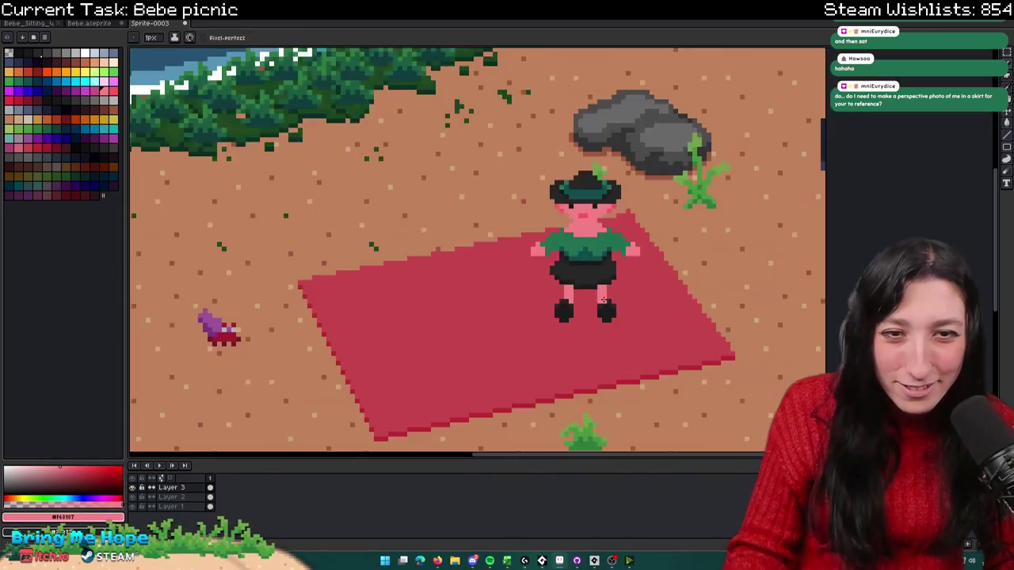
scroll(592, 307, down, 1)
scroll(592, 308, up, 1)
scroll(581, 310, up, 3)
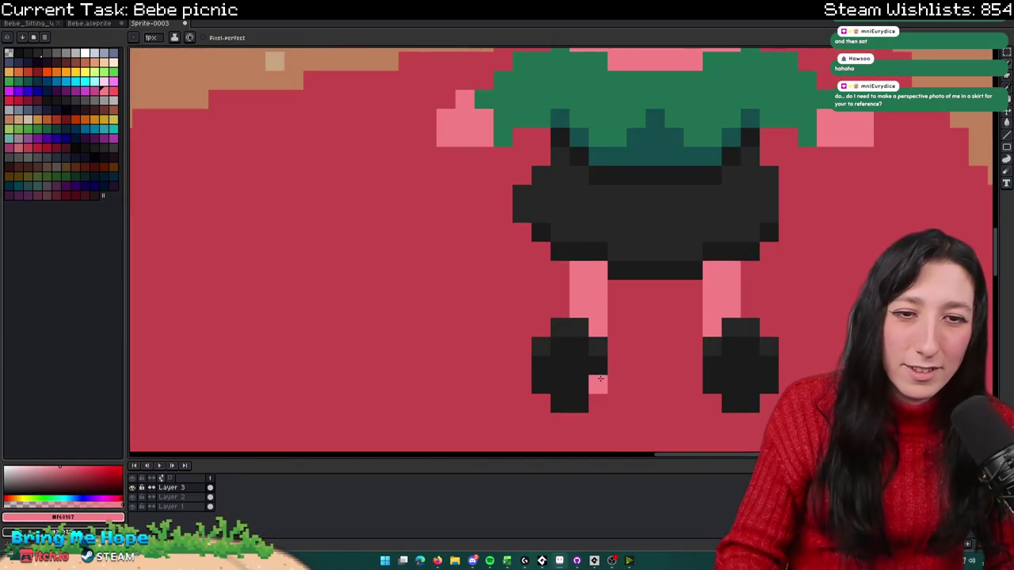
Step: Marquee-select the pink leg block, shift it right, and select the right leg's pixels
key(m)
drag(593, 399, 523, 335)
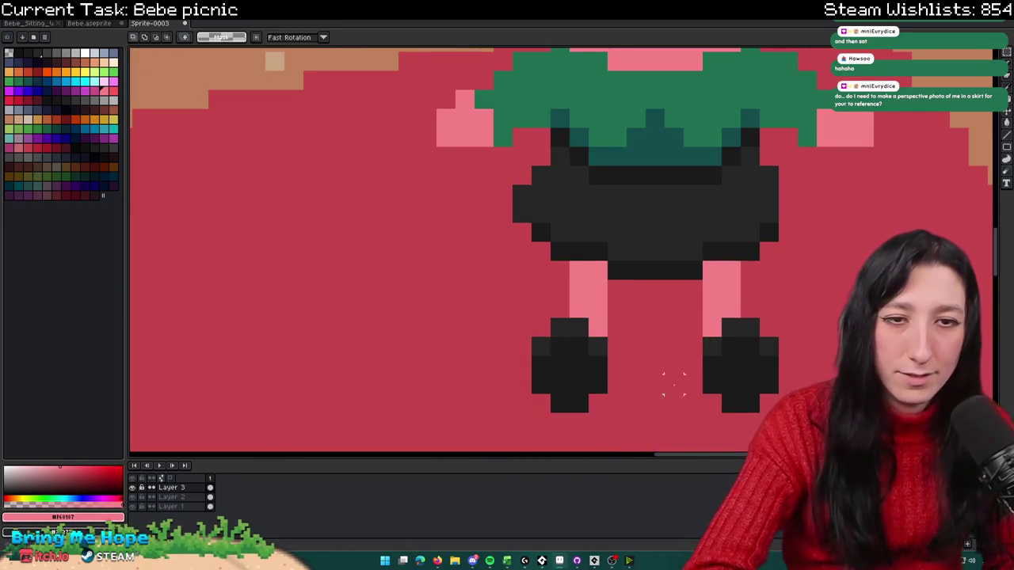
drag(582, 299, 602, 300)
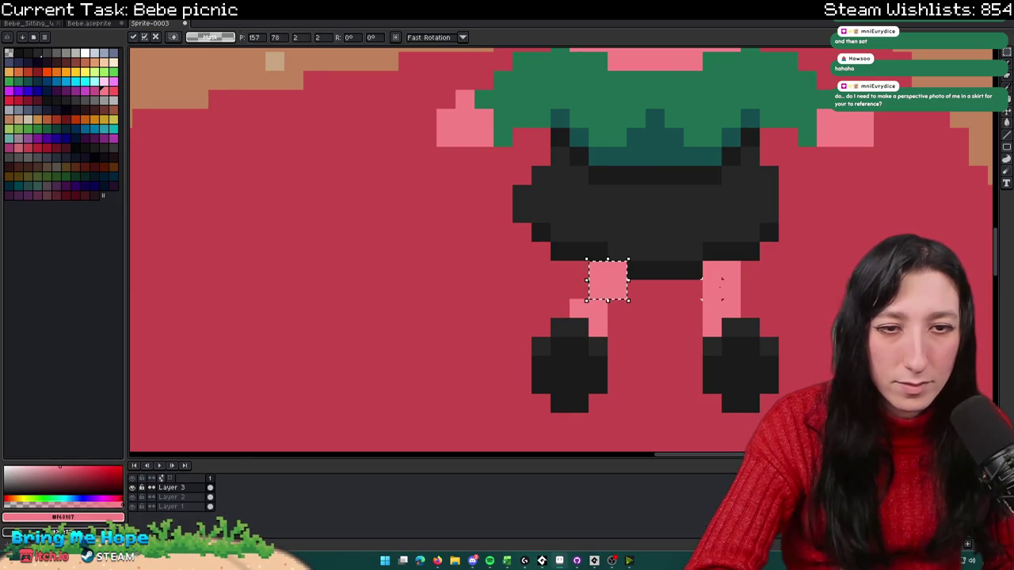
drag(700, 261, 781, 299)
scroll(782, 301, down, 3)
scroll(782, 301, down, 2)
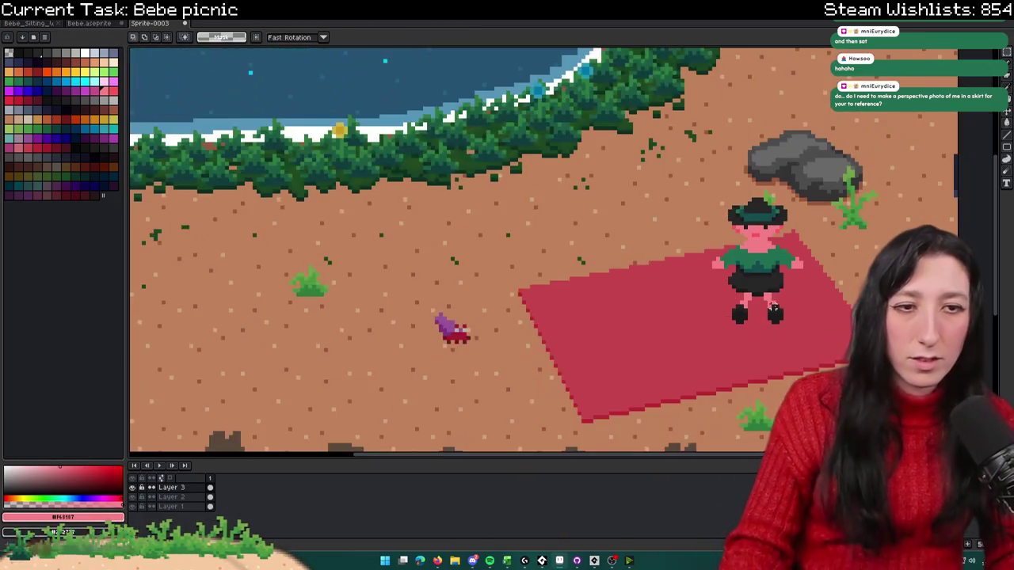
scroll(772, 297, up, 3)
scroll(767, 293, up, 2)
Step: Sample the shorts' dark and leg pink colours, zooming around the picnic blanket to review
alt+click(763, 292)
scroll(763, 291, up, 3)
scroll(763, 292, up, 1)
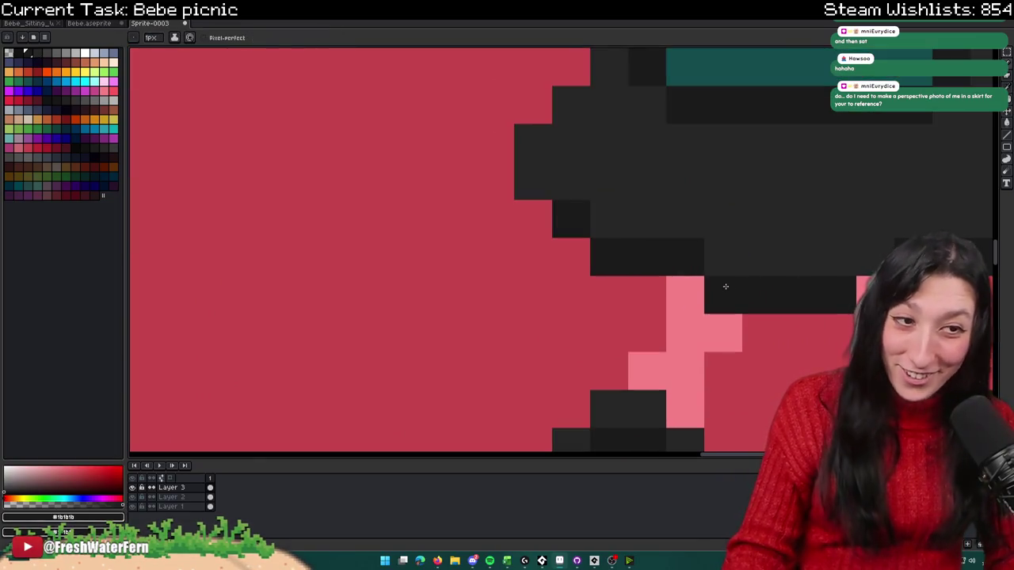
scroll(724, 287, down, 3)
scroll(822, 293, up, 3)
click(821, 293)
scroll(792, 291, down, 1)
scroll(749, 287, up, 1)
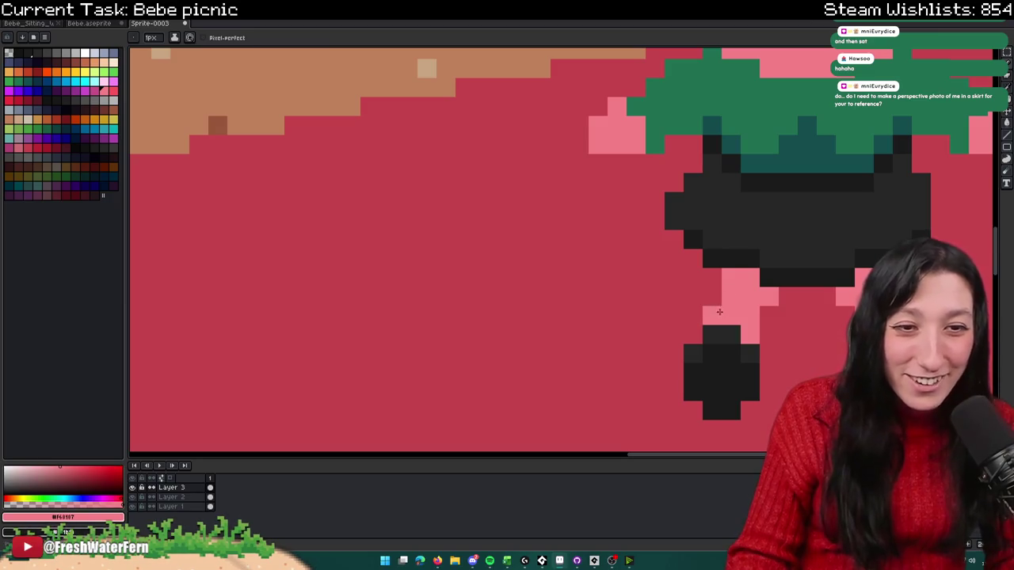
scroll(722, 298, down, 2)
scroll(713, 304, down, 2)
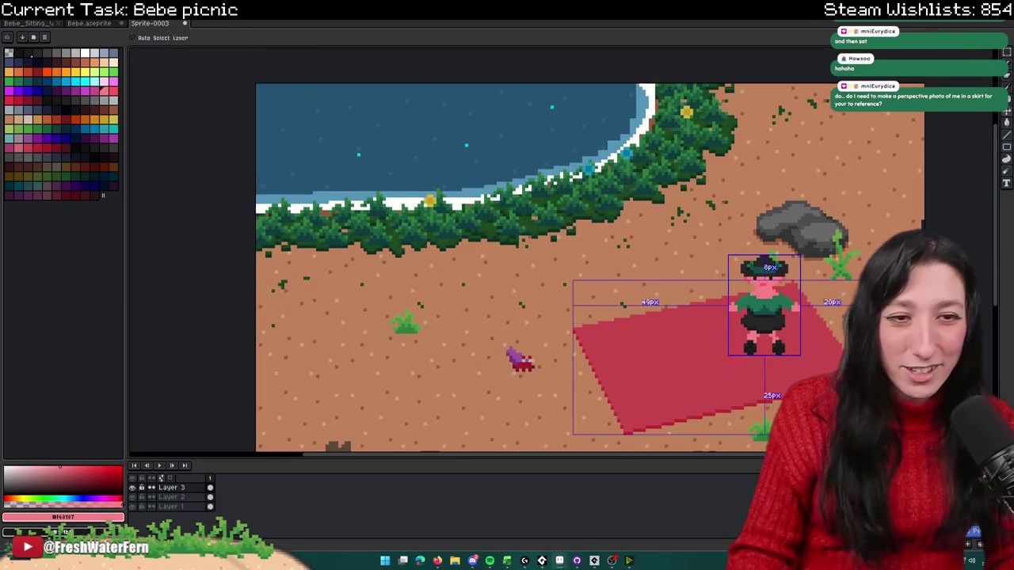
scroll(683, 317, up, 1)
scroll(683, 318, up, 2)
scroll(673, 301, up, 2)
scroll(665, 277, down, 2)
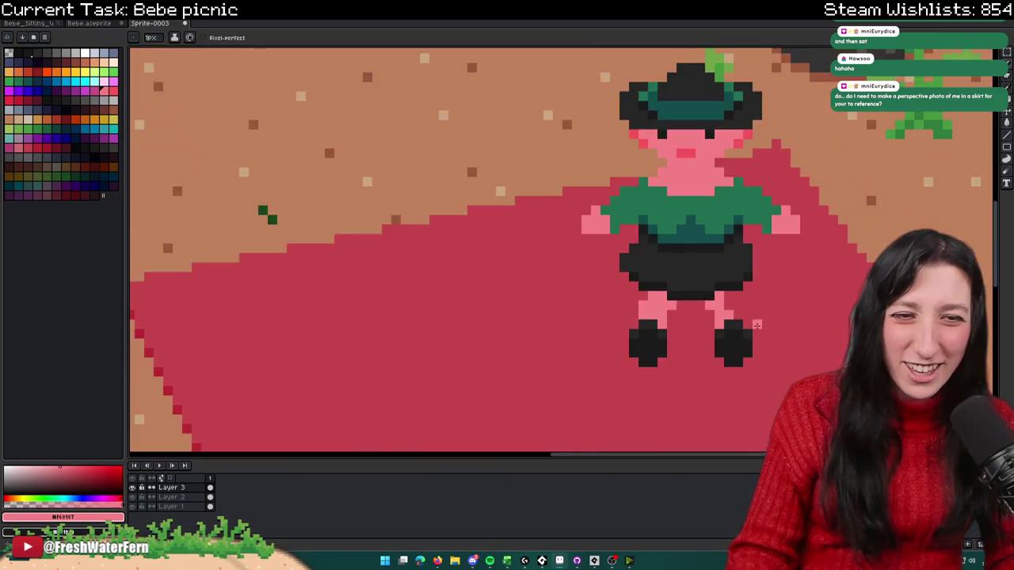
scroll(713, 317, down, 3)
scroll(754, 327, up, 2)
scroll(755, 327, down, 1)
scroll(755, 327, down, 1)
scroll(753, 326, up, 2)
scroll(753, 327, up, 2)
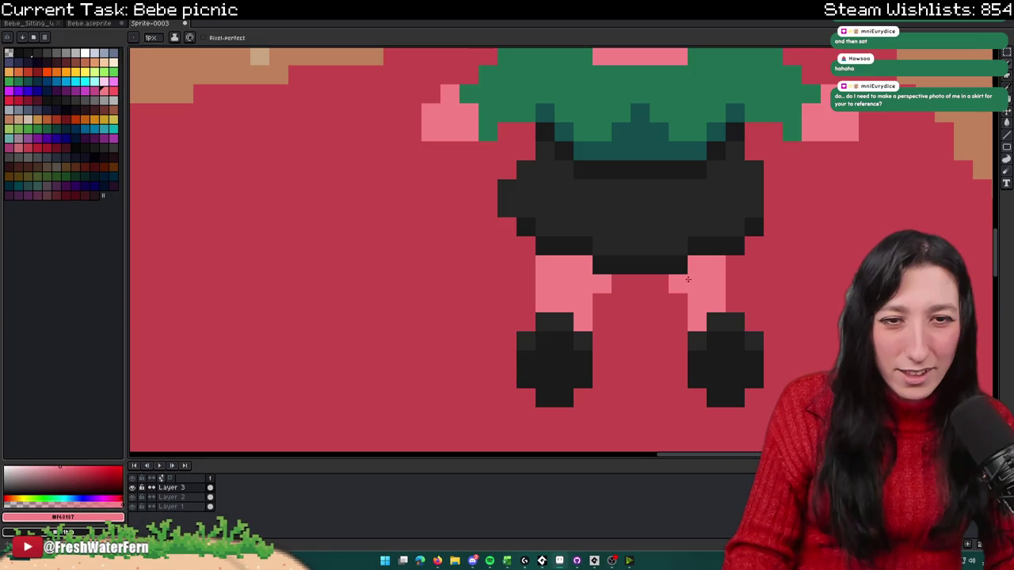
scroll(732, 296, down, 2)
scroll(730, 313, down, 1)
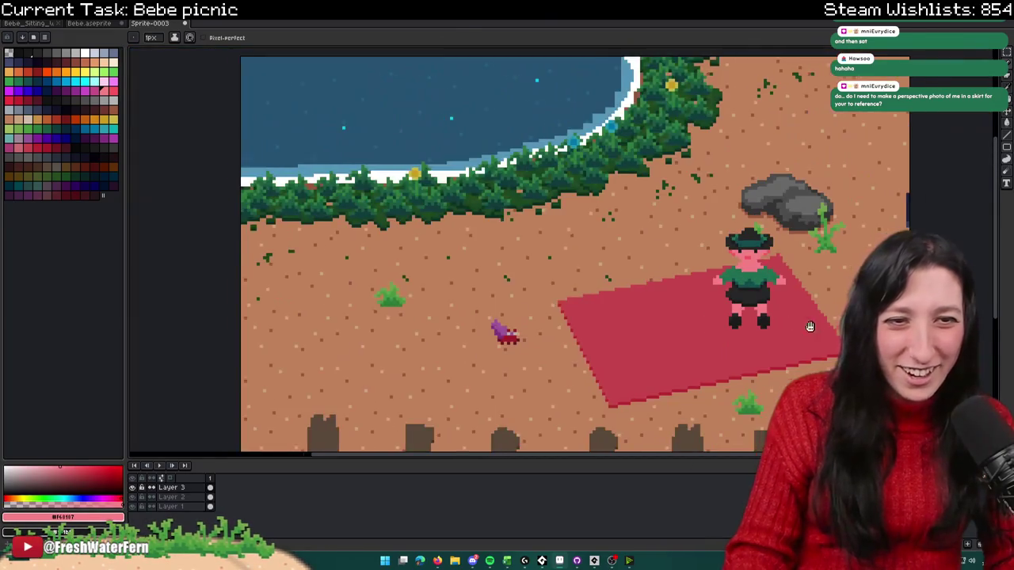
scroll(729, 331, down, 1)
drag(771, 341, 589, 297)
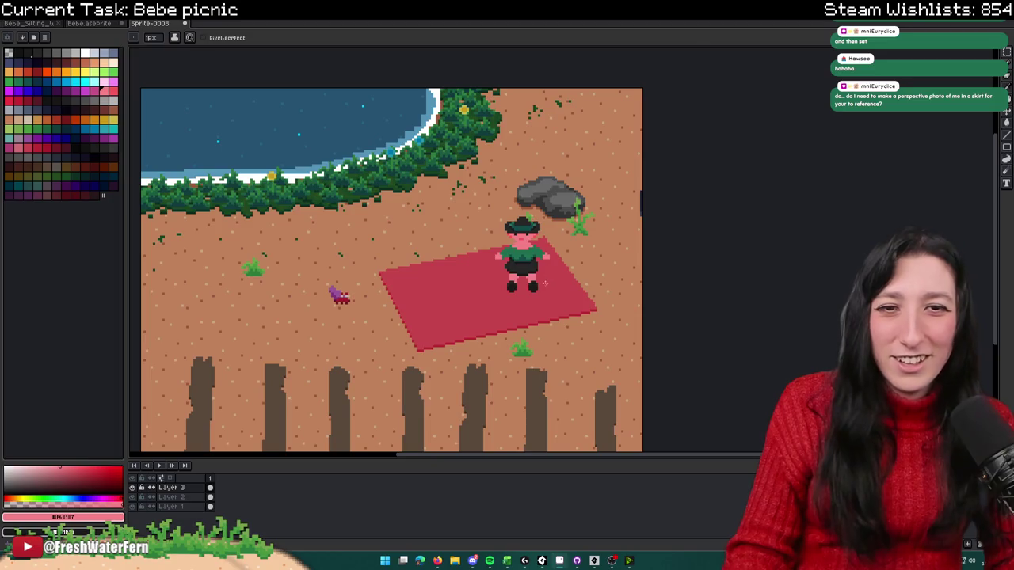
scroll(544, 282, up, 1)
scroll(474, 297, up, 2)
scroll(507, 301, up, 2)
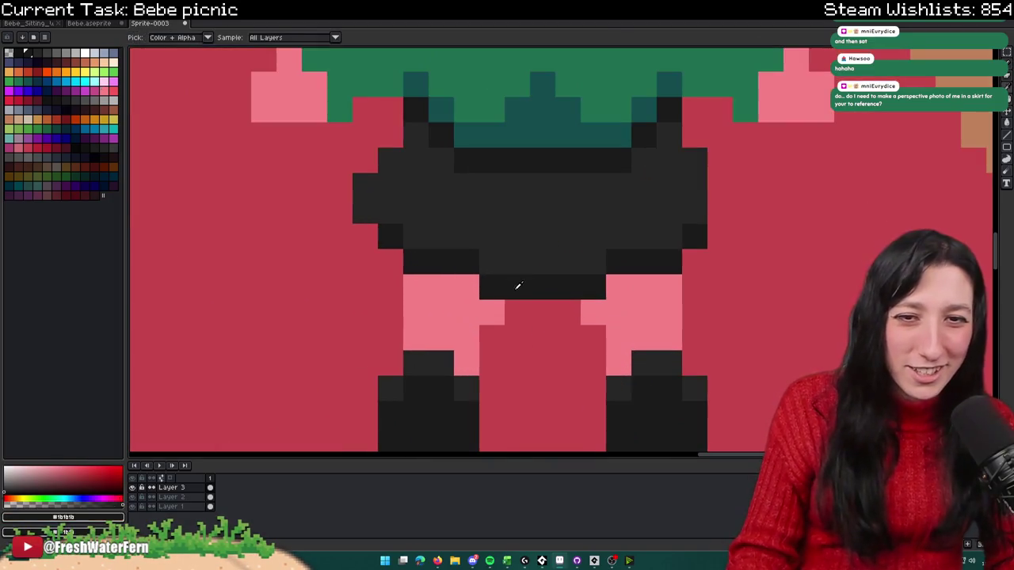
Step: Paint a row of #1b1b1b between the legs under the shorts, then zoom out to review
click(514, 304)
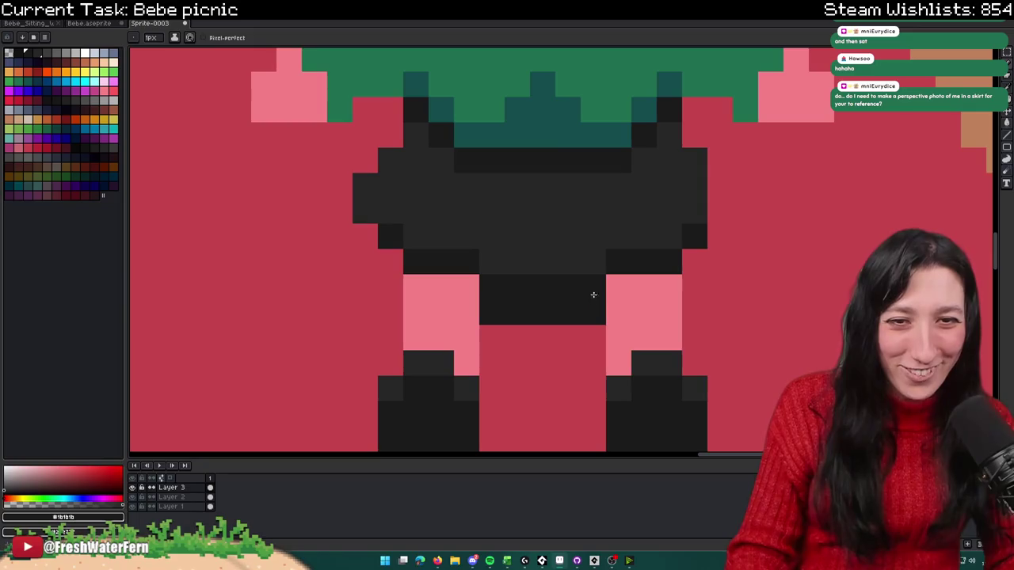
drag(568, 286, 482, 285)
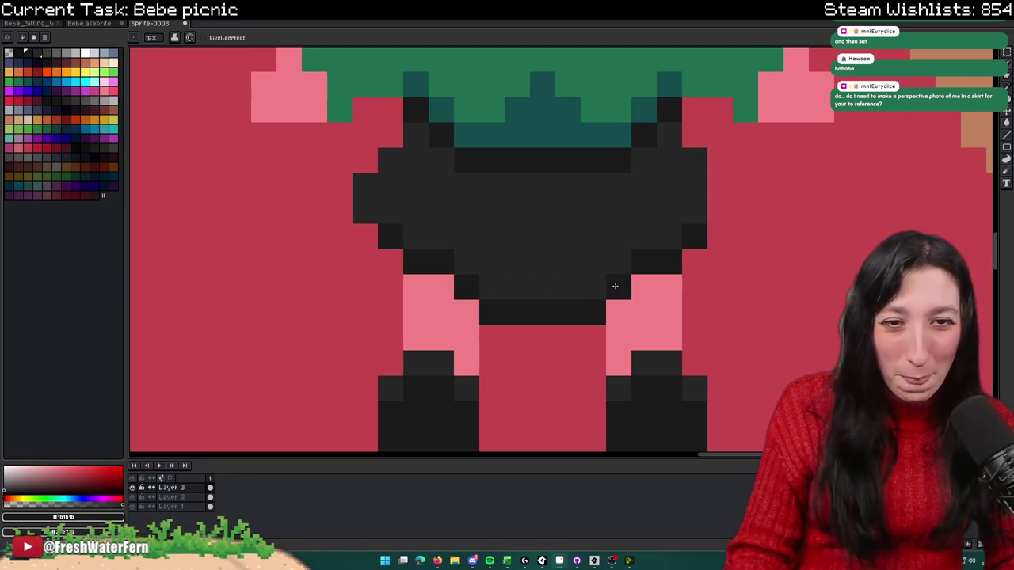
scroll(614, 286, down, 5)
scroll(586, 289, up, 3)
scroll(571, 296, up, 2)
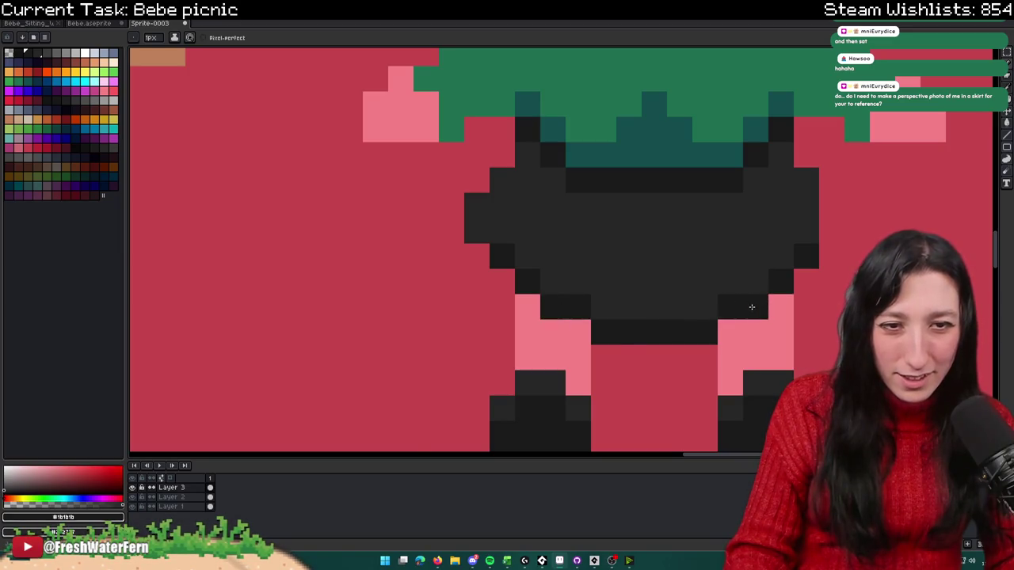
scroll(751, 306, down, 5)
scroll(592, 325, right, 3)
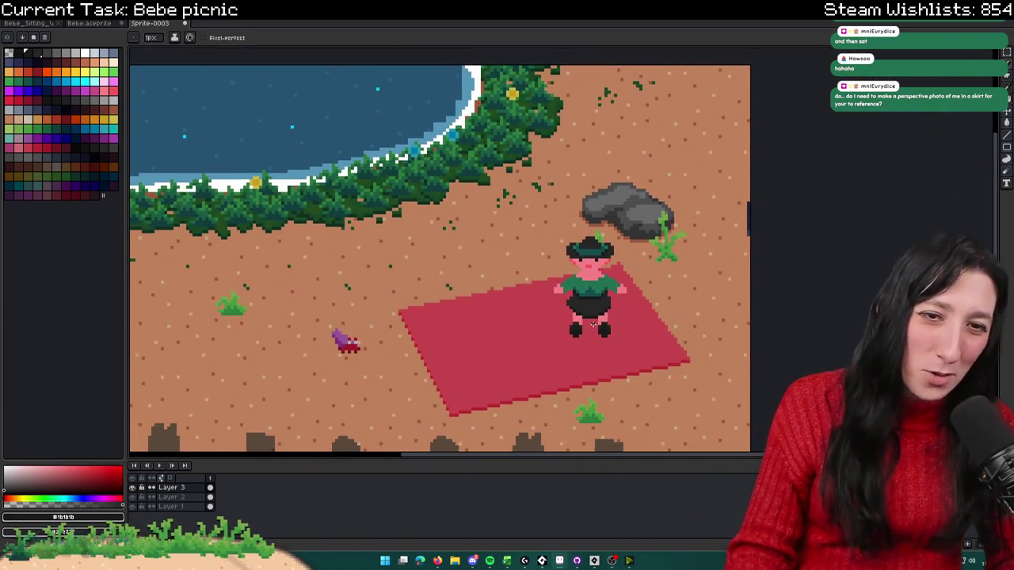
scroll(592, 326, down, 1)
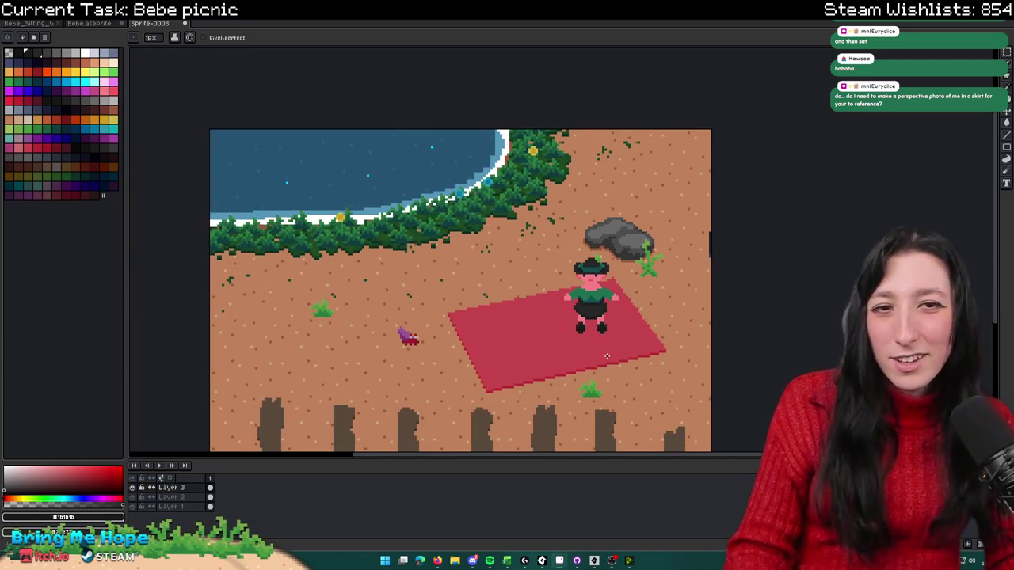
scroll(605, 357, down, 1)
scroll(590, 340, up, 5)
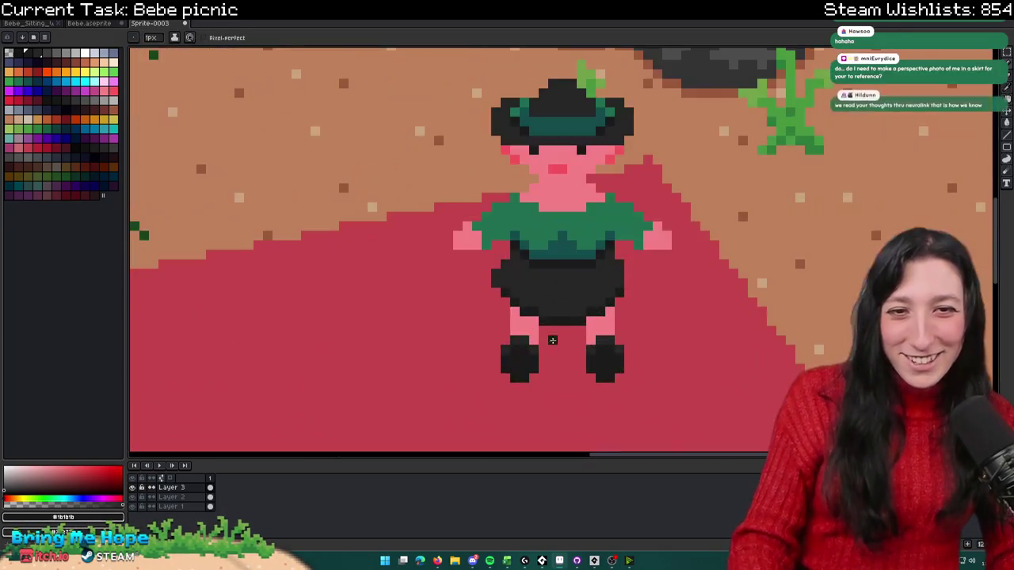
scroll(507, 349, up, 3)
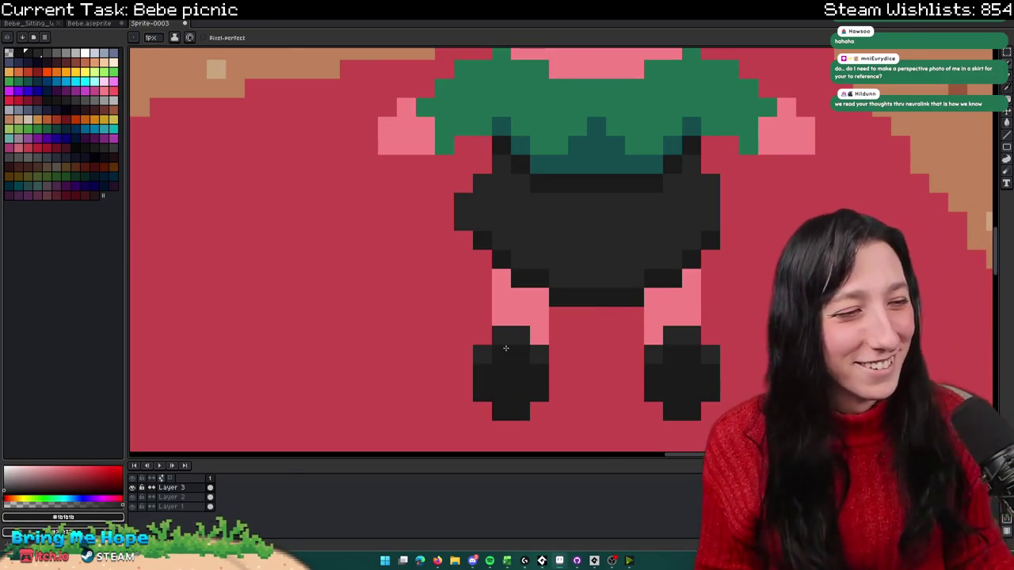
scroll(505, 348, down, 1)
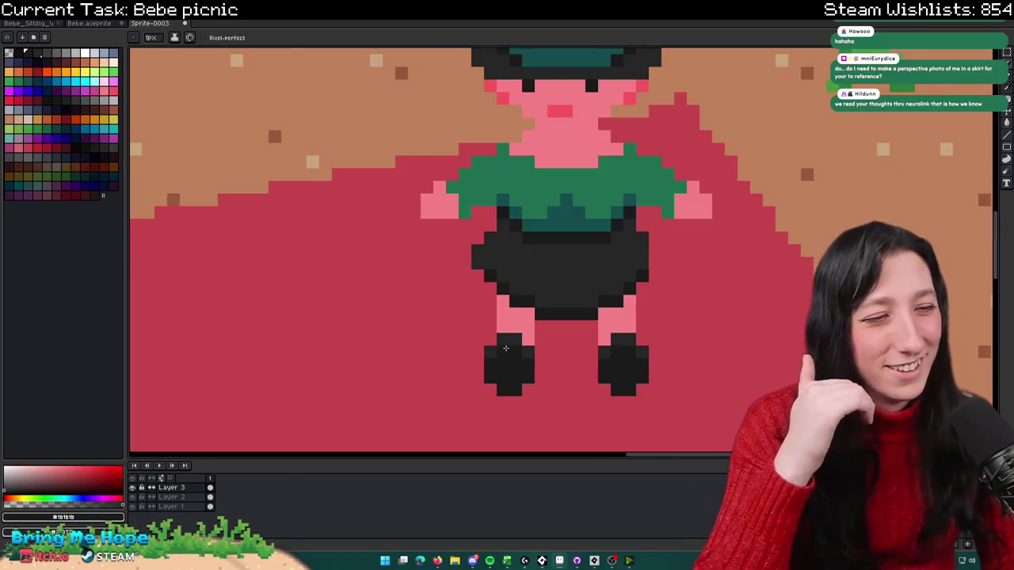
scroll(505, 348, down, 1)
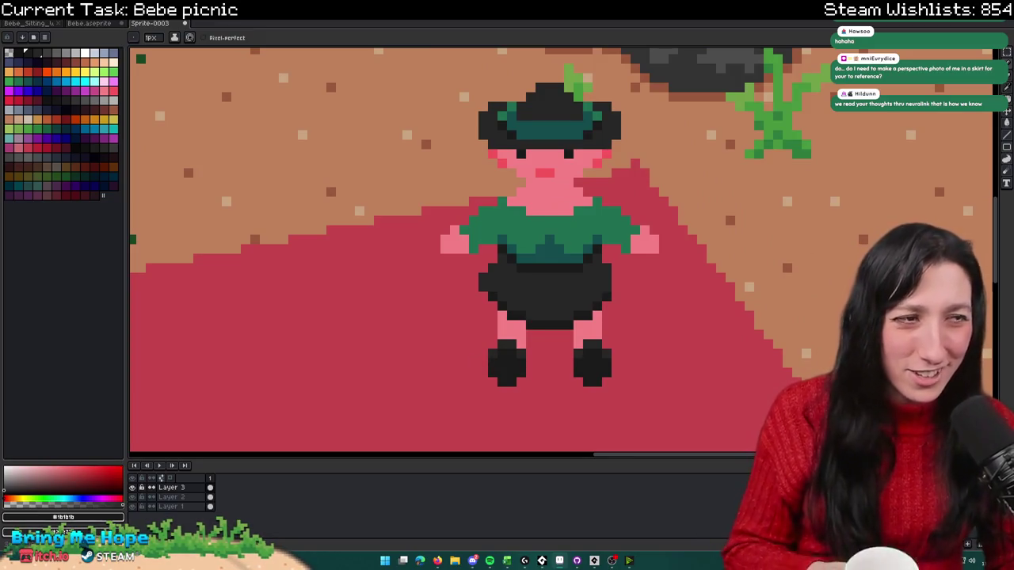
scroll(748, 268, down, 2)
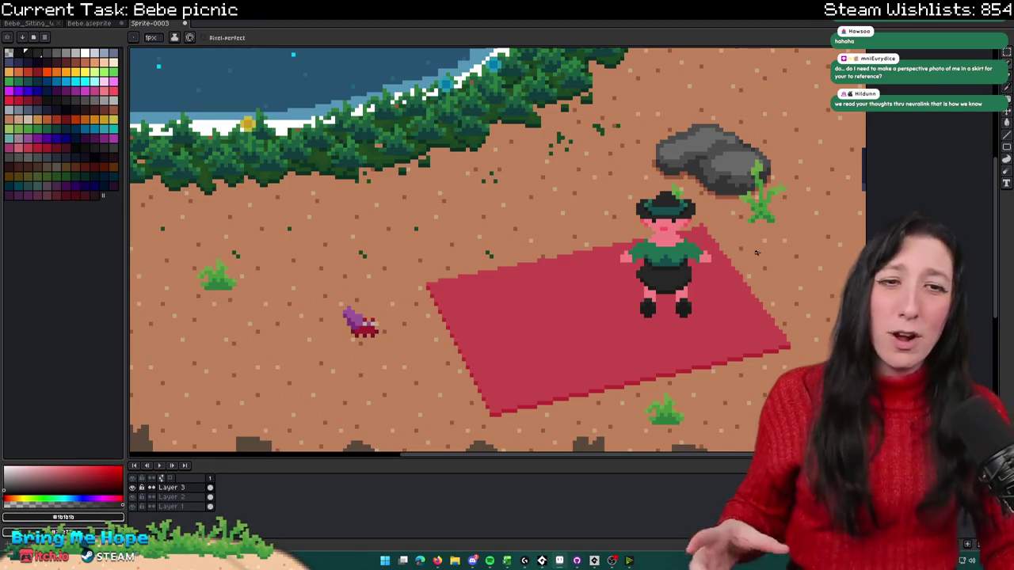
key(m)
scroll(733, 262, up, 1)
scroll(696, 269, up, 1)
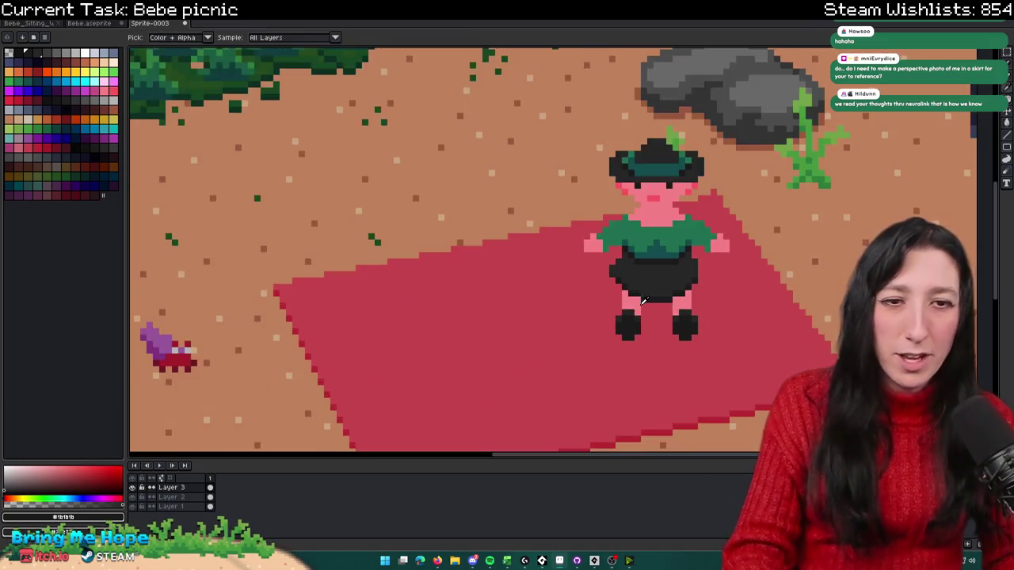
Step: Move the left boot right and the right boot one pixel left
scroll(633, 293, down, 3)
scroll(626, 307, up, 3)
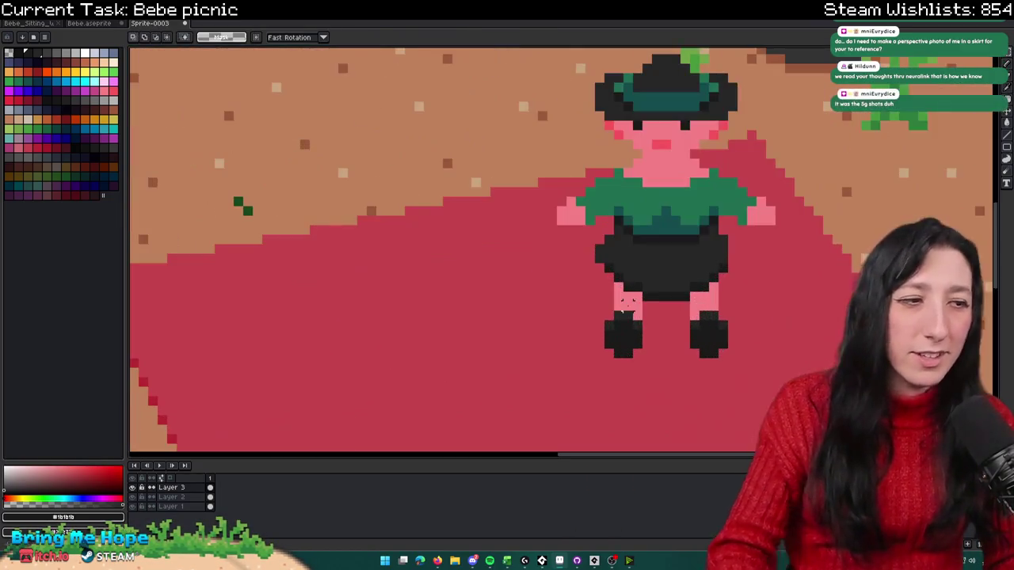
scroll(610, 335, up, 2)
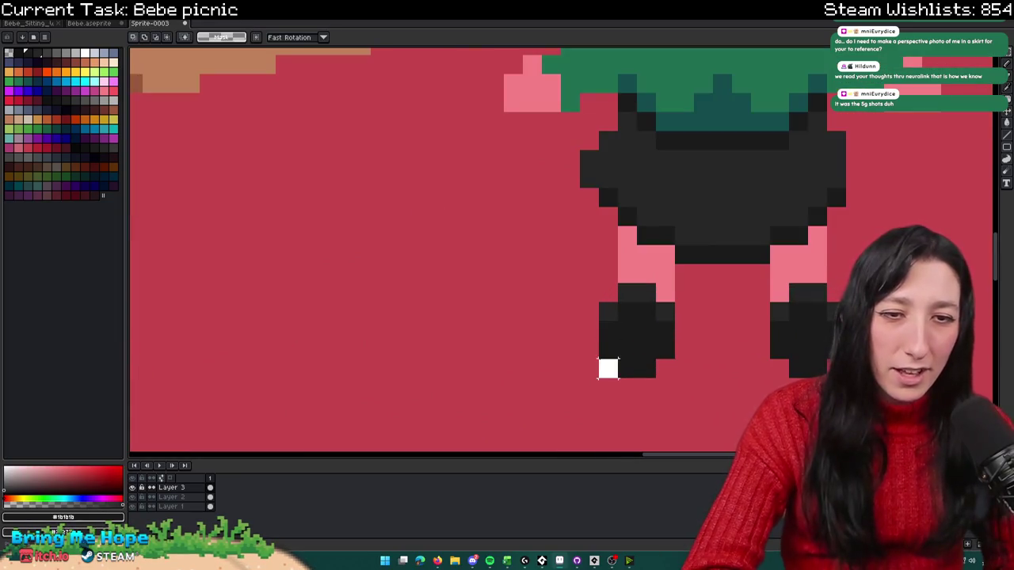
mouse_move(599, 377)
mouse_down()
mouse_move(673, 223)
mouse_move(689, 230)
mouse_up()
mouse_move(846, 226)
mouse_down()
mouse_move(795, 301)
mouse_move(780, 277)
mouse_up()
scroll(784, 301, down, 5)
drag(907, 263, 595, 277)
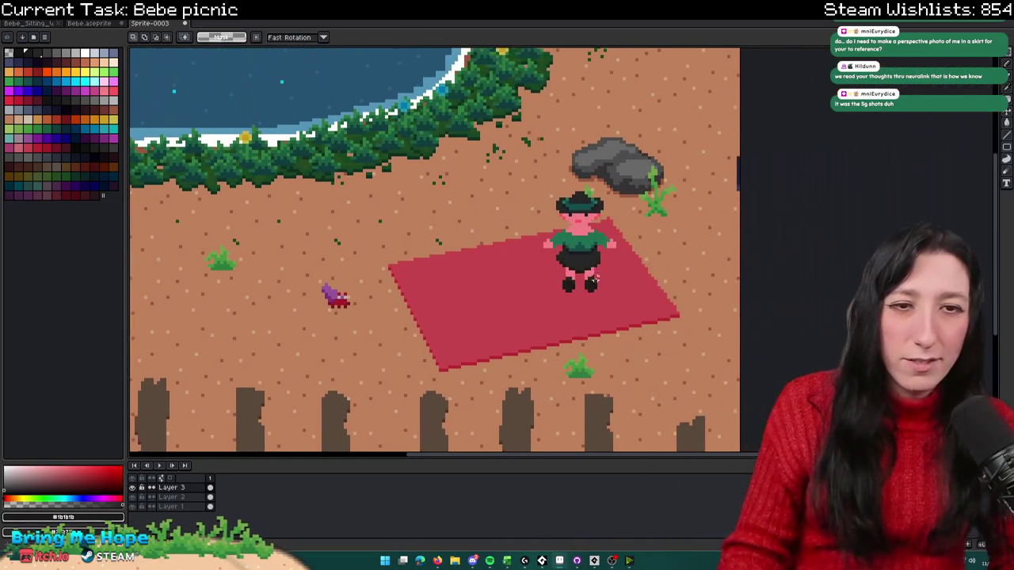
Step: Lighten the shorts' dark corner pixels and extend their bottom row across the pink legs
key(b)
scroll(596, 277, up, 3)
scroll(583, 255, up, 3)
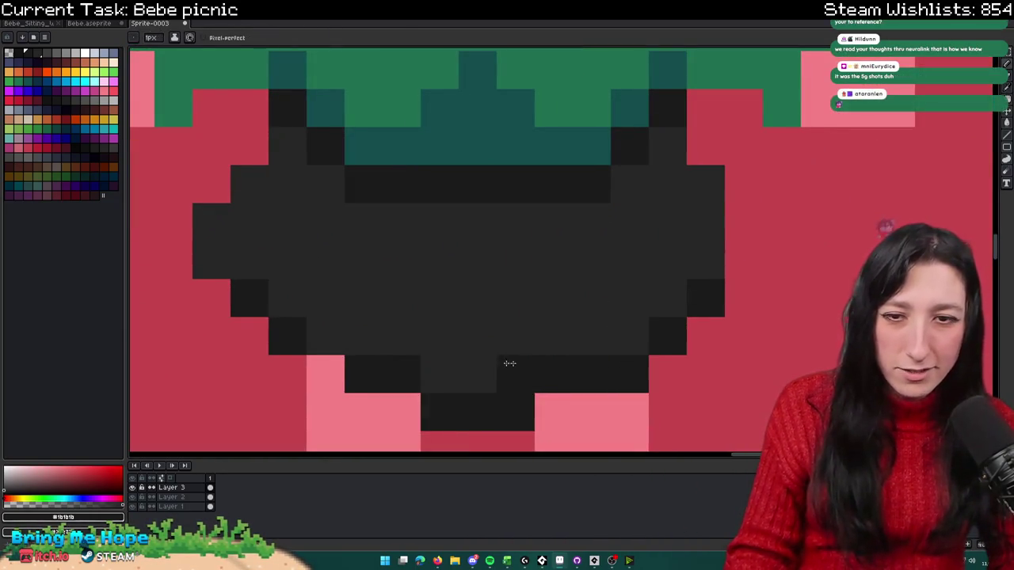
right_click(400, 372)
right_click(553, 372)
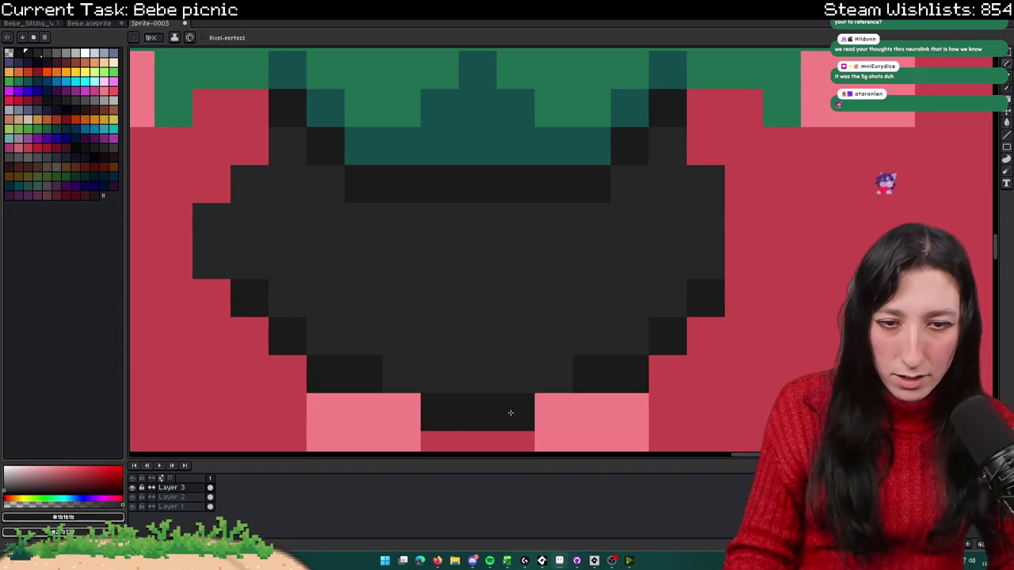
drag(388, 411, 573, 414)
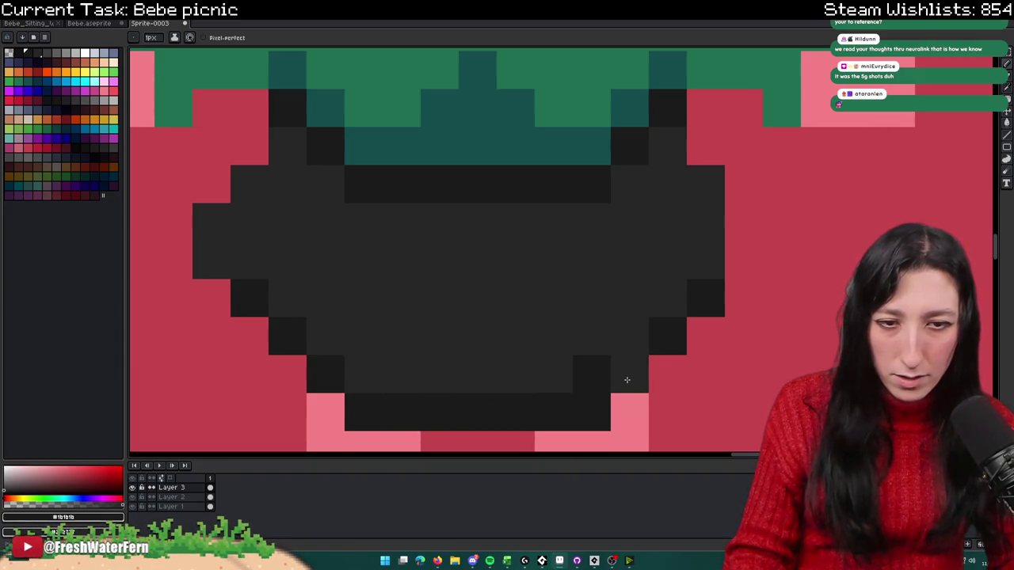
right_click(600, 374)
click(630, 374)
Step: Add a dark outline pixel at the shorts' corner and sample pink as the second colour
scroll(610, 333, down, 4)
scroll(610, 317, up, 3)
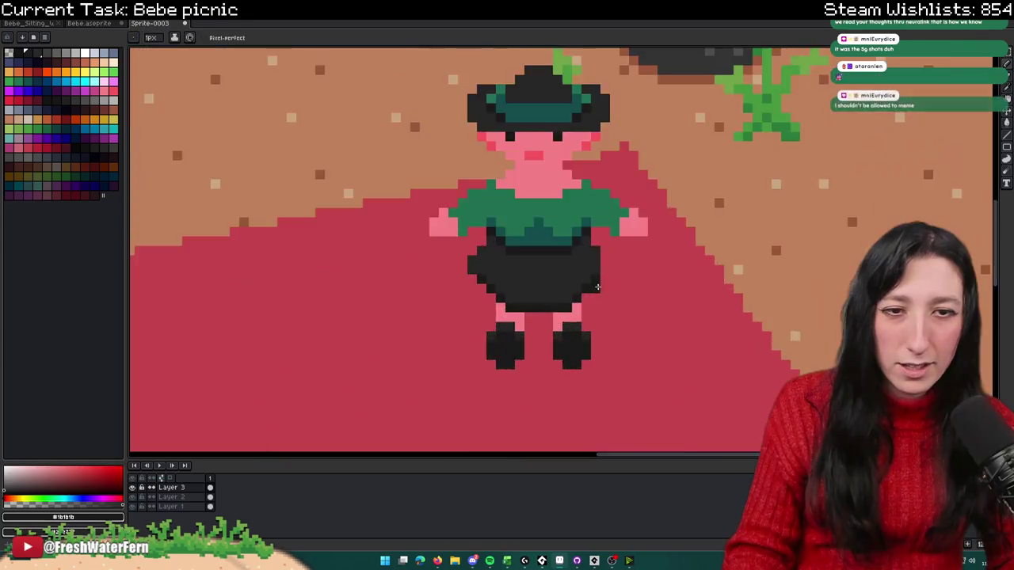
scroll(609, 293, up, 2)
click(609, 289)
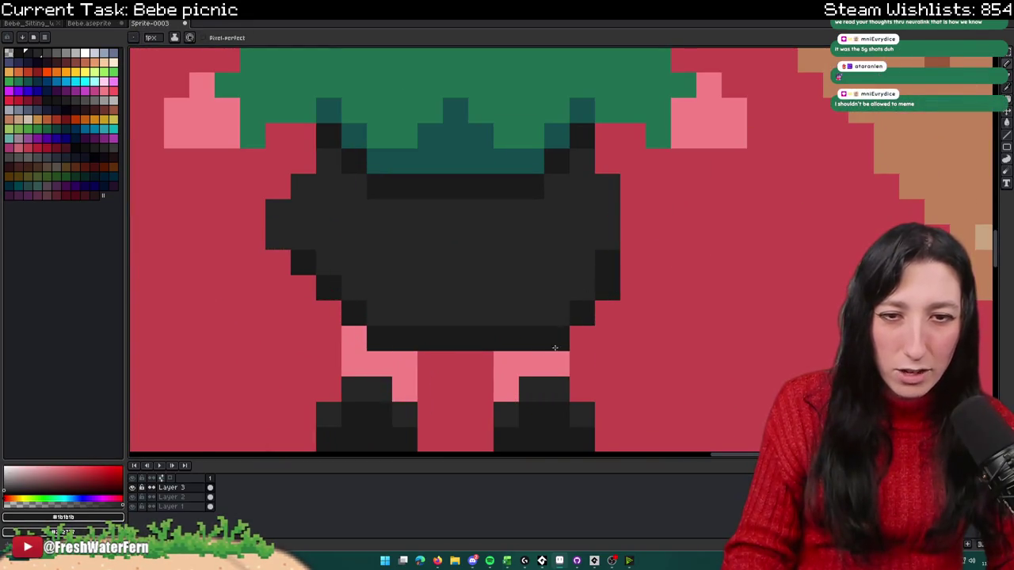
scroll(554, 347, down, 4)
scroll(508, 337, up, 3)
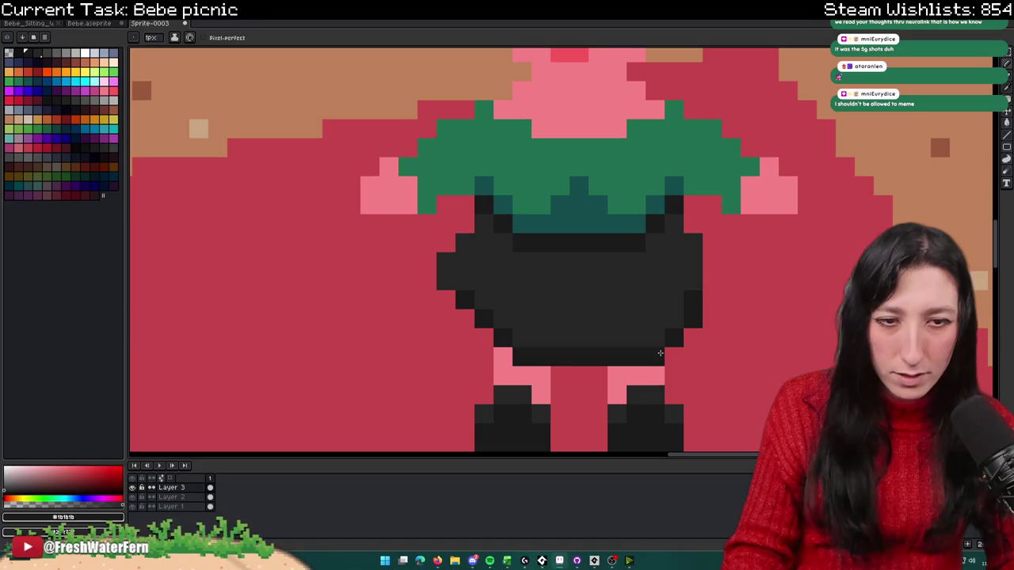
alt+right_click(657, 362)
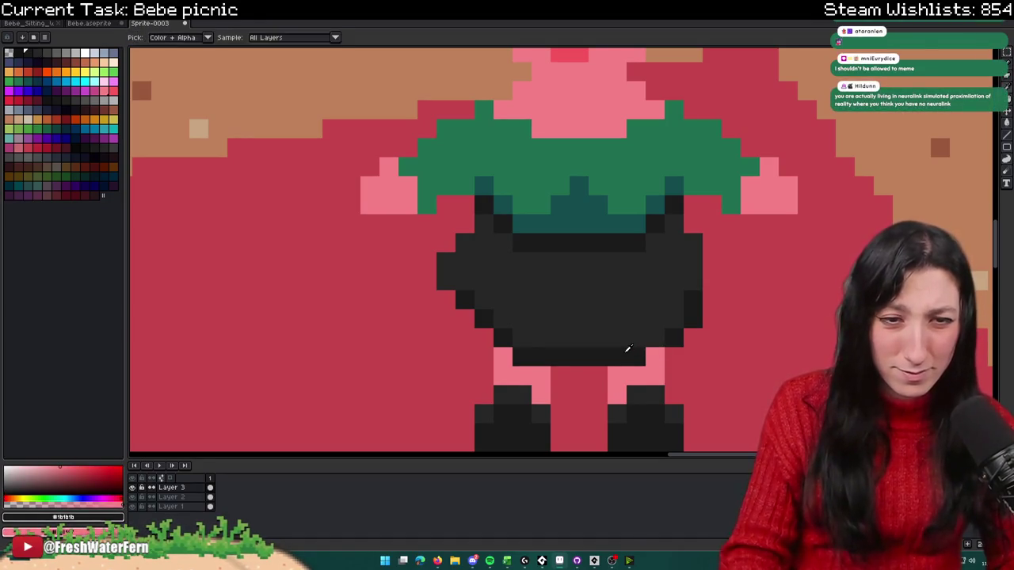
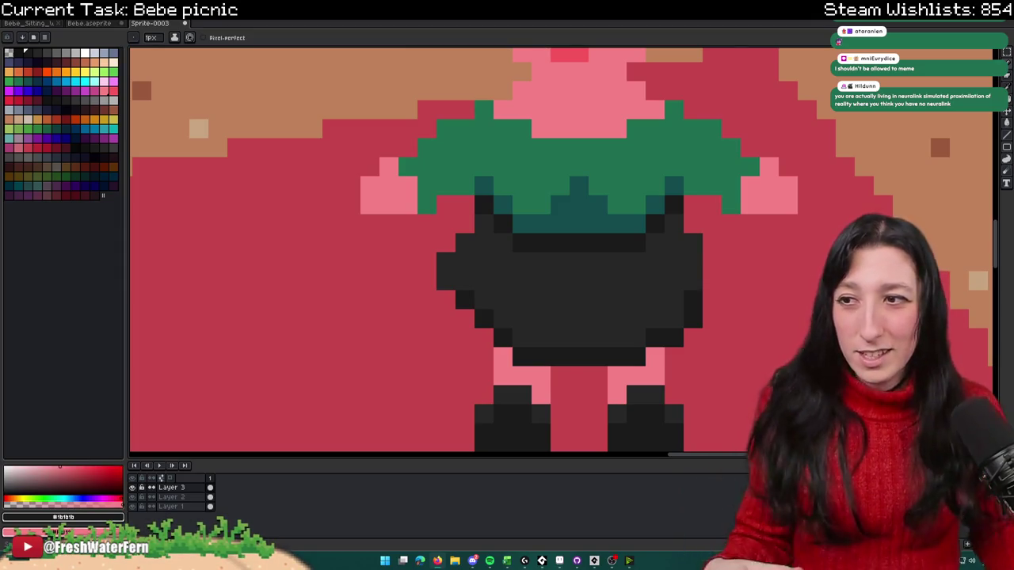
Step: Darken the pixels along the shorts' lower edge with the sampled #1b1b1b shorts colour
scroll(656, 245, down, 3)
scroll(657, 245, down, 2)
scroll(539, 226, up, 3)
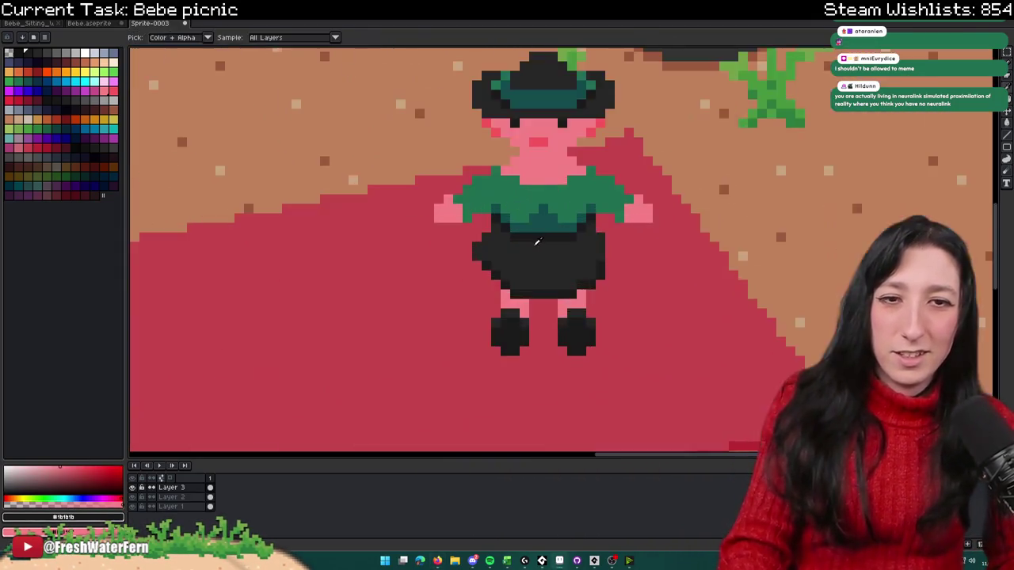
scroll(467, 214, up, 2)
mouse_move(468, 193)
mouse_down()
mouse_move(441, 215)
mouse_move(417, 267)
mouse_move(417, 293)
mouse_up()
scroll(797, 293, down, 3)
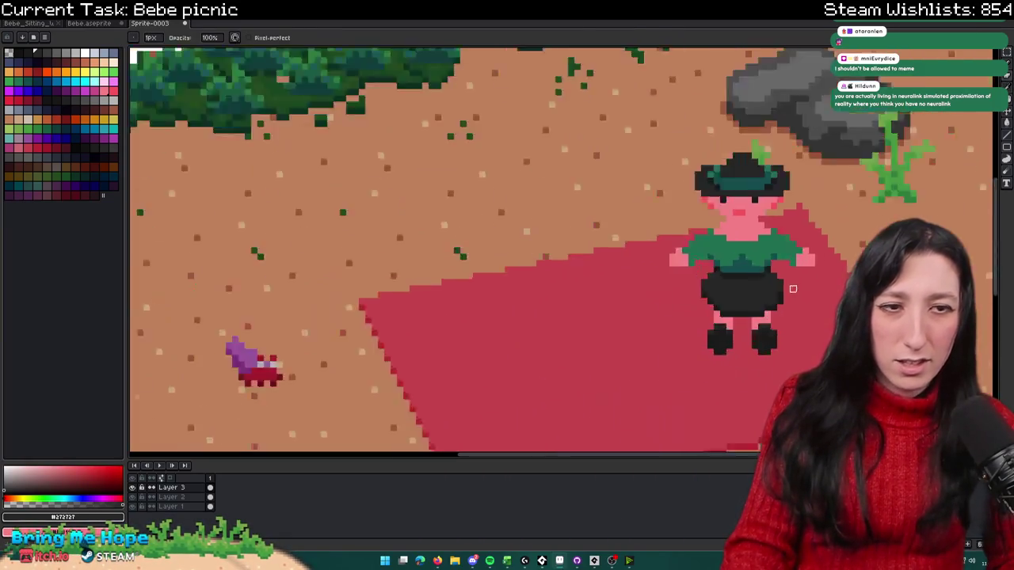
scroll(713, 293, down, 2)
scroll(579, 294, up, 2)
scroll(584, 288, up, 2)
alt+click(543, 293)
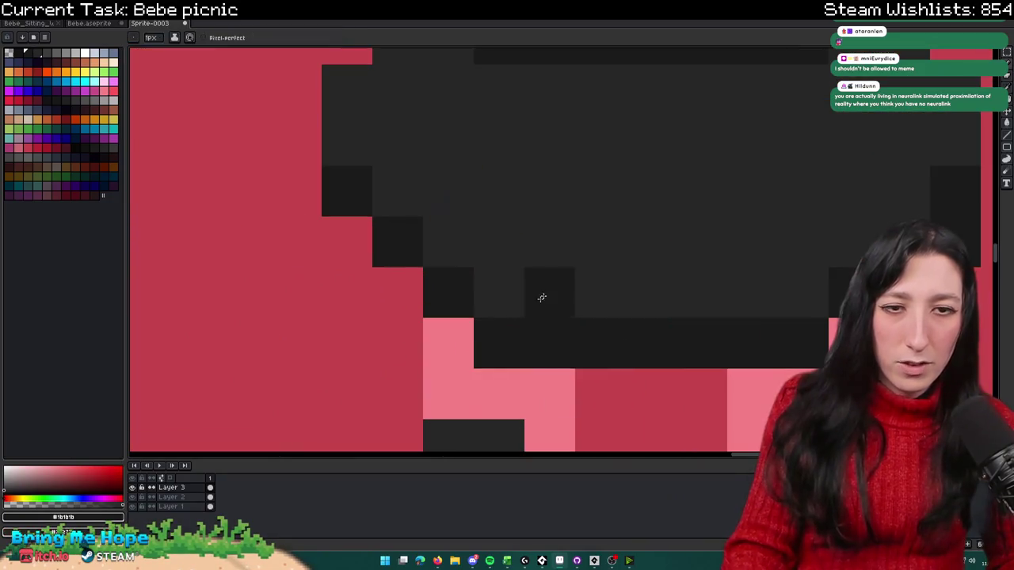
drag(399, 274, 333, 270)
click(539, 326)
drag(532, 314, 679, 260)
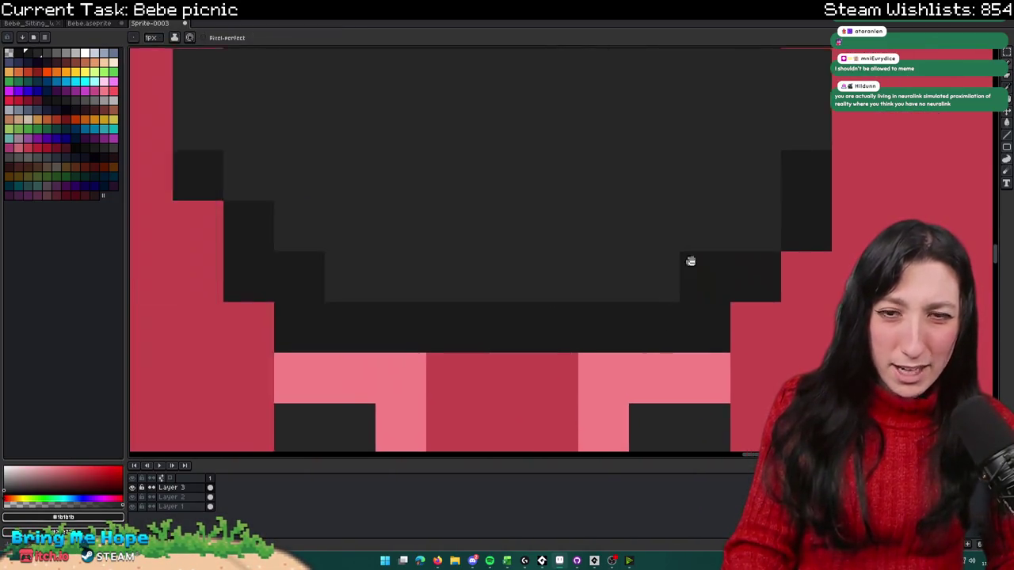
scroll(678, 260, down, 3)
scroll(755, 270, down, 1)
drag(755, 270, 636, 256)
scroll(574, 277, up, 2)
scroll(570, 273, up, 2)
scroll(576, 280, down, 3)
scroll(576, 280, down, 1)
scroll(576, 280, down, 1)
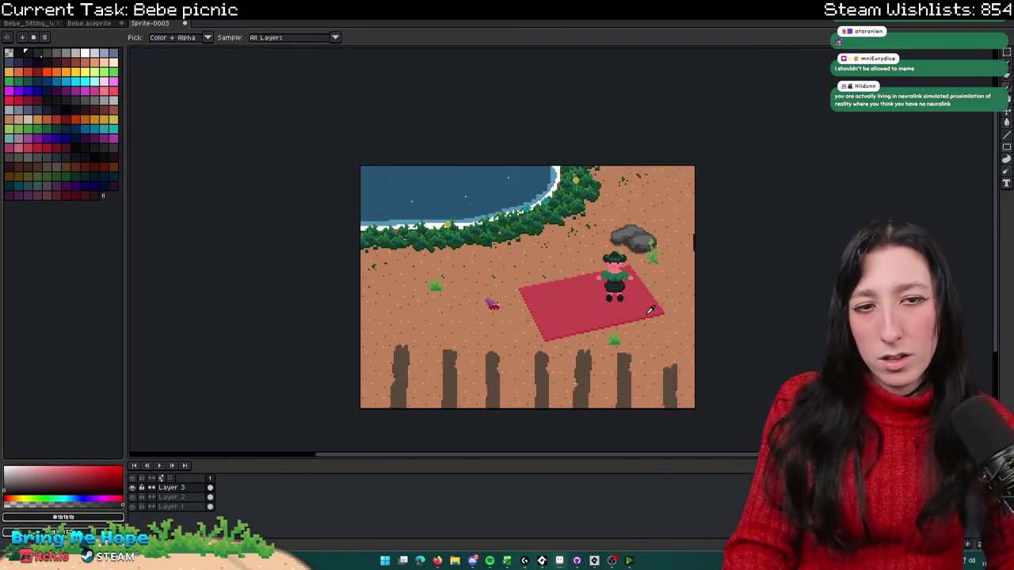
scroll(620, 294, up, 3)
scroll(620, 293, up, 3)
Step: Paint two more #1b1b1b pixels dipping between the pink legs, zooming to check
alt+click(586, 260)
scroll(567, 256, down, 4)
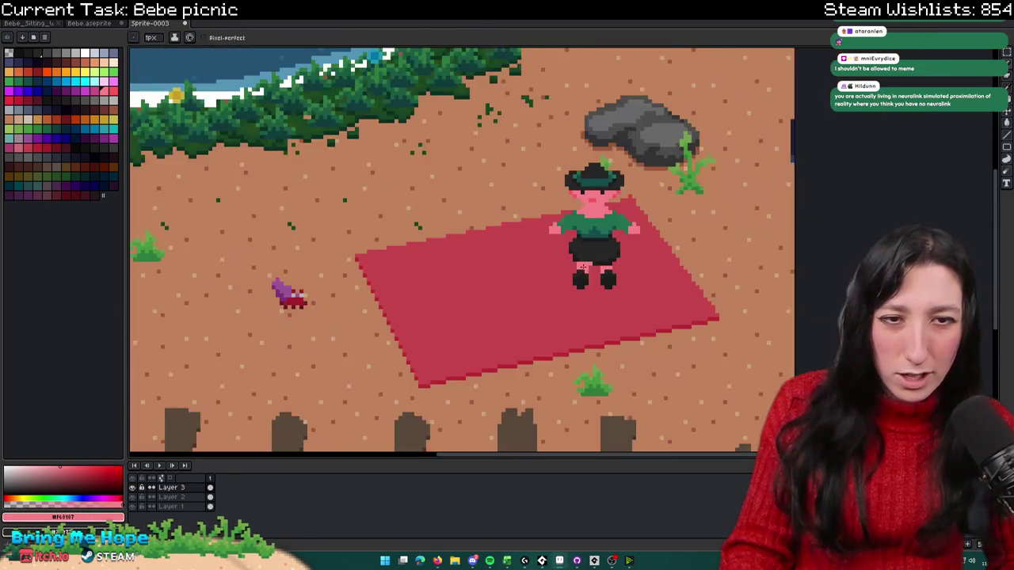
scroll(614, 258, up, 3)
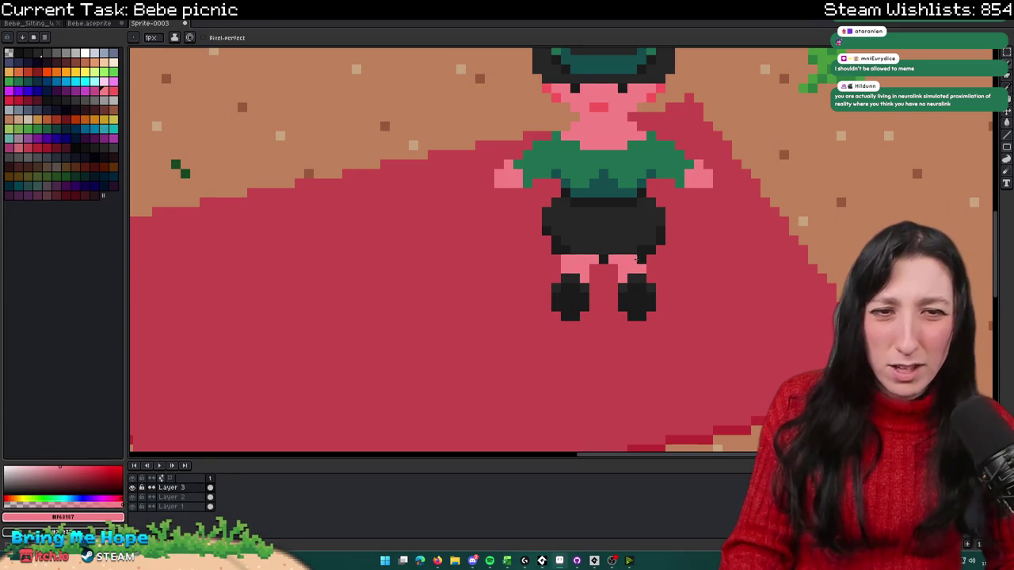
scroll(636, 259, down, 3)
scroll(652, 289, down, 1)
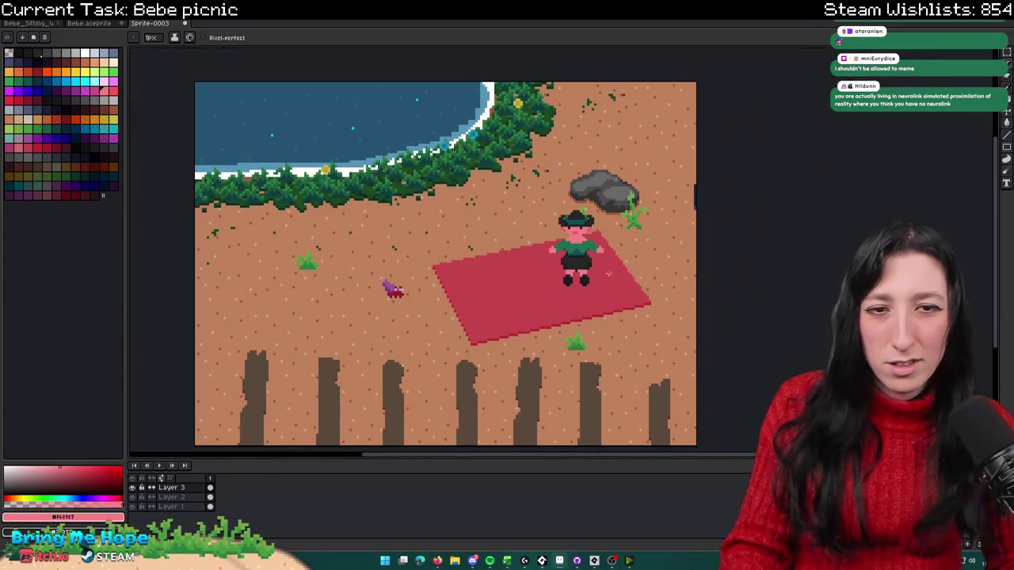
scroll(507, 265, up, 4)
alt+click(495, 262)
drag(440, 270, 418, 269)
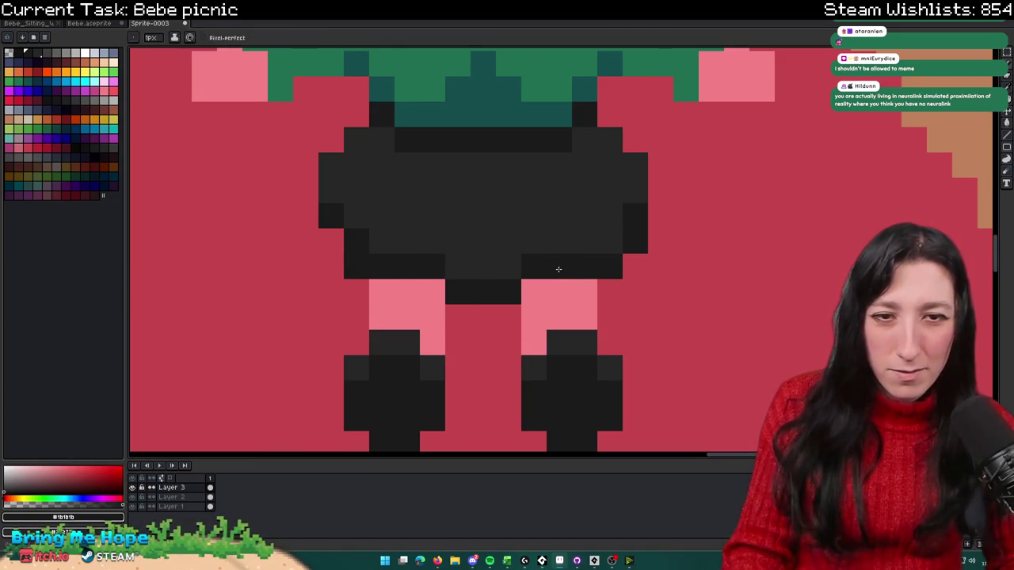
scroll(533, 262, down, 3)
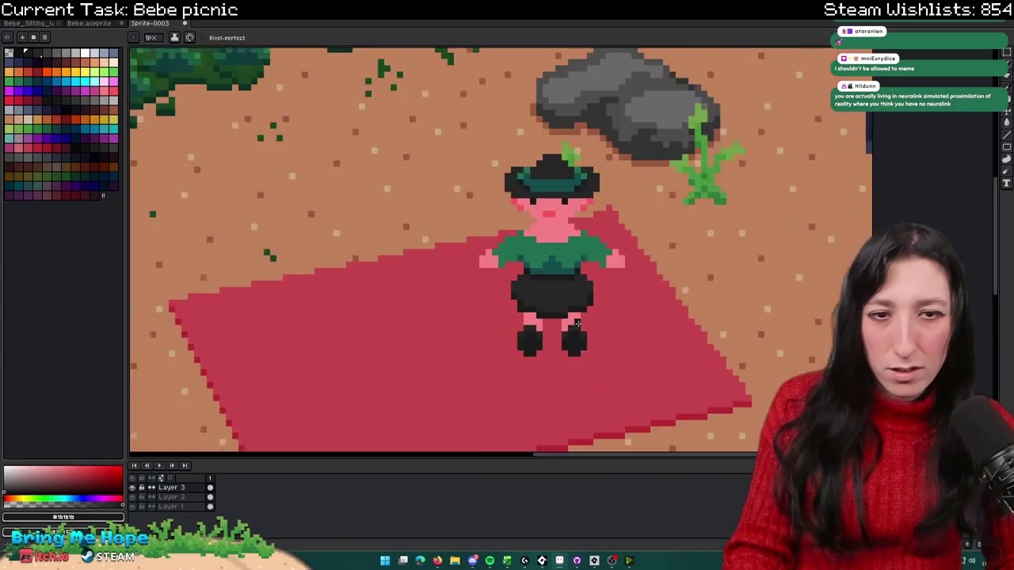
scroll(641, 336, down, 1)
scroll(641, 279, down, 3)
scroll(642, 221, up, 2)
scroll(645, 205, down, 1)
scroll(590, 246, up, 2)
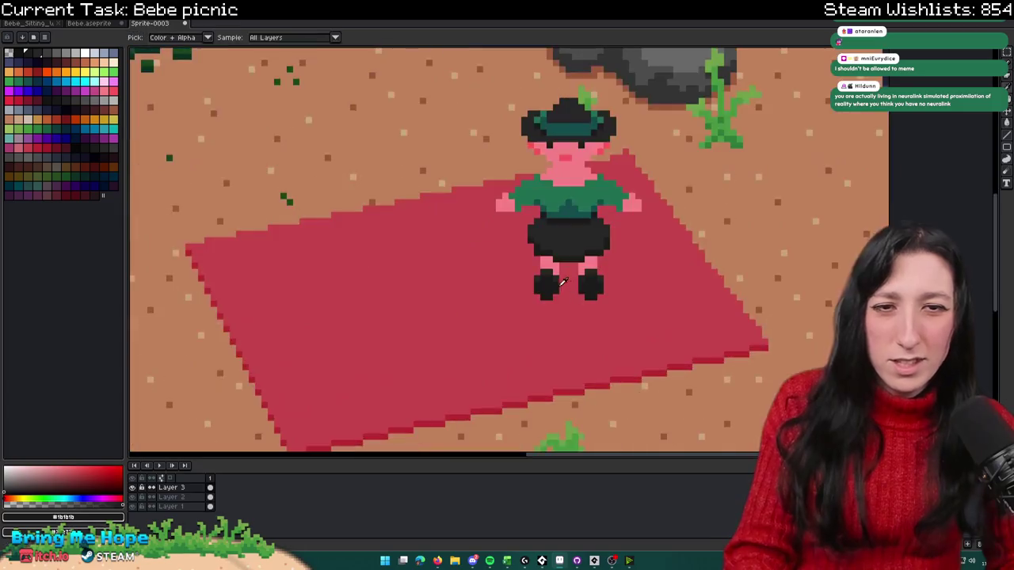
scroll(582, 253, up, 2)
Step: Sample a red from Bebe.aseprite and shade a pixel at the top of a leg in Sprite-0003
key(i)
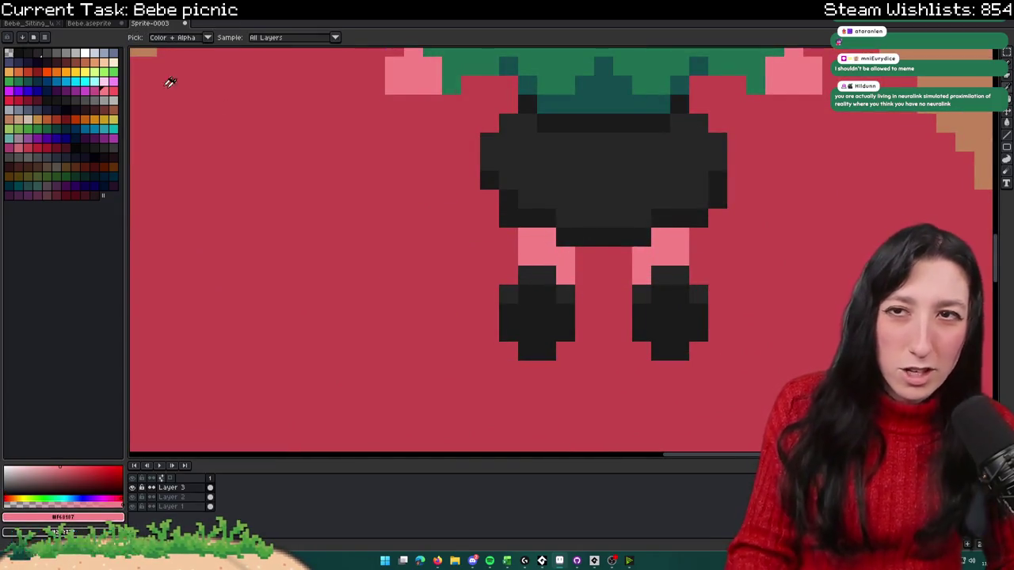
click(89, 23)
key(ctrl+Tab)
key(b)
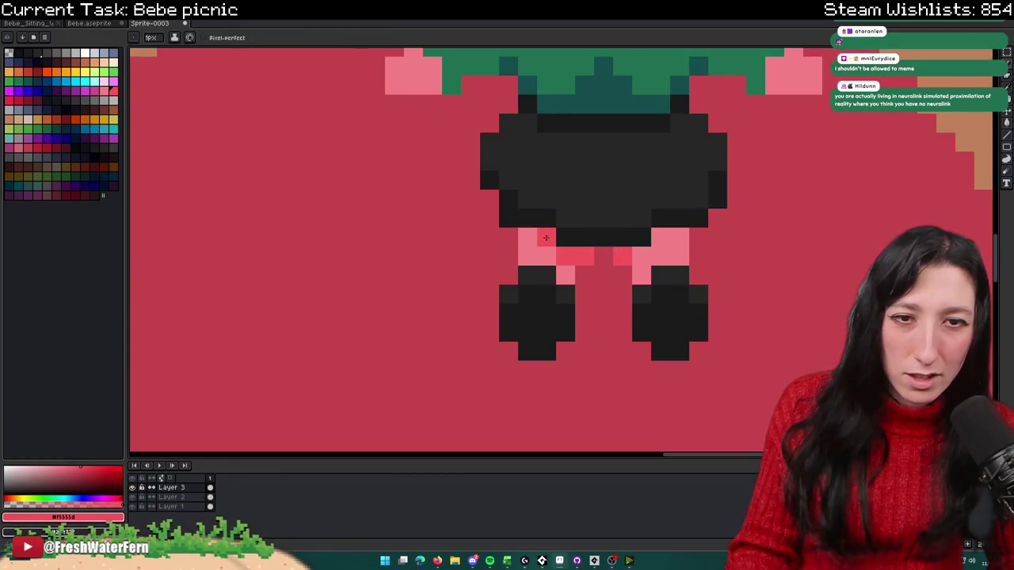
click(661, 236)
Step: Add red shadow pixels at the tops of the left and right legs
scroll(646, 253, down, 3)
scroll(646, 258, down, 2)
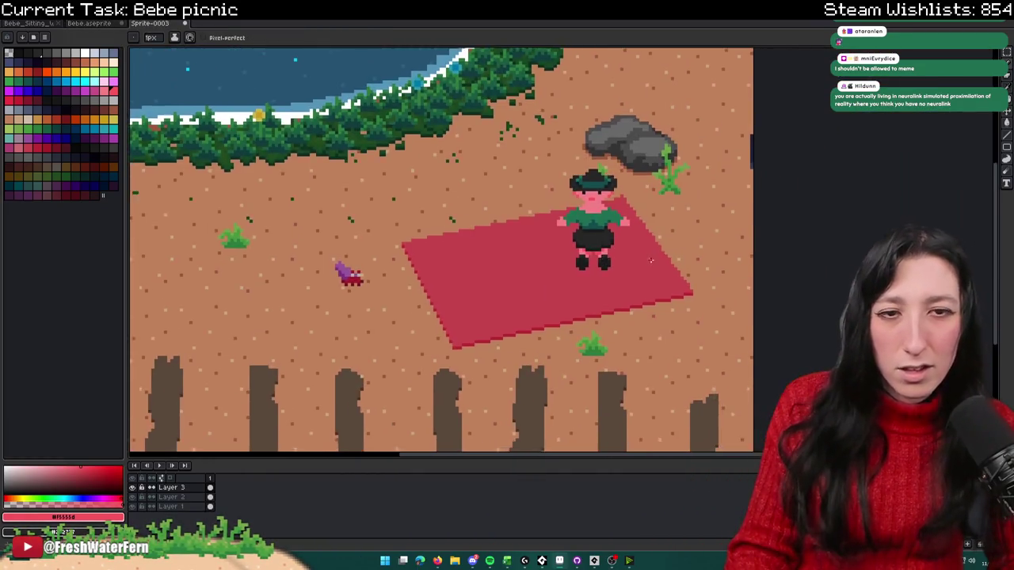
scroll(649, 259, down, 1)
scroll(650, 260, up, 5)
key(v)
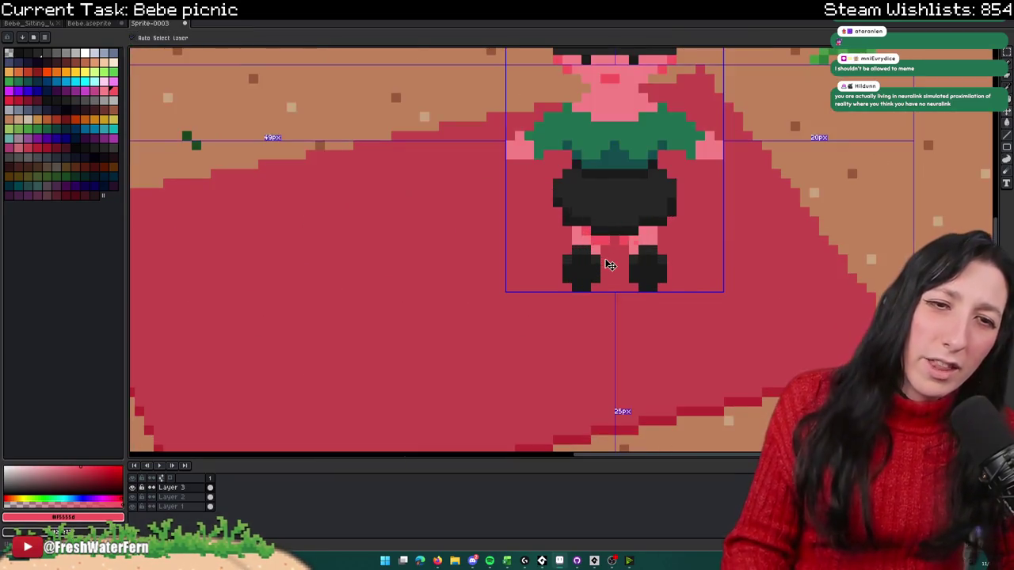
key(b)
scroll(602, 241, up, 1)
scroll(598, 229, up, 1)
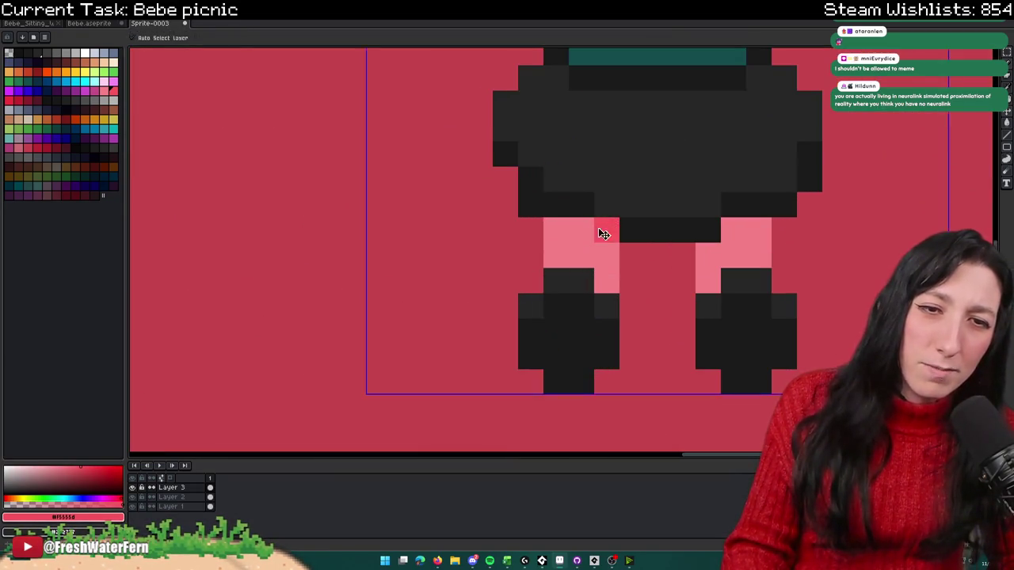
click(602, 252)
click(696, 245)
Step: Zoom out to review the whole beach scene, then sample the dark shorts colour
scroll(712, 245, down, 4)
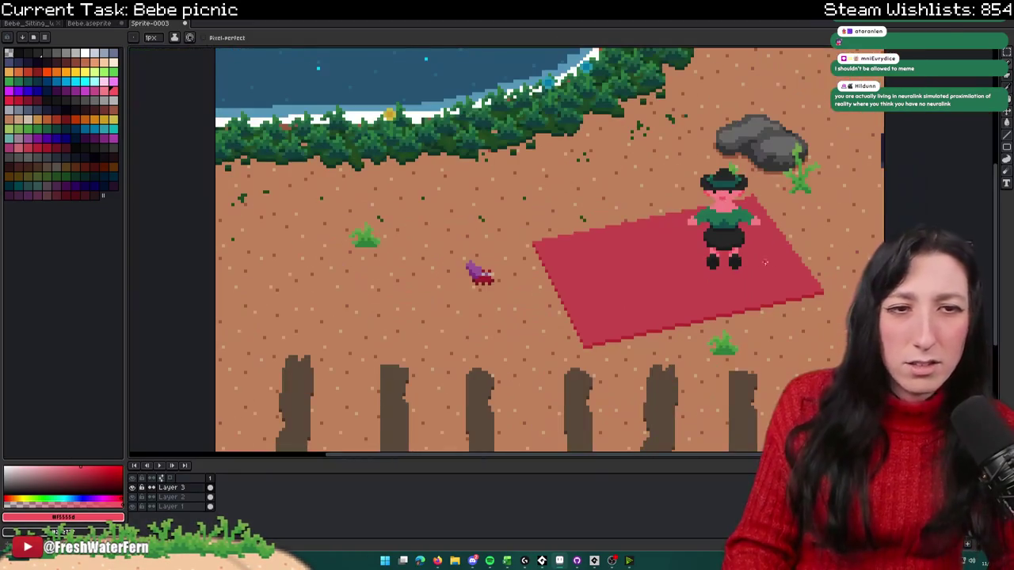
scroll(665, 265, down, 1)
scroll(618, 281, up, 1)
key(v)
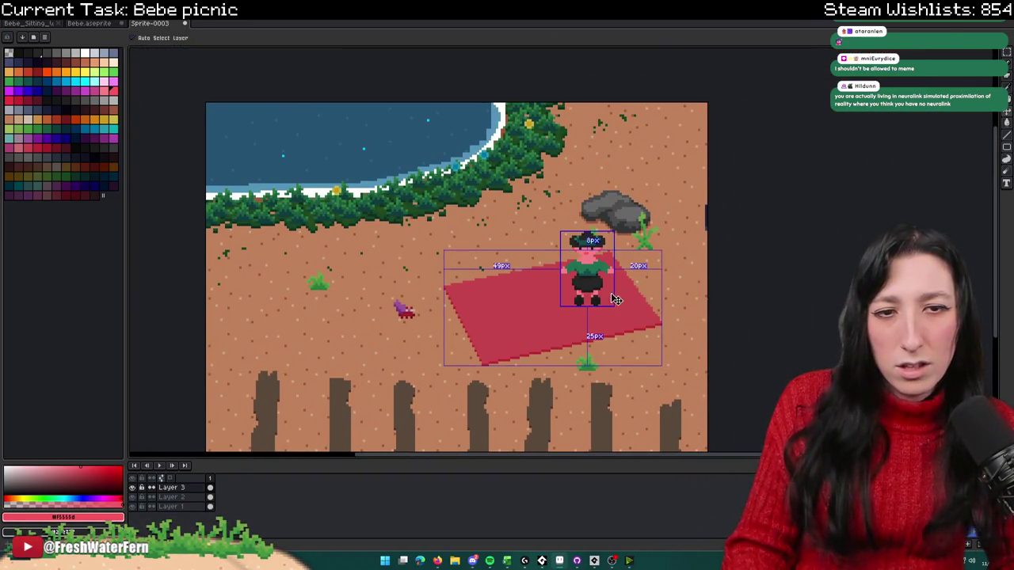
key(b)
scroll(602, 301, up, 2)
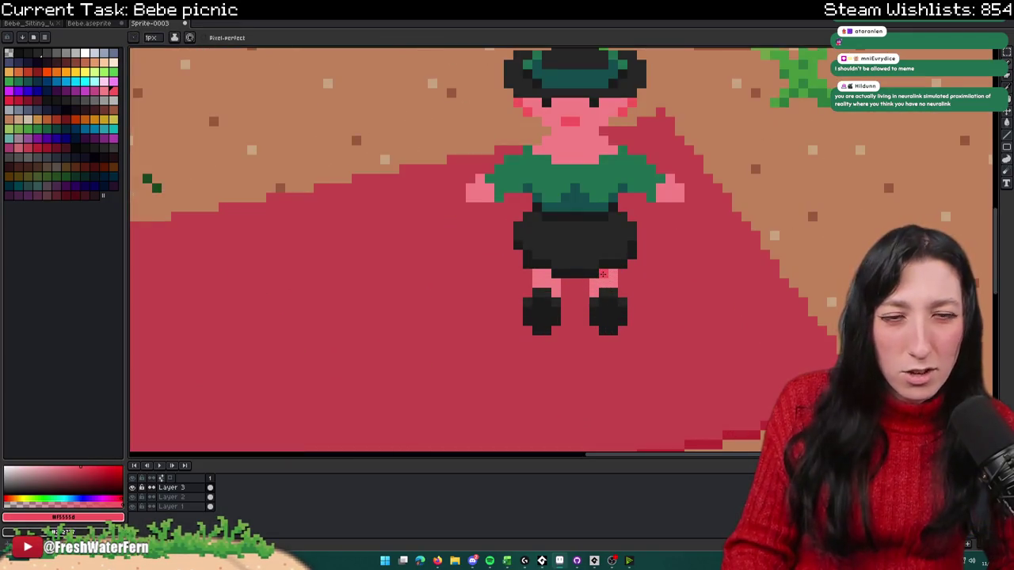
scroll(547, 285, down, 3)
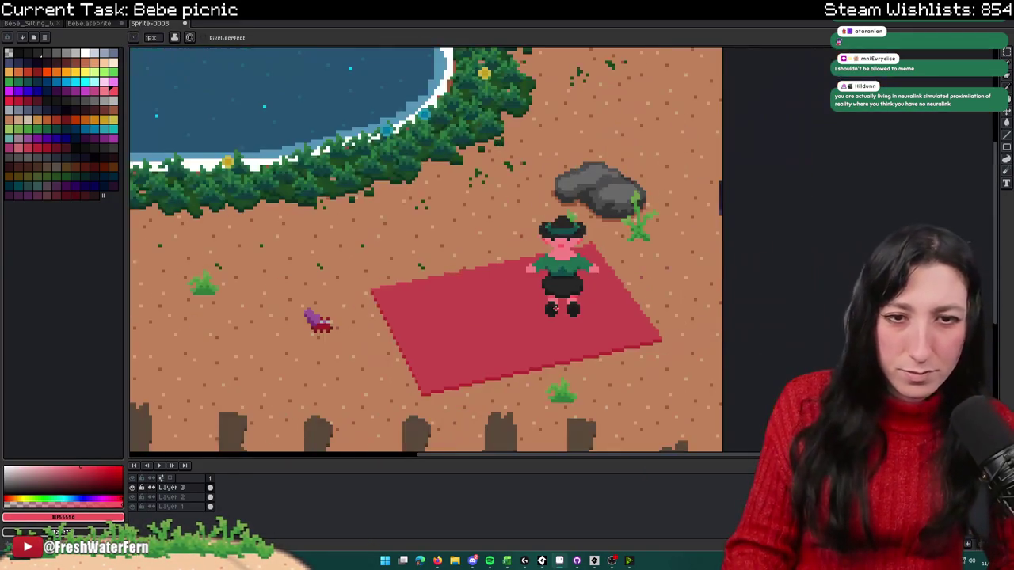
scroll(558, 317, down, 1)
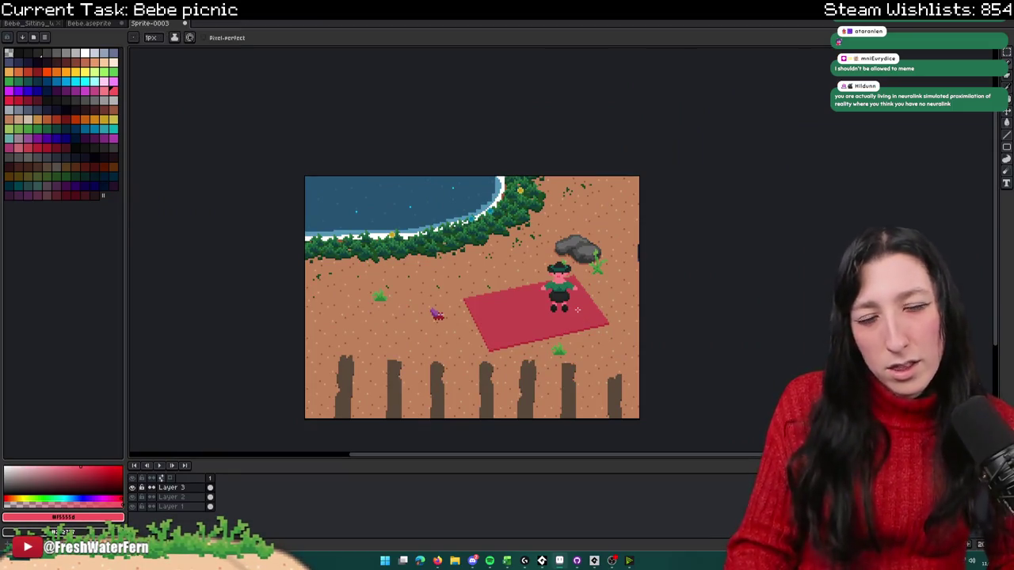
scroll(584, 316, up, 1)
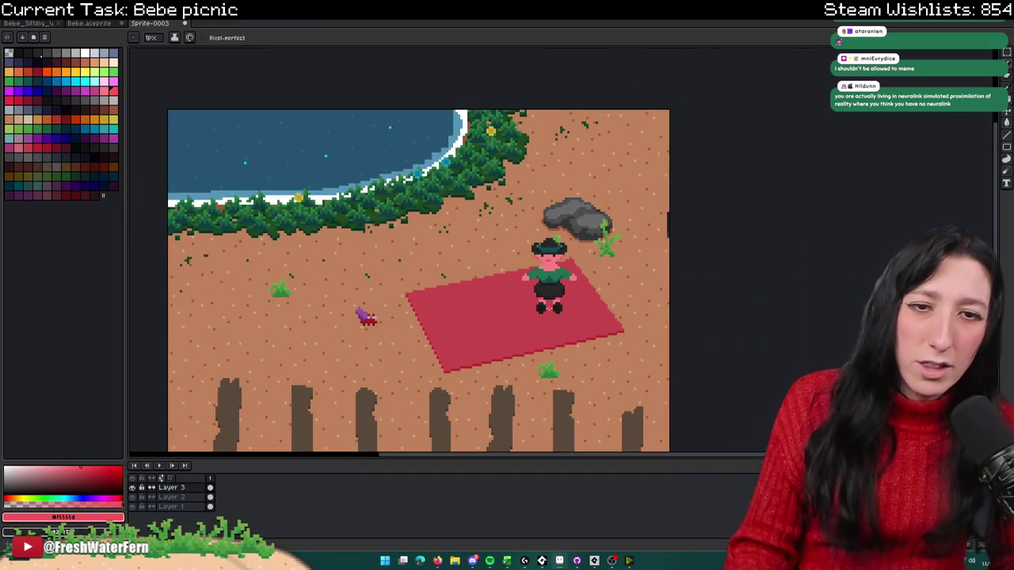
scroll(539, 297, up, 3)
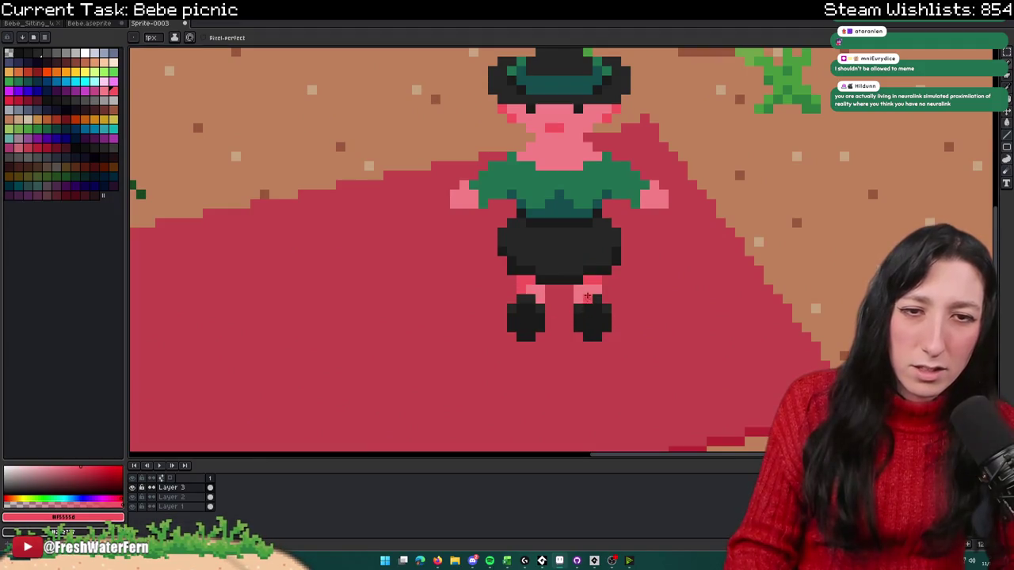
scroll(594, 288, down, 4)
scroll(640, 311, down, 1)
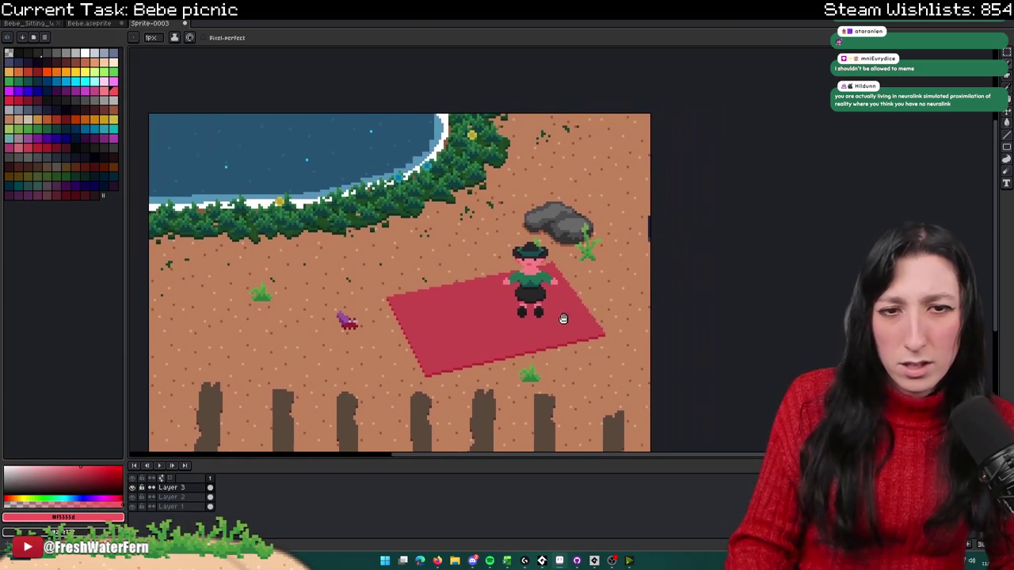
scroll(506, 347, down, 1)
drag(507, 348, 554, 336)
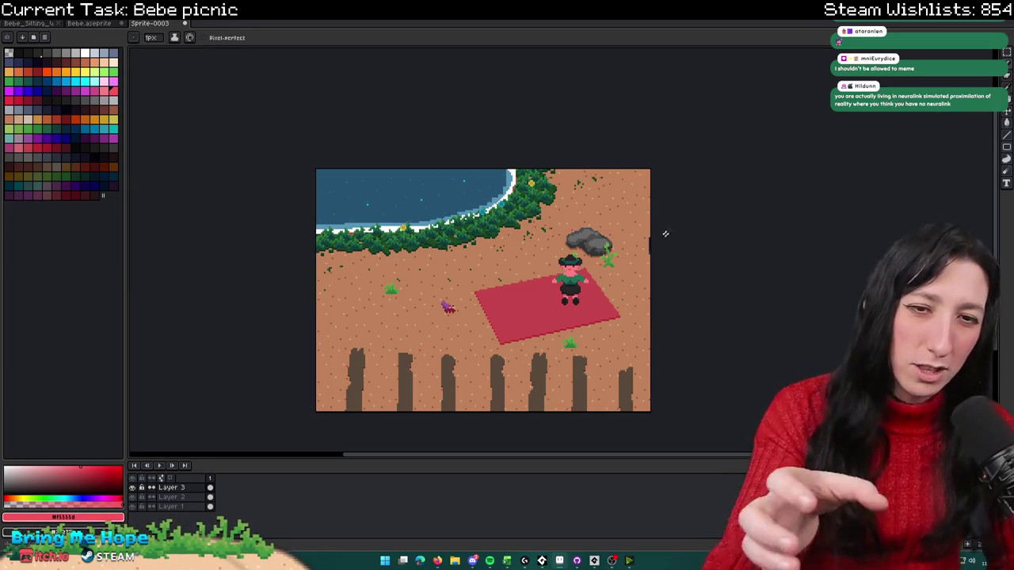
scroll(593, 300, up, 3)
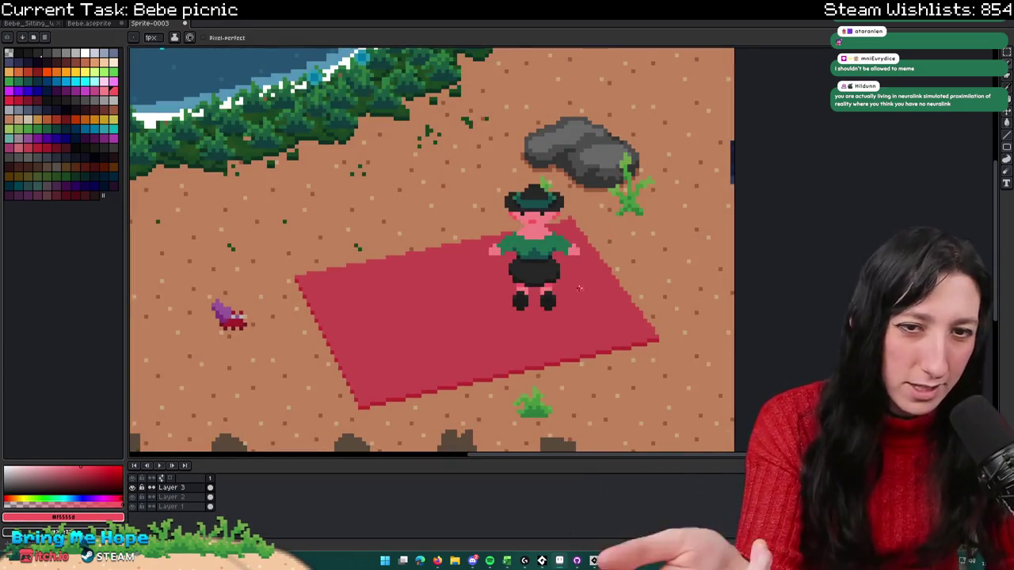
scroll(570, 277, up, 2)
scroll(467, 283, up, 1)
alt+click(467, 284)
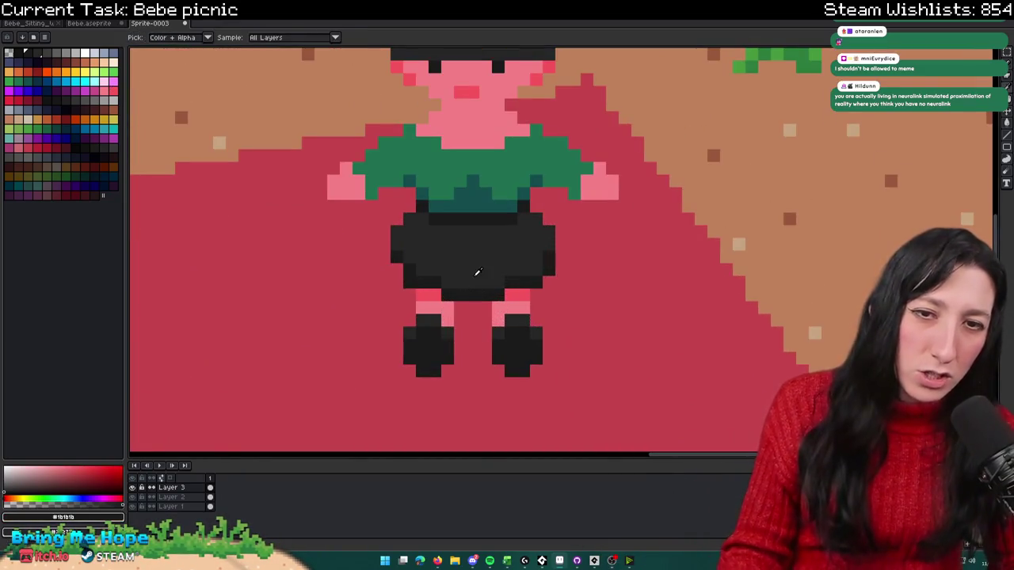
Step: Add darker shading pixels to the upper part of the shorts
scroll(475, 272, up, 2)
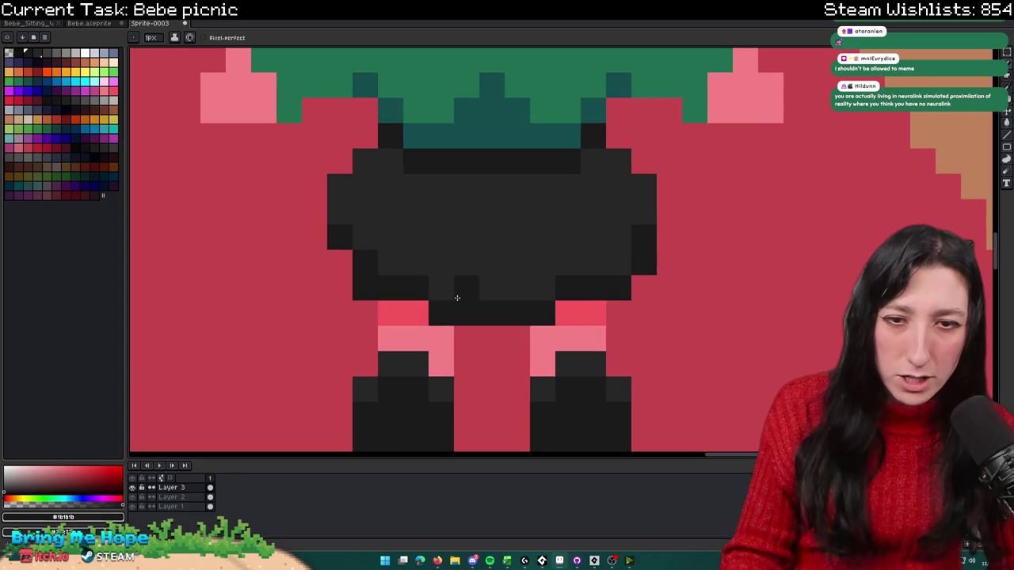
click(466, 238)
drag(466, 237, 434, 300)
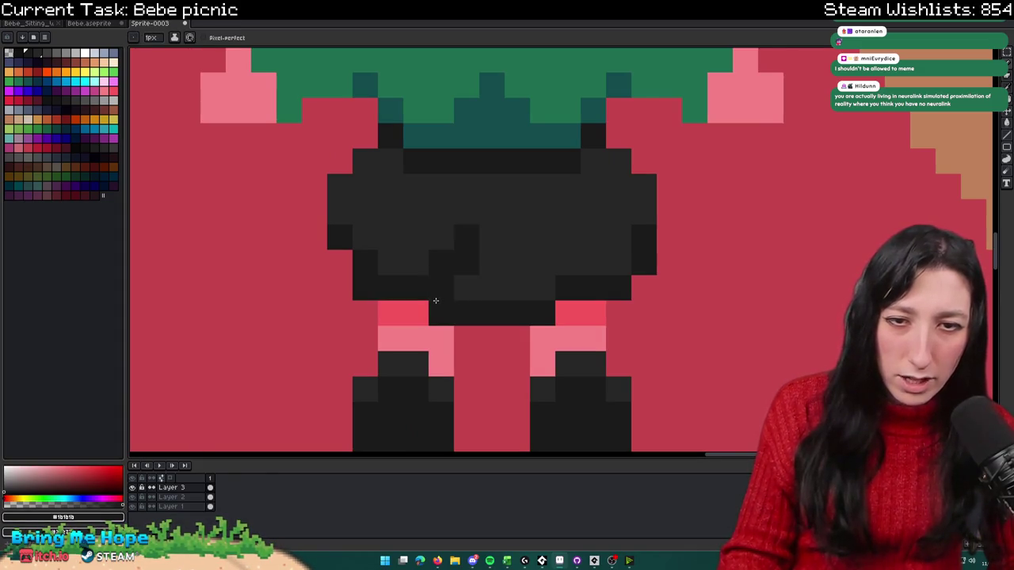
scroll(540, 295, down, 4)
scroll(535, 289, down, 2)
scroll(527, 280, up, 4)
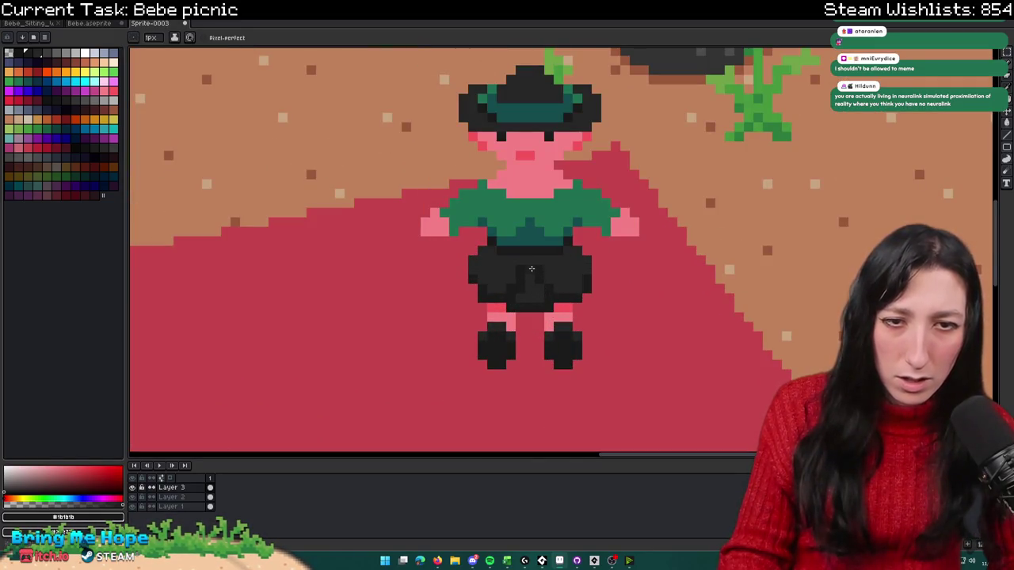
scroll(560, 332, down, 3)
scroll(571, 331, up, 3)
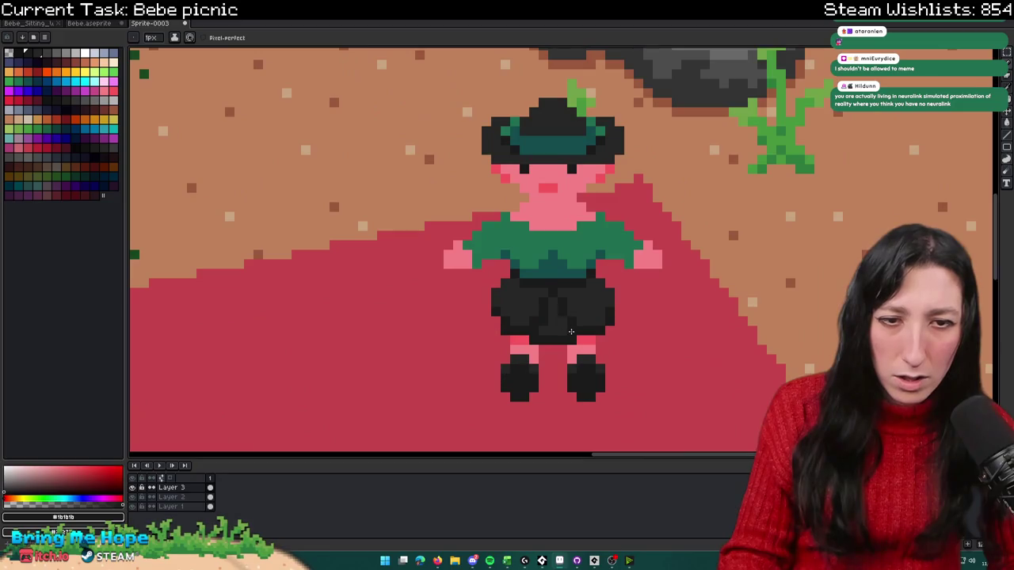
scroll(553, 300, down, 2)
scroll(576, 353, up, 2)
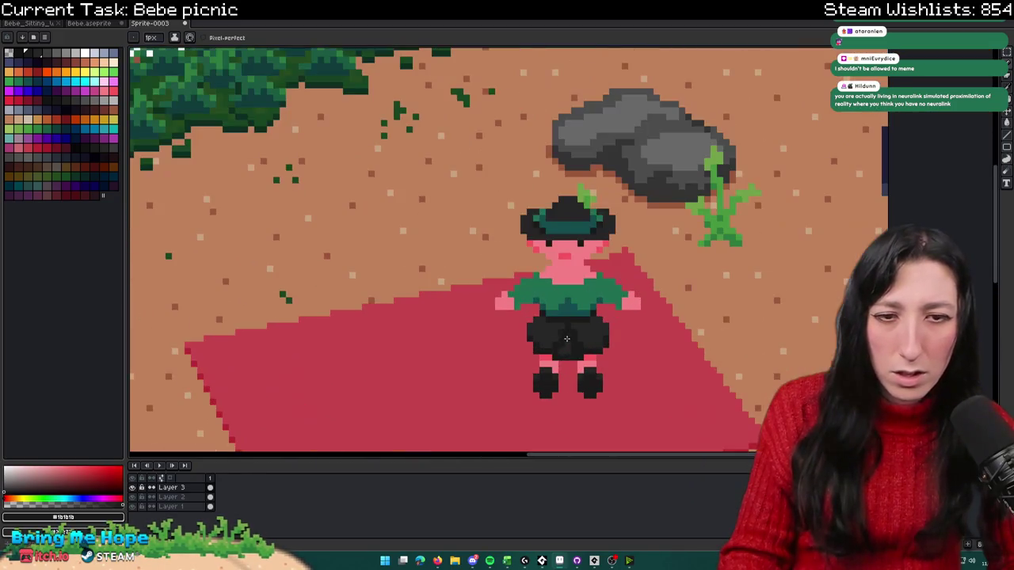
Step: Draw a darker vertical shading line down the middle of the shorts
scroll(569, 350, down, 1)
scroll(578, 325, down, 1)
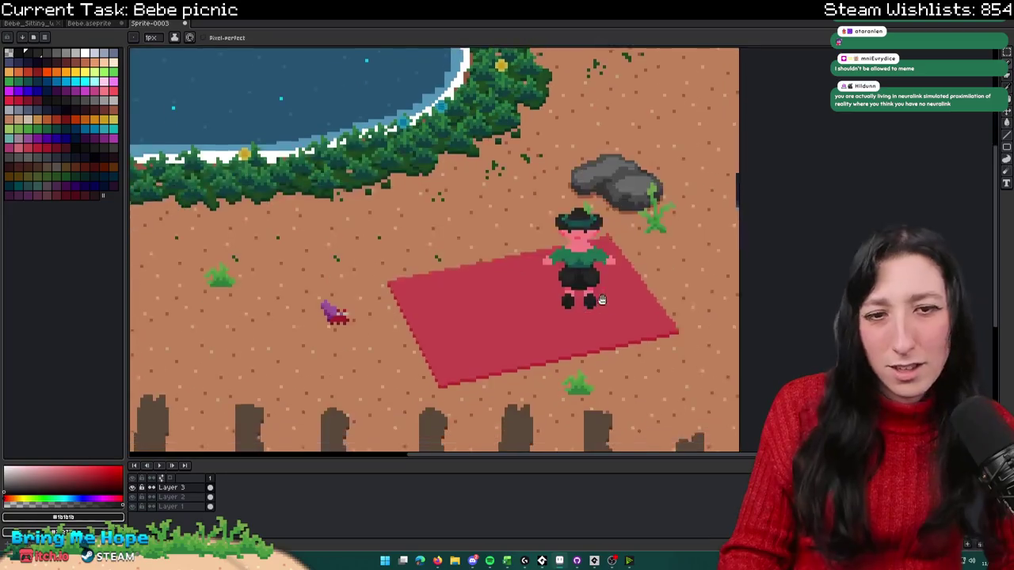
scroll(594, 301, down, 1)
scroll(584, 294, up, 2)
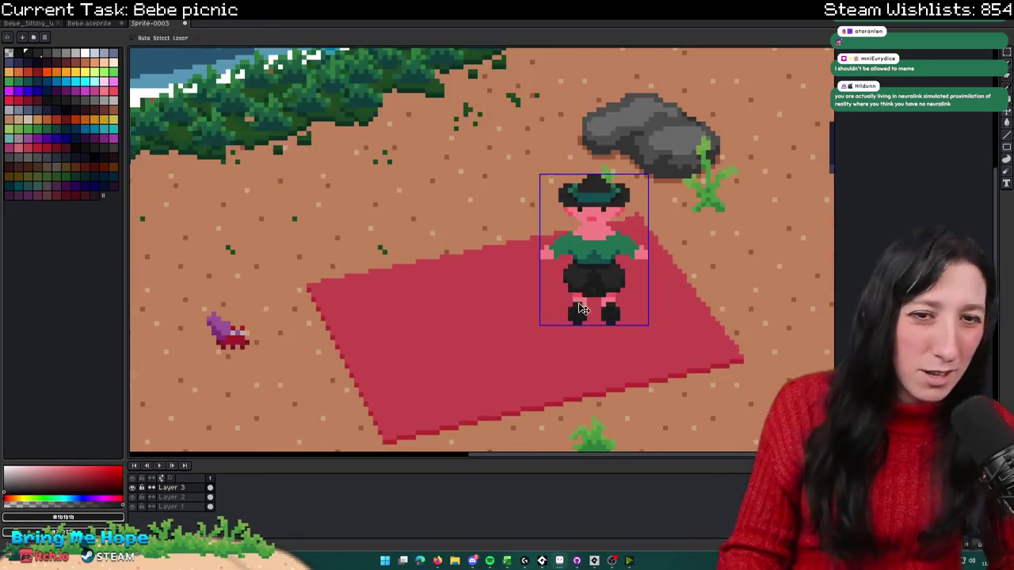
key(v)
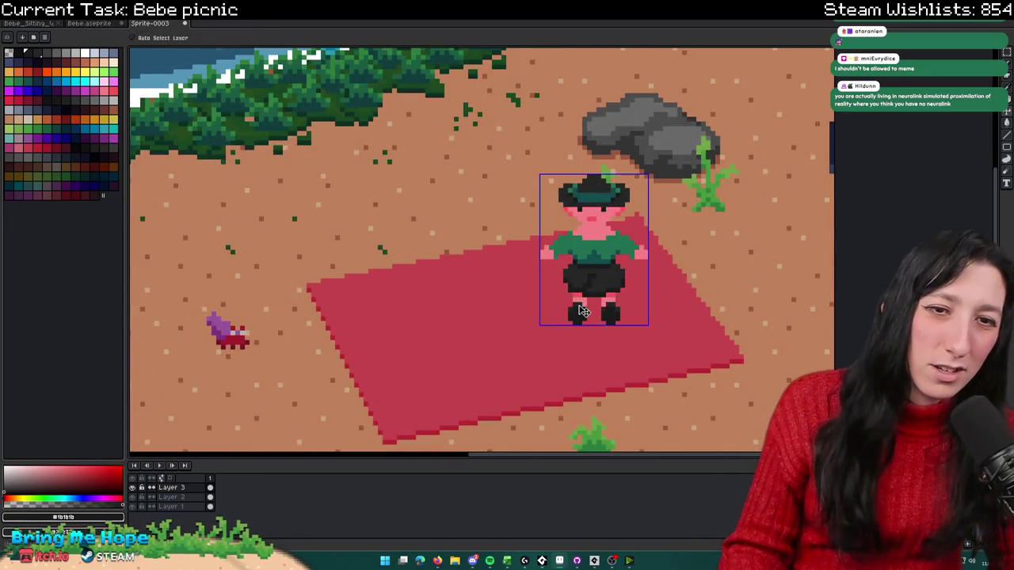
key(b)
scroll(584, 312, up, 3)
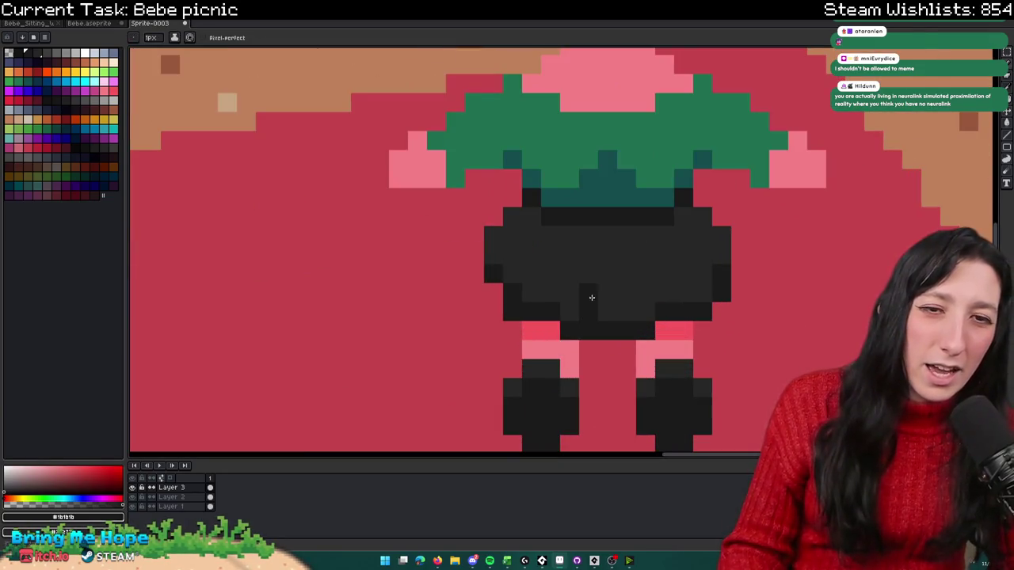
mouse_move(601, 271)
mouse_down()
mouse_move(640, 310)
mouse_move(626, 235)
mouse_move(637, 313)
mouse_up()
Step: Sample dark grey #272727 from the shorts as the drawing colour
scroll(638, 314, down, 4)
scroll(638, 314, up, 1)
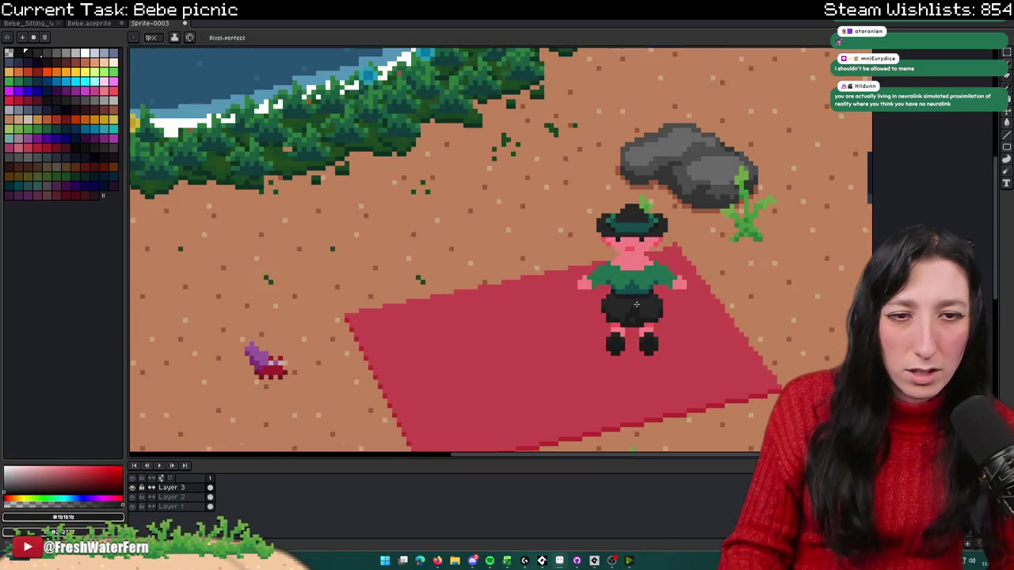
scroll(675, 339, down, 1)
scroll(631, 318, up, 1)
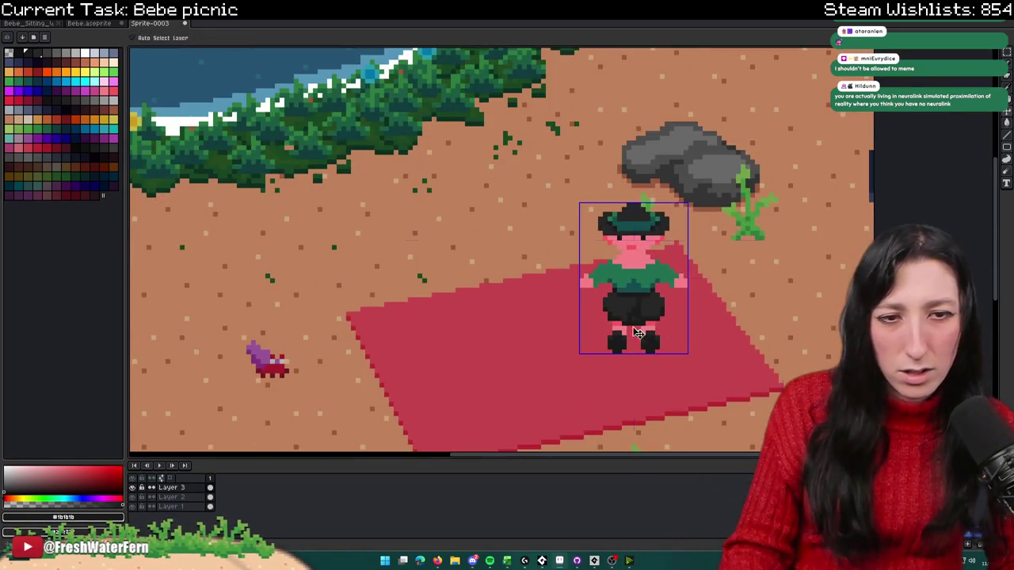
scroll(612, 334, down, 1)
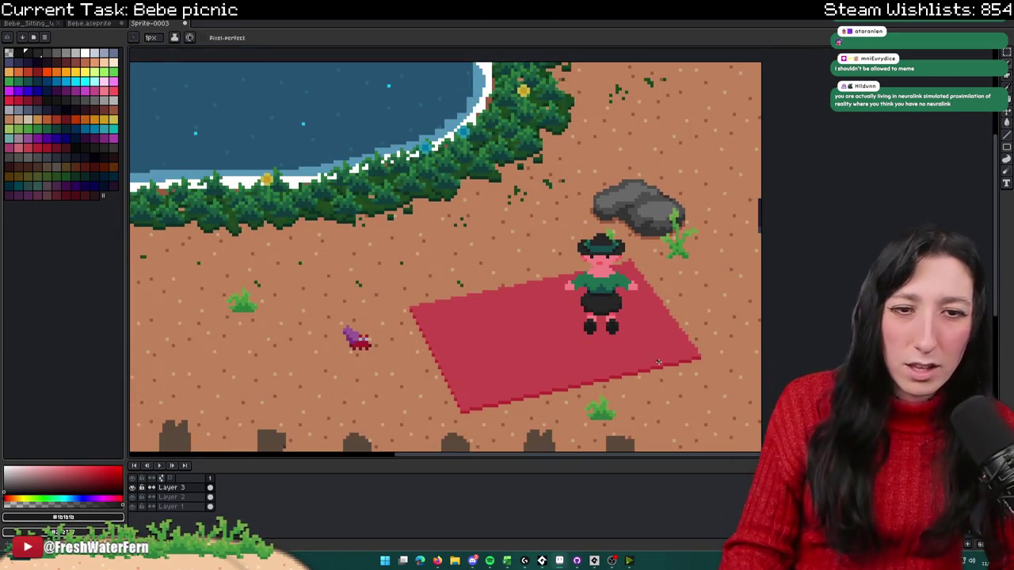
scroll(617, 344, up, 2)
key(i)
scroll(575, 287, down, 2)
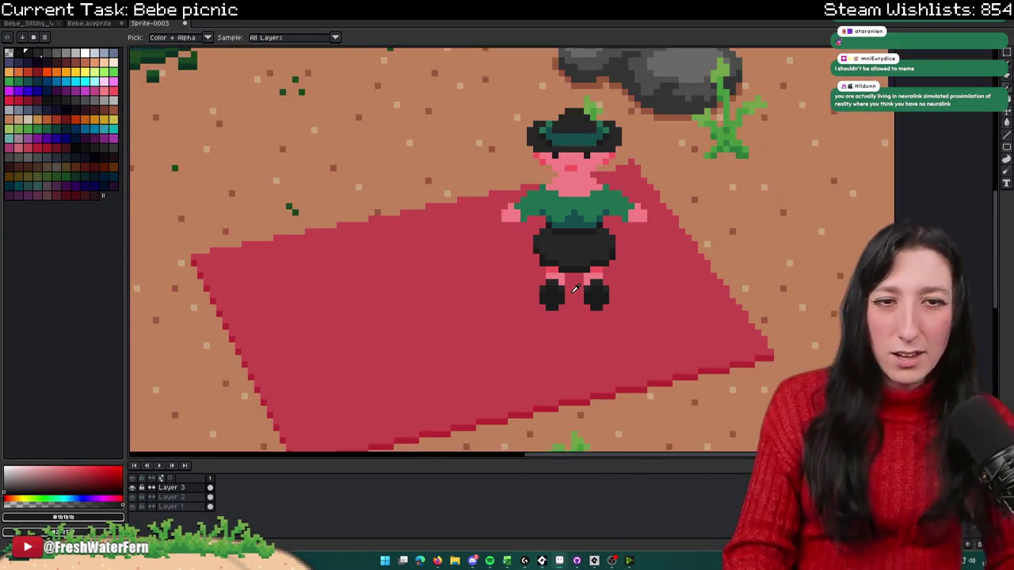
scroll(576, 287, up, 3)
click(543, 285)
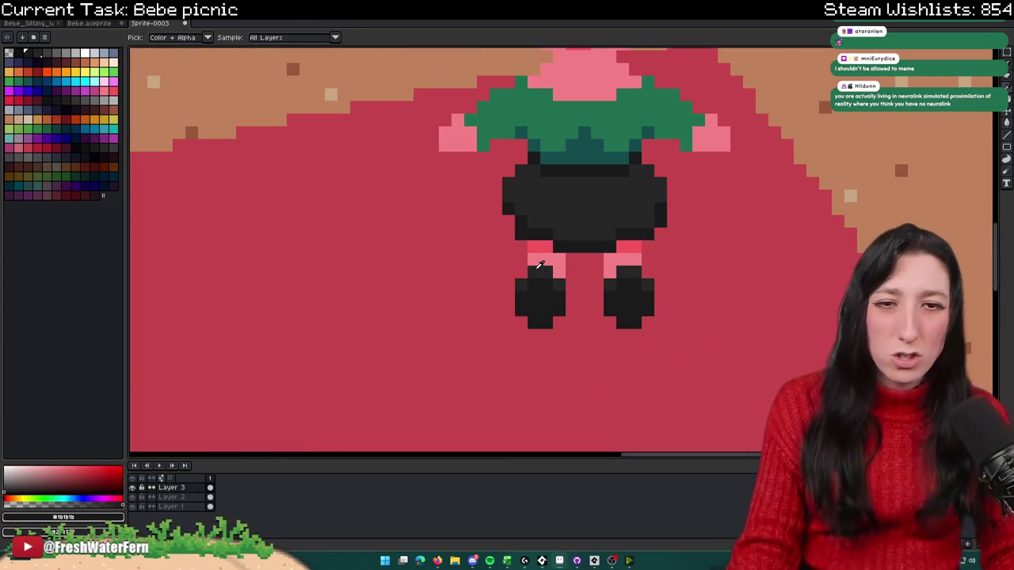
Step: Sample the skin pink and add pink pixels to the right and left legs
key(b)
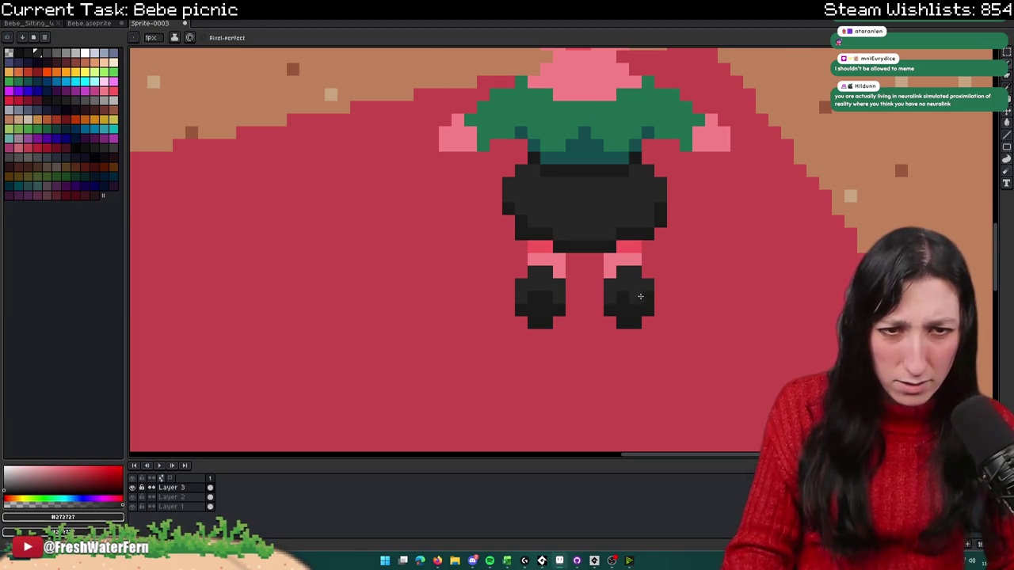
scroll(659, 323, down, 2)
scroll(607, 310, up, 2)
key(i)
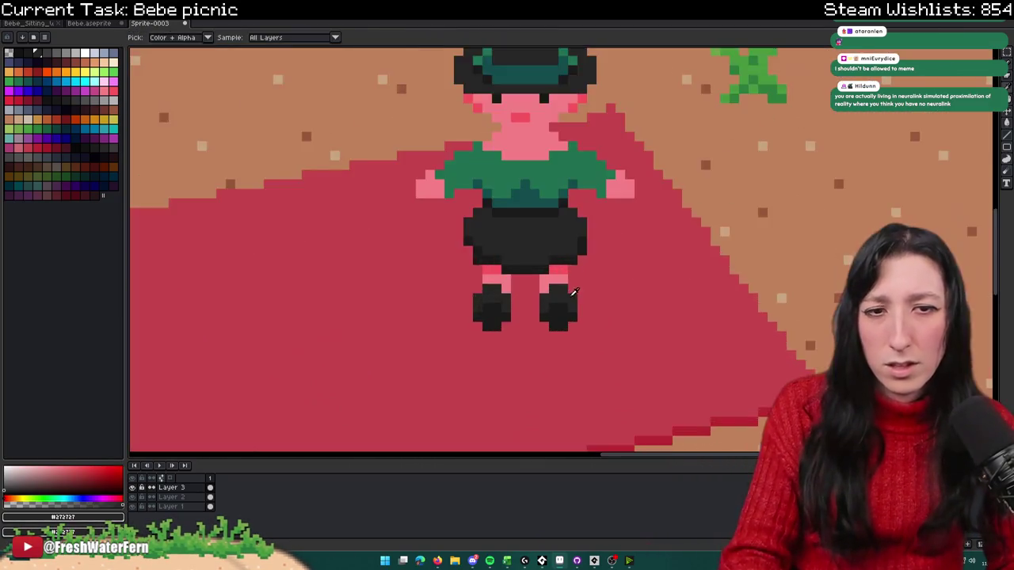
scroll(555, 285, up, 1)
click(539, 276)
key(b)
click(529, 308)
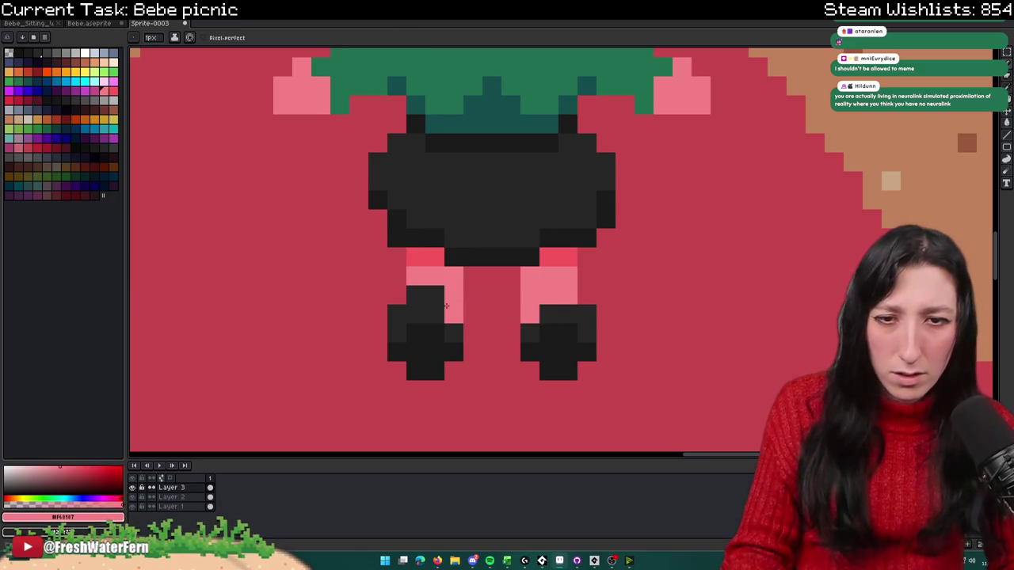
click(417, 315)
Step: Sample dark grey #272727 near the legs for shading the shoes
scroll(428, 317, down, 3)
scroll(443, 333, down, 1)
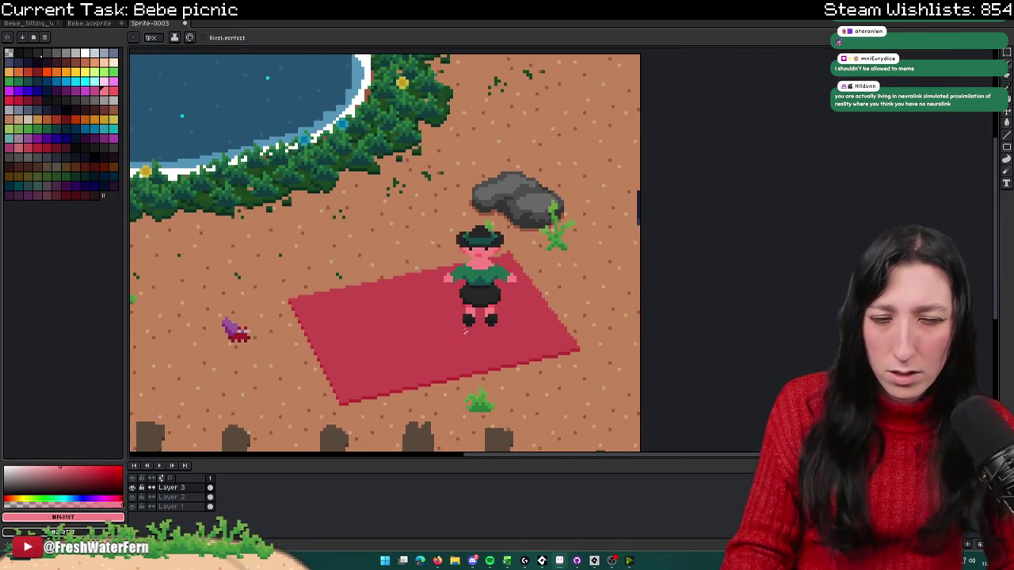
key(i)
scroll(452, 339, down, 1)
scroll(460, 332, down, 1)
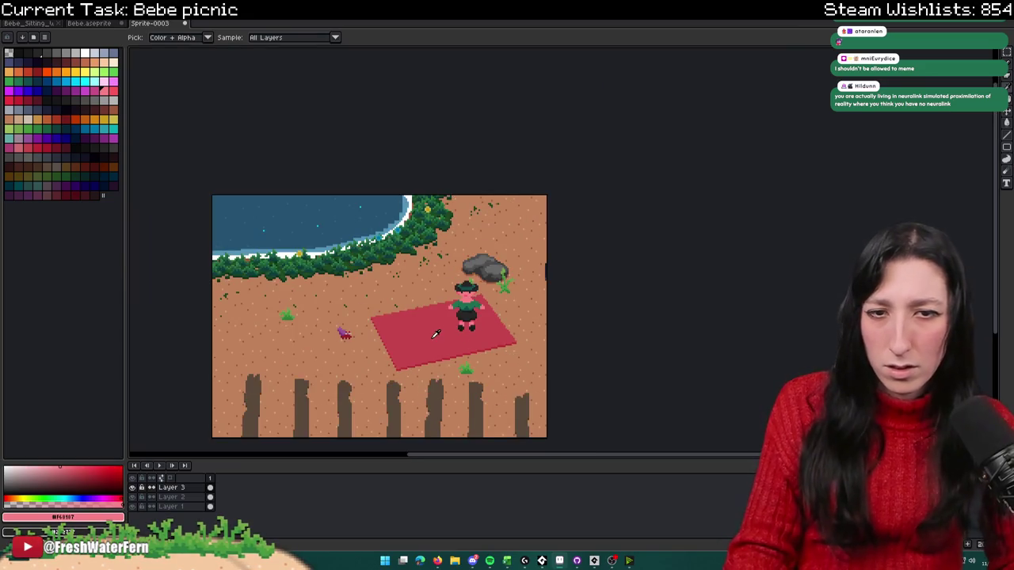
scroll(493, 317, up, 4)
scroll(493, 317, up, 1)
click(503, 296)
key(b)
scroll(484, 295, up, 1)
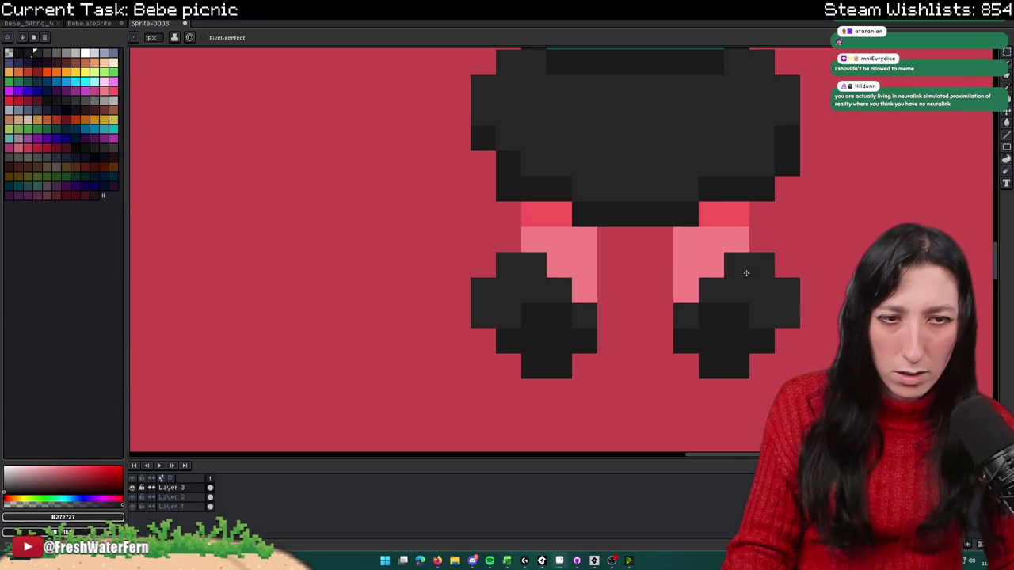
scroll(746, 272, down, 5)
scroll(751, 328, up, 1)
Step: Review the scene and re-sample the pink skin colour as the drawing colour
drag(753, 335, 644, 323)
scroll(644, 323, down, 1)
scroll(625, 325, up, 3)
scroll(618, 323, down, 3)
scroll(583, 322, up, 4)
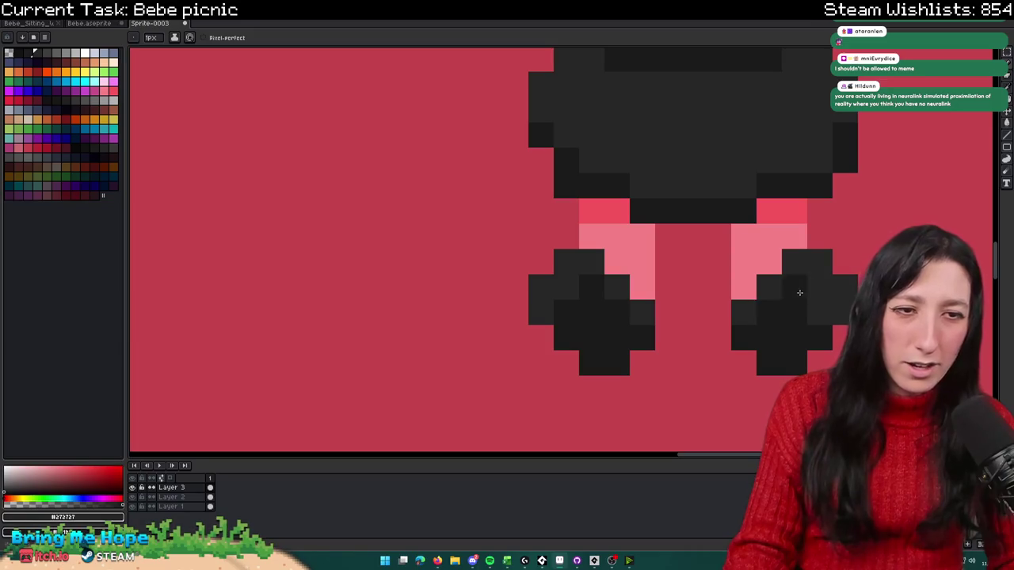
scroll(679, 312, down, 4)
scroll(690, 332, down, 1)
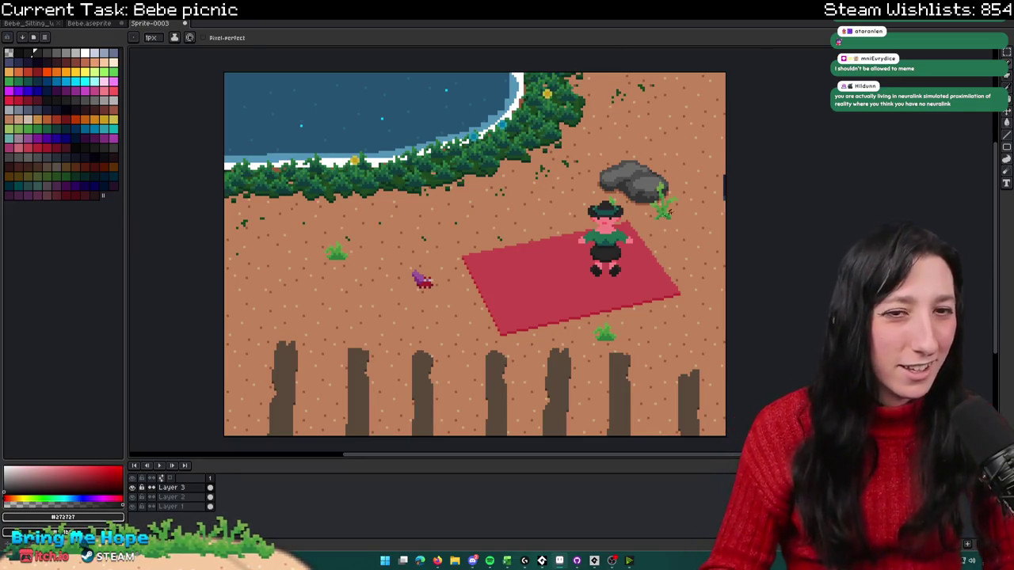
scroll(475, 253, right, 2)
scroll(554, 206, up, 1)
scroll(489, 310, up, 1)
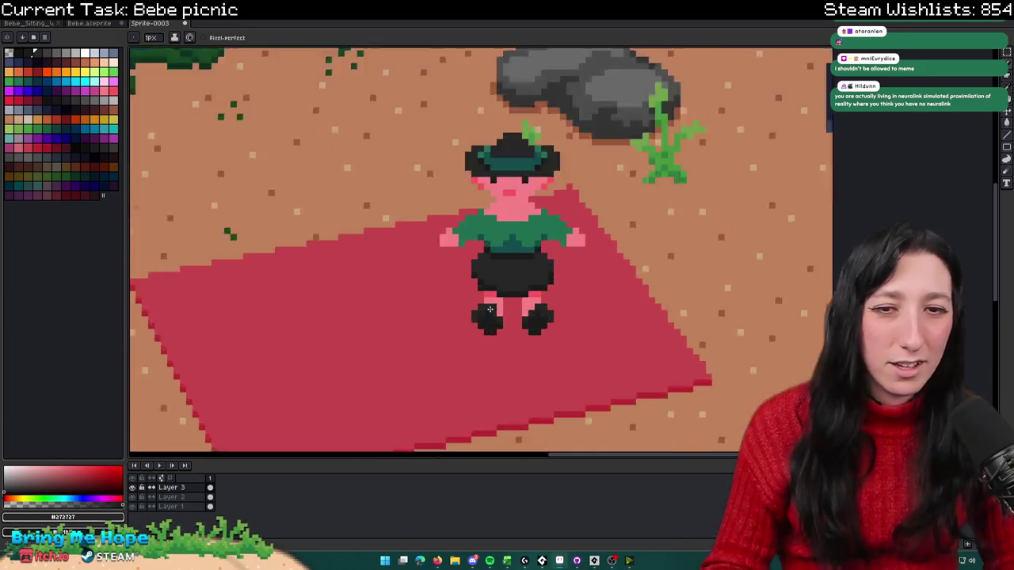
scroll(490, 309, up, 1)
key(g)
alt+click(484, 301)
Step: Fill both of the character's black shoes with pink to show bare feet
scroll(475, 313, up, 1)
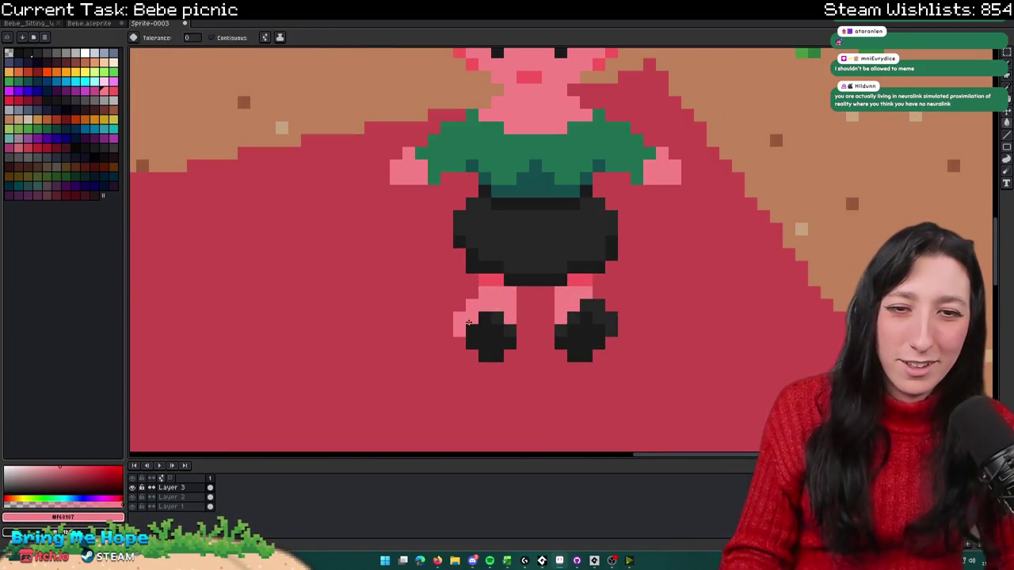
click(468, 322)
click(576, 331)
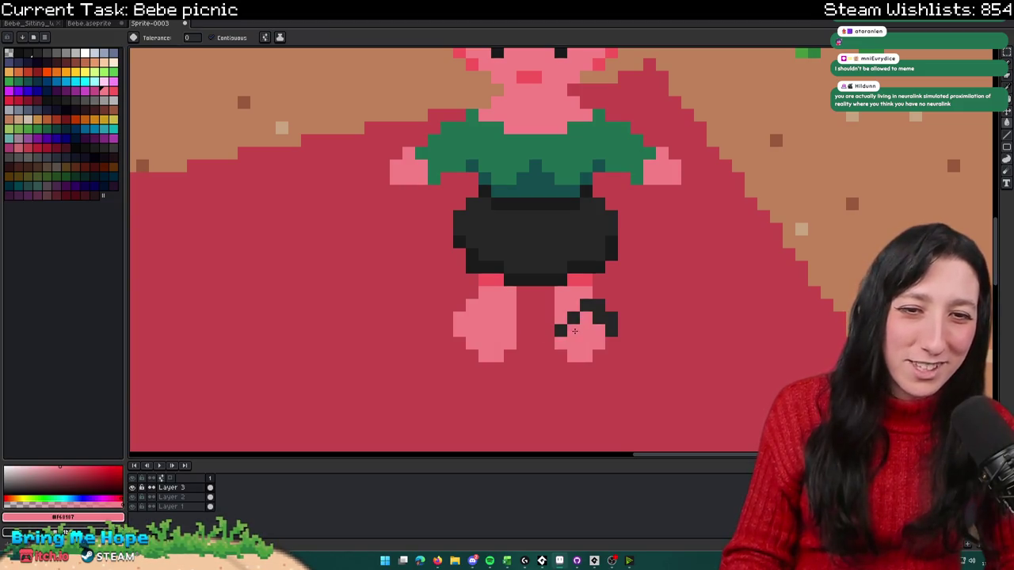
scroll(602, 318, down, 3)
scroll(594, 320, up, 3)
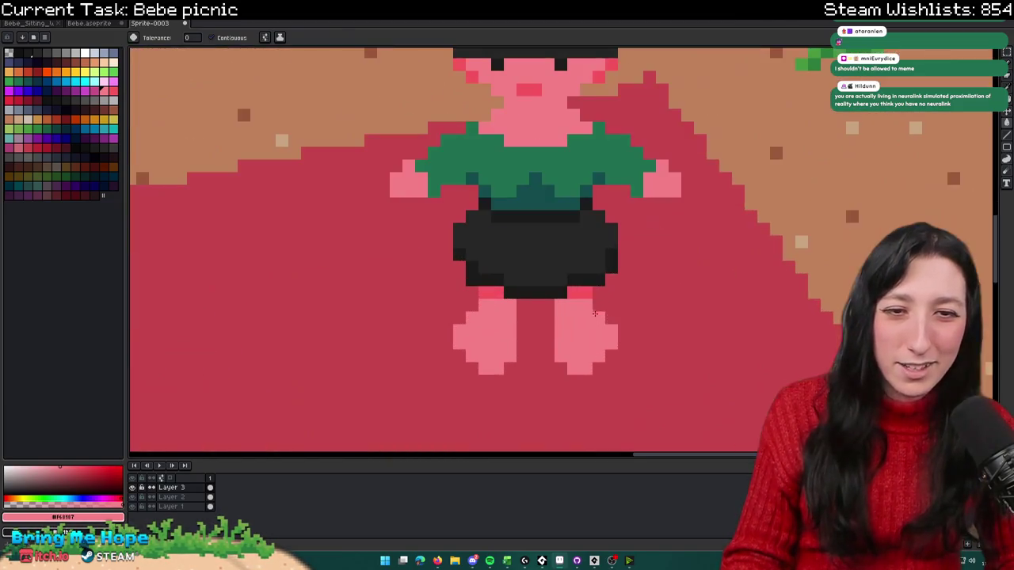
Step: Sample the red-pink shade and add a darker pixel at the left foot's bottom
key(b)
alt+click(592, 321)
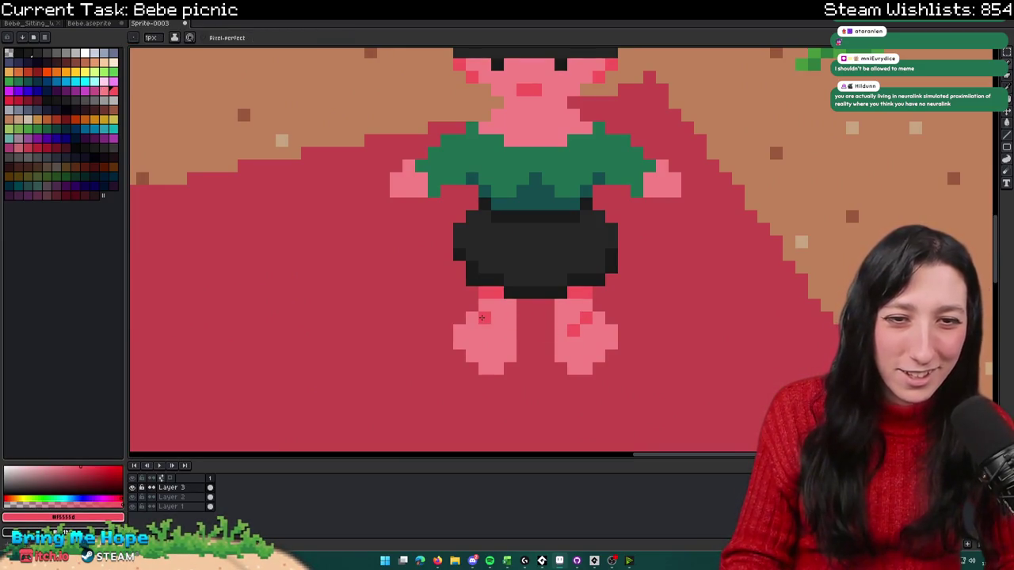
scroll(492, 328, down, 3)
scroll(499, 341, up, 2)
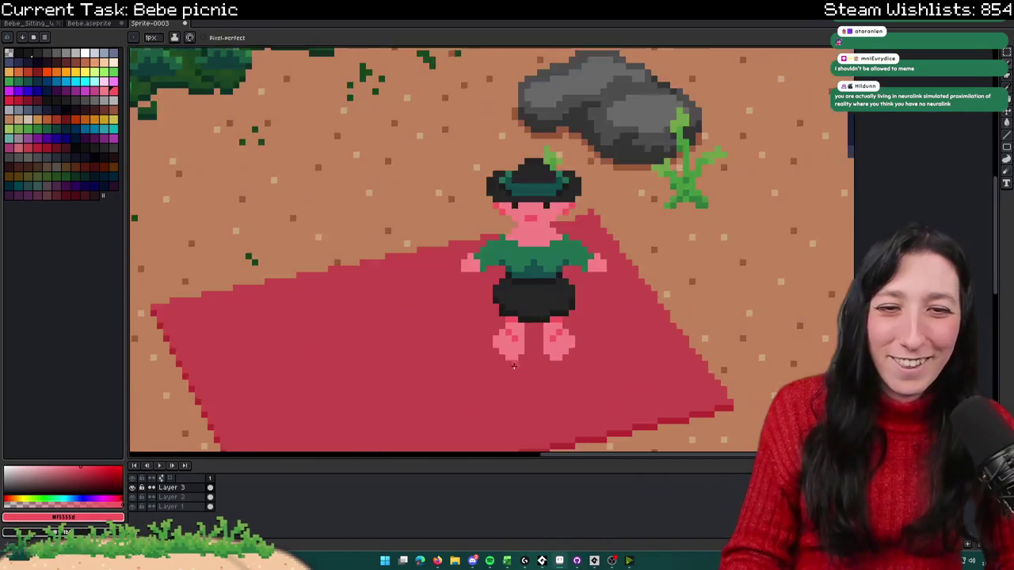
scroll(504, 351, up, 2)
click(504, 351)
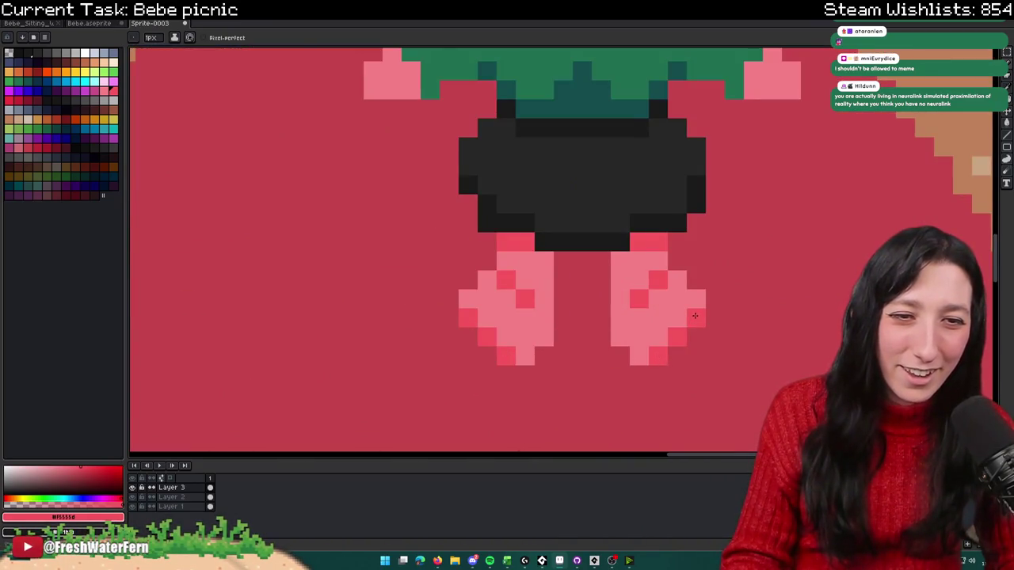
Step: Zoom in and out to review the bare-footed character across the whole scene
scroll(527, 362, down, 3)
scroll(524, 345, down, 1)
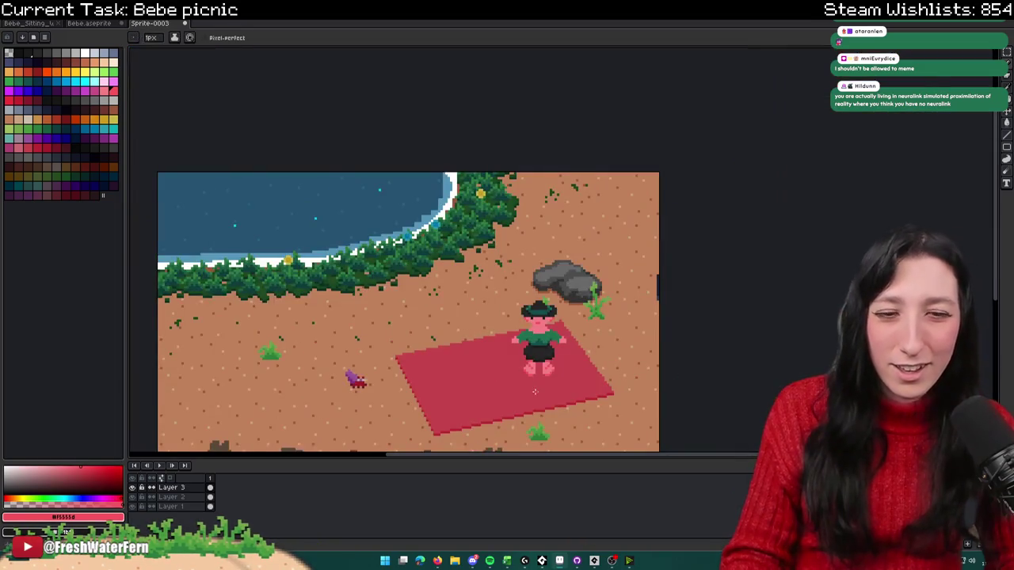
scroll(519, 350, up, 1)
scroll(517, 354, down, 1)
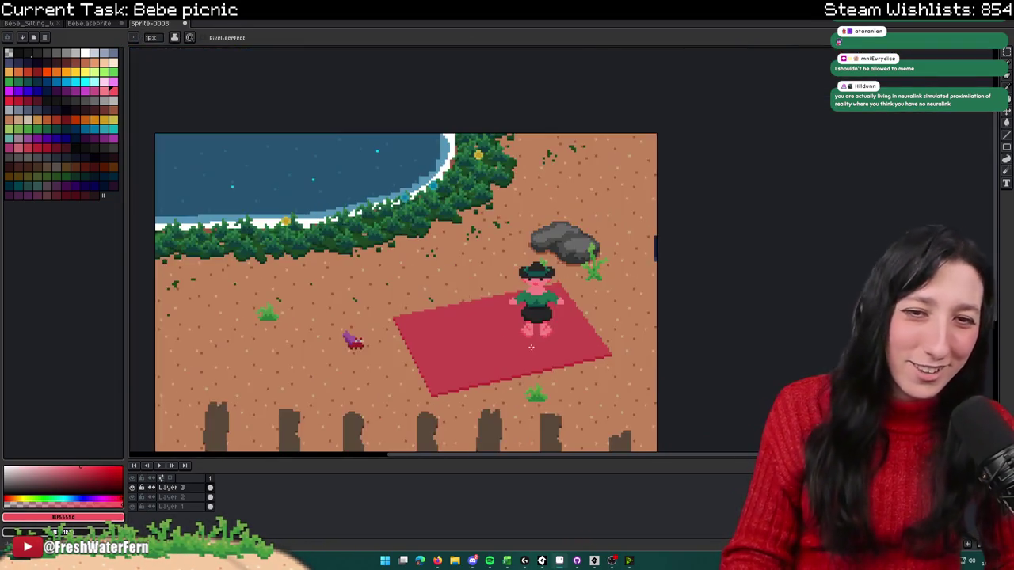
scroll(513, 358, up, 2)
scroll(511, 361, up, 2)
scroll(515, 366, down, 4)
scroll(523, 376, down, 1)
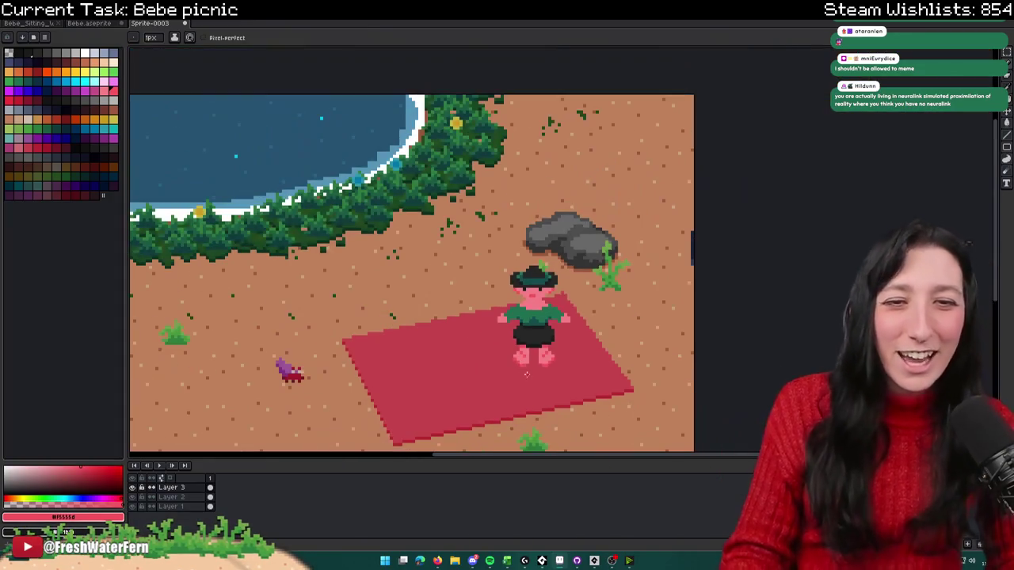
scroll(529, 387, down, 1)
scroll(533, 391, up, 1)
scroll(507, 364, up, 2)
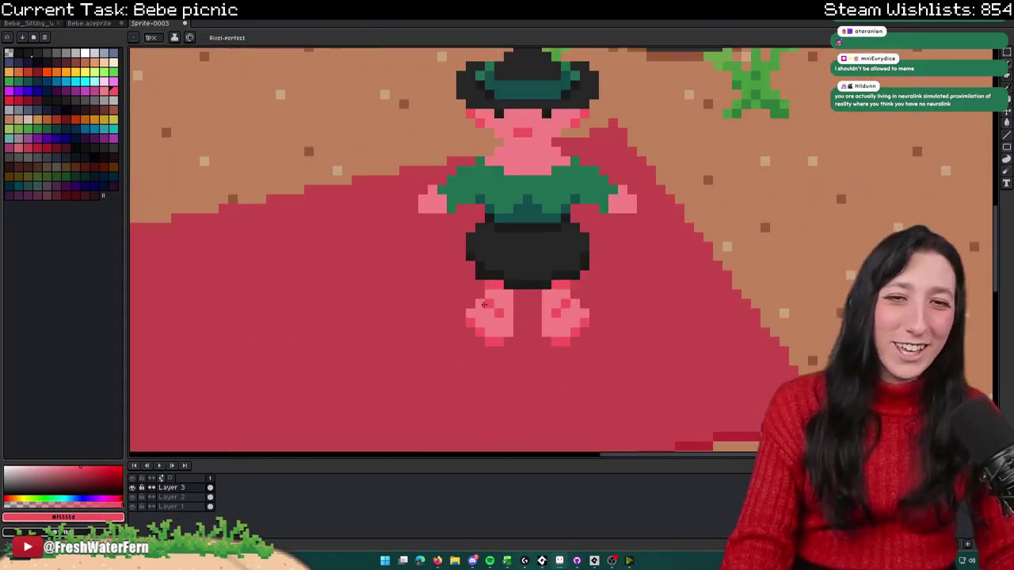
scroll(475, 332, up, 2)
scroll(658, 319, down, 2)
scroll(669, 348, down, 2)
scroll(687, 384, down, 1)
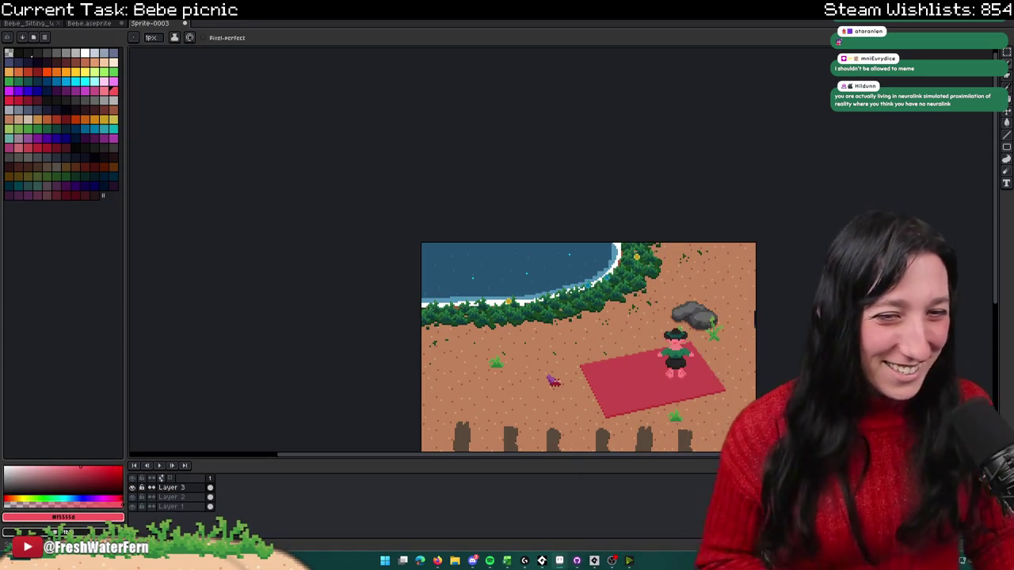
scroll(650, 391, up, 3)
scroll(714, 383, up, 2)
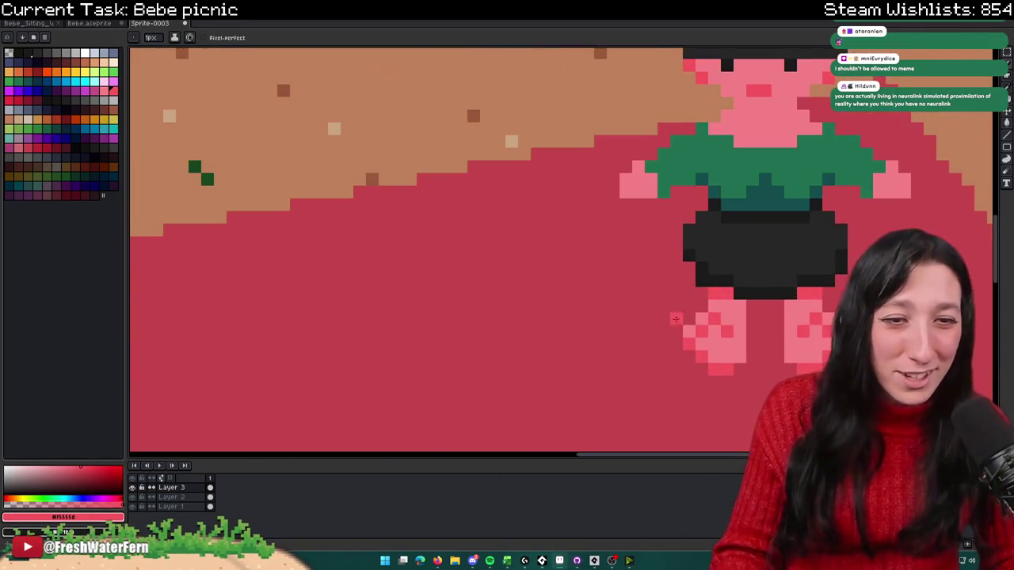
scroll(834, 317, down, 2)
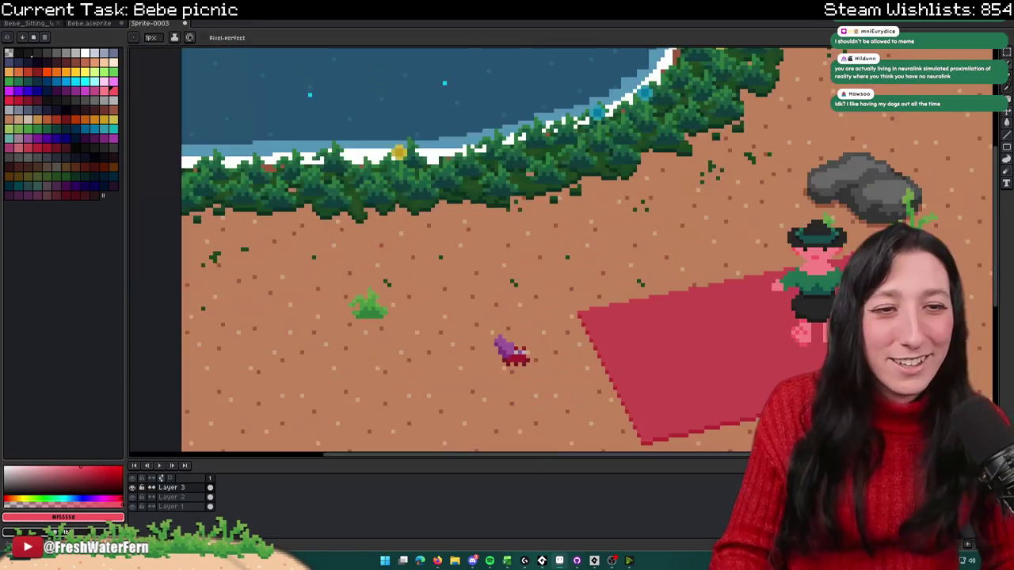
scroll(792, 317, down, 1)
scroll(689, 321, down, 1)
scroll(686, 318, up, 1)
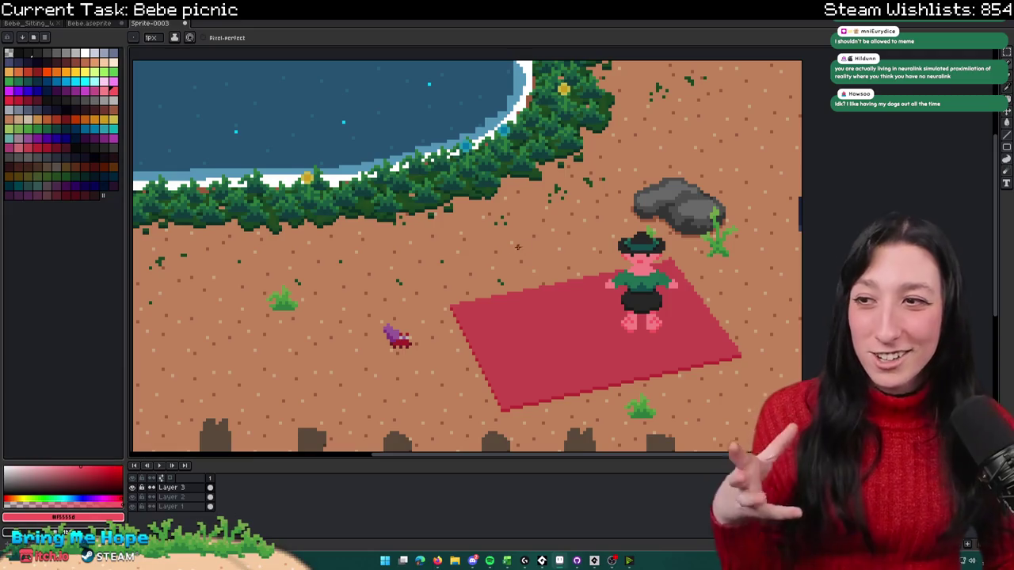
scroll(555, 206, down, 3)
scroll(555, 206, right, 3)
key(v)
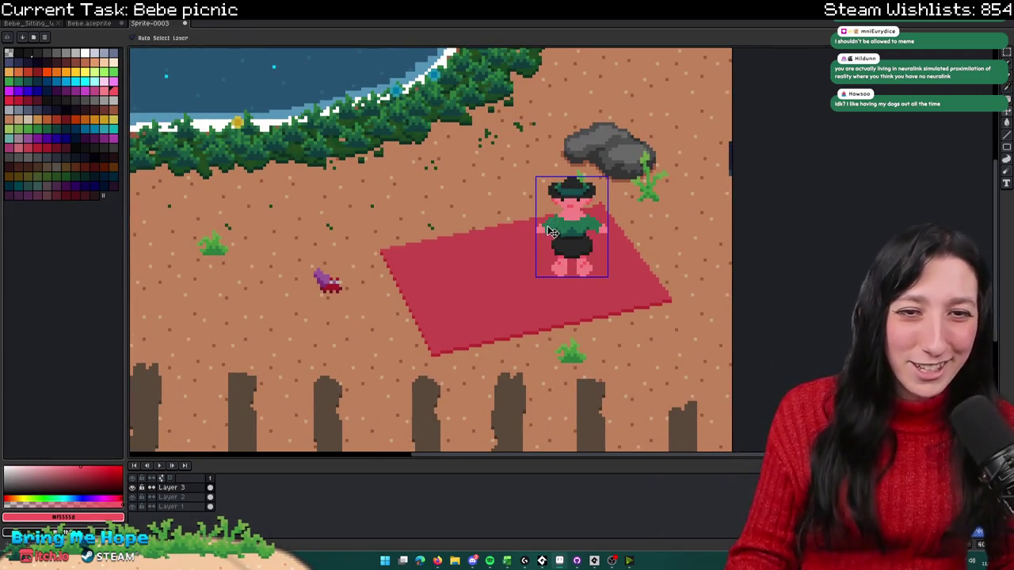
Step: Pick the redder pink from under the character's body as the Pencil colour
scroll(552, 230, up, 2)
scroll(531, 242, up, 2)
key(i)
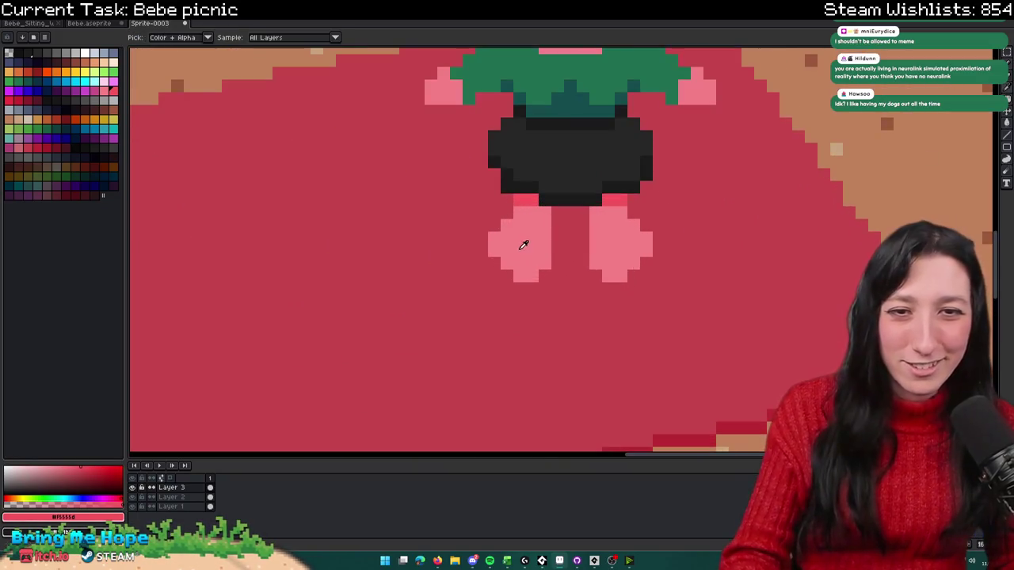
click(523, 246)
key(b)
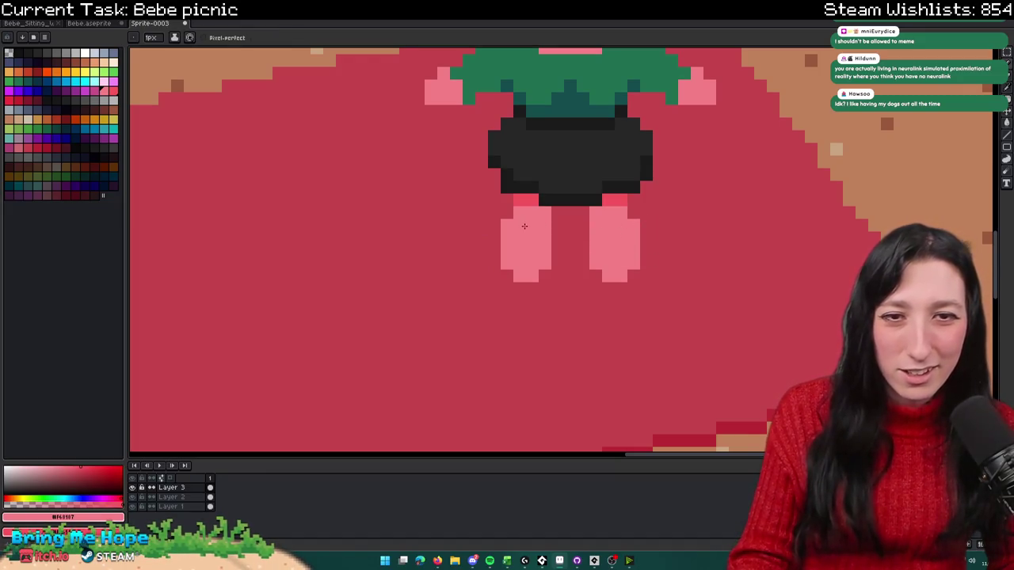
alt+click(516, 200)
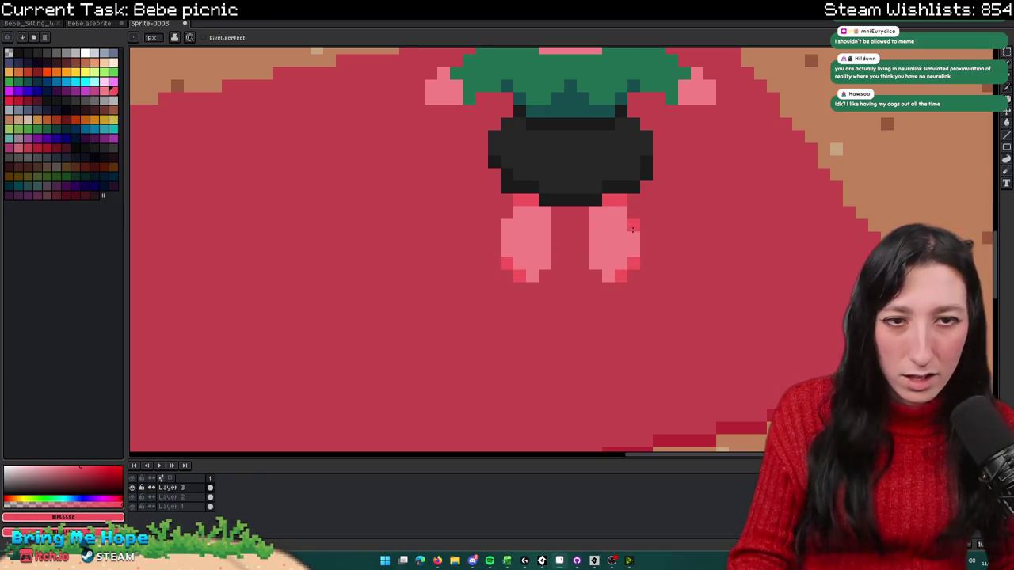
Step: Darken a pixel on each leg and shade the left edge of the left leg
click(608, 226)
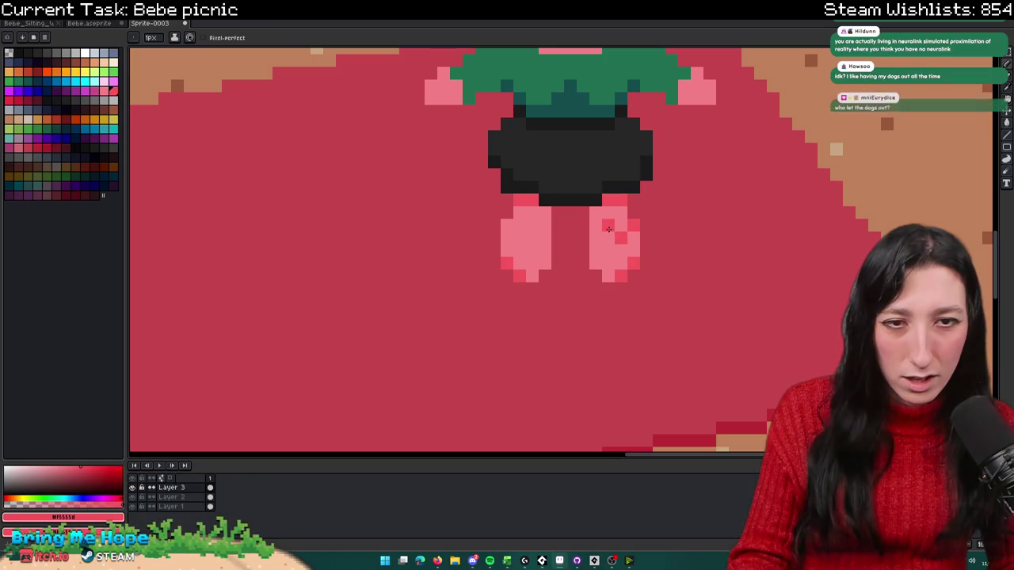
click(529, 227)
scroll(529, 227, down, 2)
scroll(529, 227, down, 1)
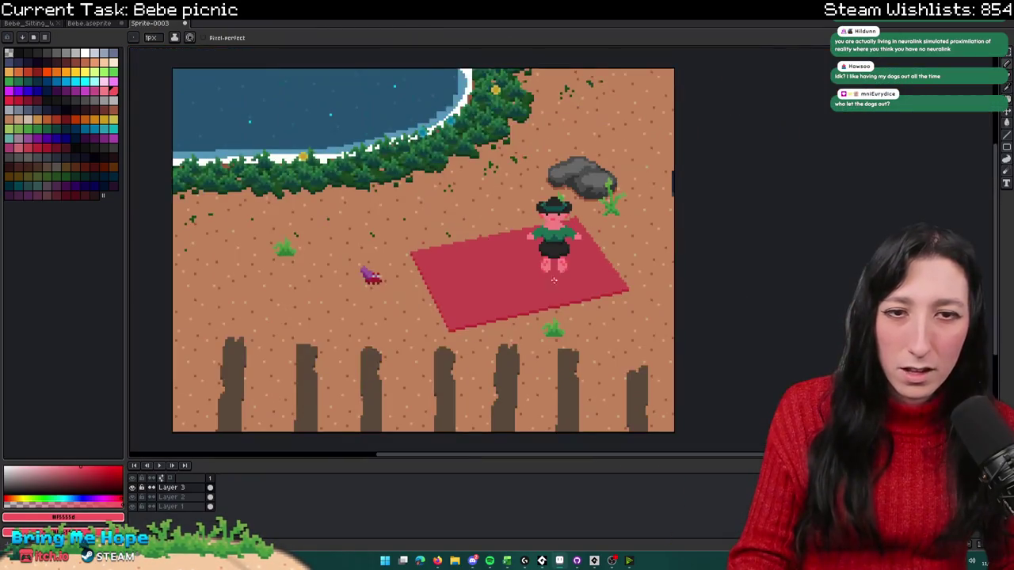
scroll(515, 252, up, 3)
drag(513, 256, 509, 264)
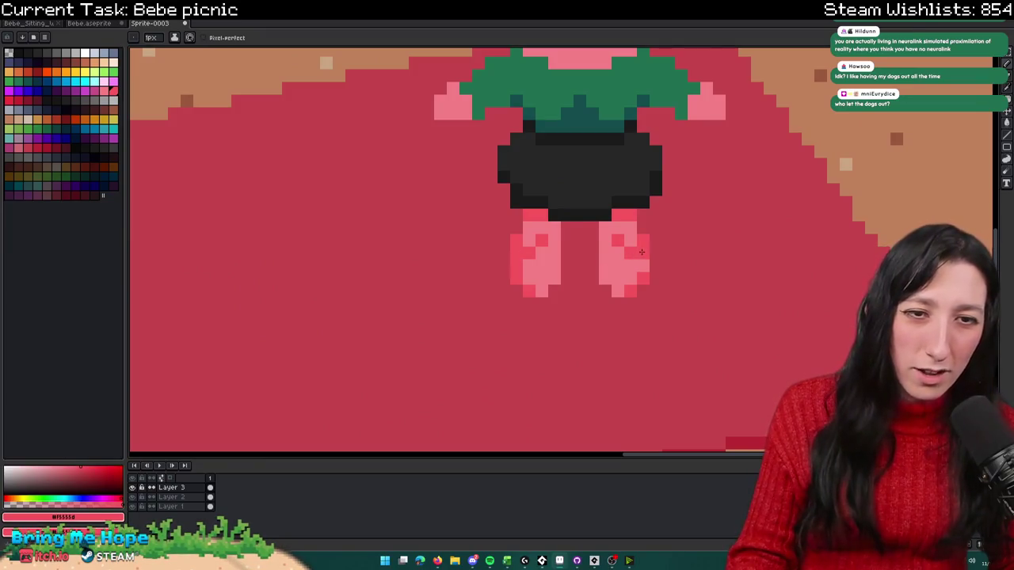
Step: Zoom in and out to inspect the new leg shading
scroll(641, 265, down, 3)
key(ctrl)
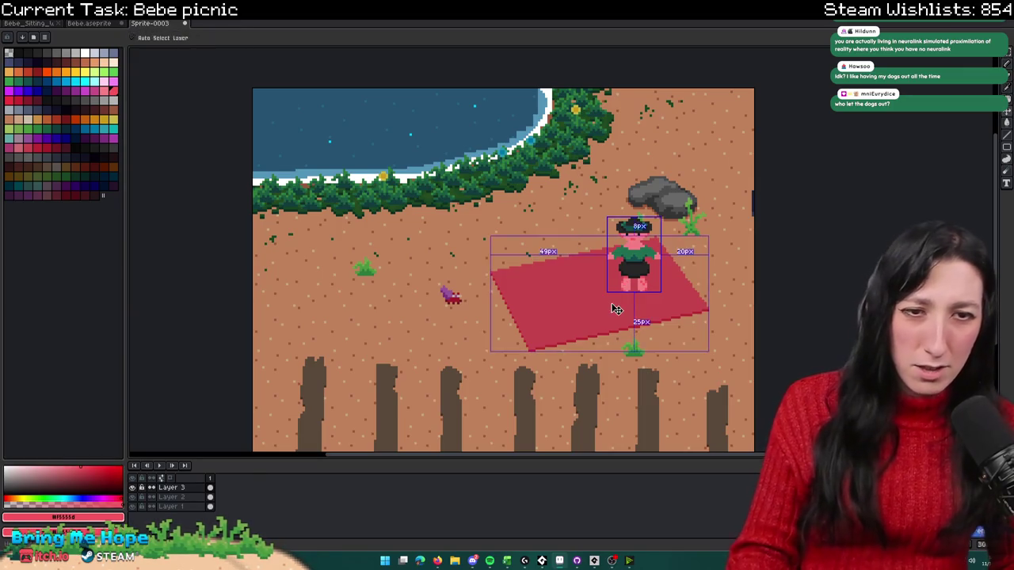
scroll(638, 285, up, 2)
scroll(672, 276, up, 1)
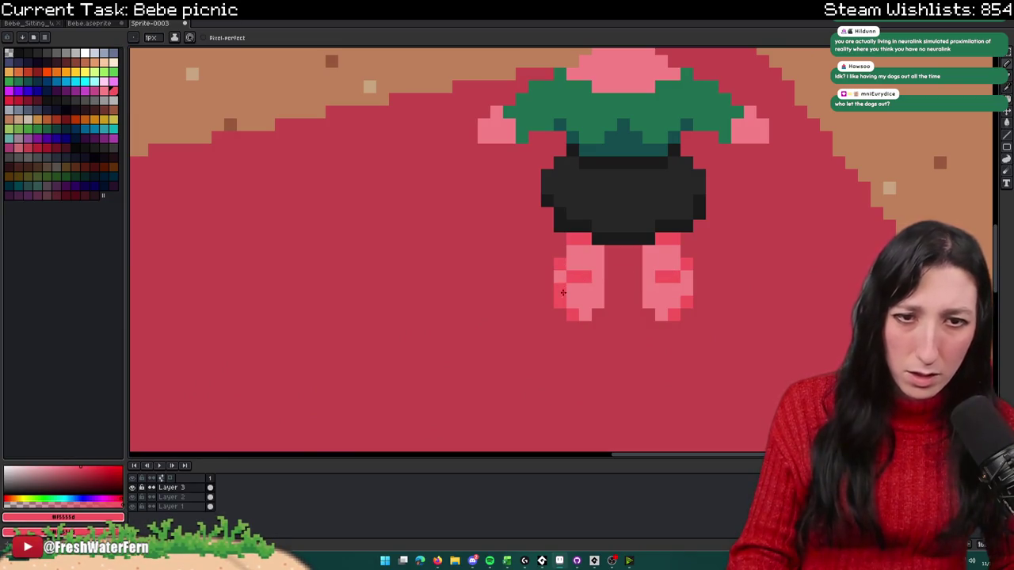
scroll(560, 287, down, 3)
scroll(570, 355, down, 1)
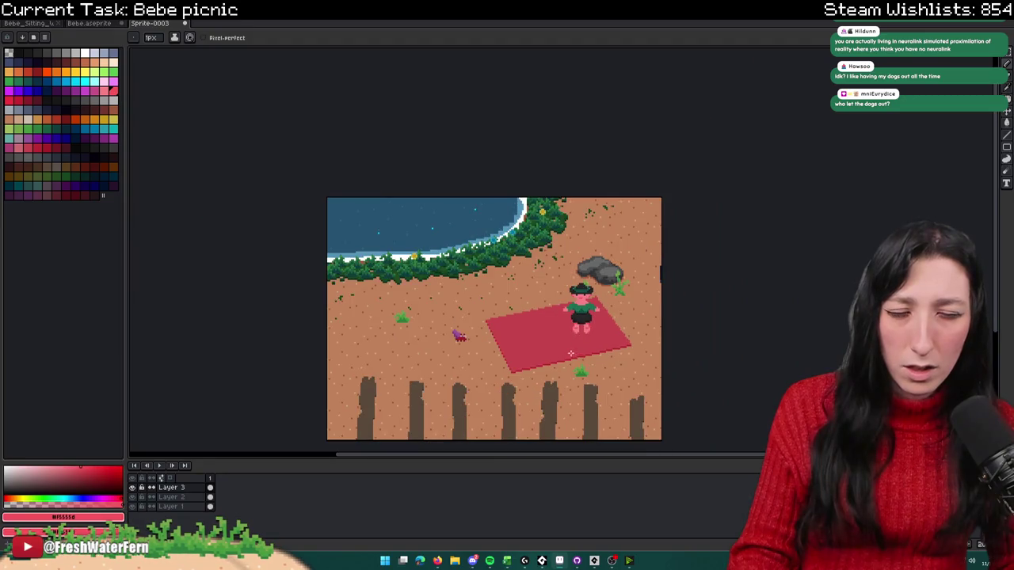
scroll(569, 353, up, 3)
scroll(564, 348, up, 2)
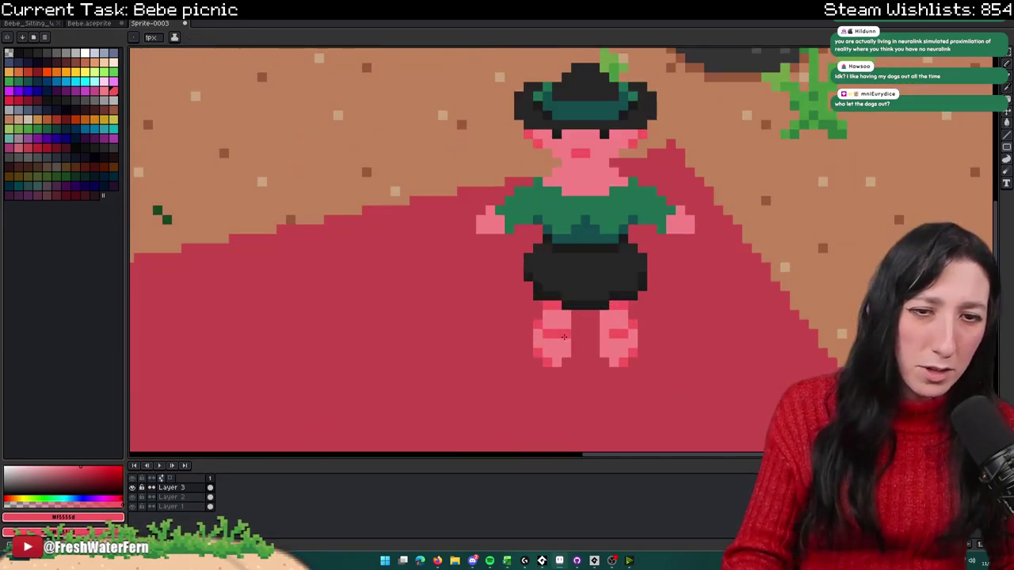
scroll(560, 344, up, 1)
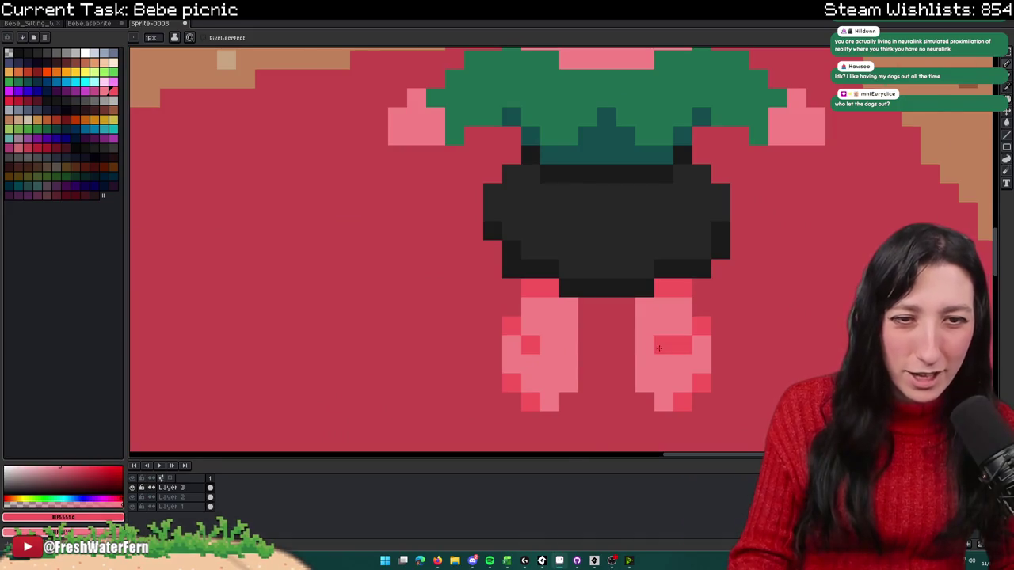
scroll(658, 347, down, 4)
scroll(602, 341, up, 1)
scroll(594, 341, up, 2)
scroll(592, 342, up, 1)
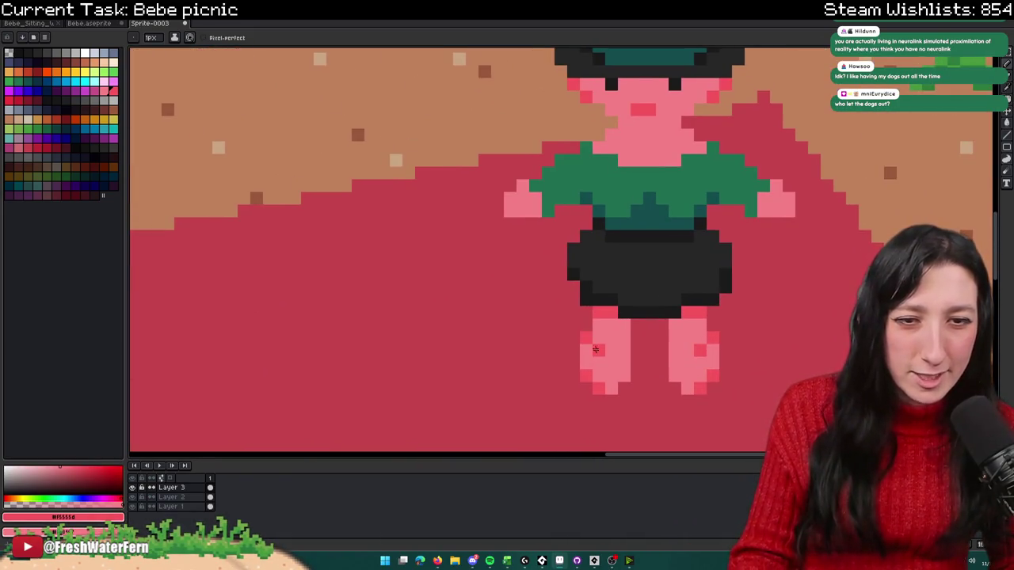
key(e)
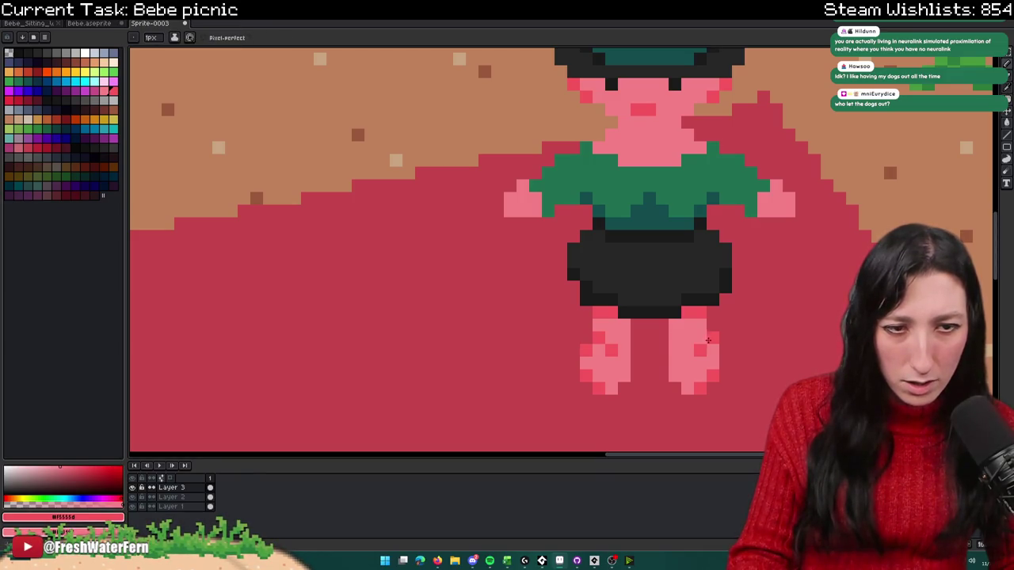
Step: Darken one more pixel on the right leg with the redder pink Pencil
key(e)
key(b)
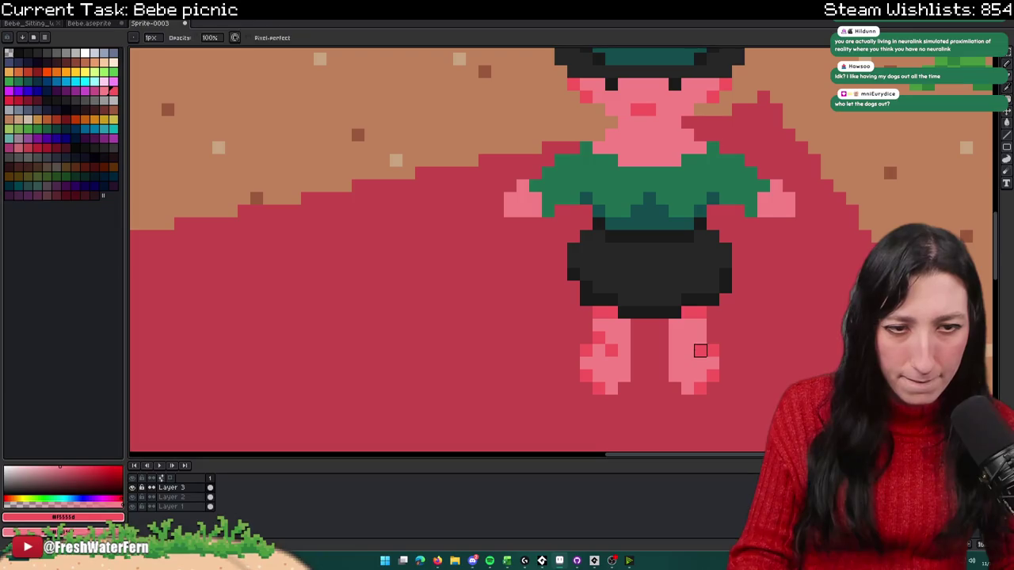
click(688, 350)
scroll(693, 356, down, 5)
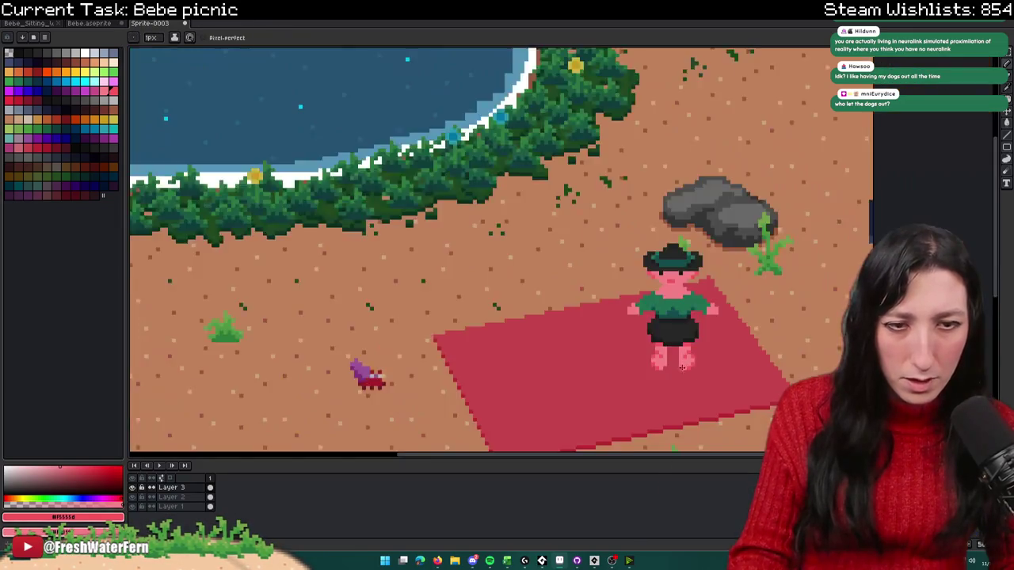
scroll(651, 376, up, 2)
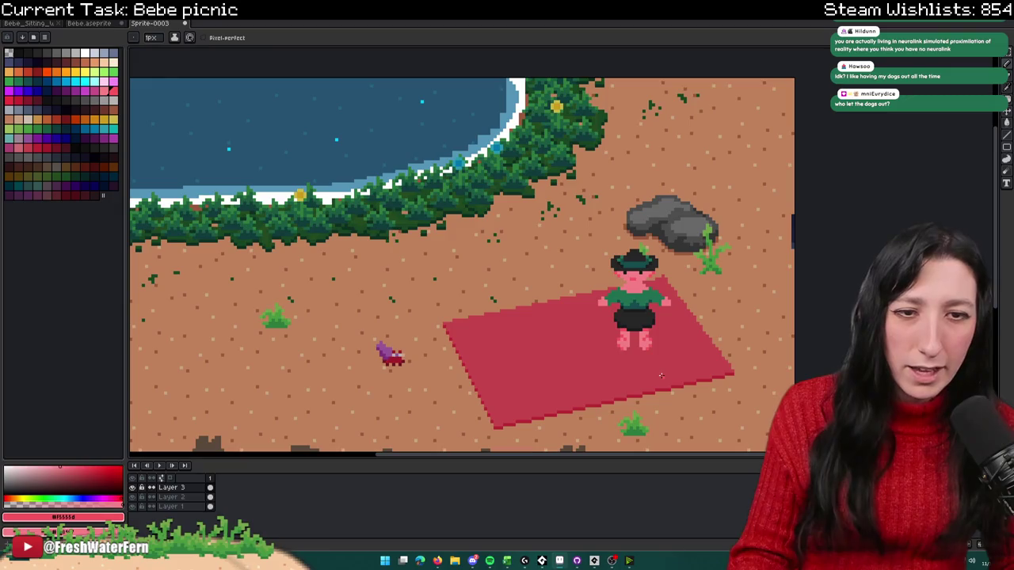
scroll(661, 375, down, 2)
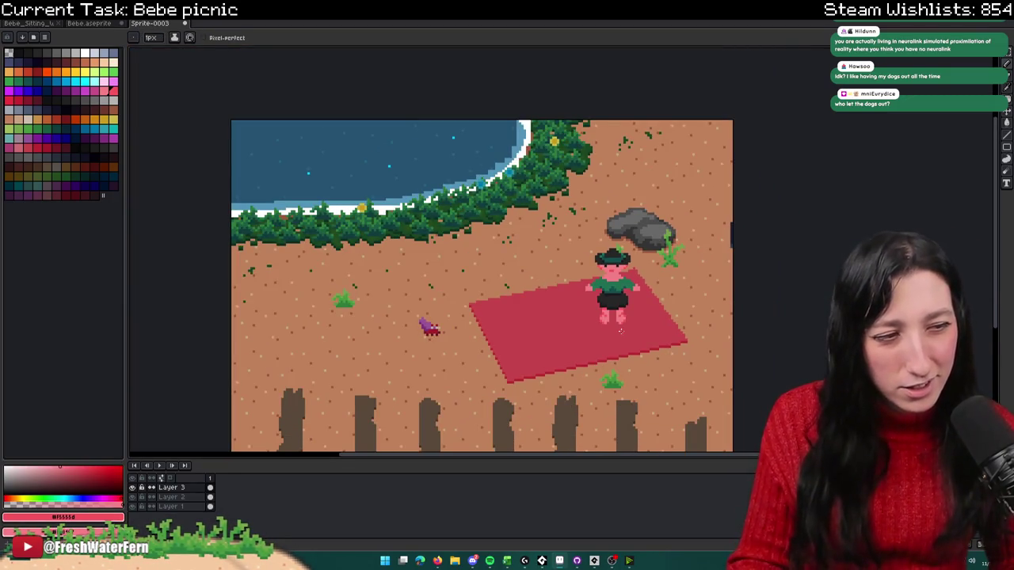
scroll(621, 331, up, 1)
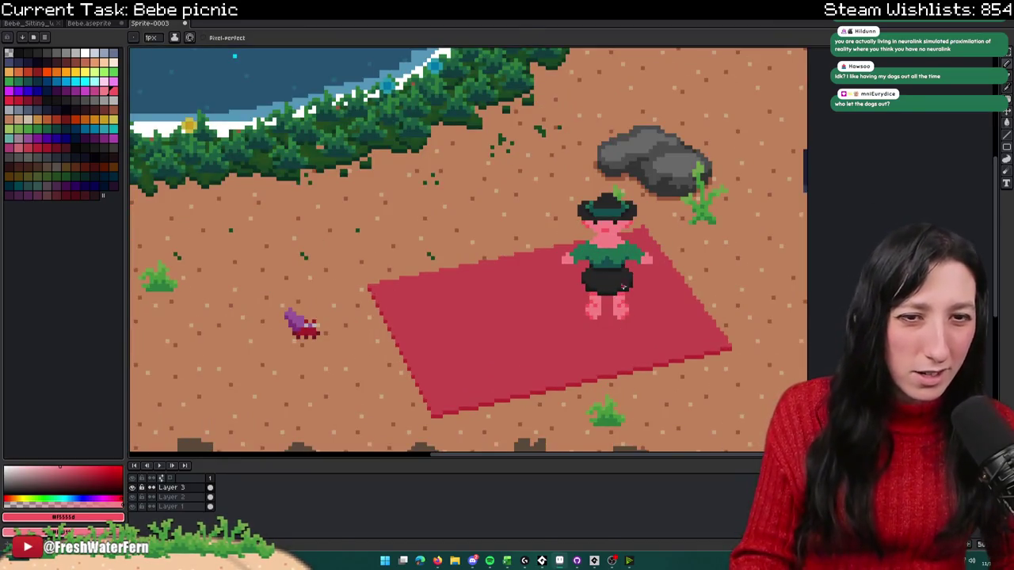
scroll(623, 311, up, 3)
scroll(630, 275, up, 2)
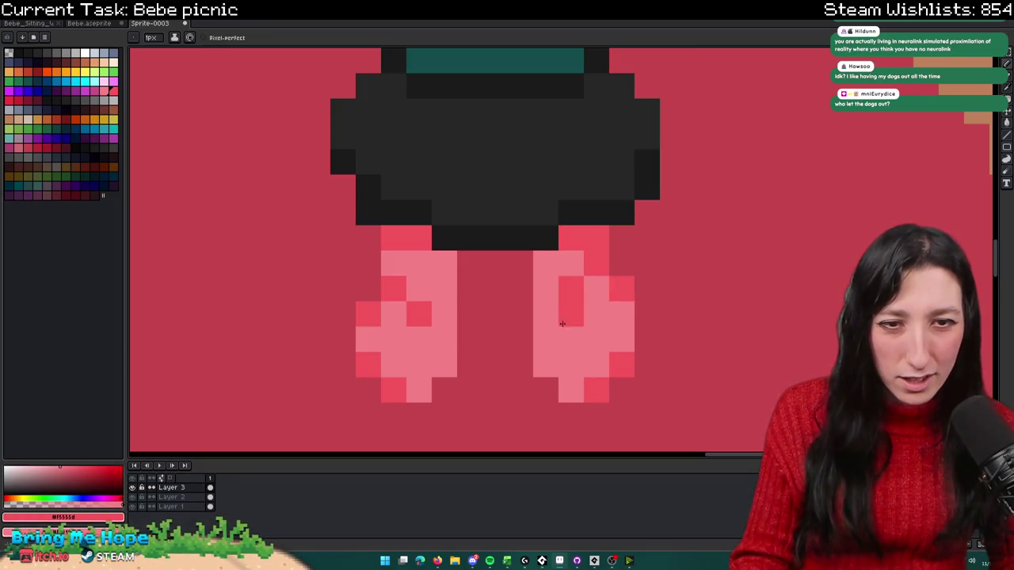
Step: Zoom out to check the whole scene, then box-select the character's left foot
scroll(562, 320, down, 3)
scroll(569, 367, down, 1)
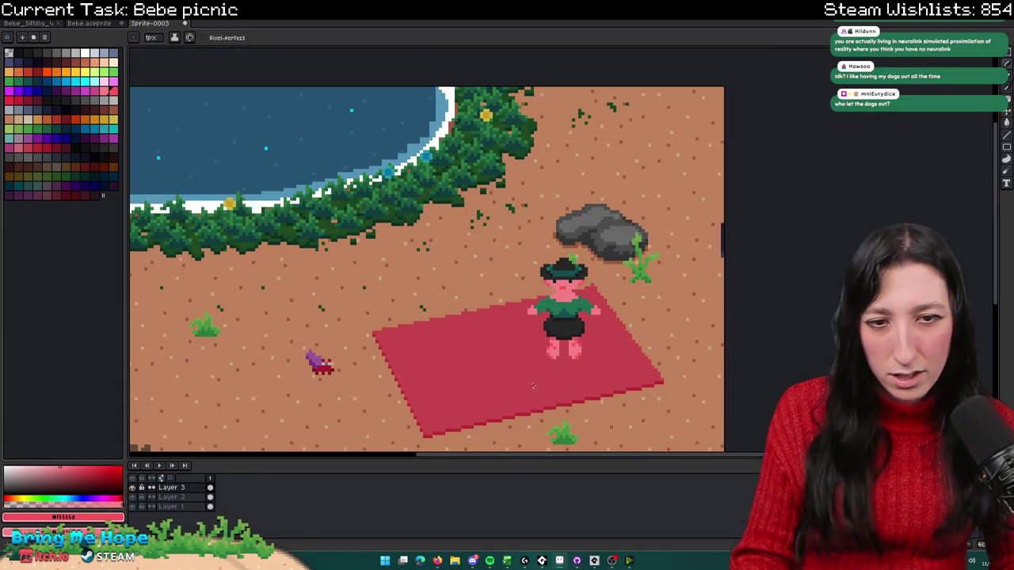
scroll(533, 386, down, 1)
scroll(556, 373, down, 2)
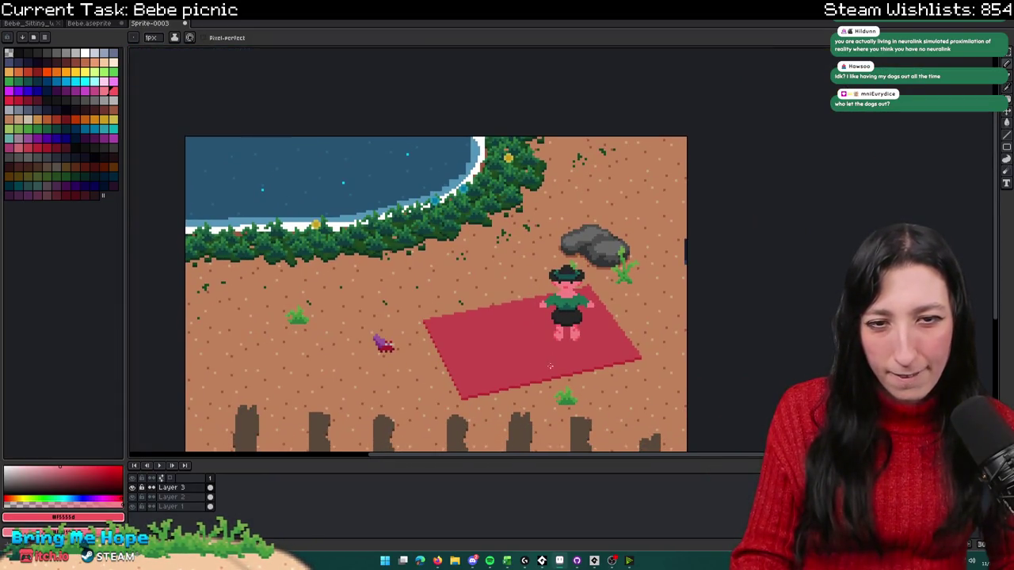
scroll(565, 346, down, 2)
scroll(564, 333, up, 1)
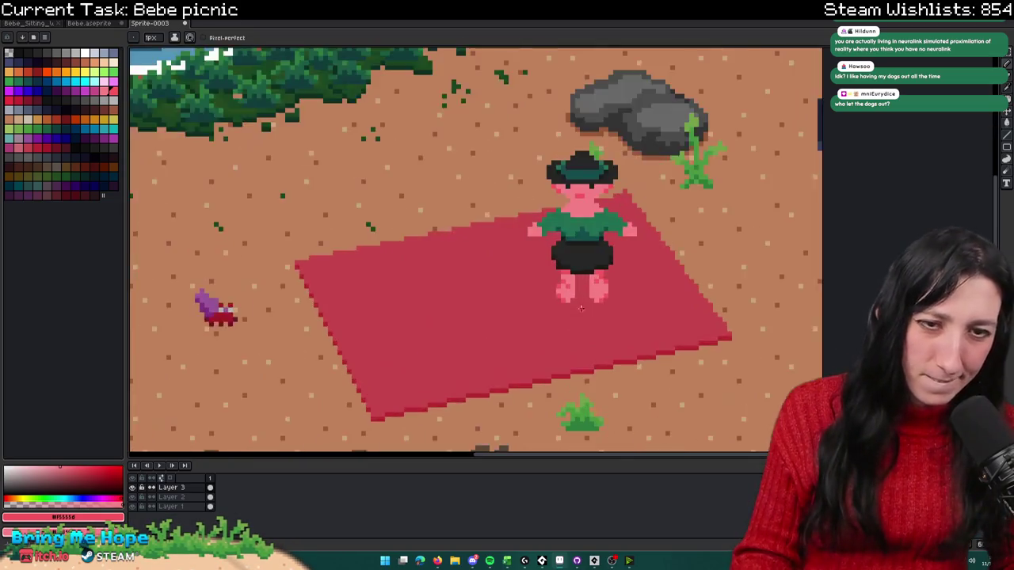
scroll(571, 309, up, 3)
key(m)
drag(573, 294, 505, 242)
Step: Delete the old left foot and copy the right foot over as the new left foot
key(Delete)
drag(602, 224, 667, 316)
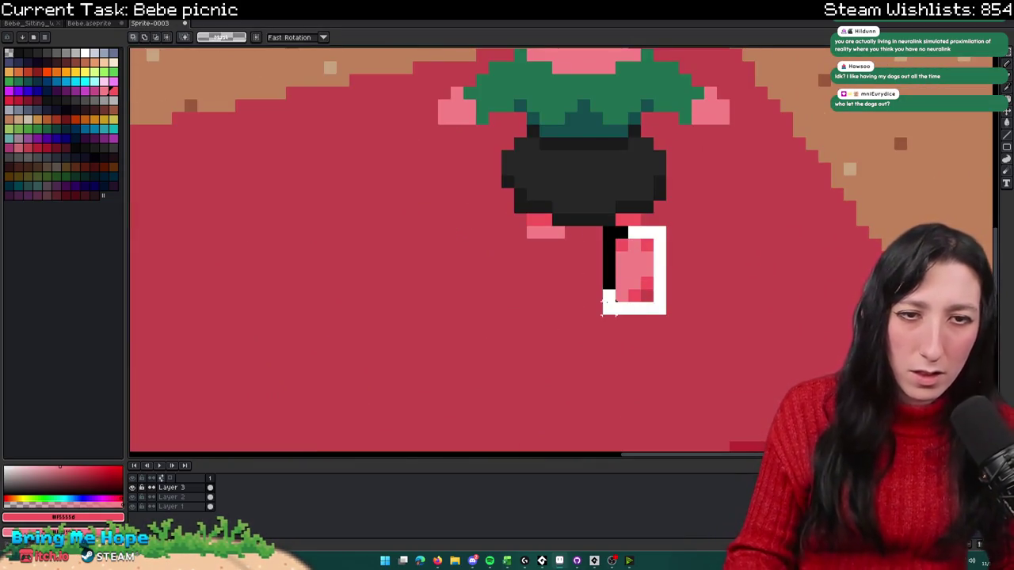
drag(623, 277, 537, 270)
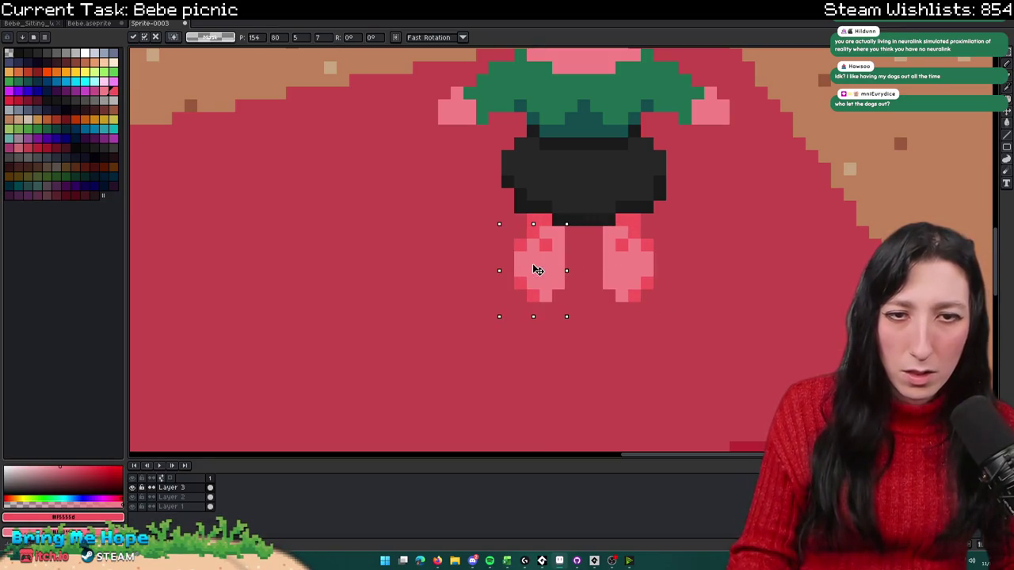
key(Return)
scroll(618, 342, down, 3)
scroll(613, 341, down, 2)
scroll(613, 340, down, 2)
scroll(614, 340, up, 1)
scroll(614, 341, up, 3)
Step: Touch up a pixel on the new left foot with the pencil
key(b)
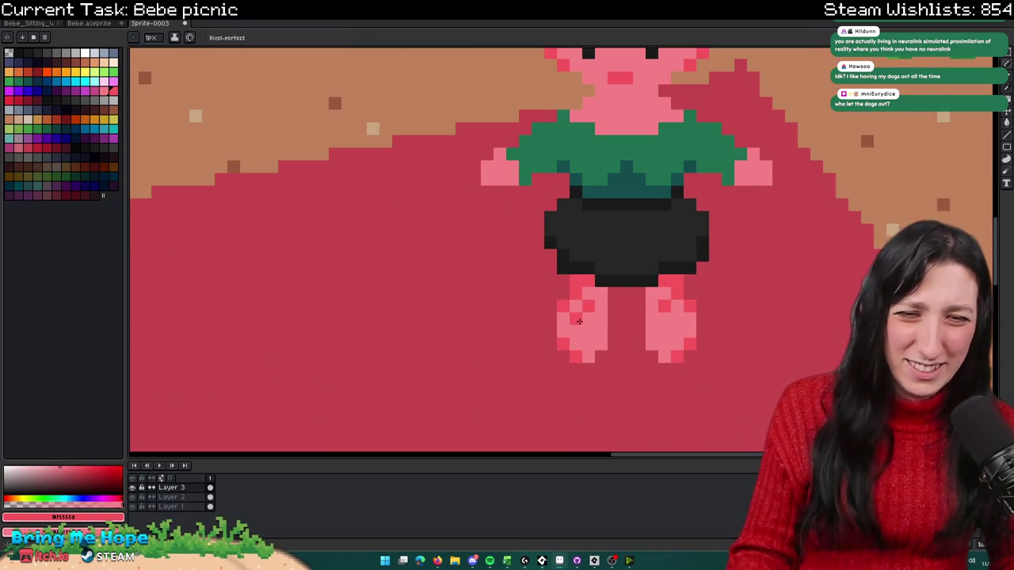
click(575, 312)
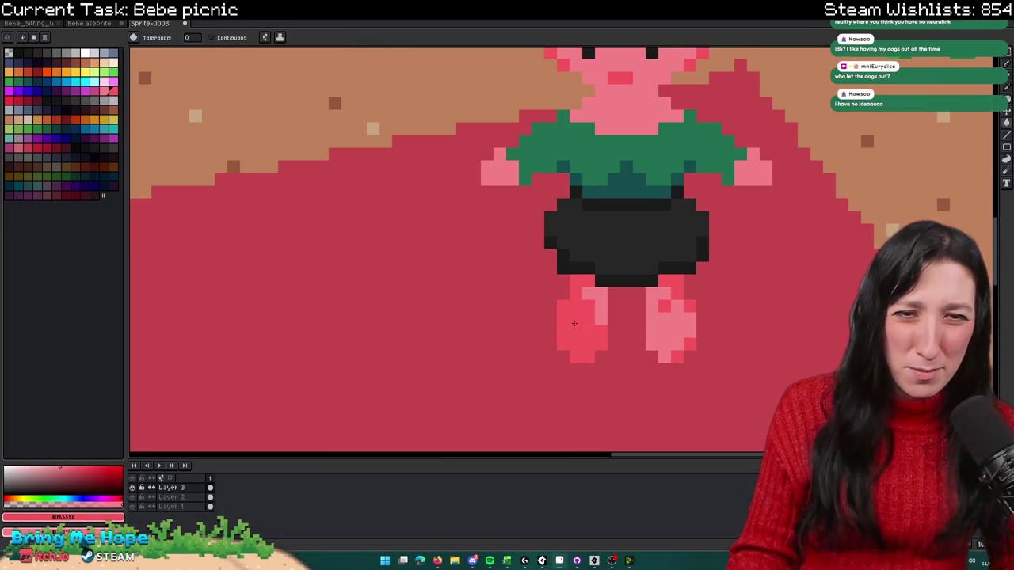
scroll(574, 324, down, 3)
scroll(593, 358, down, 1)
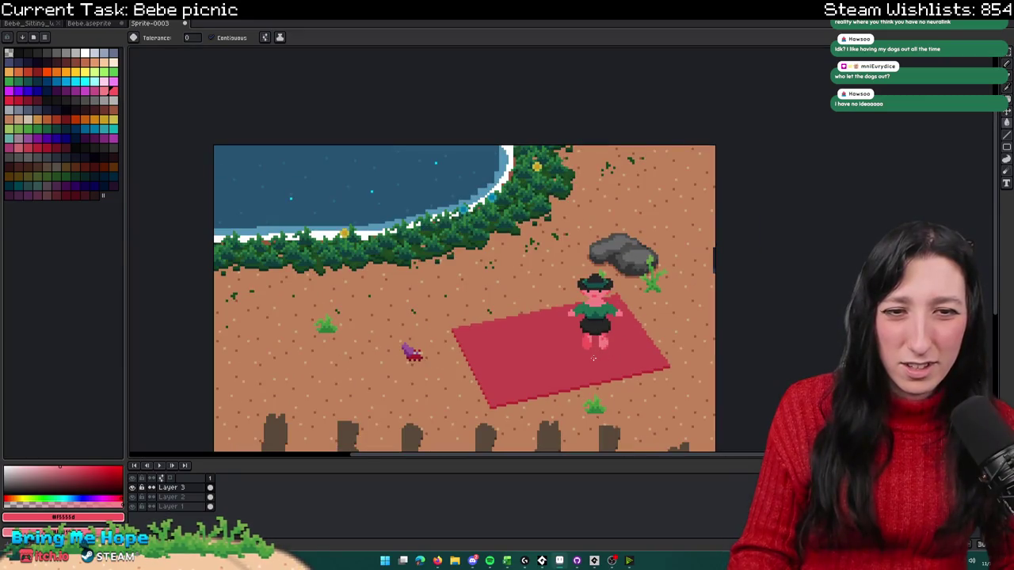
key(b)
scroll(594, 353, up, 2)
scroll(580, 323, up, 1)
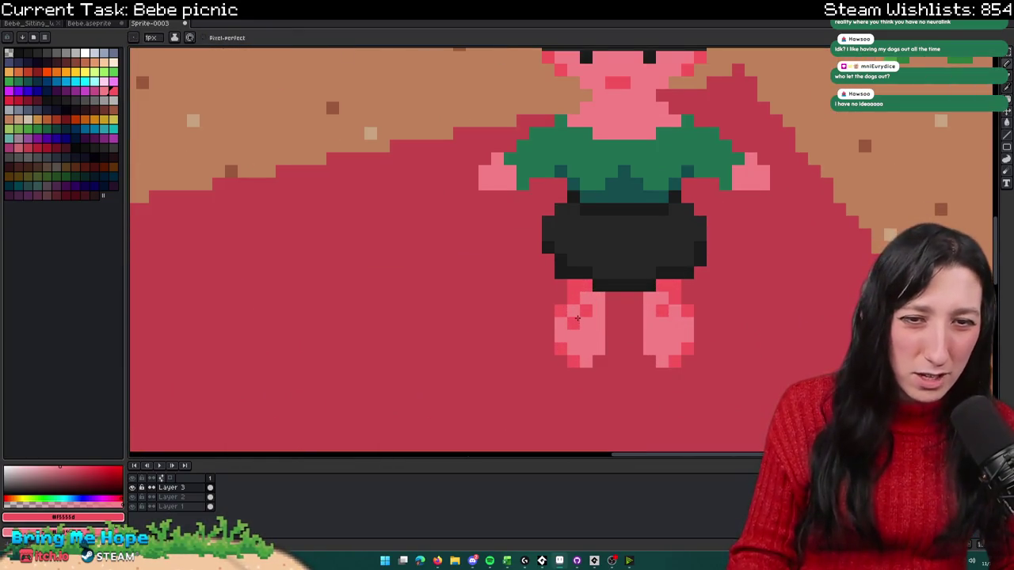
Step: Shade the left foot's right edge dark red and bucket-fill it with the darker red
drag(586, 324, 589, 332)
key(g)
click(593, 334)
scroll(593, 334, down, 1)
scroll(593, 334, down, 1)
scroll(582, 317, up, 1)
scroll(577, 313, up, 1)
key(b)
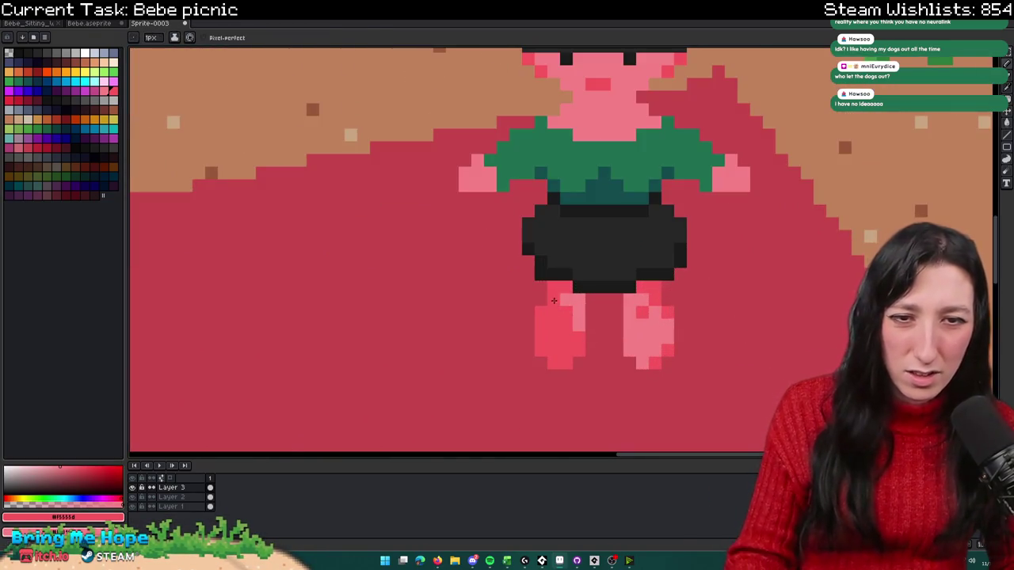
Step: Copy the finished left foot over the right foot and drop it in place
scroll(552, 299, down, 1)
mouse_move(611, 316)
mouse_down()
mouse_move(659, 368)
mouse_move(569, 339)
mouse_up()
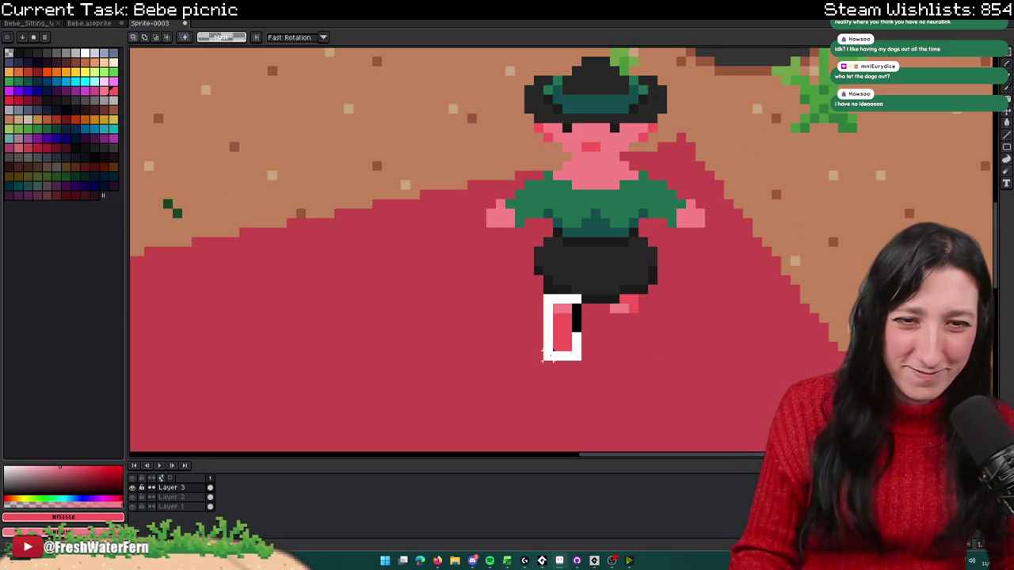
drag(564, 333, 654, 325)
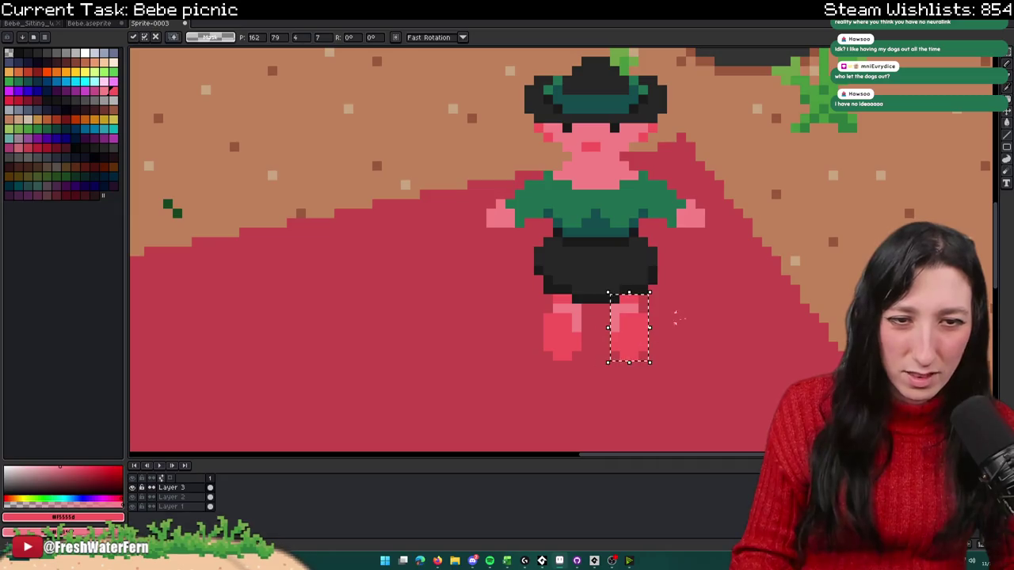
key(ctrl+d)
scroll(654, 324, down, 2)
scroll(654, 325, down, 1)
scroll(620, 283, up, 2)
scroll(619, 283, up, 2)
Step: Add a lighter pink highlight pixel on the left foot and review the legs
key(b)
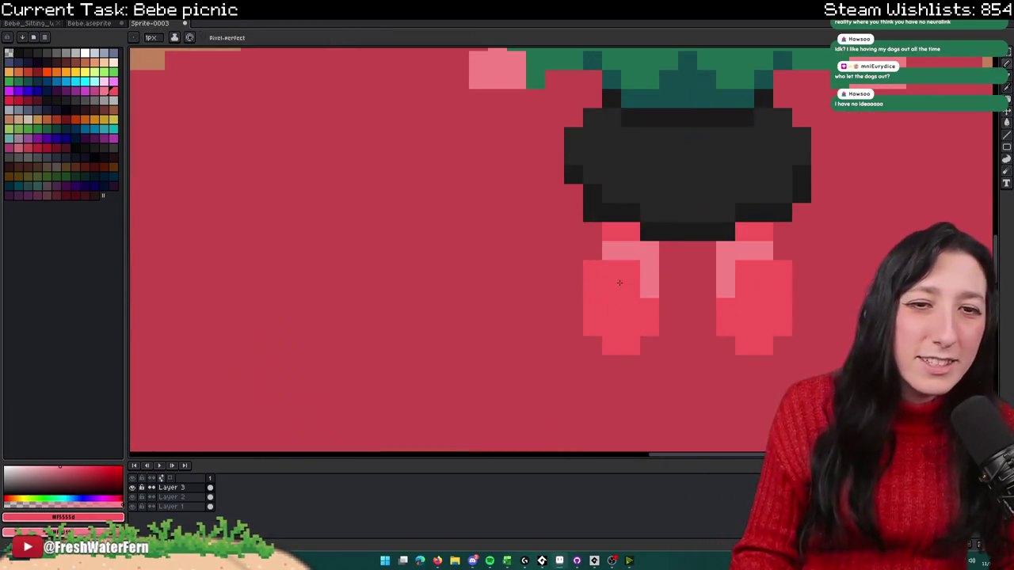
click(586, 296)
drag(649, 319, 550, 297)
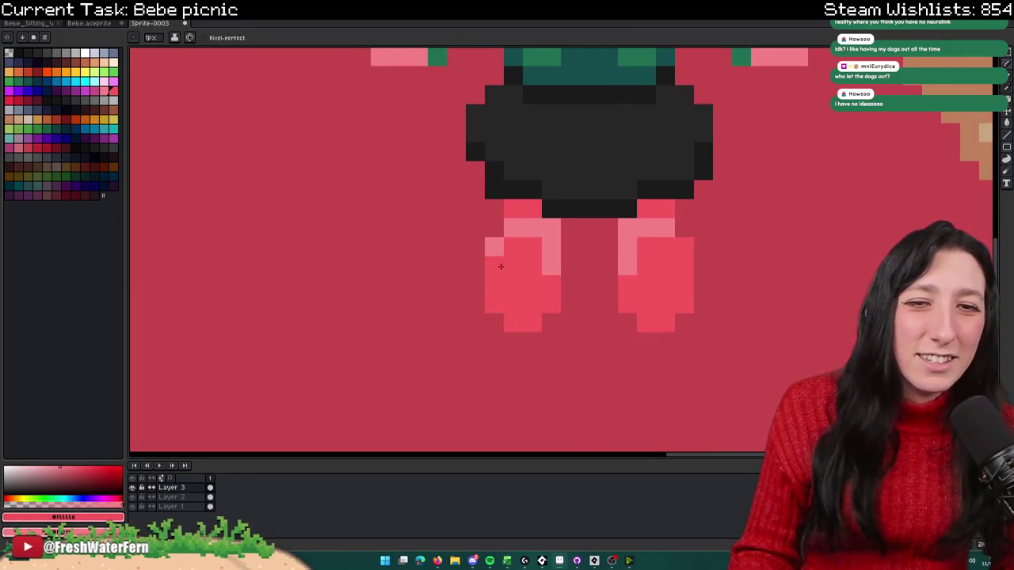
click(513, 262)
scroll(513, 262, down, 1)
scroll(539, 293, down, 2)
scroll(554, 309, down, 1)
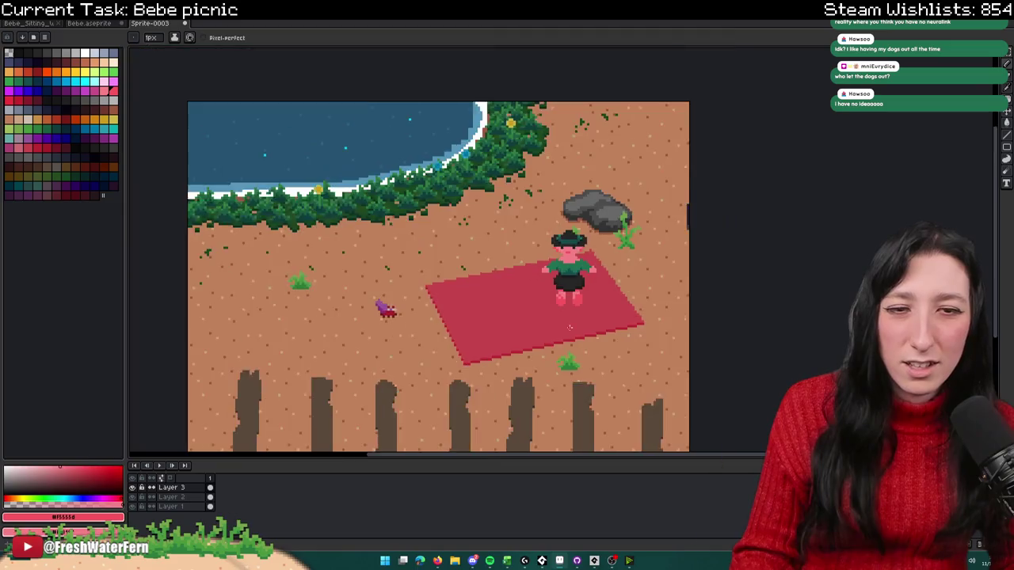
scroll(569, 326, down, 1)
scroll(580, 305, up, 3)
scroll(562, 315, up, 2)
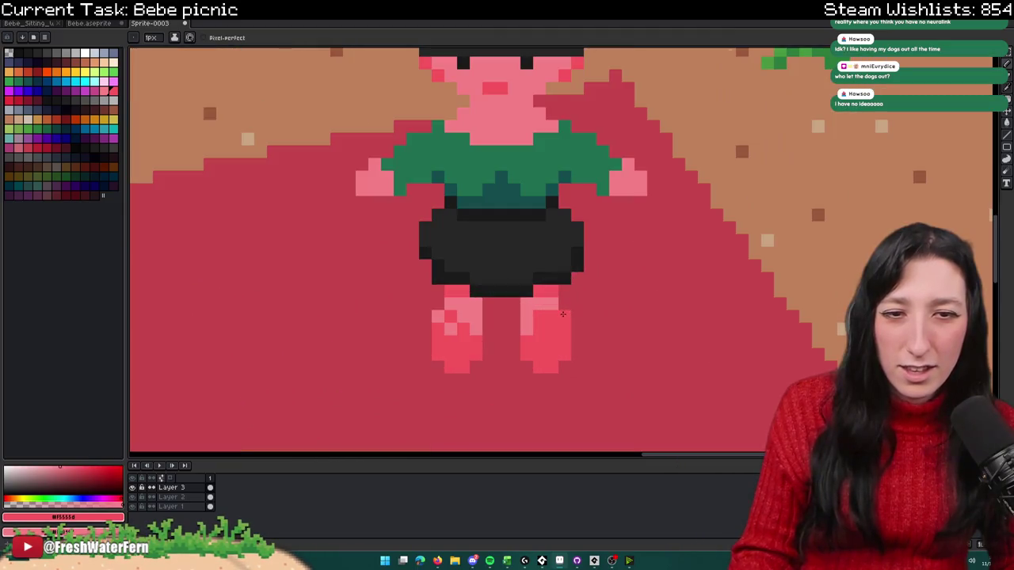
scroll(547, 361, down, 4)
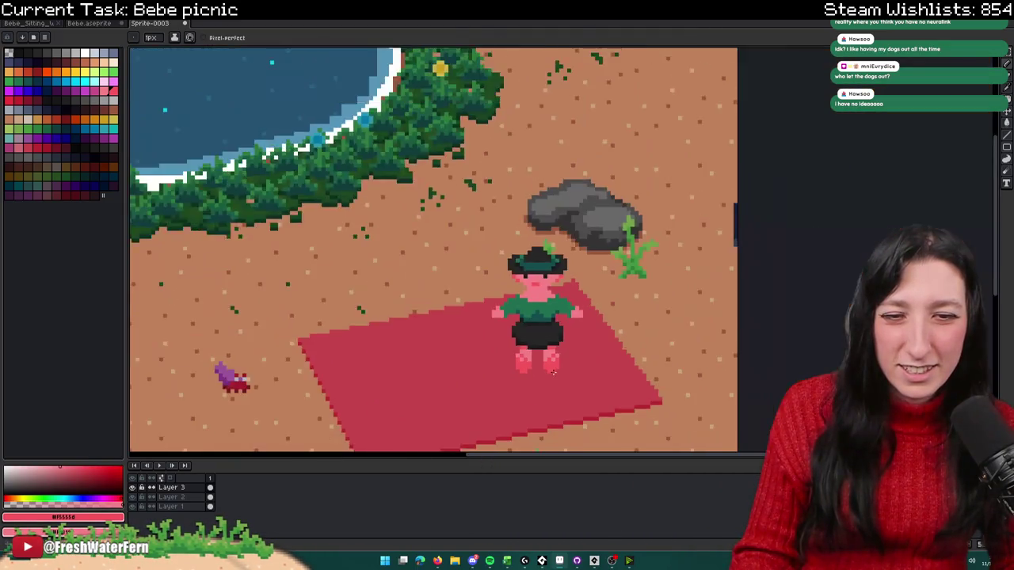
scroll(558, 372, down, 2)
scroll(570, 384, down, 1)
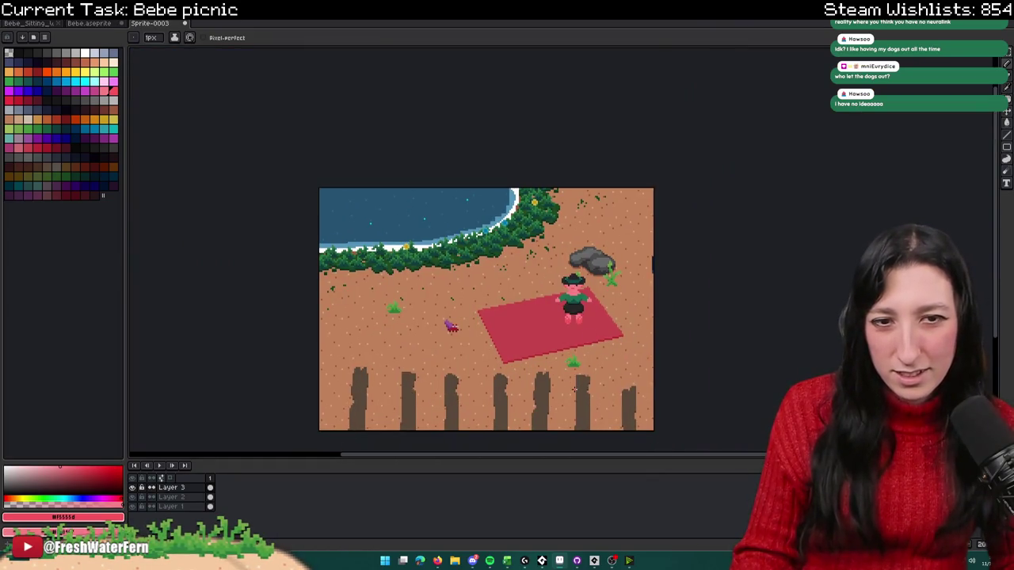
scroll(573, 387, up, 2)
scroll(570, 353, up, 2)
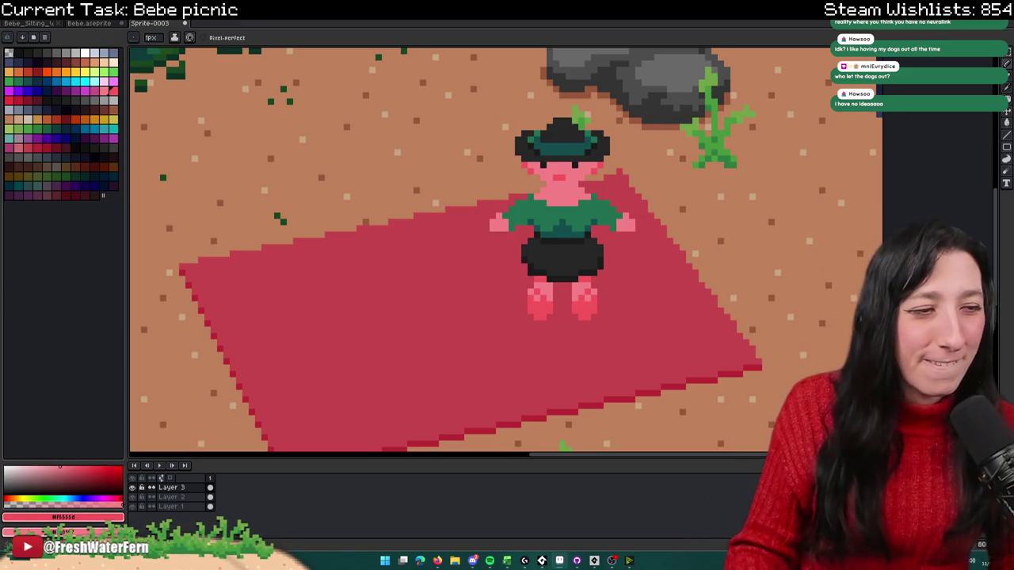
Step: Check the character's bounds, then add a pink toe pixel jutting outward from the left foot
key(v)
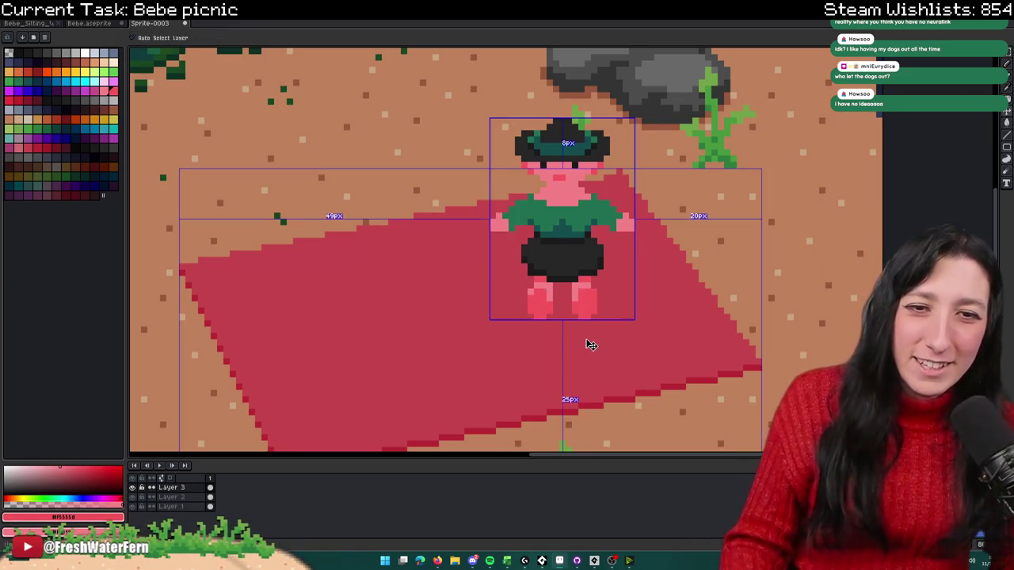
scroll(590, 344, up, 2)
scroll(546, 292, up, 2)
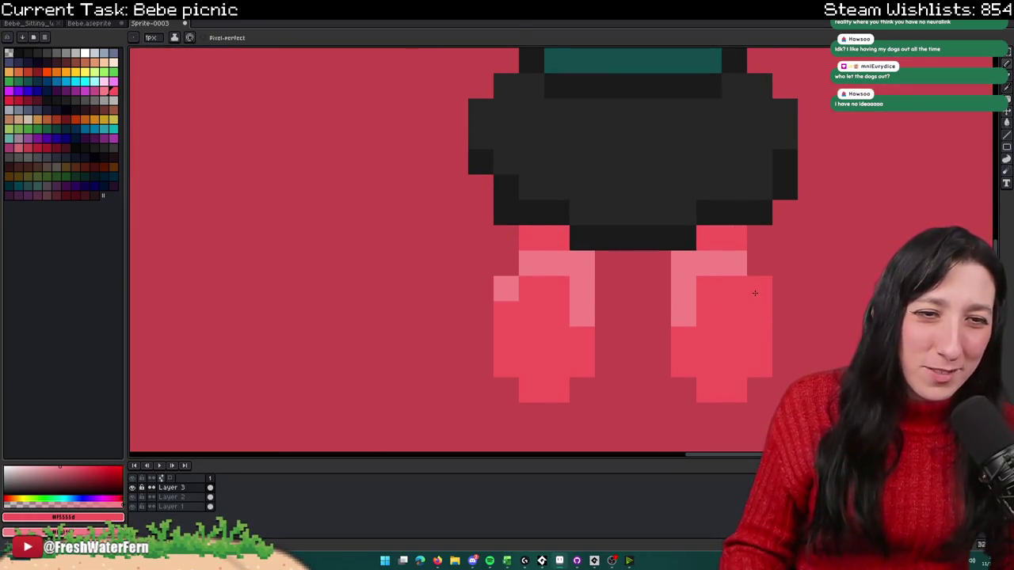
scroll(753, 298, down, 5)
scroll(760, 380, up, 1)
scroll(686, 346, up, 1)
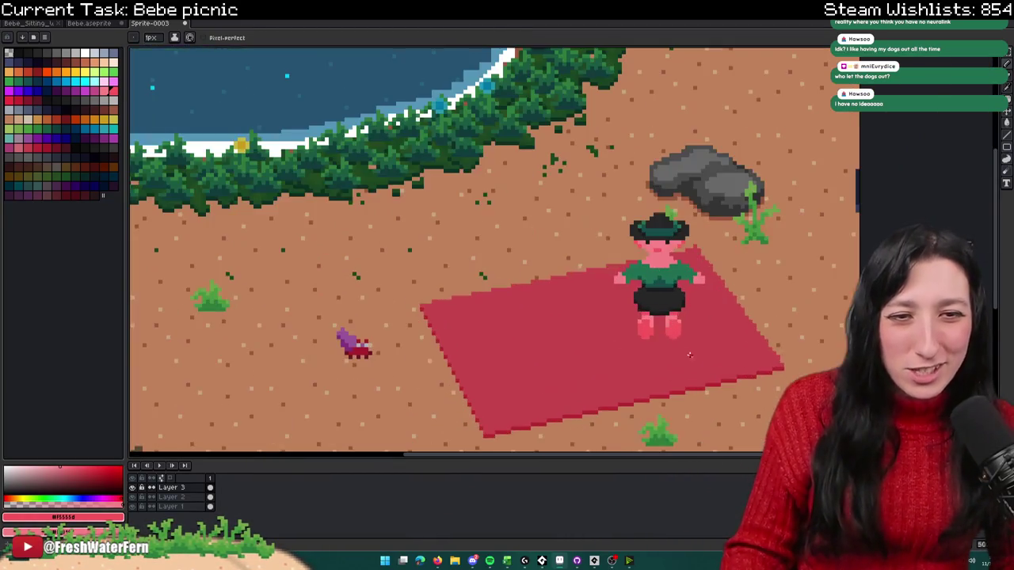
scroll(685, 347, up, 4)
scroll(513, 236, up, 1)
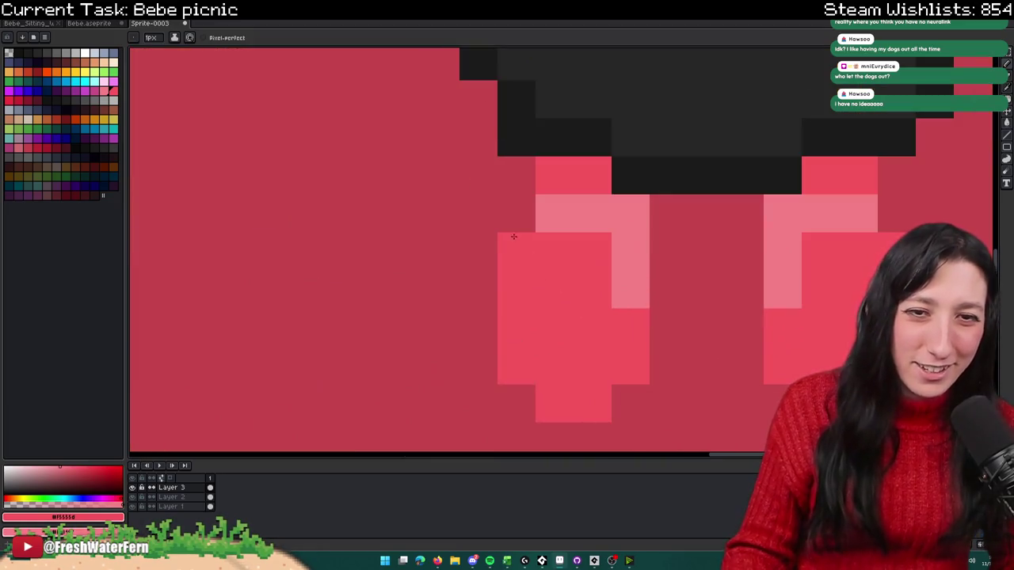
click(484, 293)
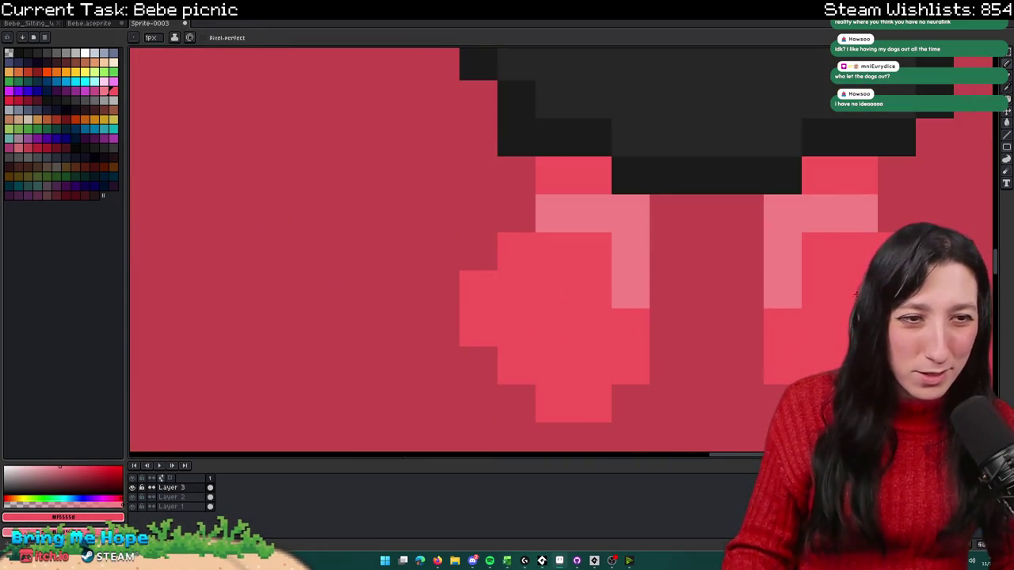
scroll(725, 347, down, 2)
scroll(725, 347, down, 1)
scroll(726, 347, down, 1)
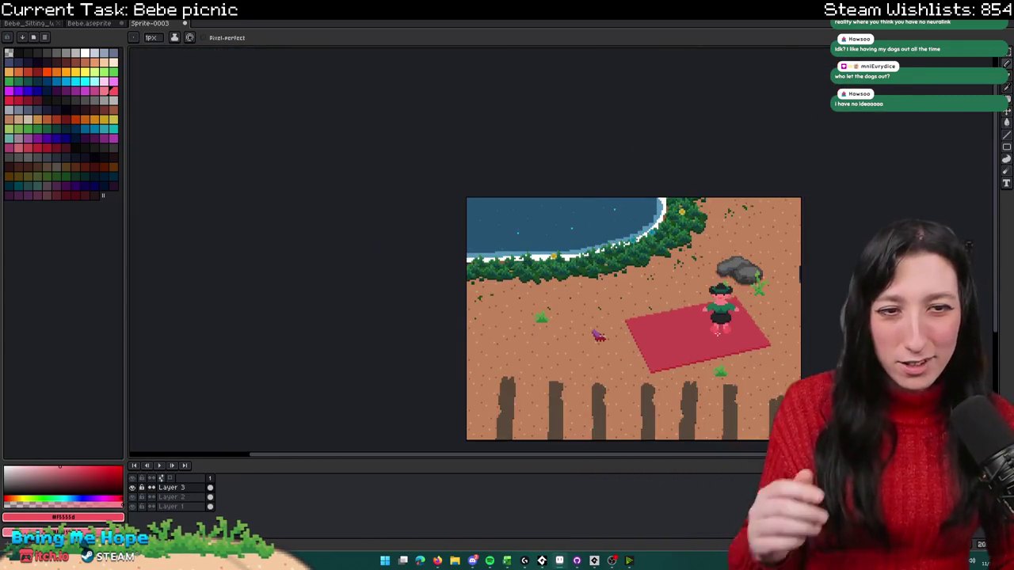
scroll(725, 347, up, 1)
scroll(697, 325, up, 2)
scroll(666, 307, up, 1)
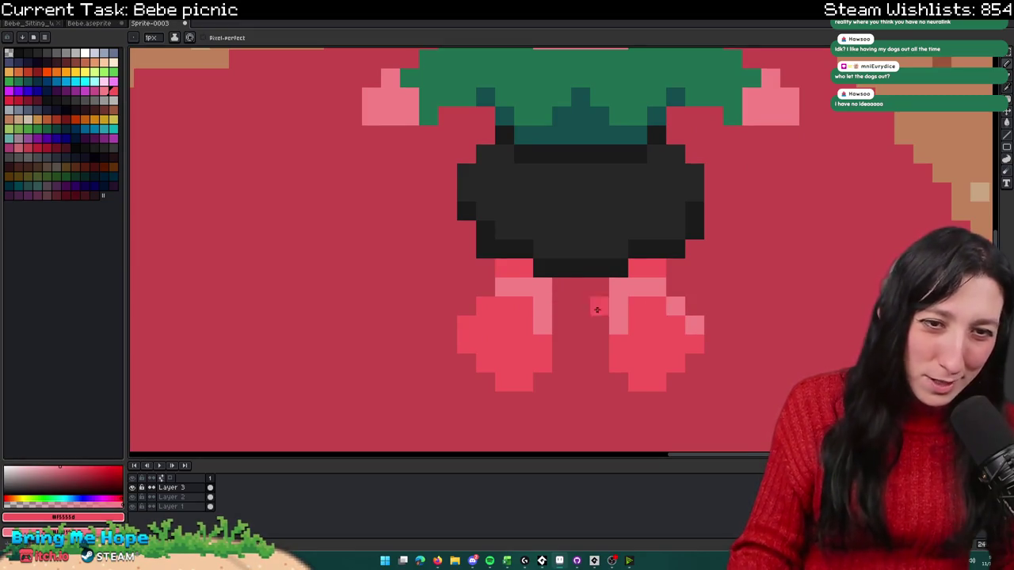
Step: Rework the legs' highlight pixels, turning the lower left highlight red
click(674, 306)
right_click(657, 306)
click(542, 324)
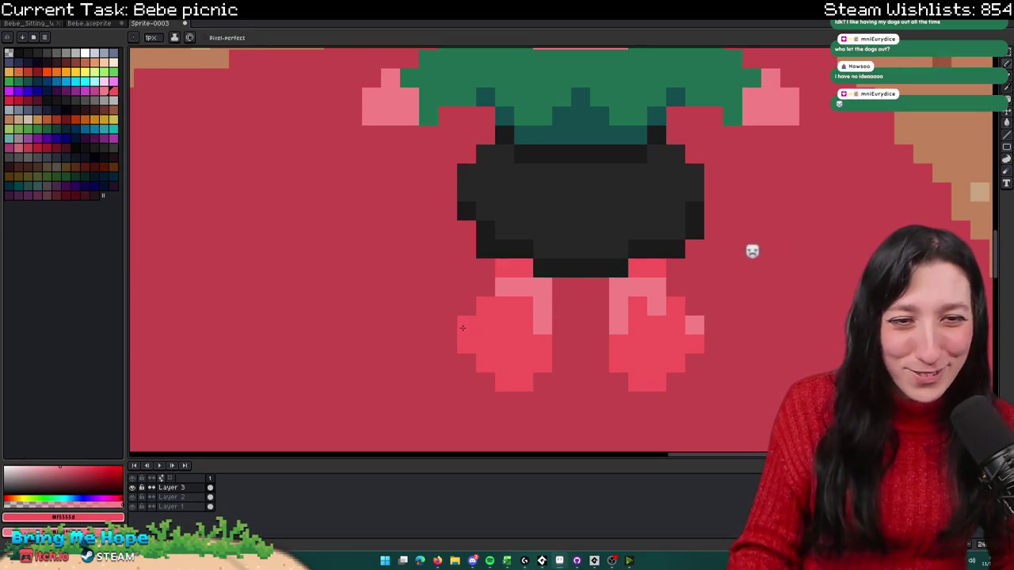
scroll(503, 309, down, 2)
scroll(504, 309, down, 1)
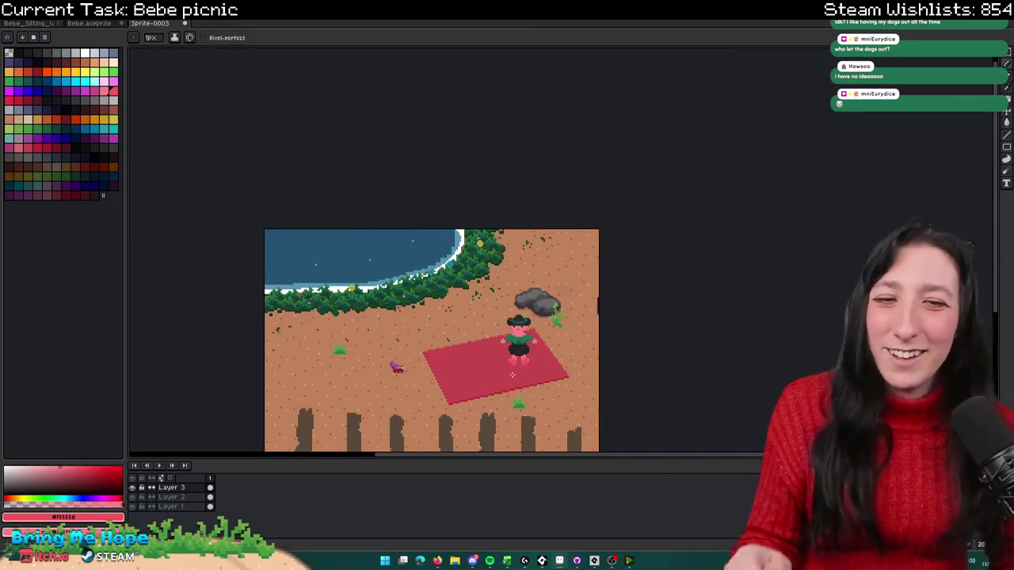
scroll(504, 355, up, 1)
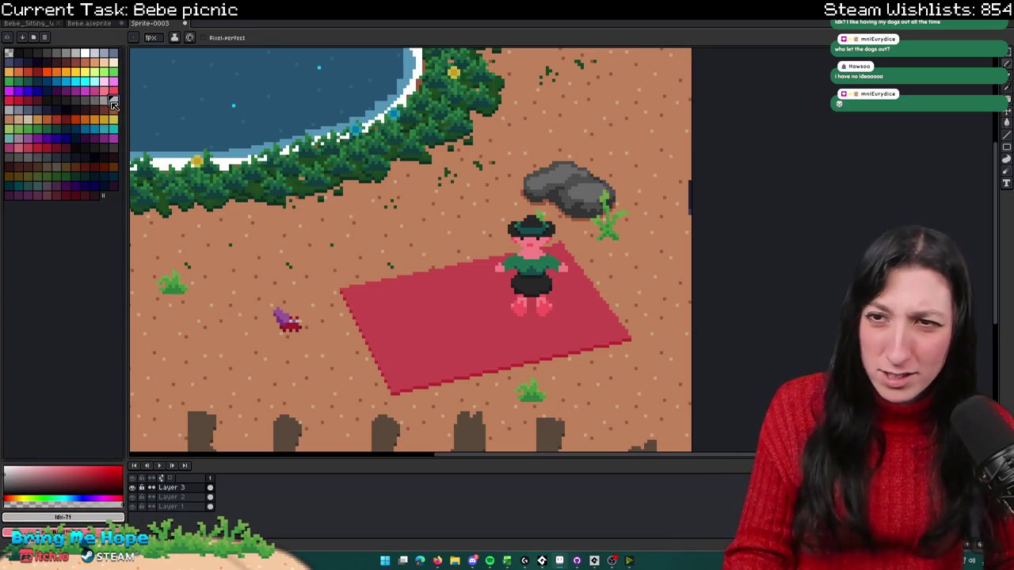
Step: Zoom in and out to review the character's feet
scroll(480, 295, up, 4)
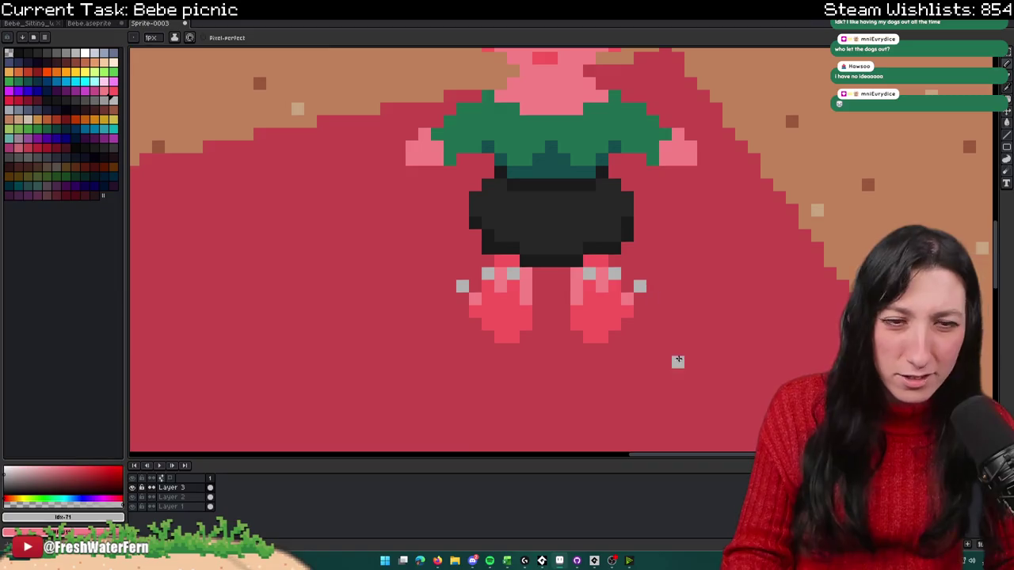
scroll(665, 350, down, 5)
scroll(650, 349, down, 1)
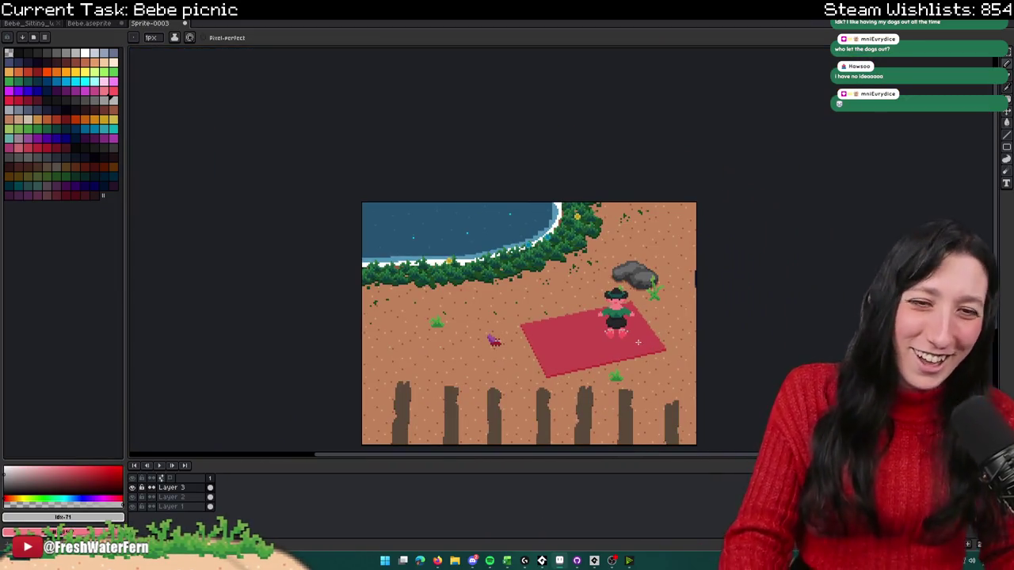
scroll(638, 342, up, 2)
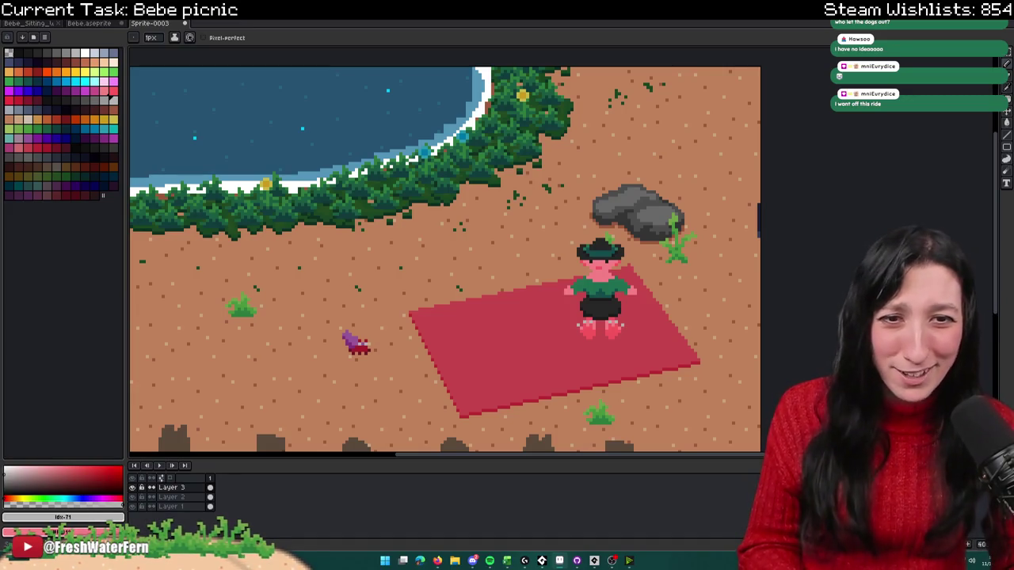
scroll(597, 346, up, 2)
scroll(596, 345, up, 4)
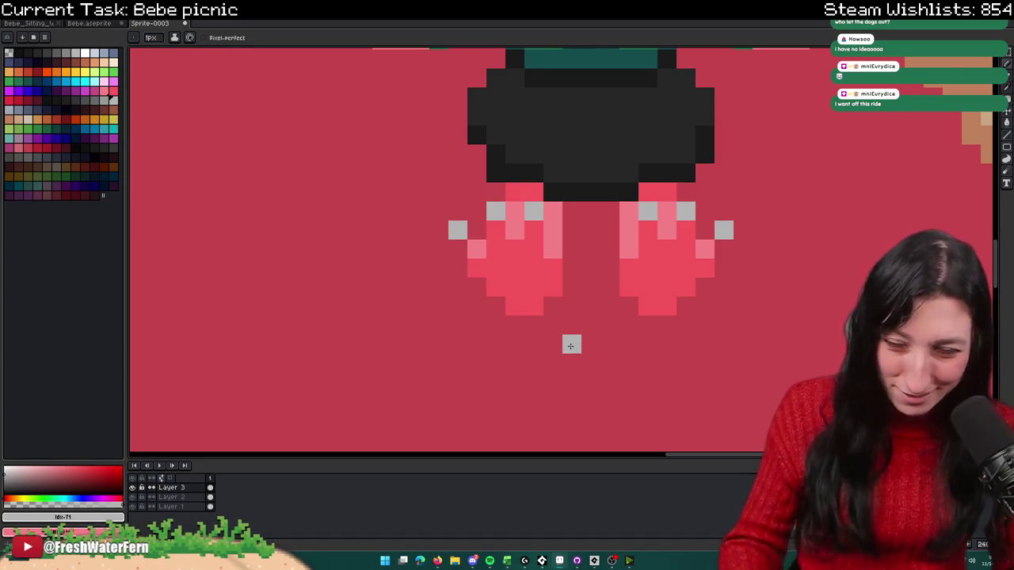
scroll(571, 345, down, 2)
scroll(571, 346, down, 3)
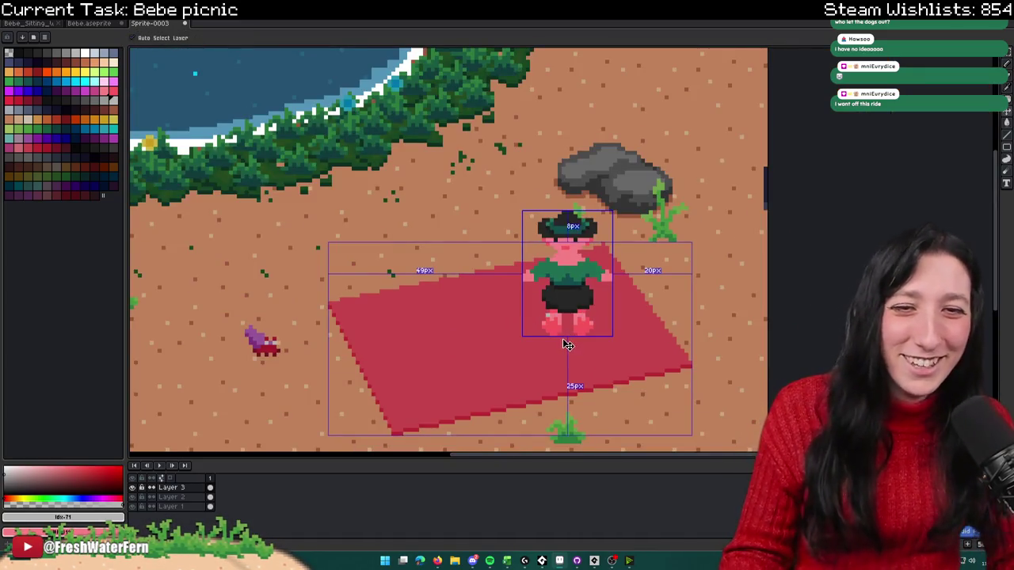
scroll(567, 345, down, 1)
scroll(567, 345, down, 1)
scroll(567, 316, up, 3)
scroll(567, 304, up, 2)
Step: Sample the feet's pink as the drawing colour and return to the pencil
click(583, 282)
key(b)
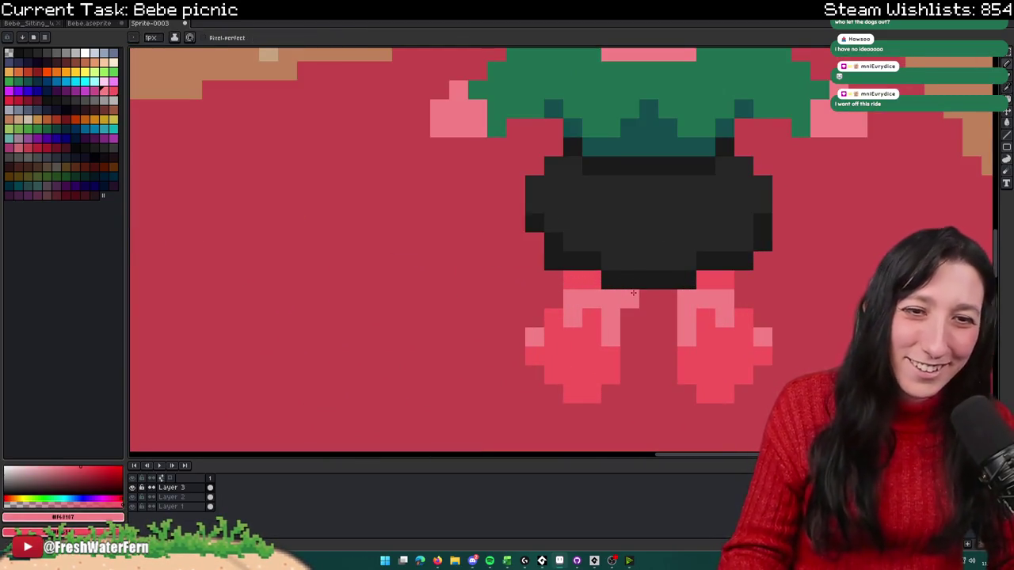
scroll(649, 299, down, 3)
scroll(662, 321, up, 1)
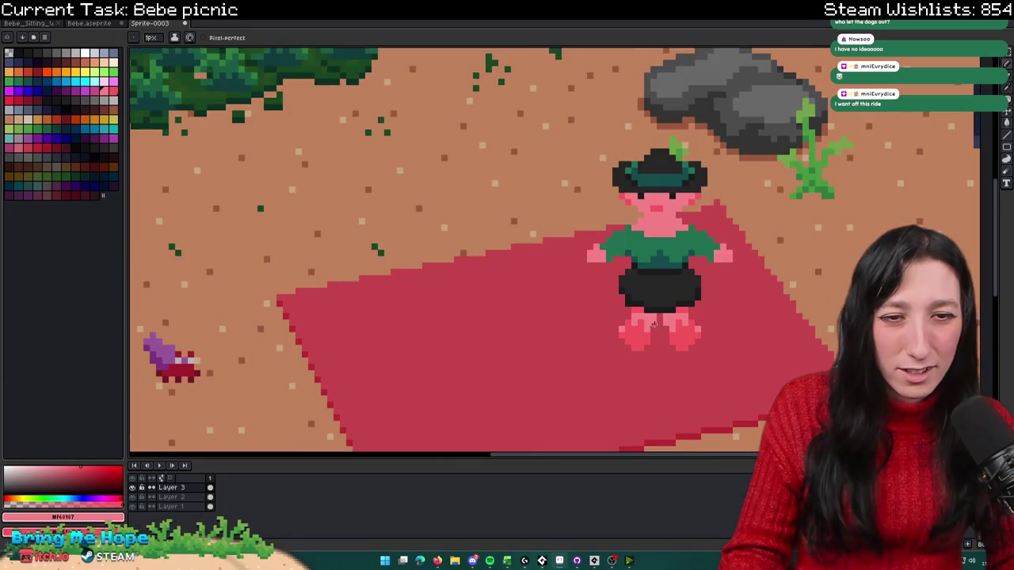
scroll(654, 322, down, 3)
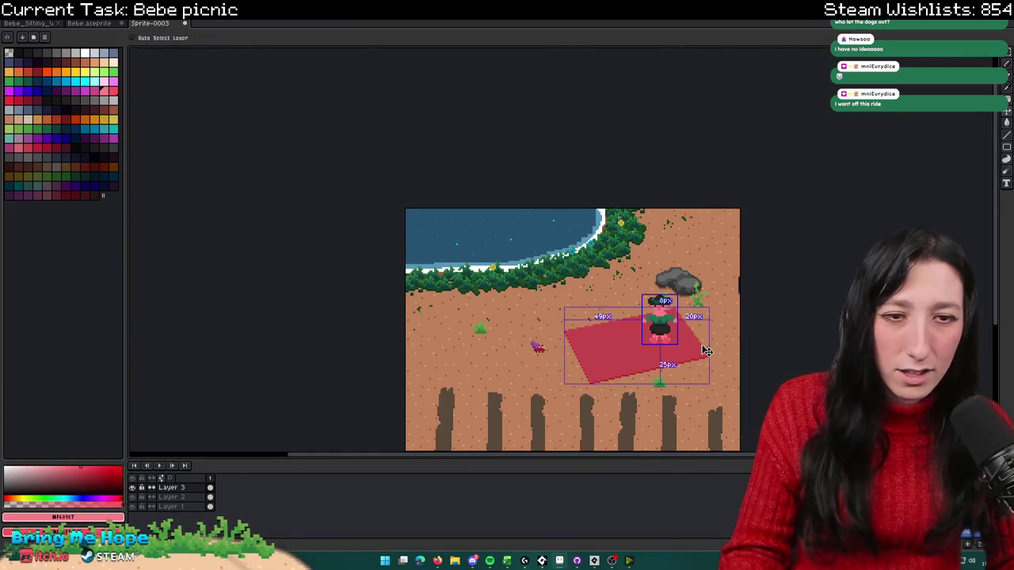
scroll(660, 319, up, 3)
scroll(660, 319, up, 3)
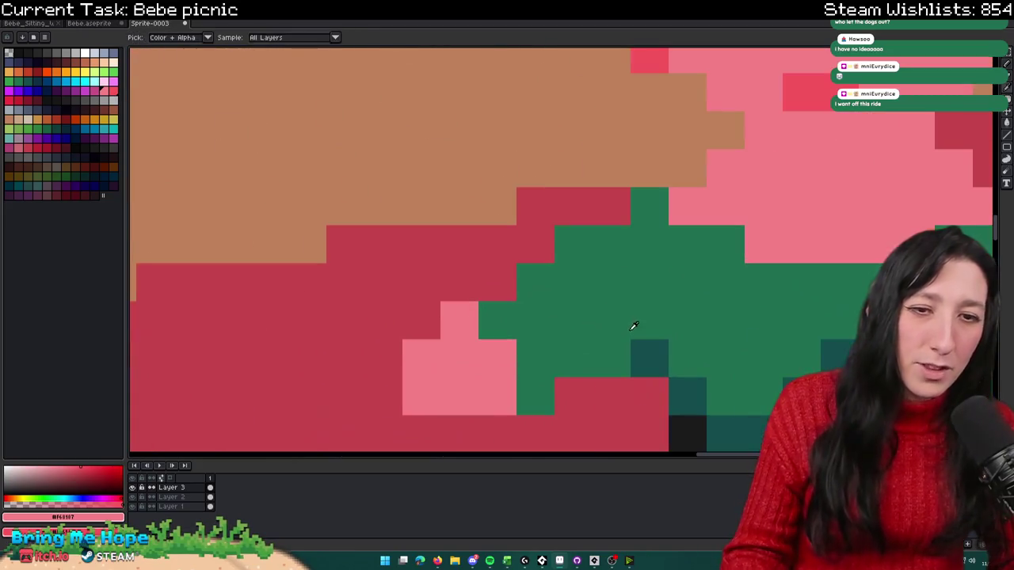
Step: Add dark-teal shading pixels to the character's shirt
alt+click(626, 333)
scroll(597, 364, up, 2)
key(ctrl+z)
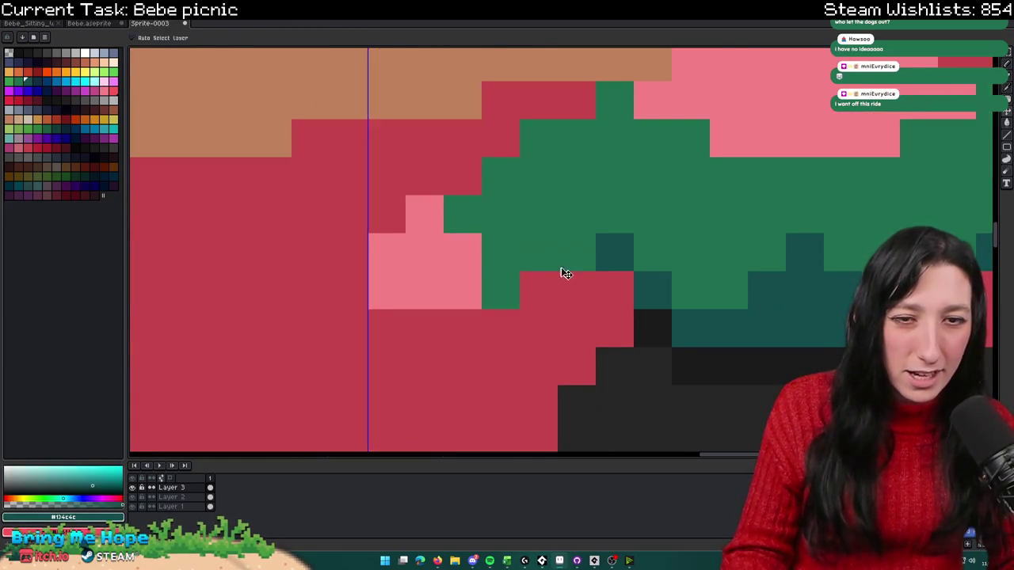
click(563, 288)
drag(523, 324, 537, 294)
scroll(536, 294, down, 3)
scroll(546, 309, down, 1)
scroll(555, 323, up, 2)
scroll(555, 323, up, 2)
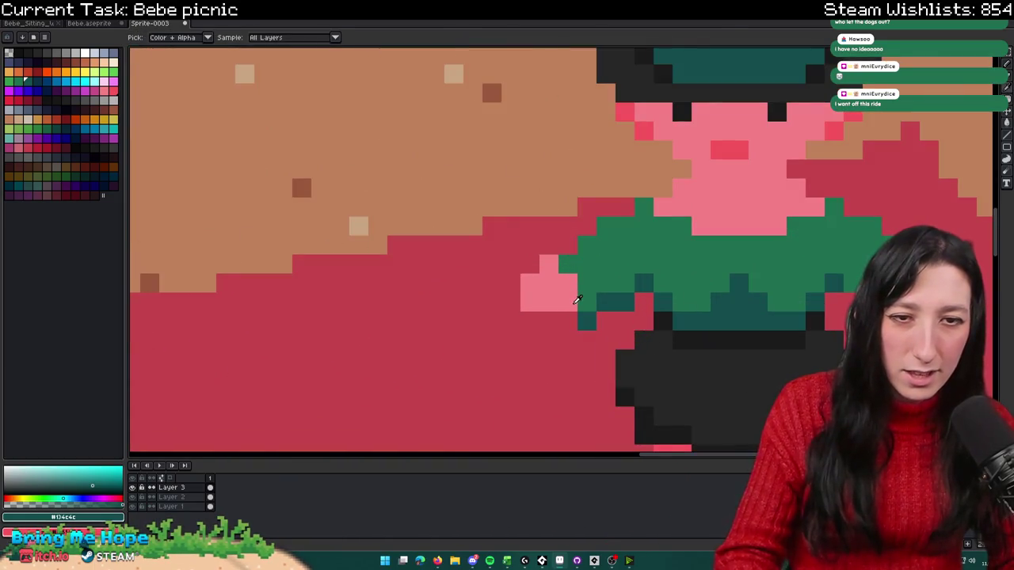
Step: Marquee-select a rectangle around the shoulder area
key(m)
drag(577, 311, 503, 253)
scroll(543, 239, down, 3)
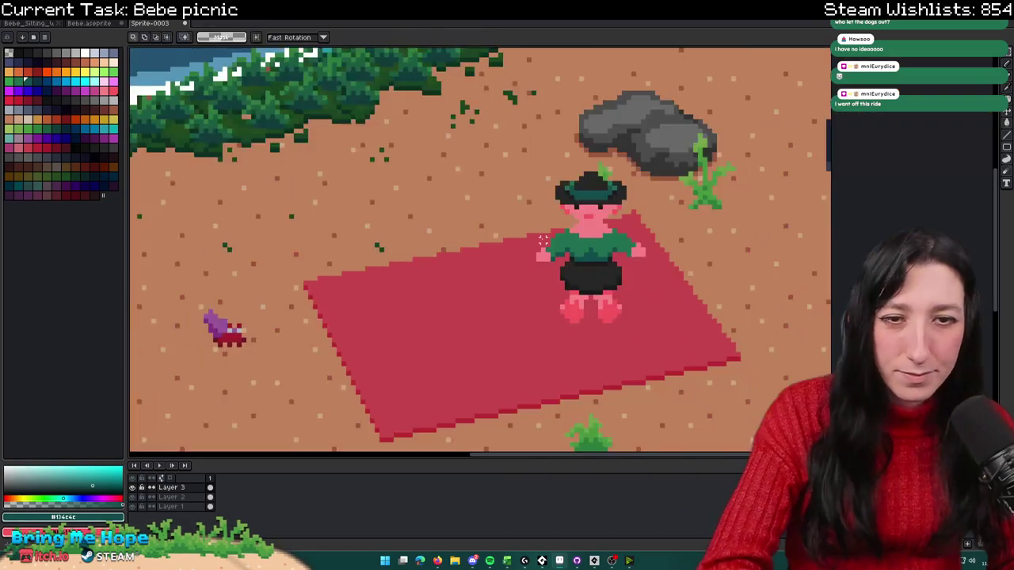
scroll(543, 239, down, 1)
scroll(543, 239, up, 1)
scroll(539, 234, up, 3)
key(b)
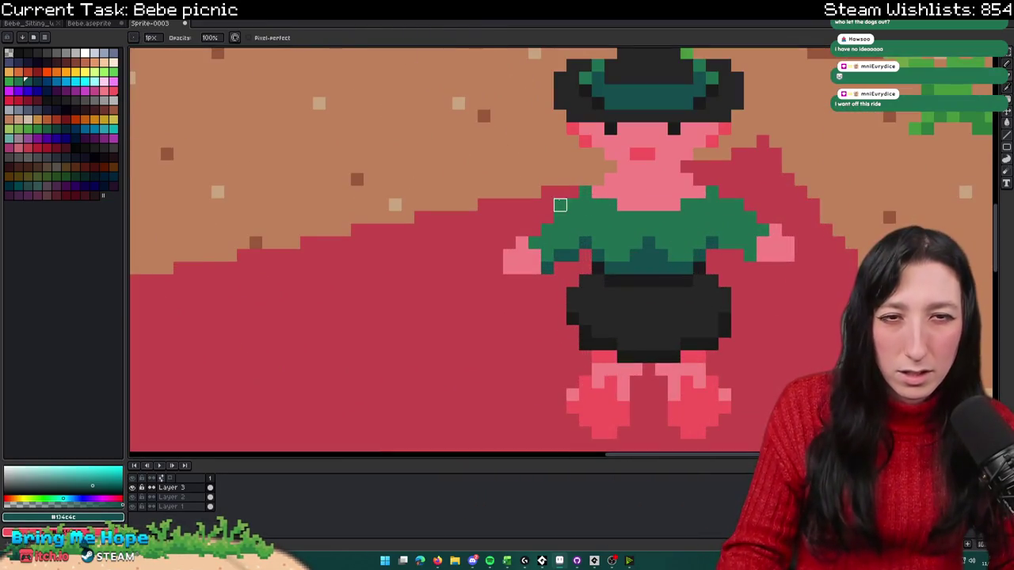
scroll(560, 205, down, 4)
scroll(547, 262, down, 2)
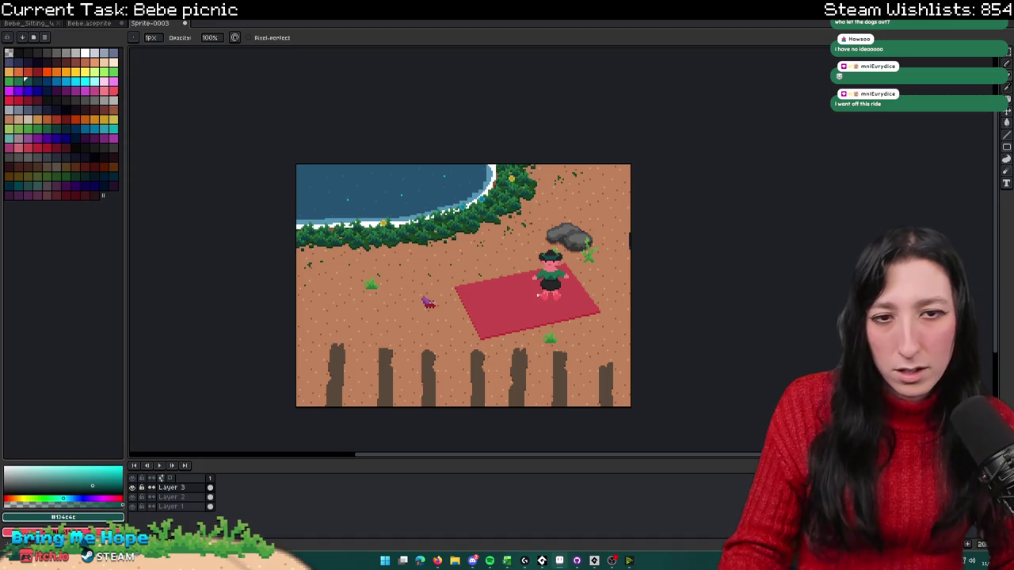
scroll(545, 286, up, 2)
scroll(554, 301, up, 1)
Step: Select the right hand and sleeve tip and delete them
key(m)
scroll(622, 319, down, 1)
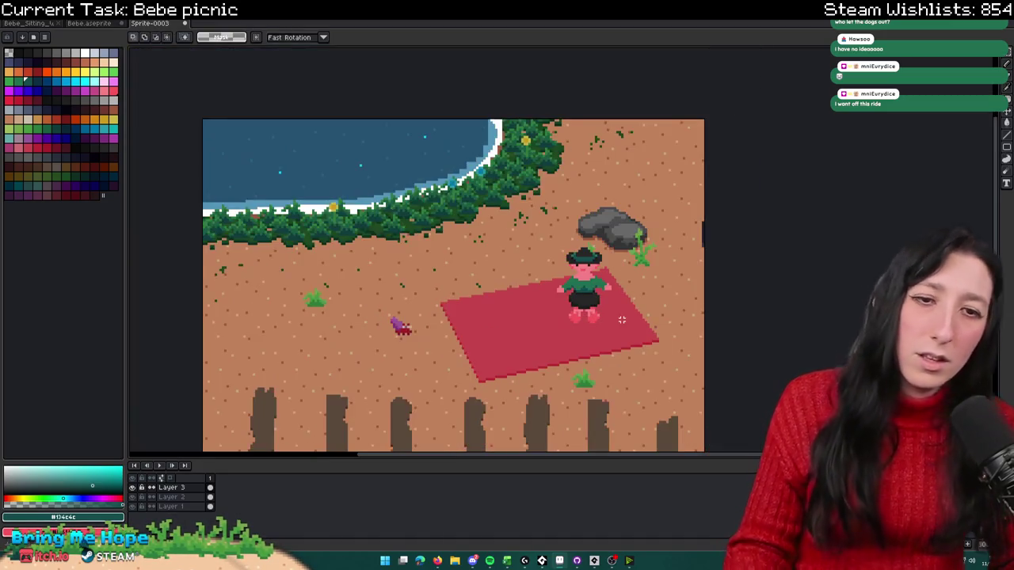
scroll(622, 308, up, 1)
drag(577, 253, 607, 280)
scroll(601, 273, up, 3)
drag(520, 233, 634, 305)
key(Delete)
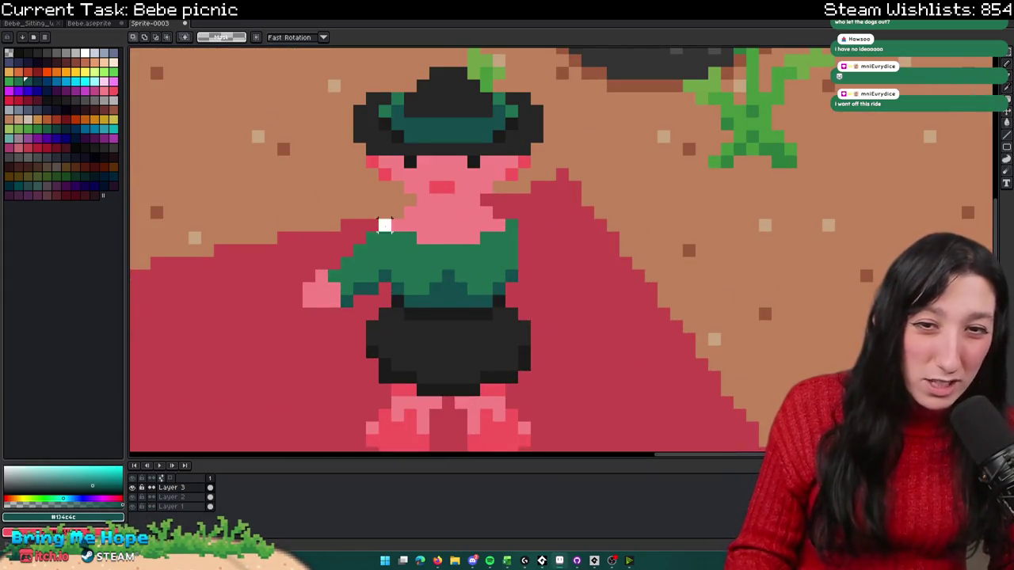
Step: Copy the left hand, flip it horizontally, and place it as the right hand
drag(383, 221, 298, 298)
key(ctrl+c)
key(ctrl+v)
key(shift+h)
mouse_move(343, 274)
mouse_down()
mouse_move(471, 258)
mouse_move(543, 267)
mouse_up()
key(Return)
scroll(713, 212, down, 3)
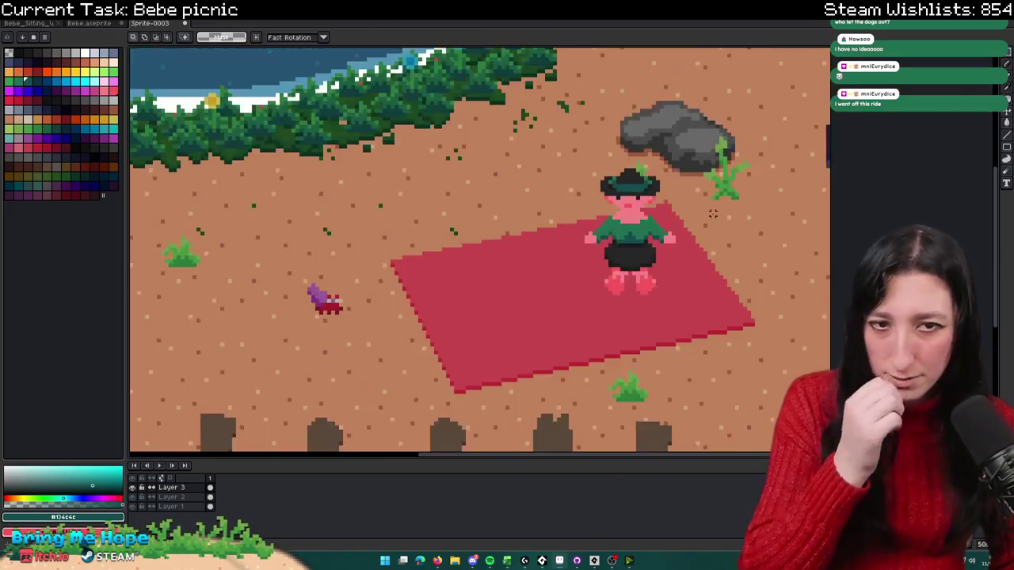
scroll(712, 208, down, 4)
scroll(725, 218, up, 2)
scroll(704, 174, up, 1)
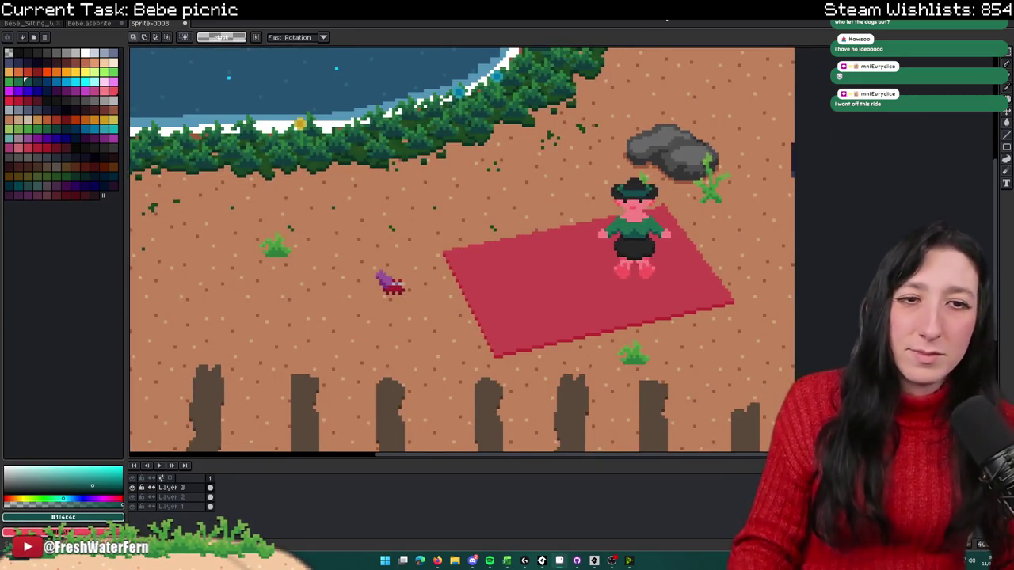
scroll(651, 151, down, 1)
scroll(634, 172, down, 1)
scroll(633, 172, up, 2)
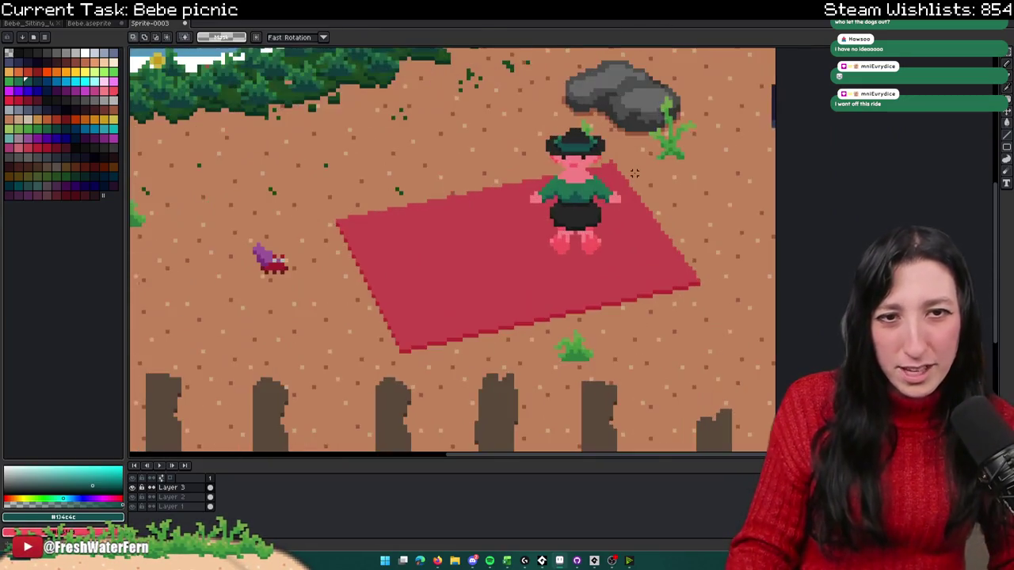
Step: Paste the selection back over the right arm and try pink-red, dark shorts and dark teal colours
key(ctrl+v)
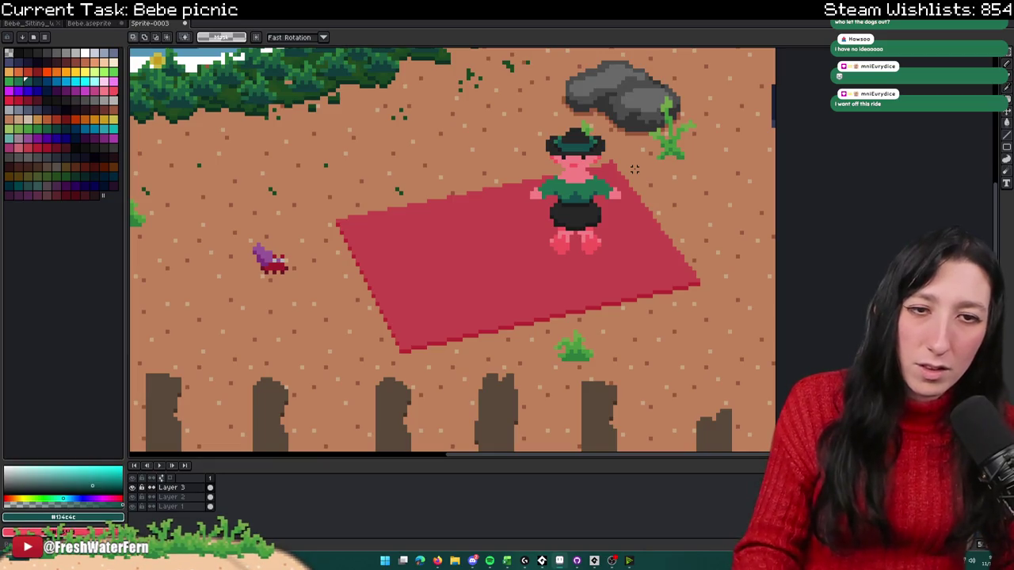
scroll(634, 174, down, 3)
scroll(632, 182, up, 2)
scroll(602, 212, up, 5)
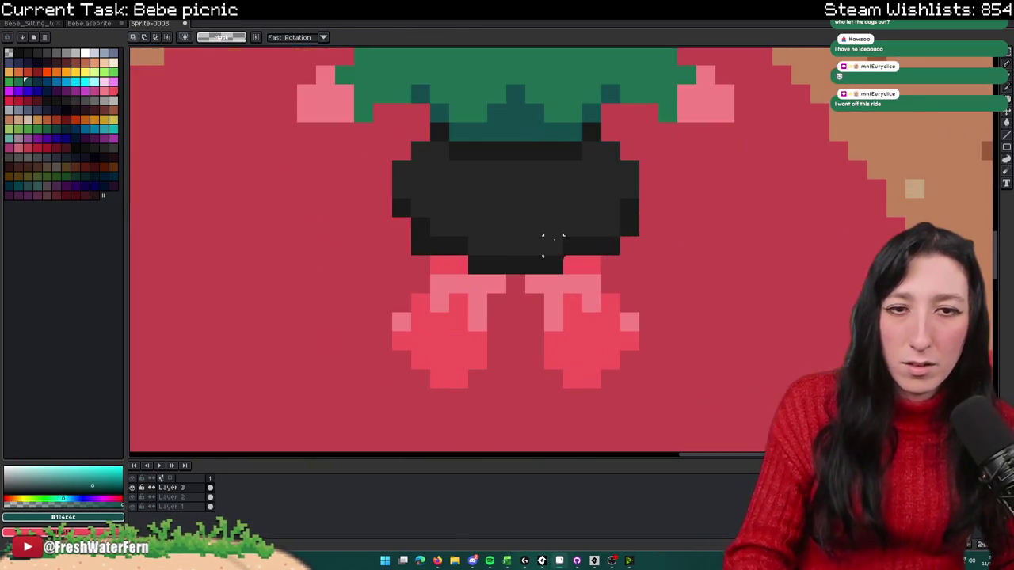
key(b)
alt+click(493, 292)
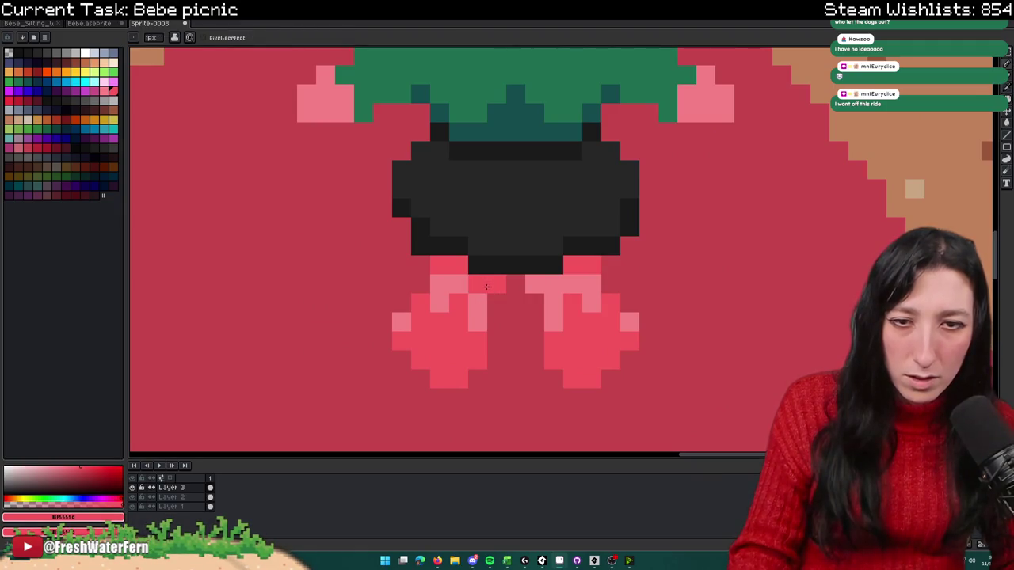
scroll(535, 288, down, 3)
scroll(527, 298, up, 2)
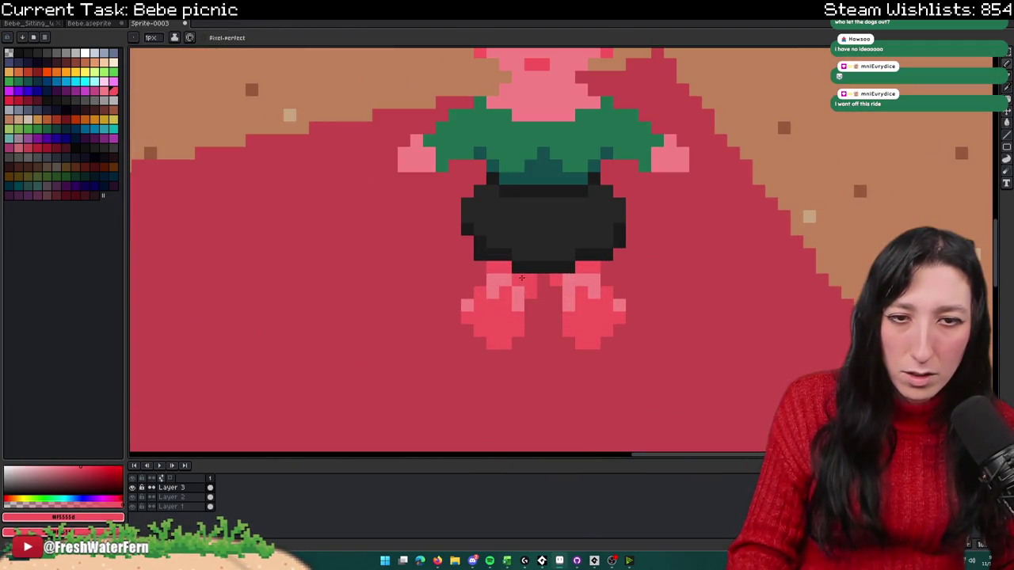
scroll(560, 289, down, 4)
scroll(566, 309, down, 1)
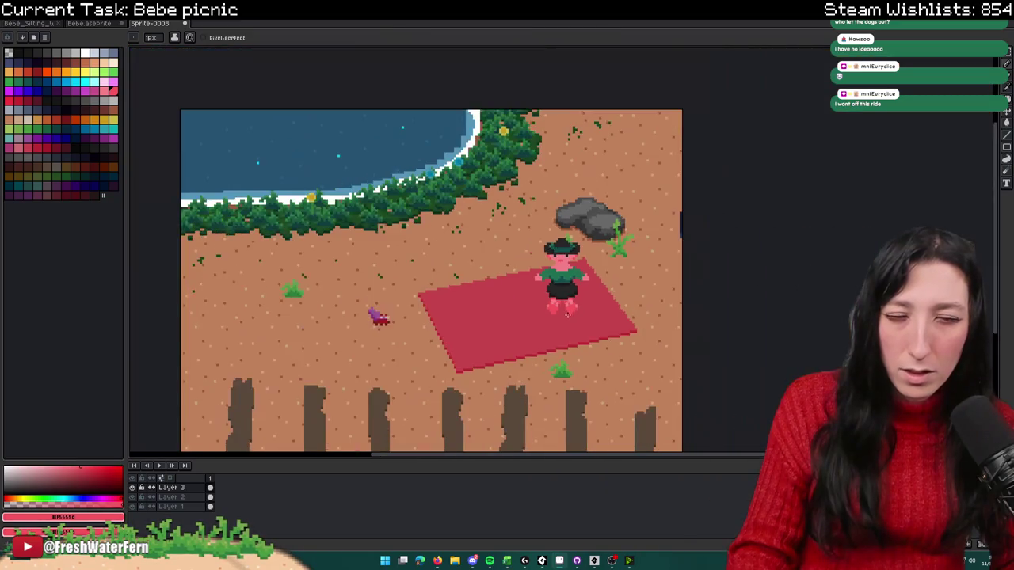
scroll(564, 311, up, 3)
alt+click(562, 291)
scroll(555, 294, up, 2)
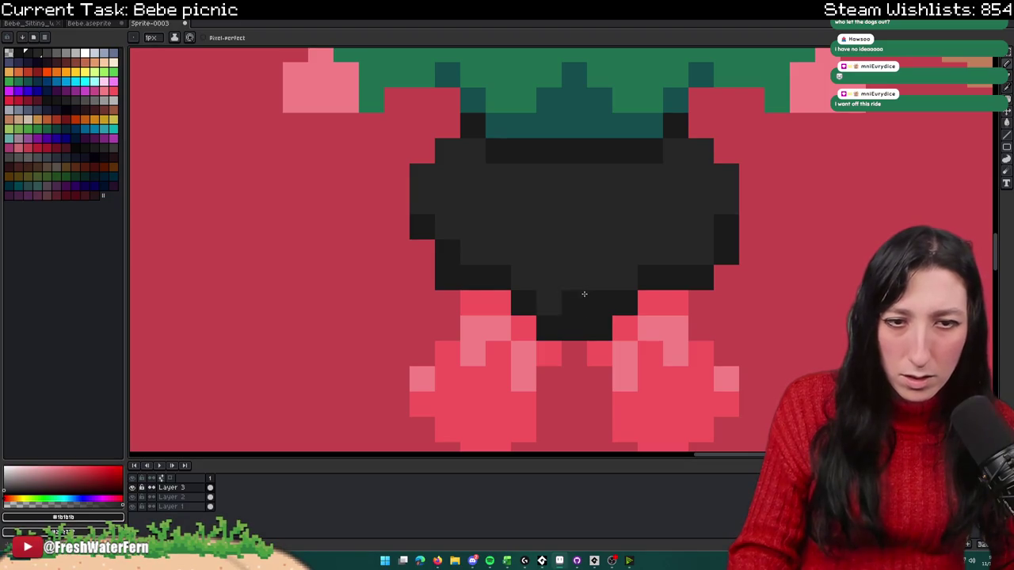
scroll(584, 294, down, 2)
scroll(590, 309, down, 1)
scroll(600, 331, down, 1)
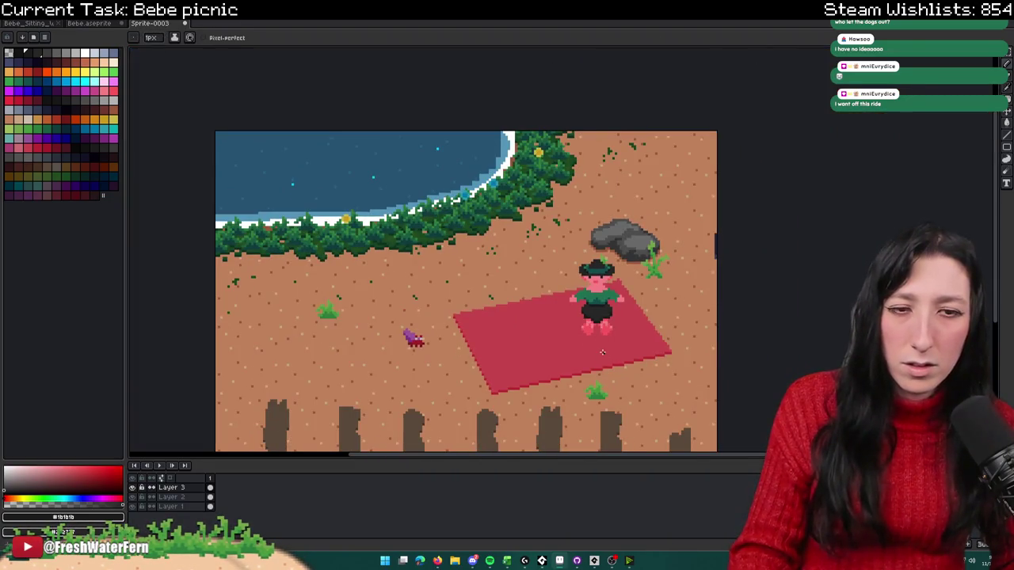
scroll(600, 350, down, 1)
scroll(603, 316, up, 3)
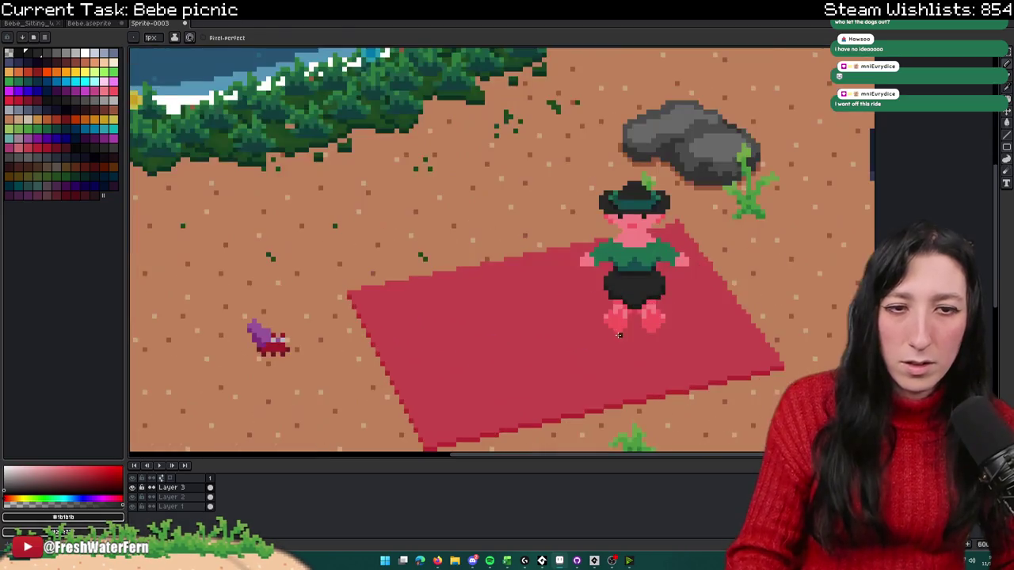
scroll(605, 264, up, 2)
scroll(605, 265, up, 1)
alt+click(586, 254)
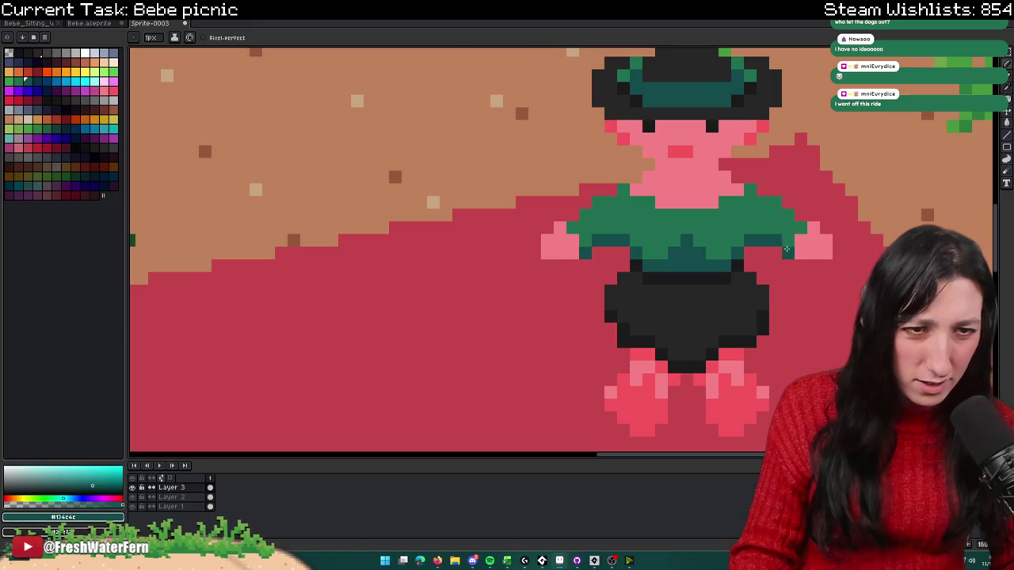
scroll(786, 249, down, 3)
scroll(786, 253, down, 1)
scroll(788, 261, up, 1)
scroll(789, 266, up, 2)
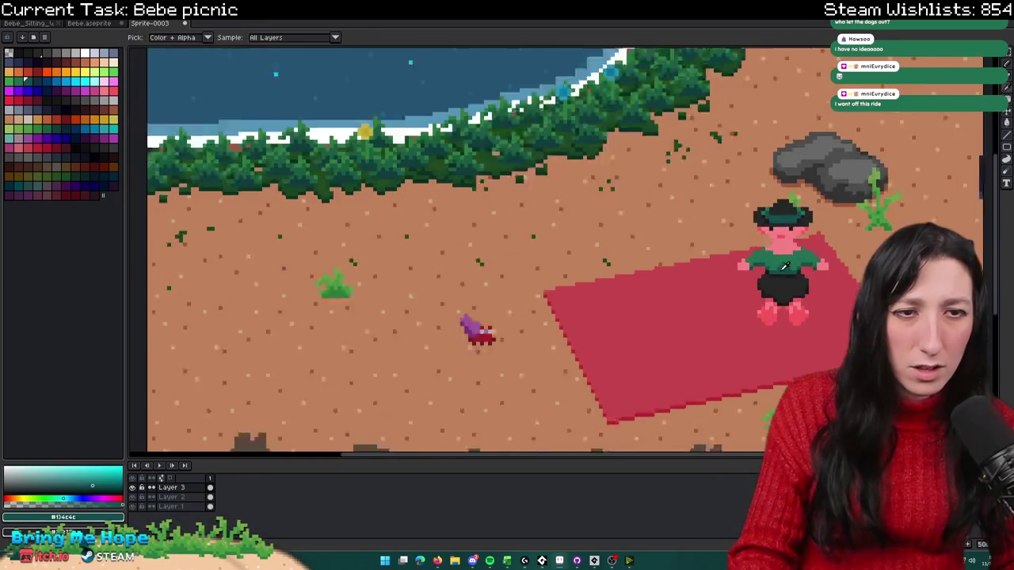
scroll(789, 266, up, 2)
Step: Move the left-side hand two pixels down and clear the selection
key(m)
drag(704, 232, 756, 263)
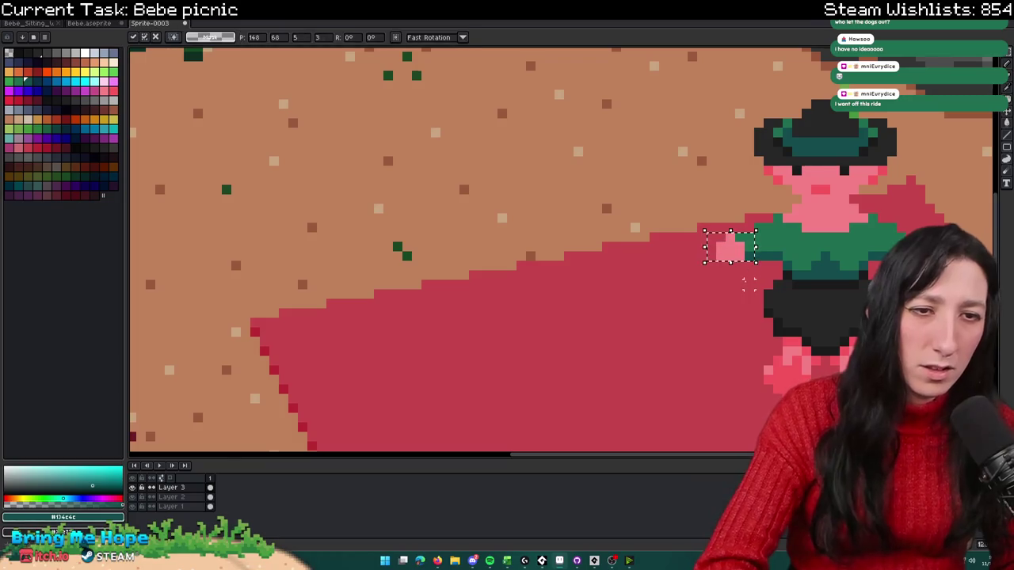
scroll(745, 269, down, 2)
scroll(681, 286, down, 1)
scroll(659, 293, up, 1)
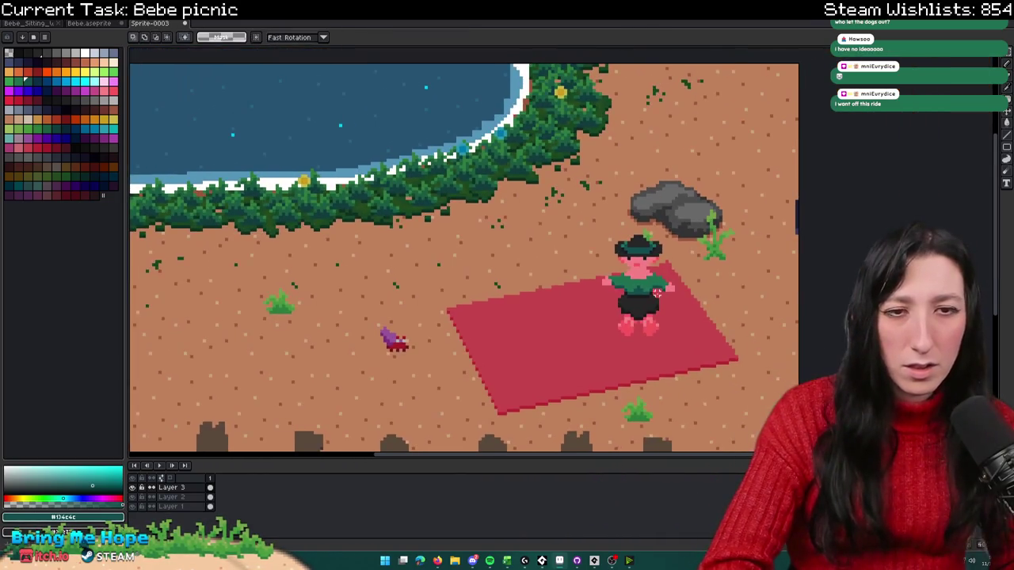
scroll(660, 293, up, 3)
scroll(623, 277, up, 1)
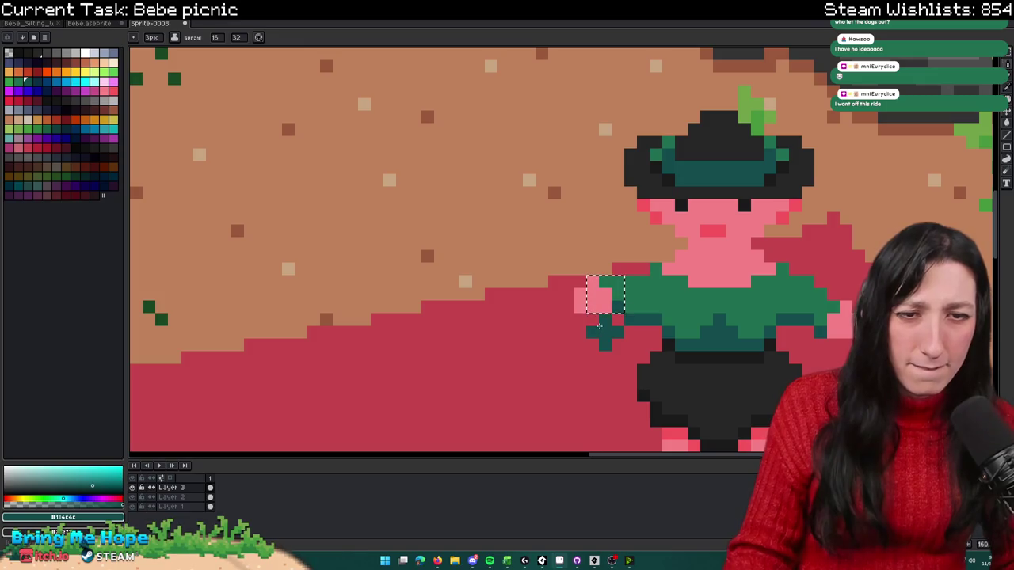
key(v)
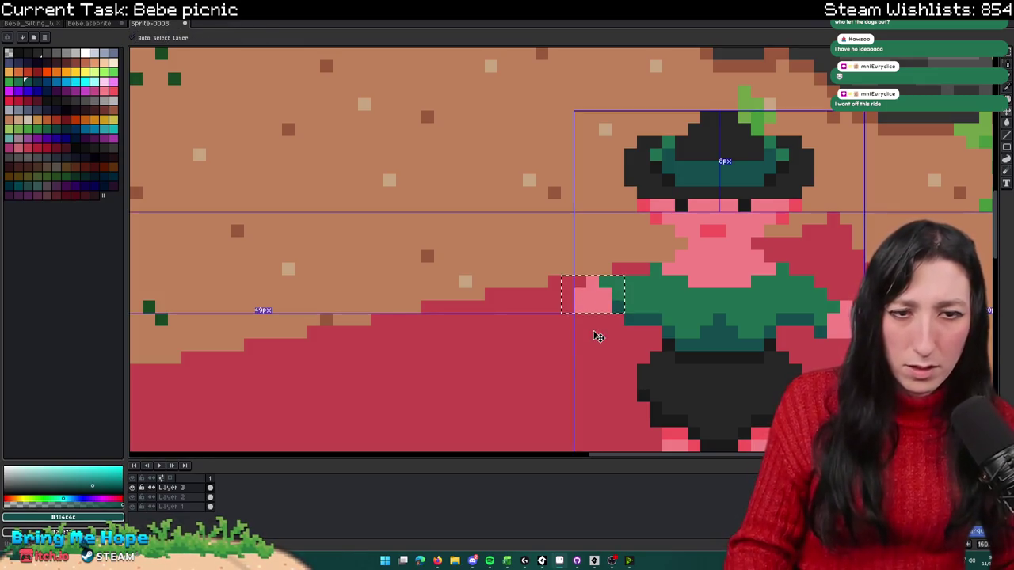
drag(598, 337, 598, 362)
key(ctrl+d)
key(b)
Step: Sample the shirt green and the feet's pink-red, then add a darker red shading pixel to the hand
key(i)
scroll(640, 295, down, 4)
scroll(640, 296, up, 2)
scroll(640, 298, up, 2)
scroll(640, 298, up, 2)
click(639, 306)
key(b)
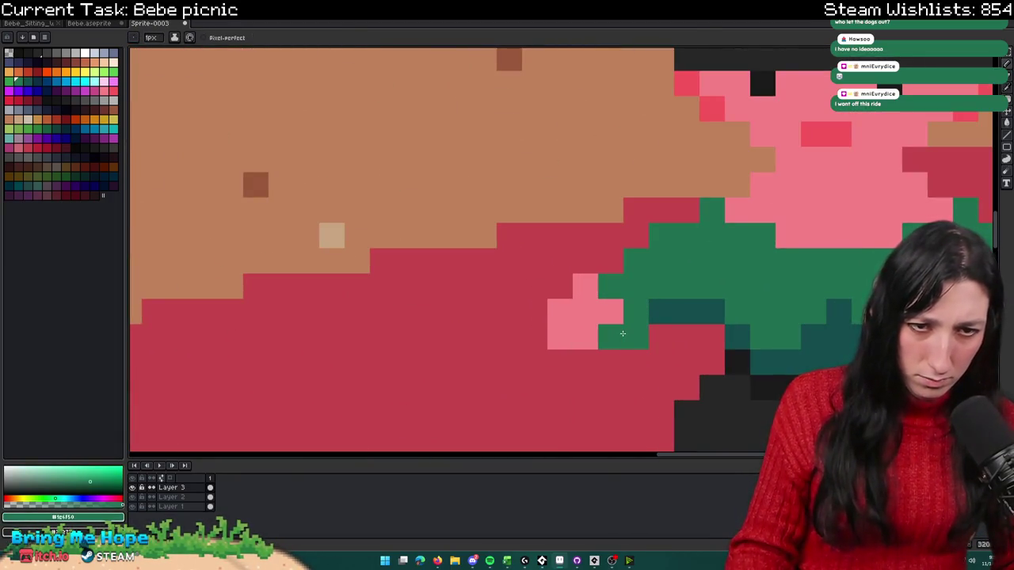
scroll(623, 334, down, 3)
scroll(735, 336, up, 2)
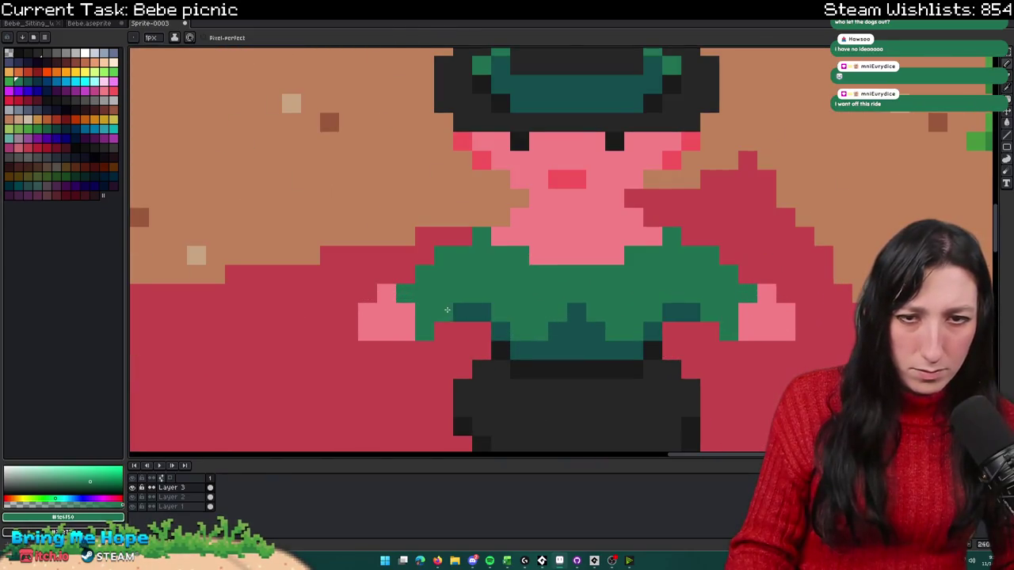
scroll(447, 318, down, 5)
scroll(452, 341, up, 3)
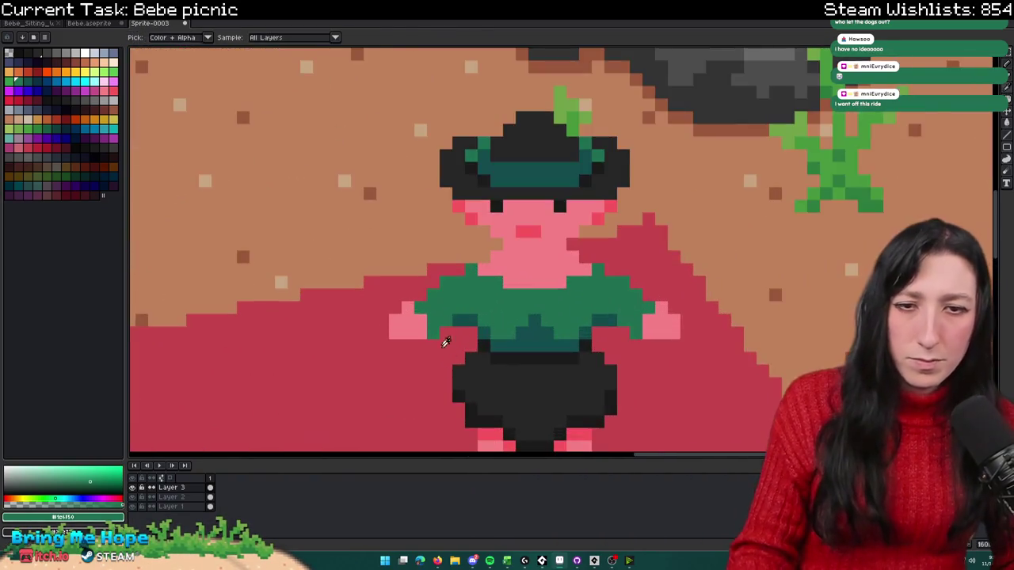
scroll(441, 332, up, 1)
alt+click(501, 357)
scroll(431, 217, up, 1)
click(445, 234)
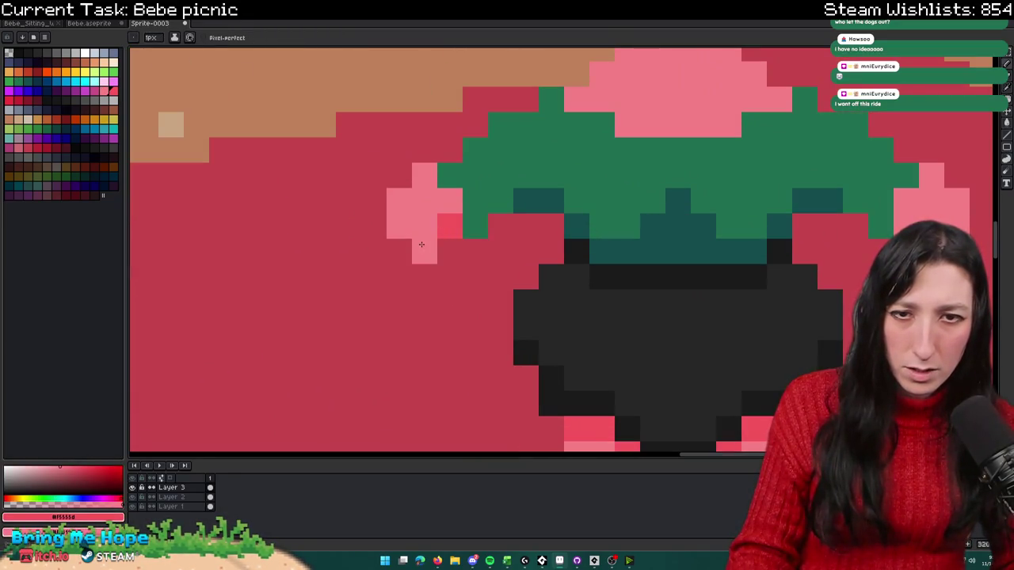
scroll(408, 250, down, 3)
scroll(472, 275, down, 1)
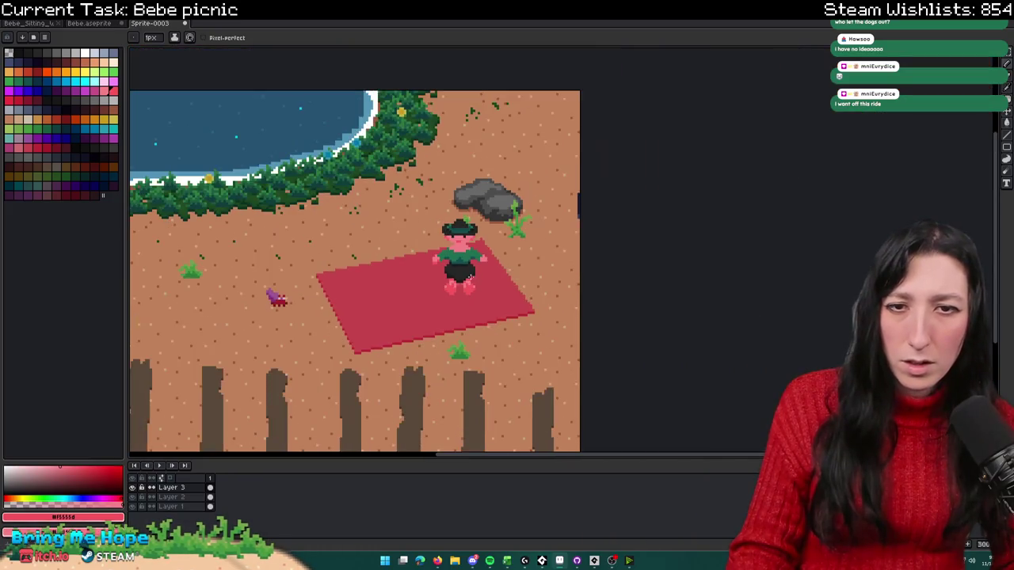
scroll(507, 268, up, 4)
drag(495, 262, 668, 262)
key(ctrl+z)
click(675, 254)
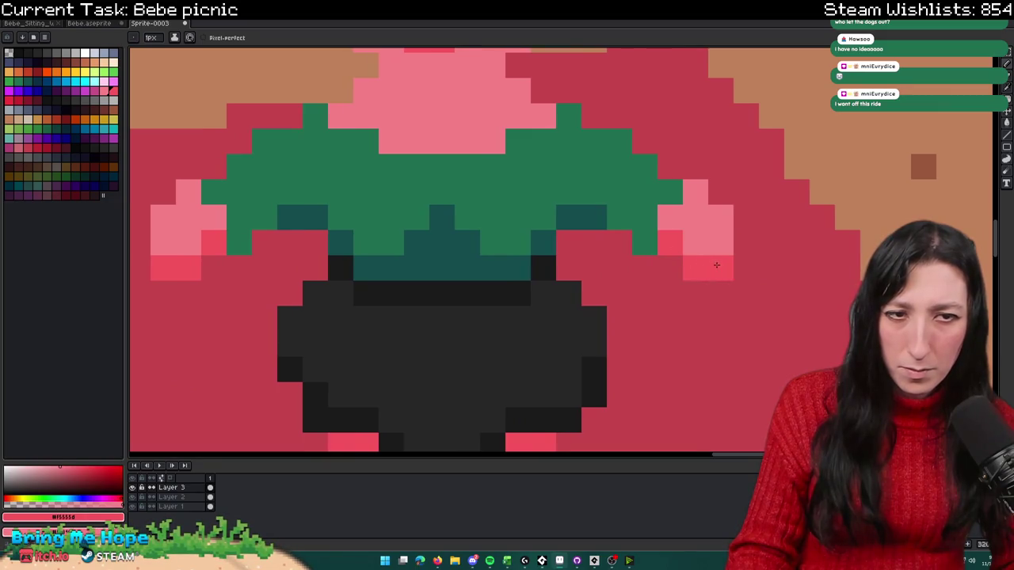
scroll(716, 264, down, 3)
scroll(723, 305, down, 1)
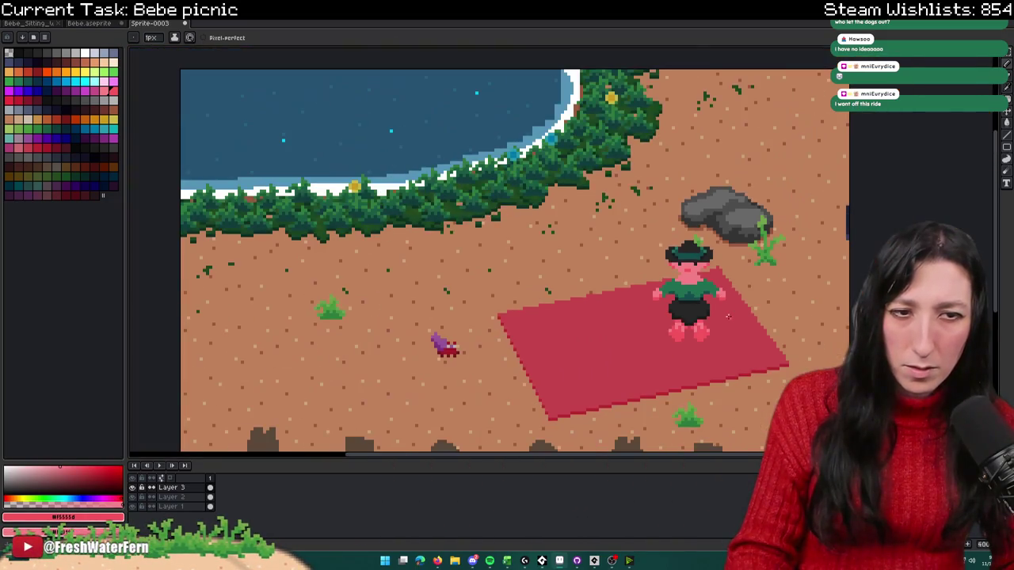
scroll(724, 305, down, 1)
scroll(720, 300, up, 1)
scroll(668, 300, up, 3)
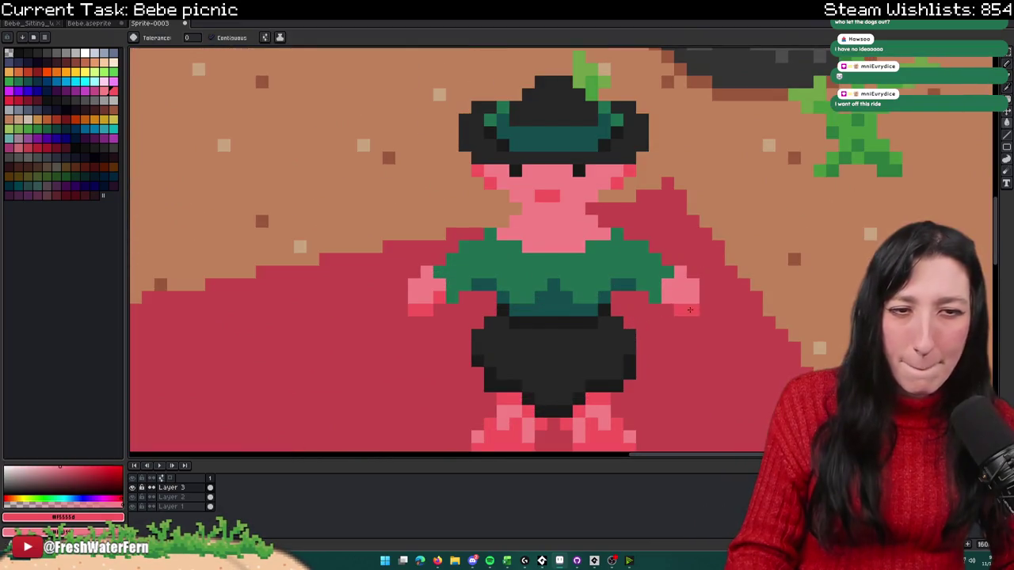
scroll(444, 304, down, 3)
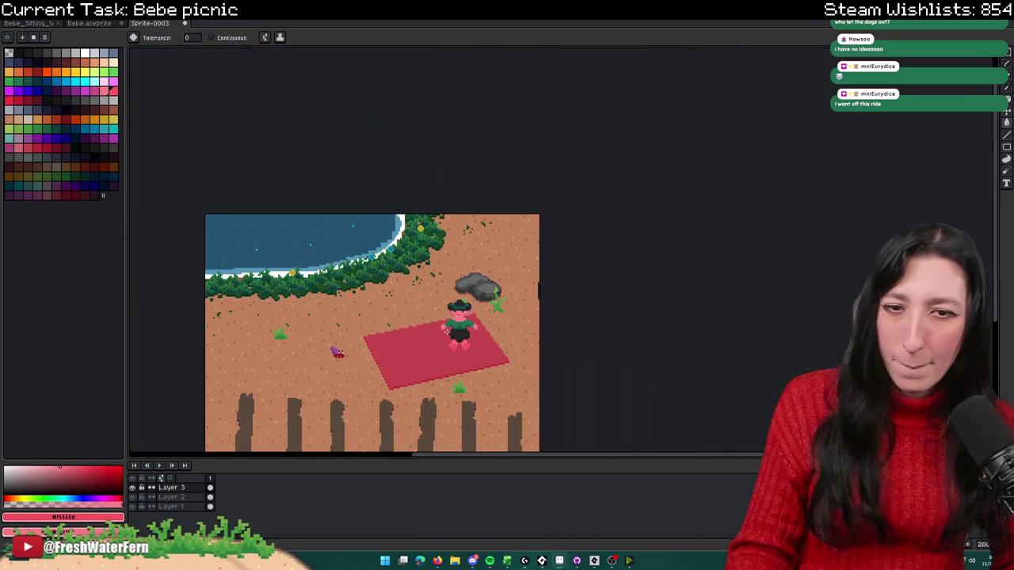
scroll(422, 341, up, 3)
scroll(485, 335, up, 1)
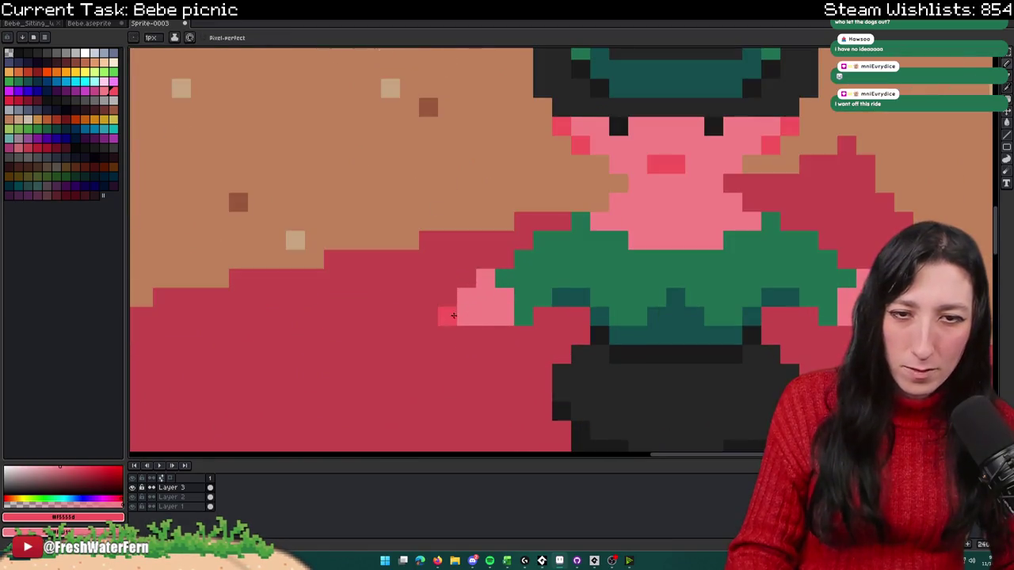
scroll(634, 315, down, 3)
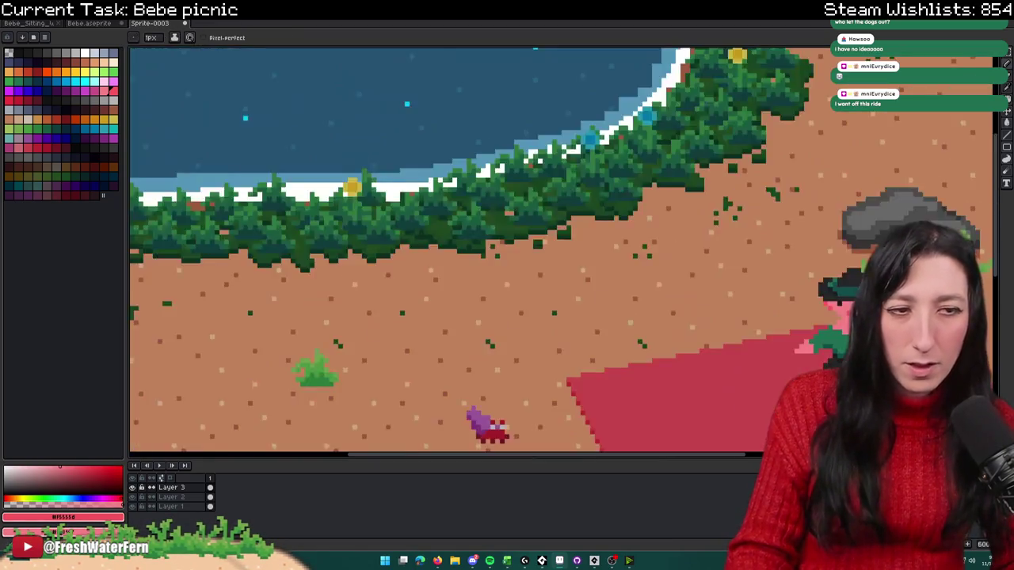
scroll(633, 314, up, 1)
scroll(634, 315, up, 1)
scroll(634, 315, up, 1)
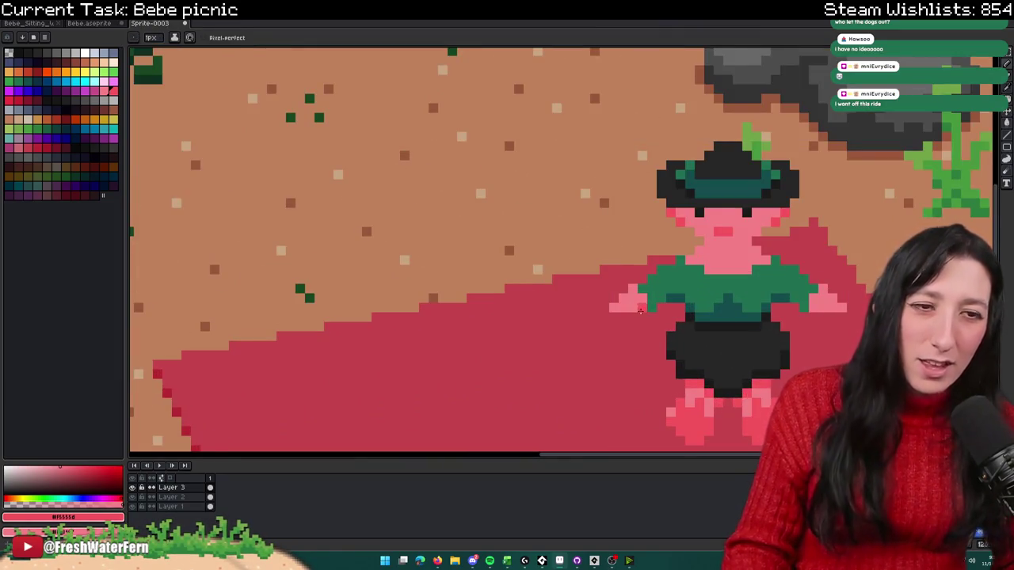
scroll(651, 304, down, 3)
scroll(669, 325, up, 3)
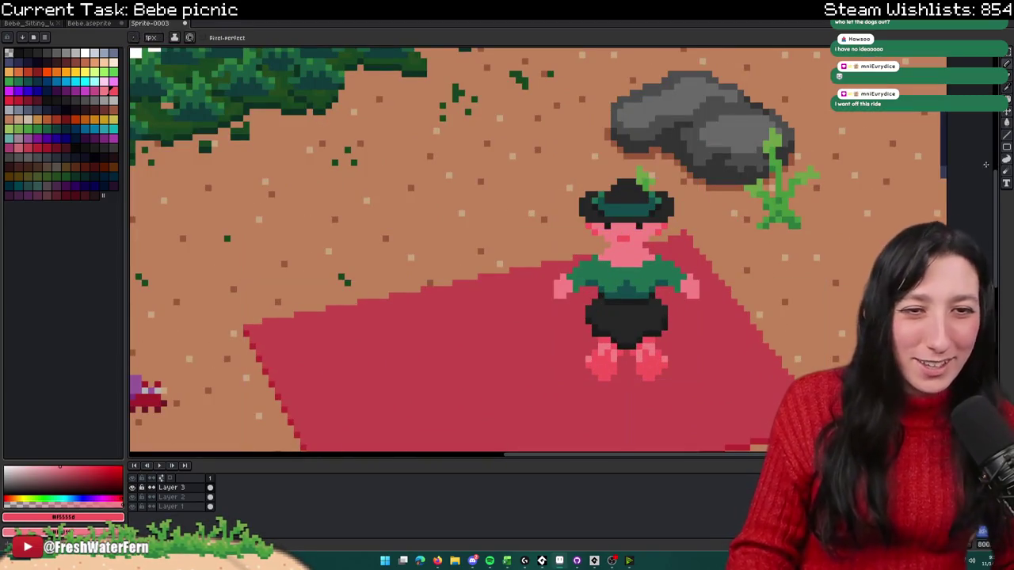
scroll(546, 298, up, 2)
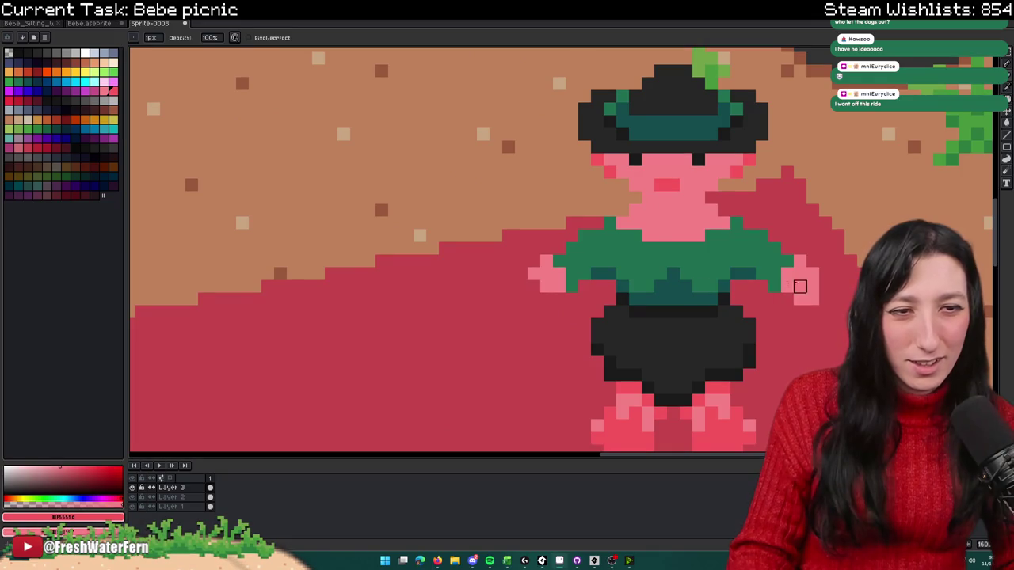
scroll(812, 286, down, 3)
scroll(815, 303, up, 3)
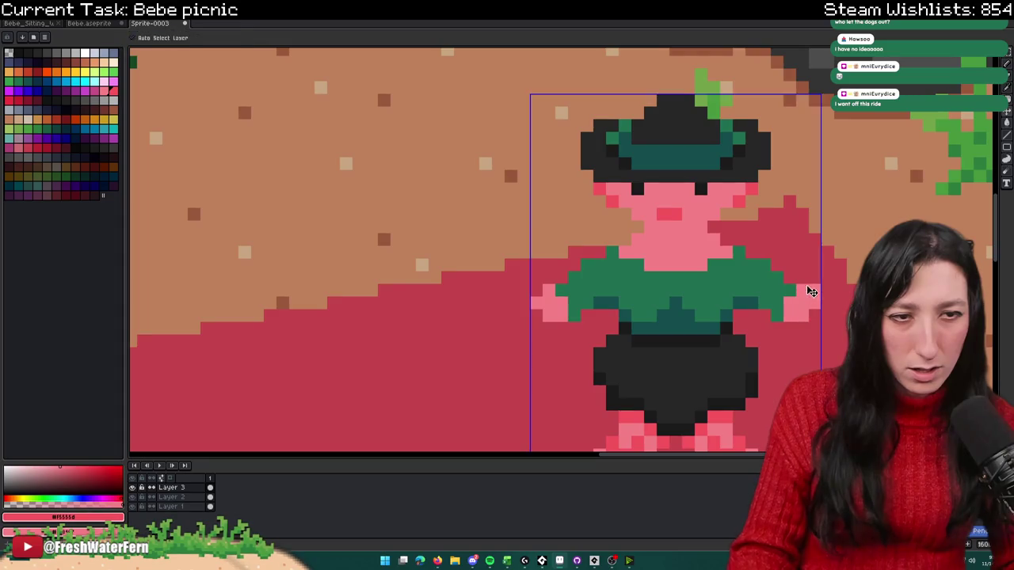
scroll(542, 294, down, 5)
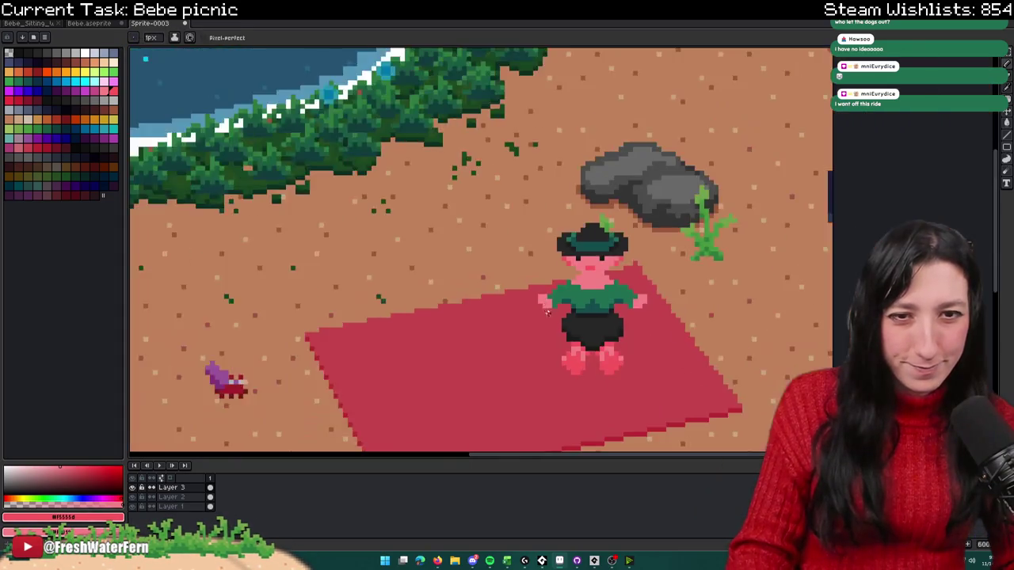
scroll(554, 333, down, 1)
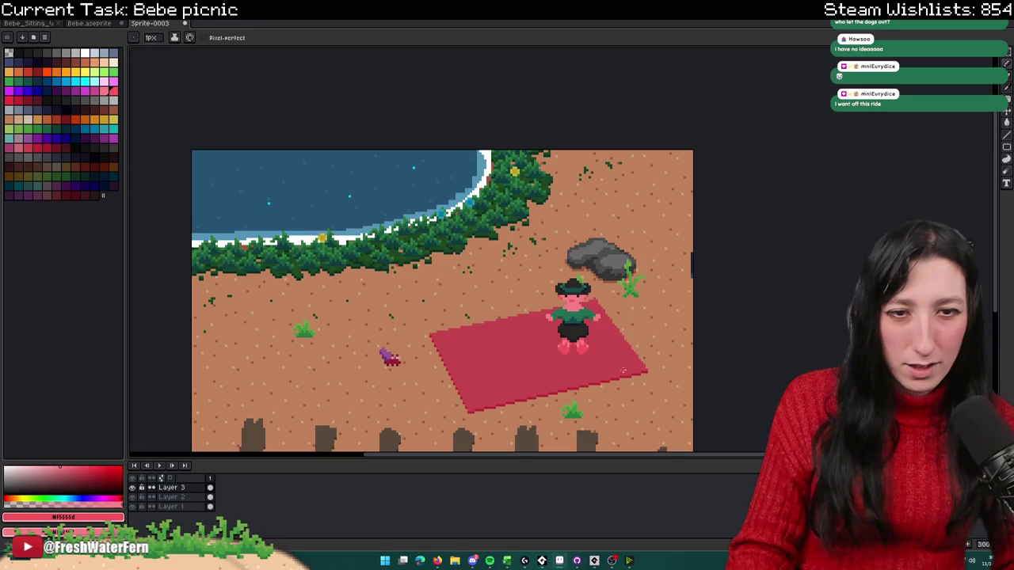
drag(623, 370, 654, 295)
scroll(654, 293, up, 3)
scroll(642, 243, up, 3)
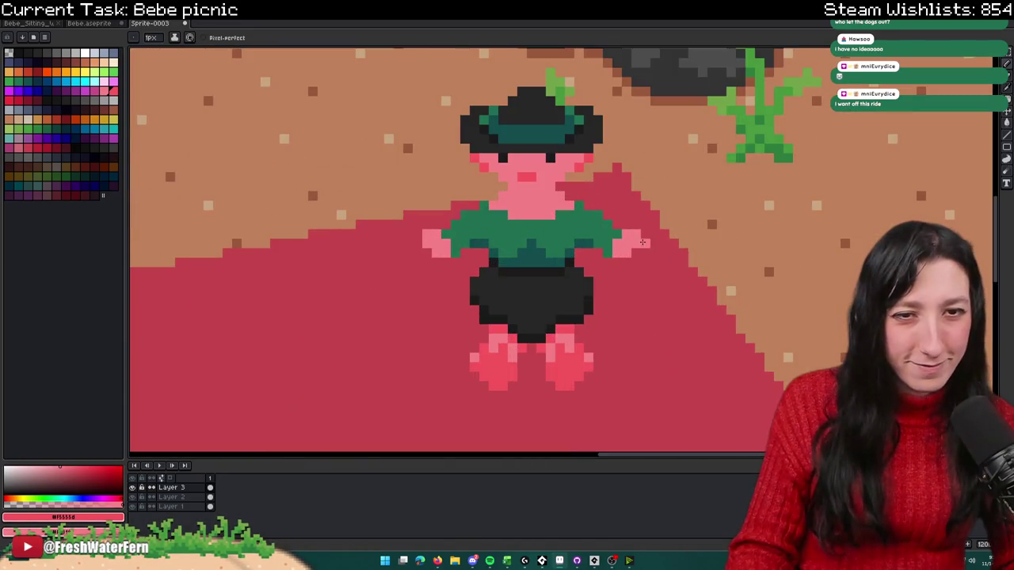
scroll(427, 249, down, 3)
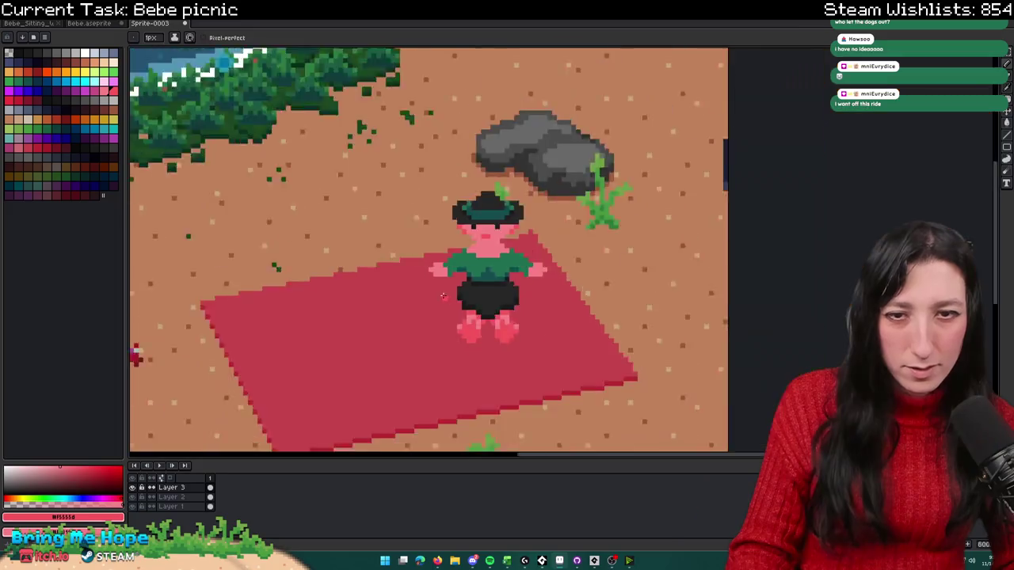
scroll(444, 295, down, 3)
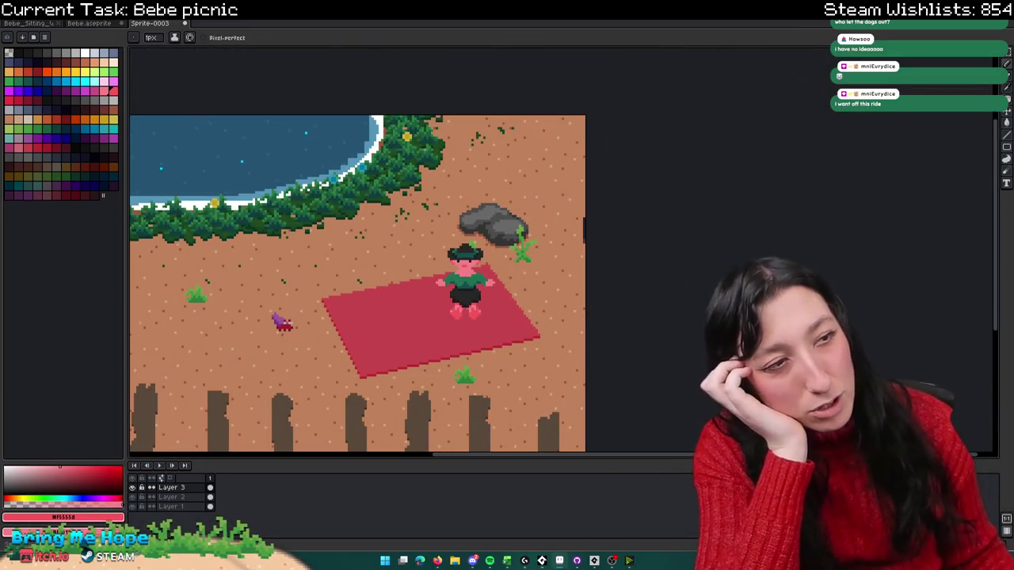
scroll(449, 297, up, 2)
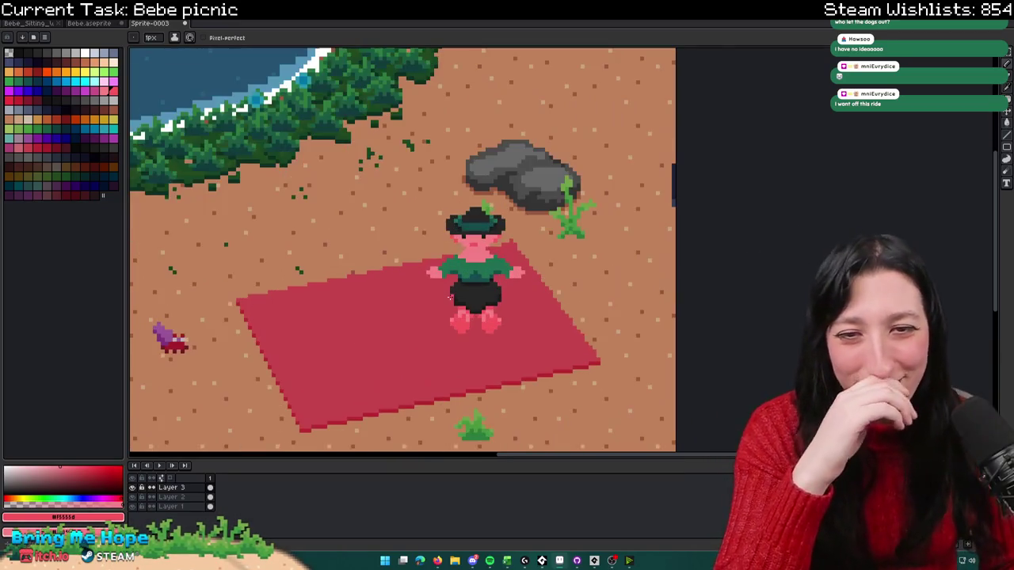
scroll(449, 297, up, 2)
scroll(479, 258, up, 2)
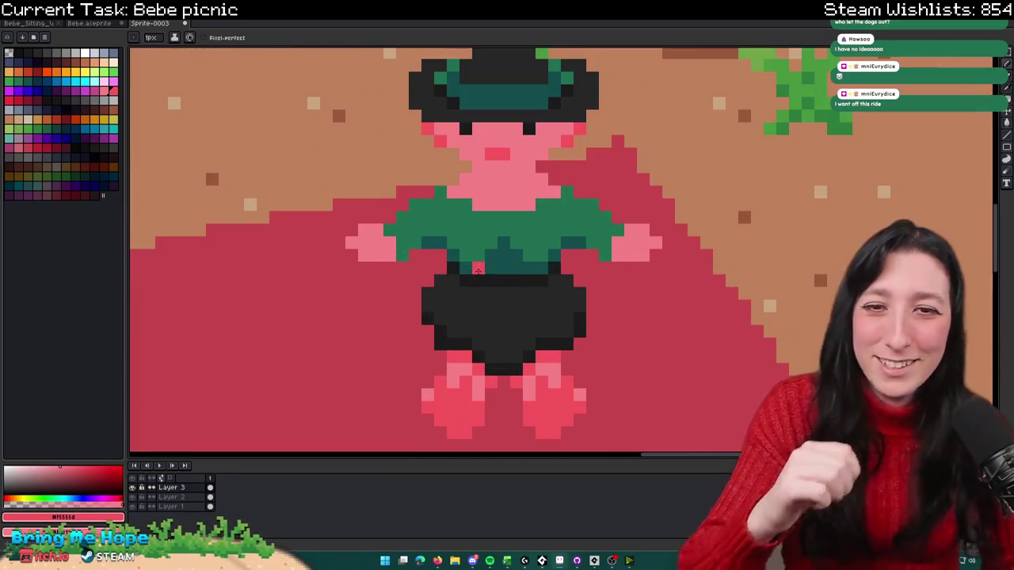
Step: Eyedrop the shirt's dark teal and paint three dark teal shading pixels onto the shirt
key(i)
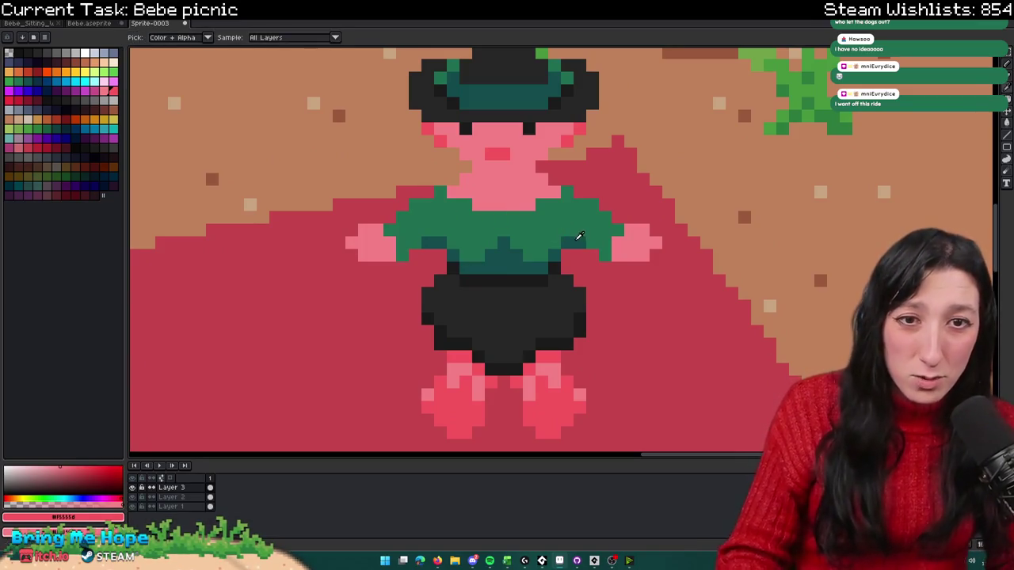
click(577, 239)
scroll(603, 214, up, 2)
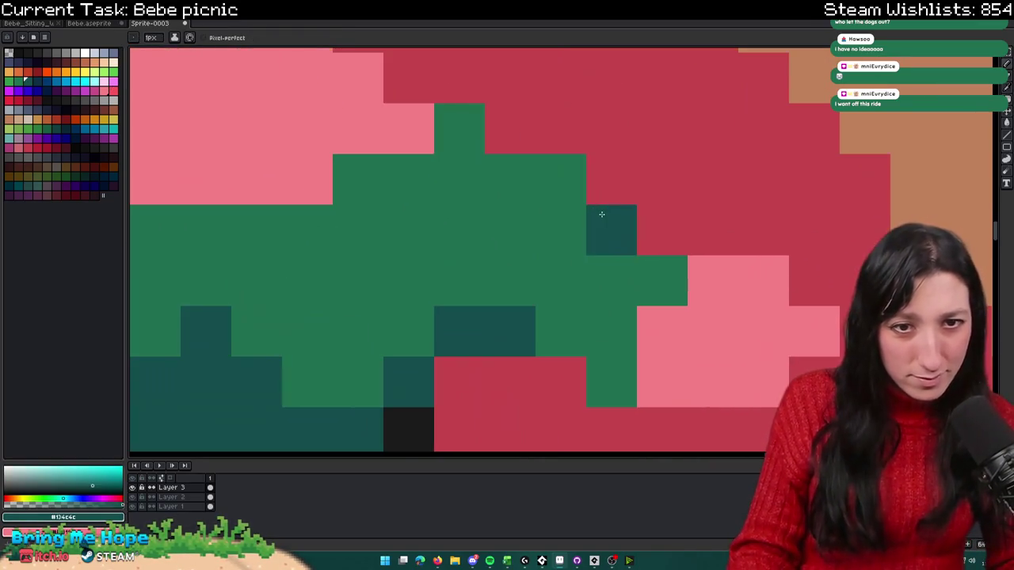
click(554, 177)
click(510, 177)
scroll(522, 238, down, 2)
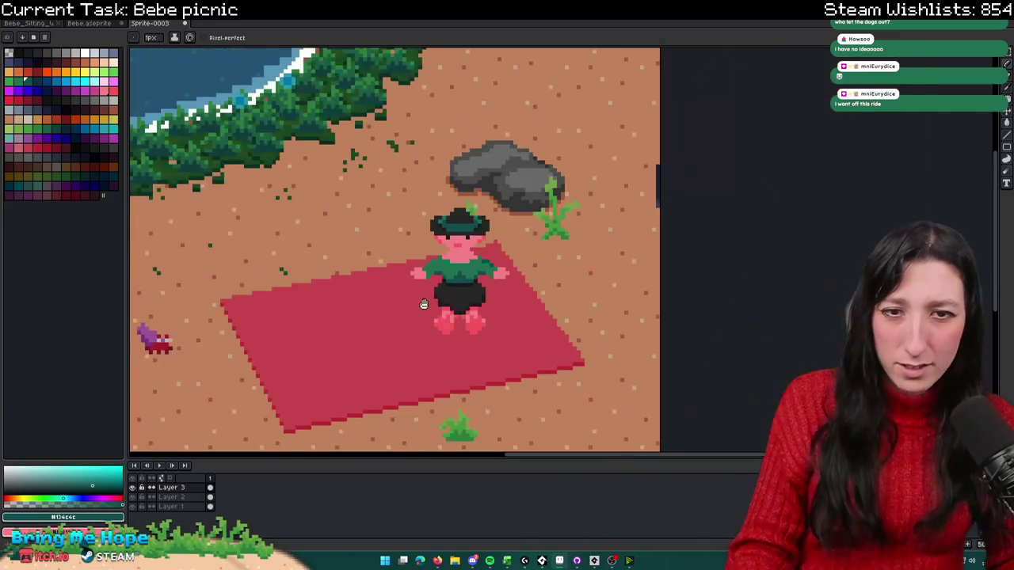
scroll(523, 276, up, 1)
scroll(523, 276, up, 2)
click(416, 269)
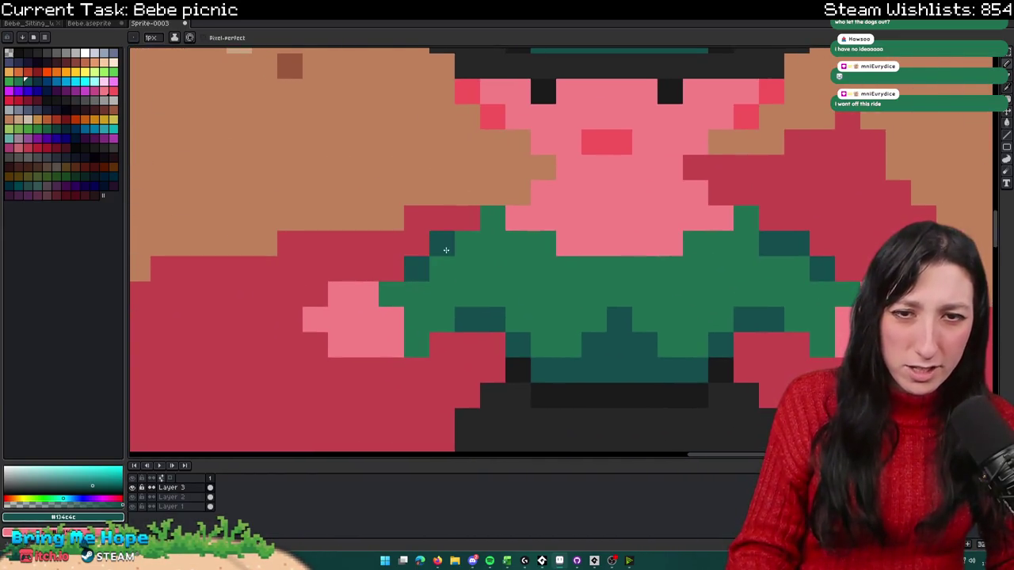
scroll(465, 249, down, 3)
scroll(468, 261, down, 2)
scroll(469, 273, up, 1)
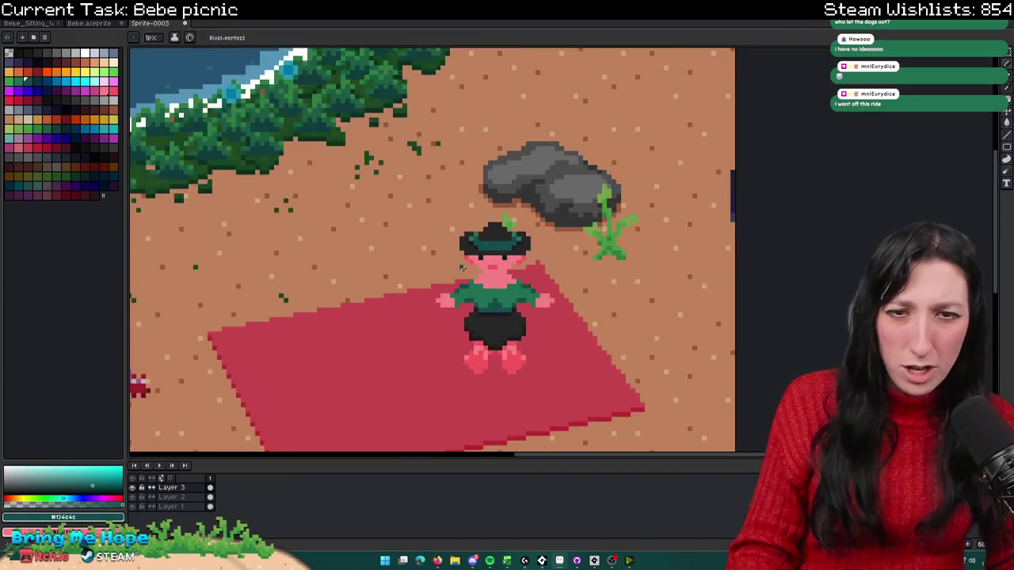
scroll(469, 279, up, 2)
scroll(595, 289, down, 3)
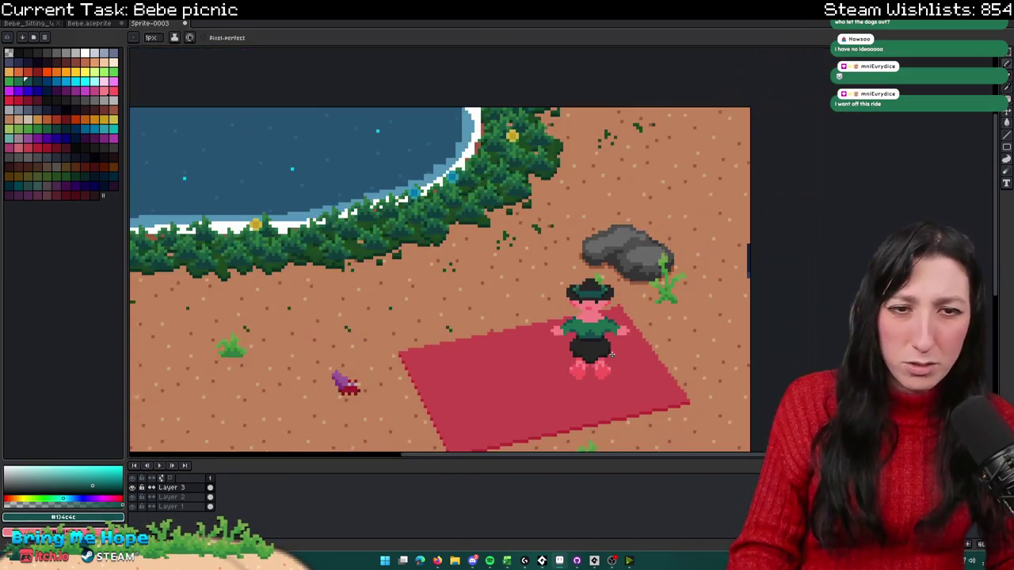
scroll(602, 293, down, 1)
Step: Choose a lighter green swatch for the shoulder highlights, ready to pencil
key(v)
scroll(633, 309, down, 1)
scroll(636, 305, up, 2)
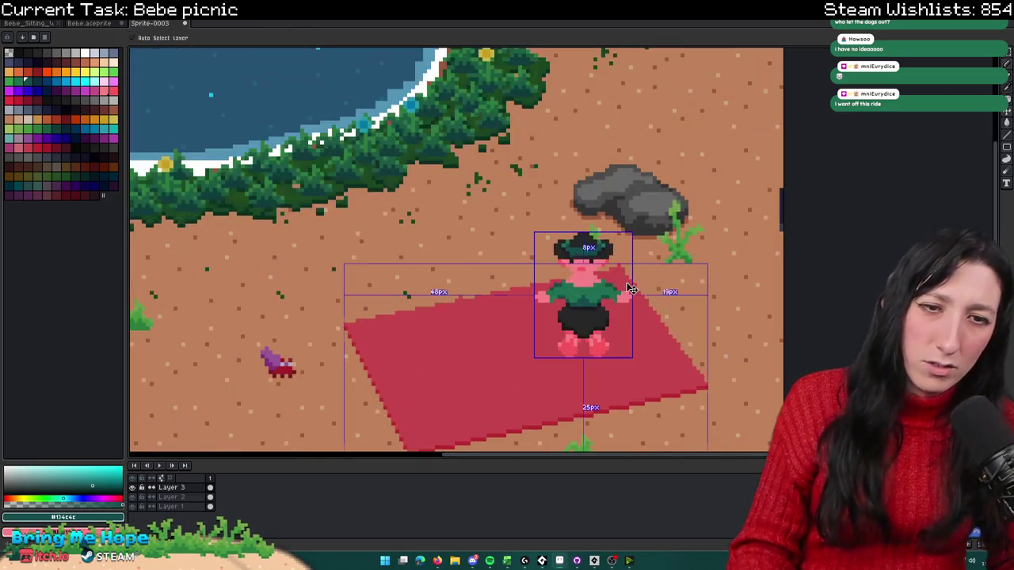
scroll(602, 297, up, 1)
key(i)
click(529, 277)
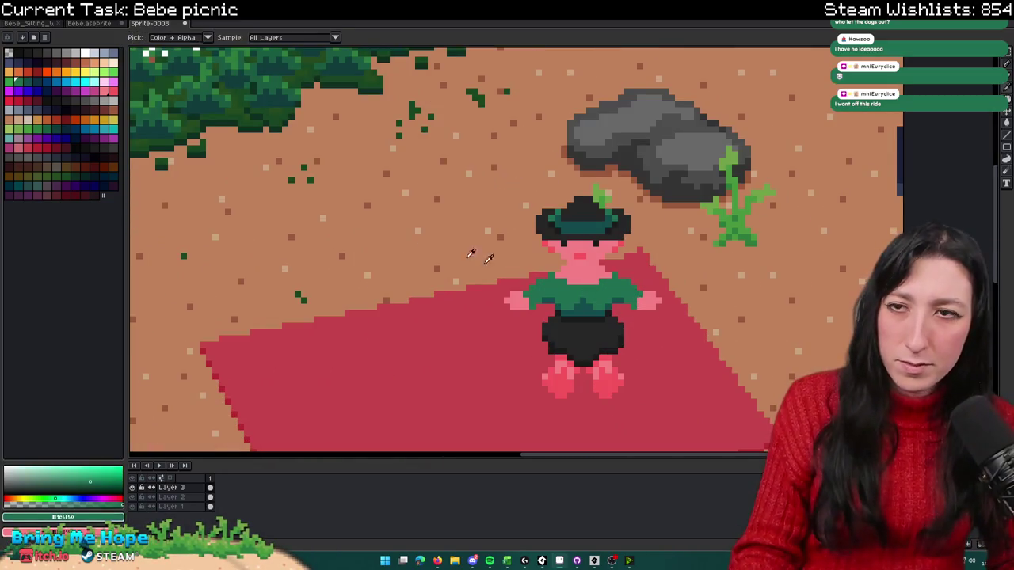
click(17, 87)
key(b)
scroll(650, 291, up, 3)
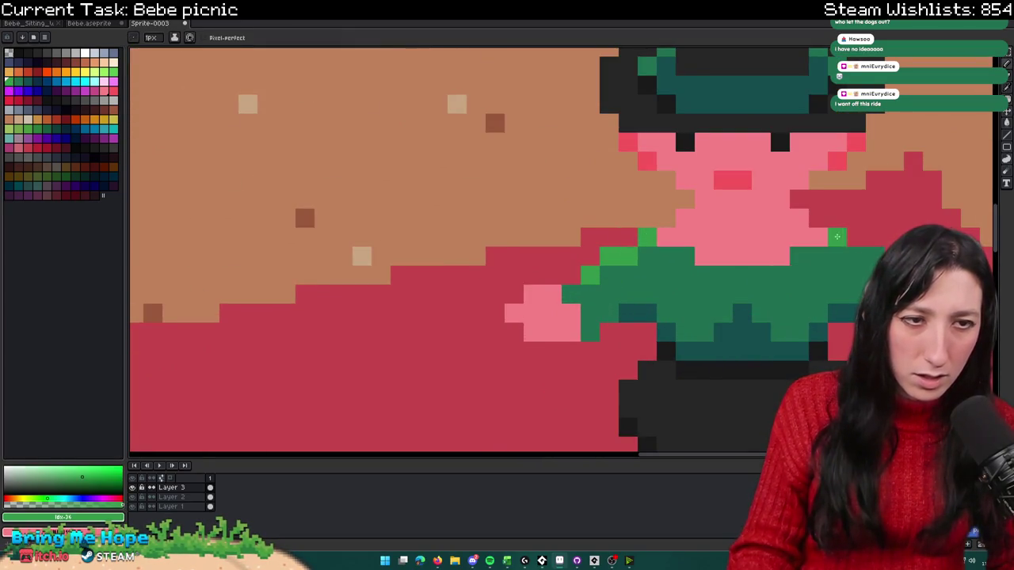
scroll(648, 300, down, 4)
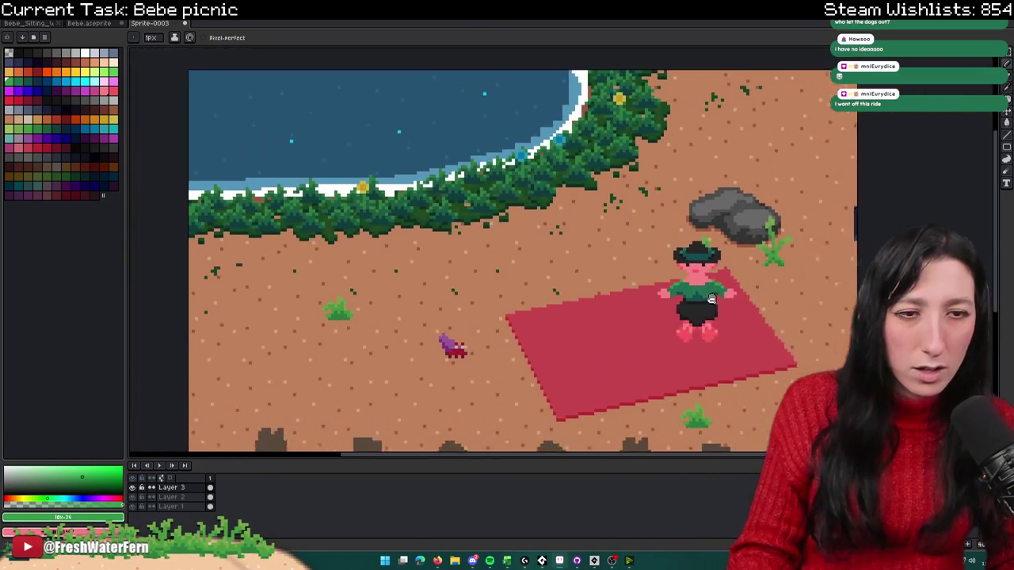
scroll(648, 300, down, 1)
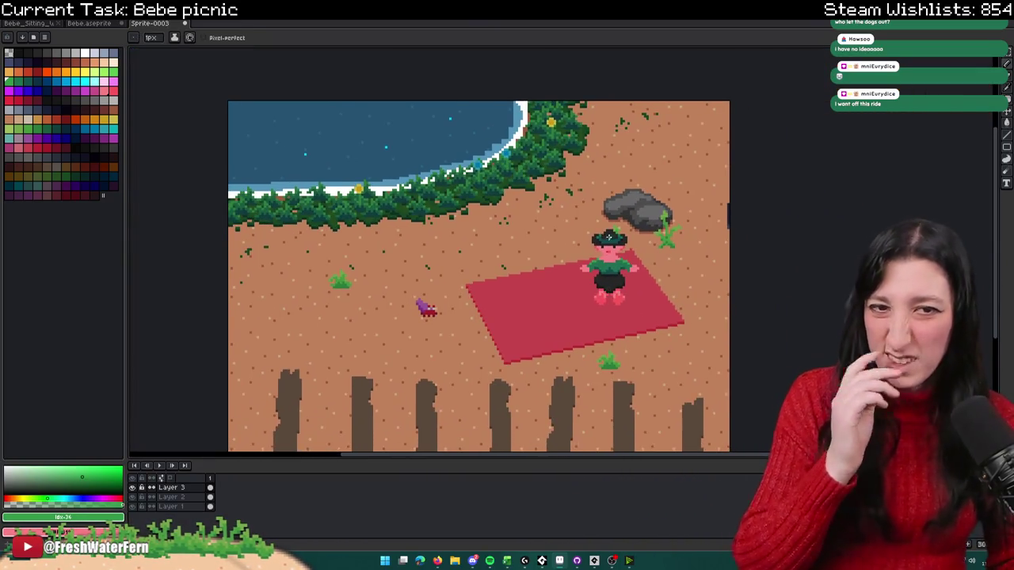
scroll(669, 210, up, 2)
scroll(670, 210, up, 2)
Step: Nudge the hat and face down one pixel and clear the selection
drag(729, 183, 465, 323)
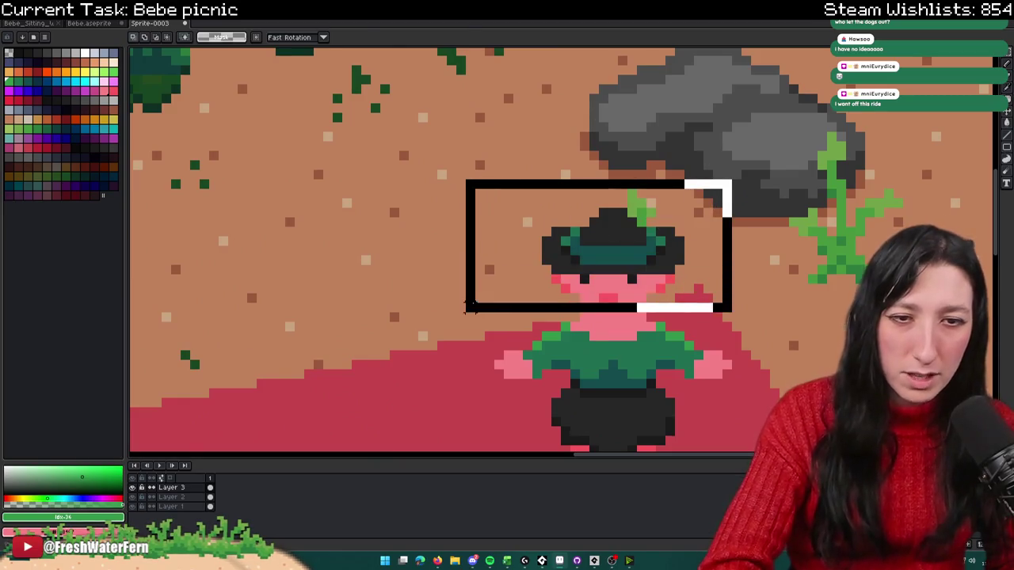
key(Down)
key(ctrl+d)
scroll(754, 412, up, 2)
key(b)
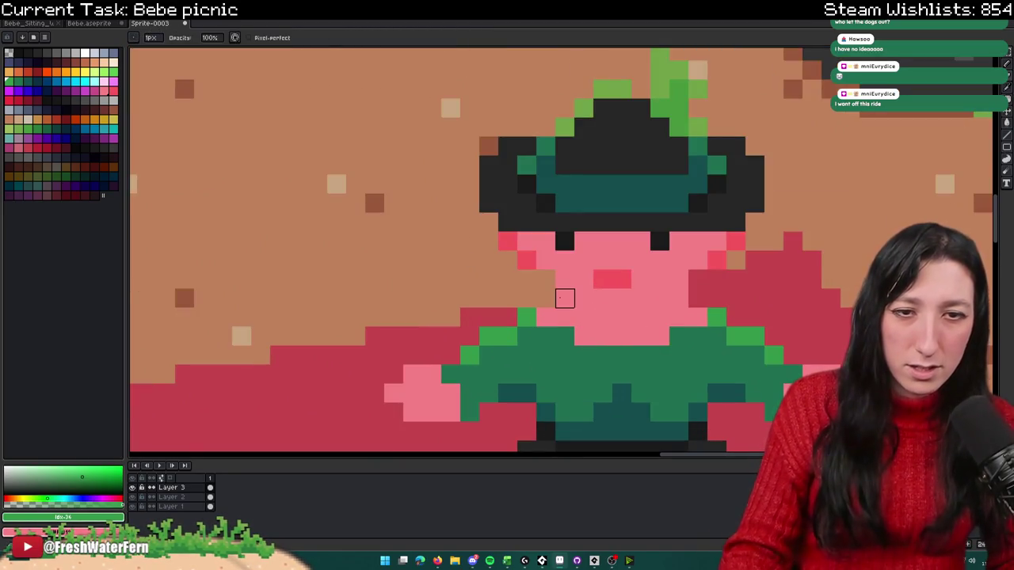
scroll(679, 331, down, 2)
scroll(680, 331, down, 3)
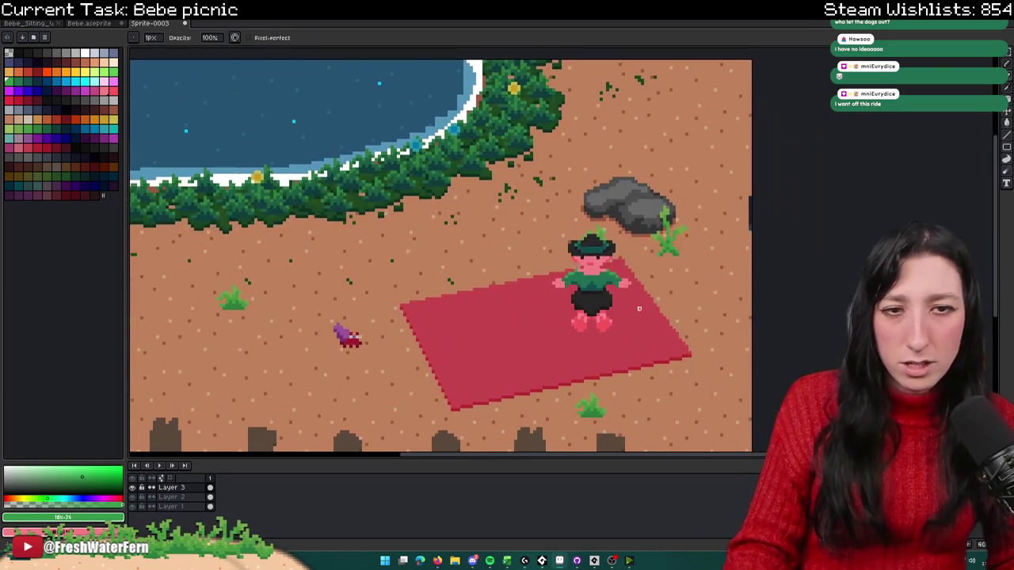
scroll(639, 308, down, 1)
Step: Pick a darker pink-red and paint a shadow row along the neck under the chin
key(i)
scroll(608, 285, up, 4)
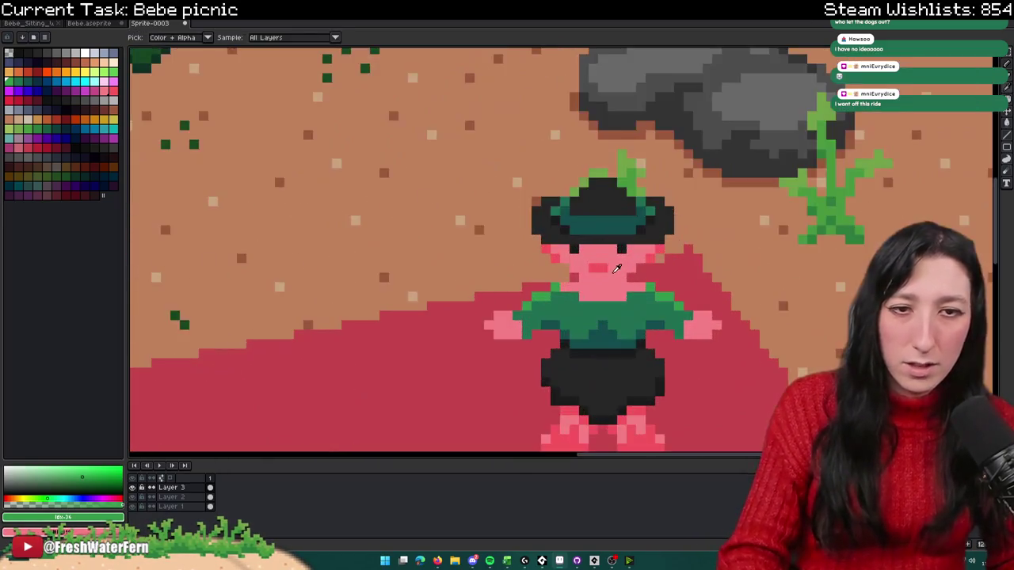
scroll(608, 285, up, 1)
click(607, 286)
key(ctrl+shift+Tab)
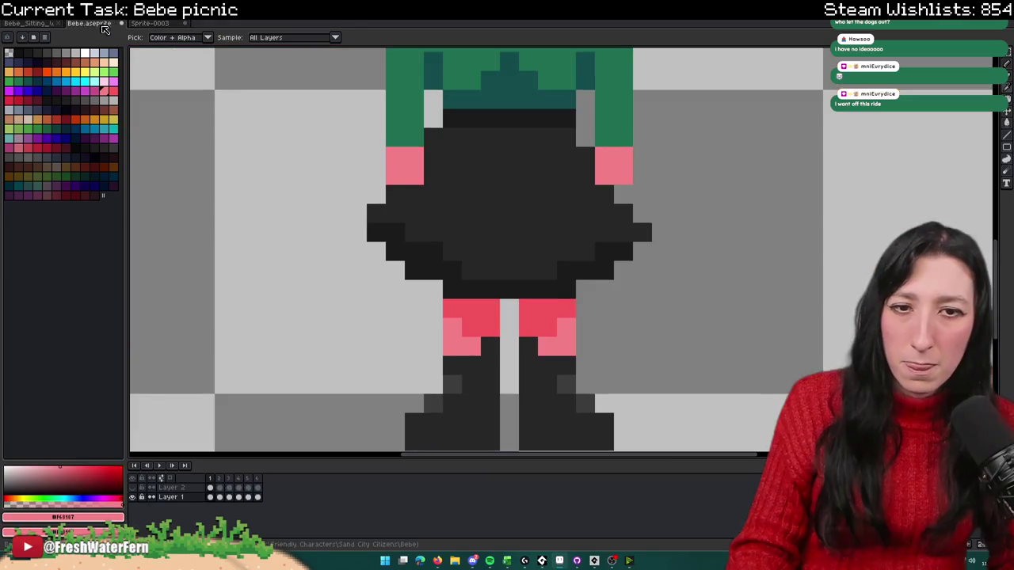
scroll(423, 164, down, 1)
click(137, 24)
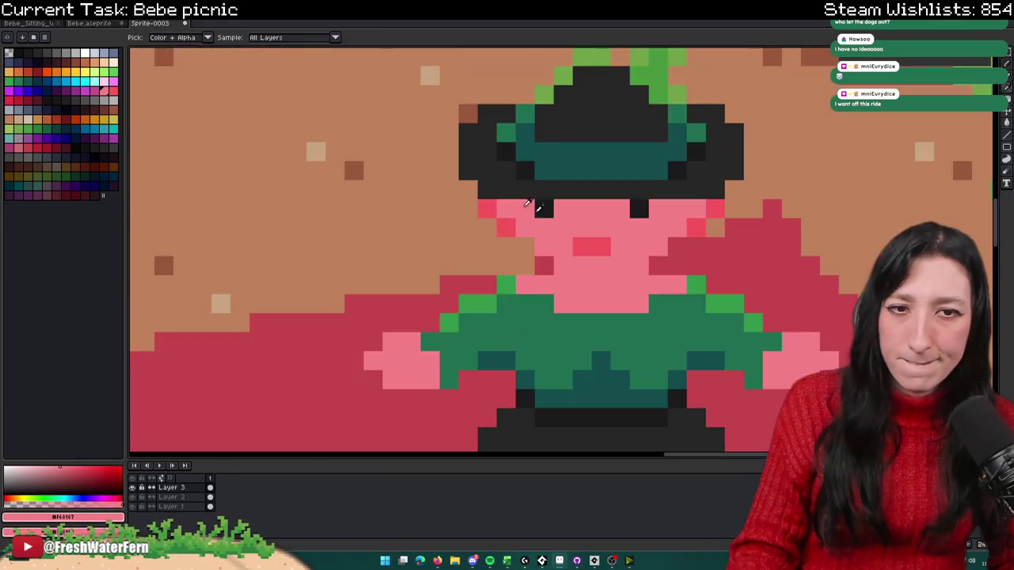
click(113, 91)
click(512, 282)
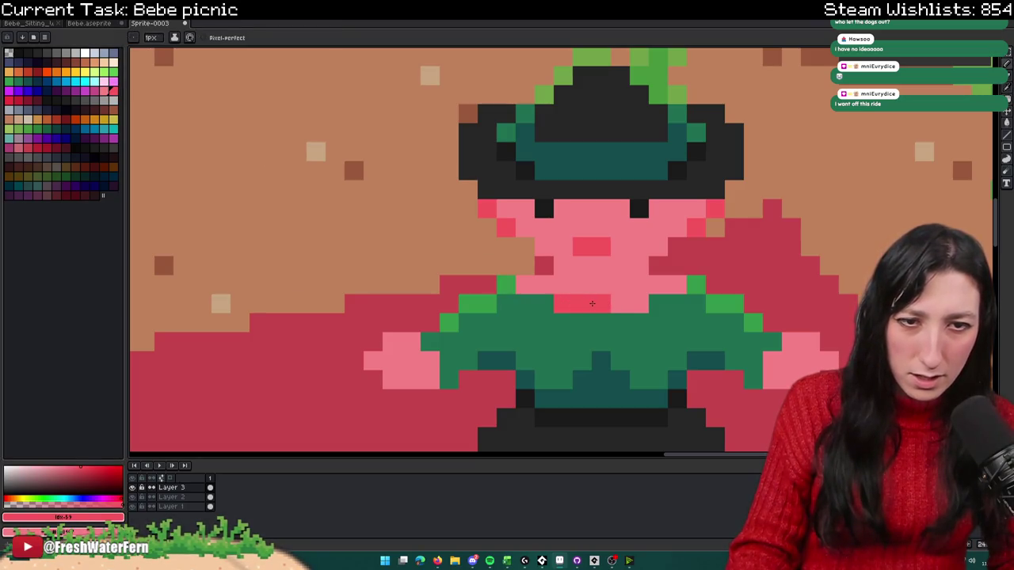
drag(542, 290, 680, 288)
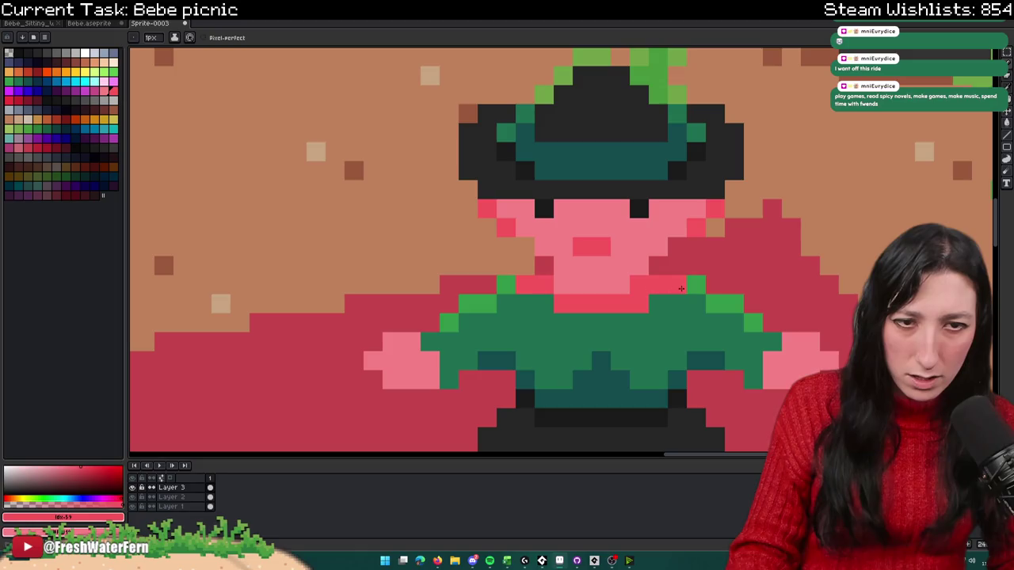
Step: Compare against the Bebe sprite, then come back to the picnic scene
scroll(568, 285, down, 2)
scroll(578, 333, down, 1)
scroll(587, 333, down, 1)
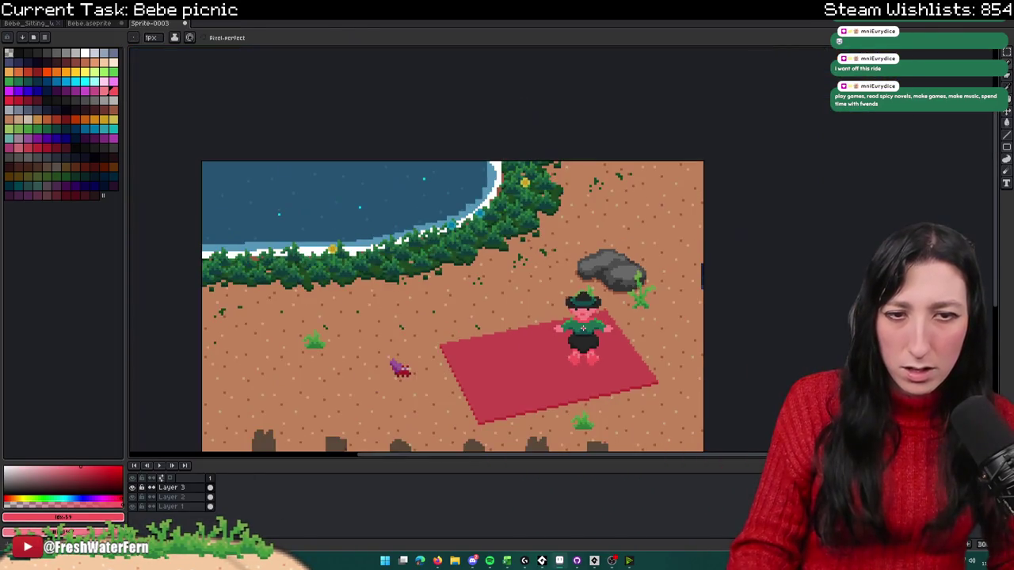
scroll(586, 333, up, 2)
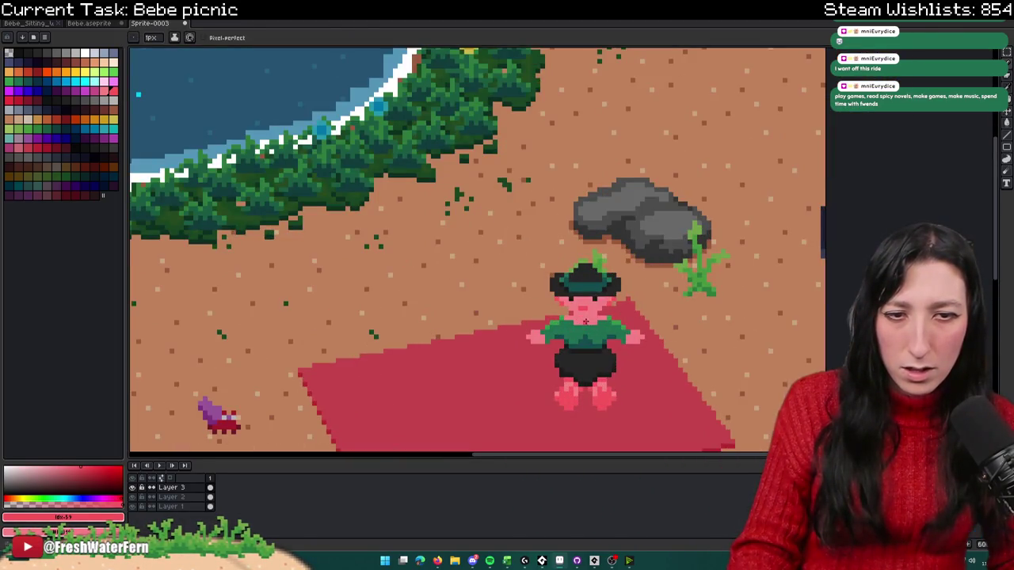
scroll(586, 321, down, 1)
scroll(657, 365, down, 1)
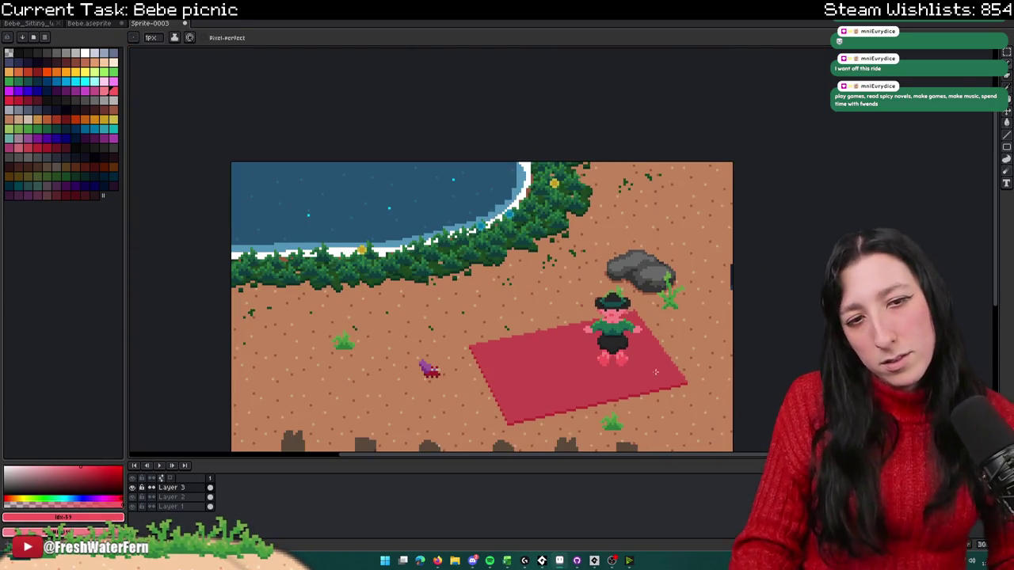
scroll(656, 372, down, 1)
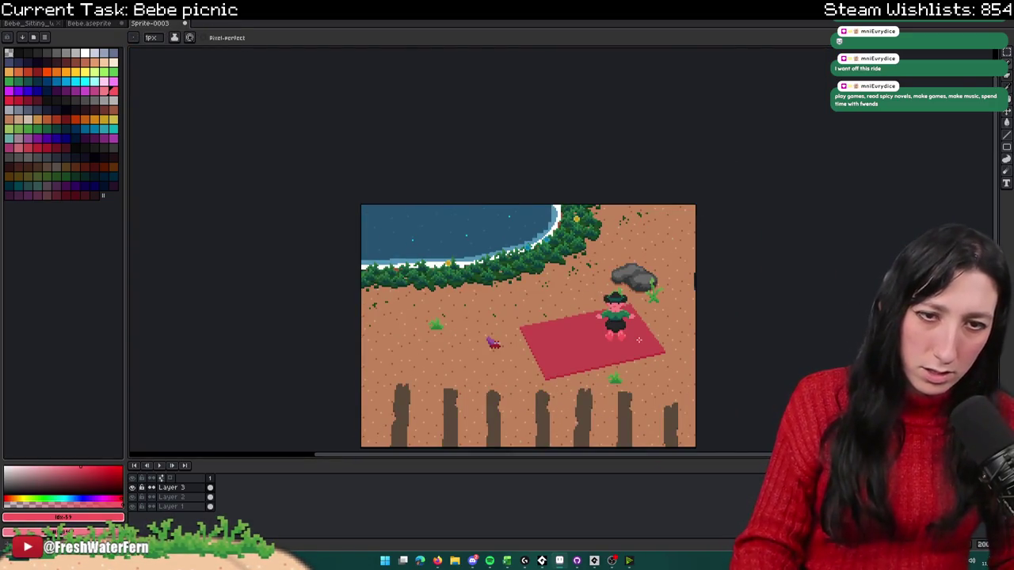
click(111, 24)
click(150, 23)
Step: Select the whole character and trial-move it off the blanket onto the sand
scroll(491, 325, up, 1)
scroll(512, 335, up, 1)
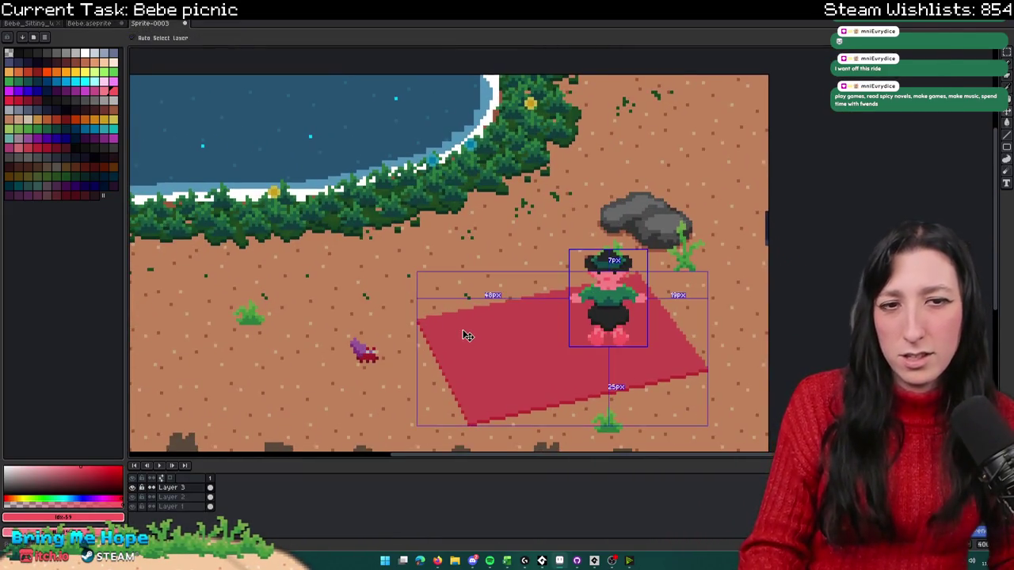
scroll(461, 330, down, 1)
scroll(460, 329, down, 1)
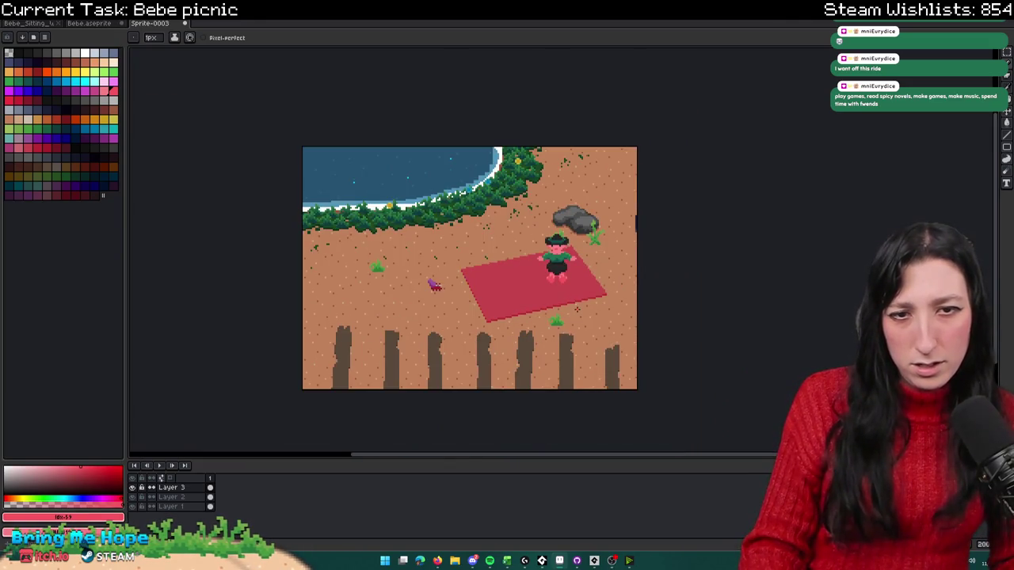
key(m)
scroll(547, 241, up, 1)
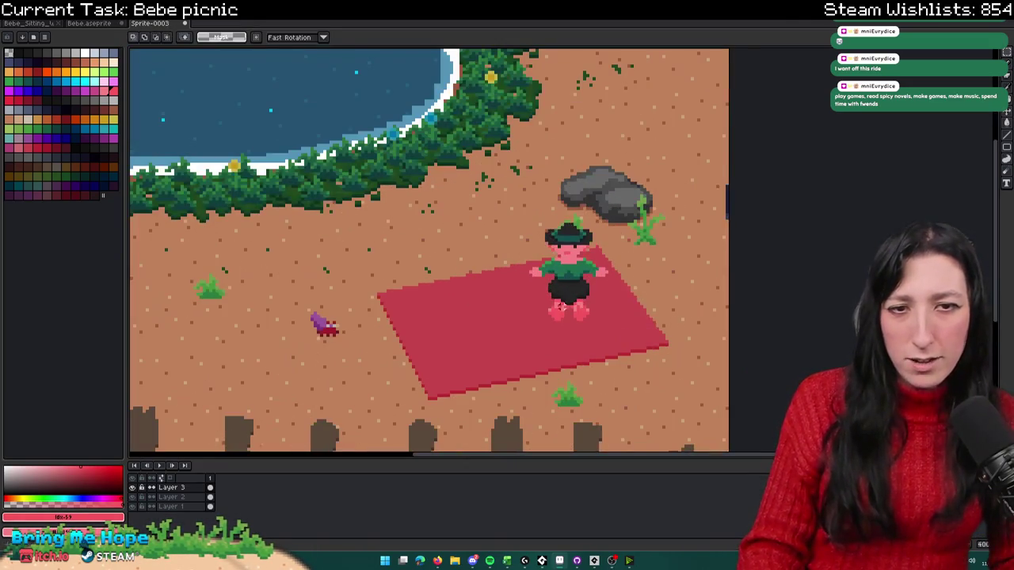
scroll(555, 331, down, 1)
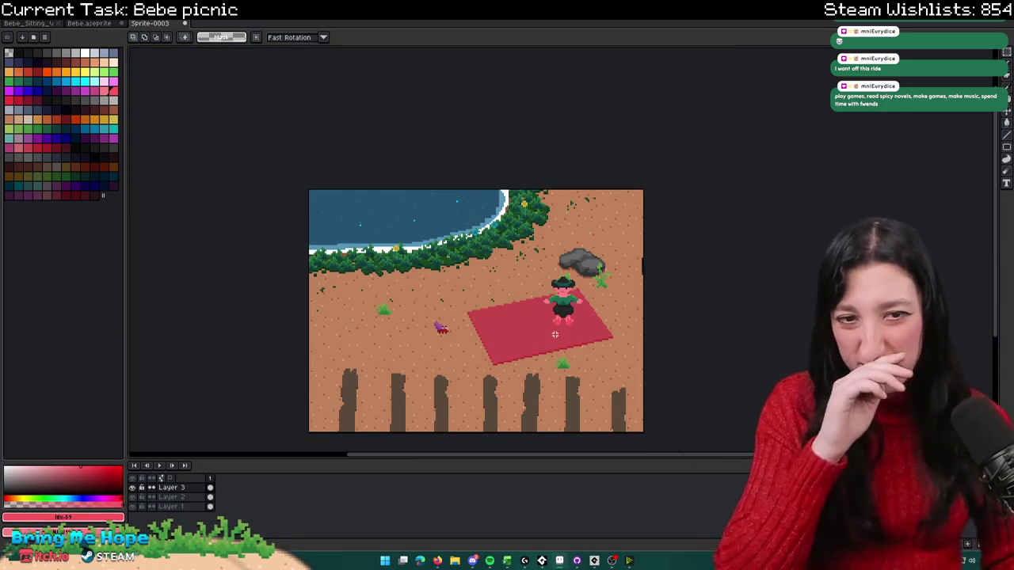
scroll(554, 330, up, 1)
drag(659, 343, 484, 194)
drag(555, 261, 323, 226)
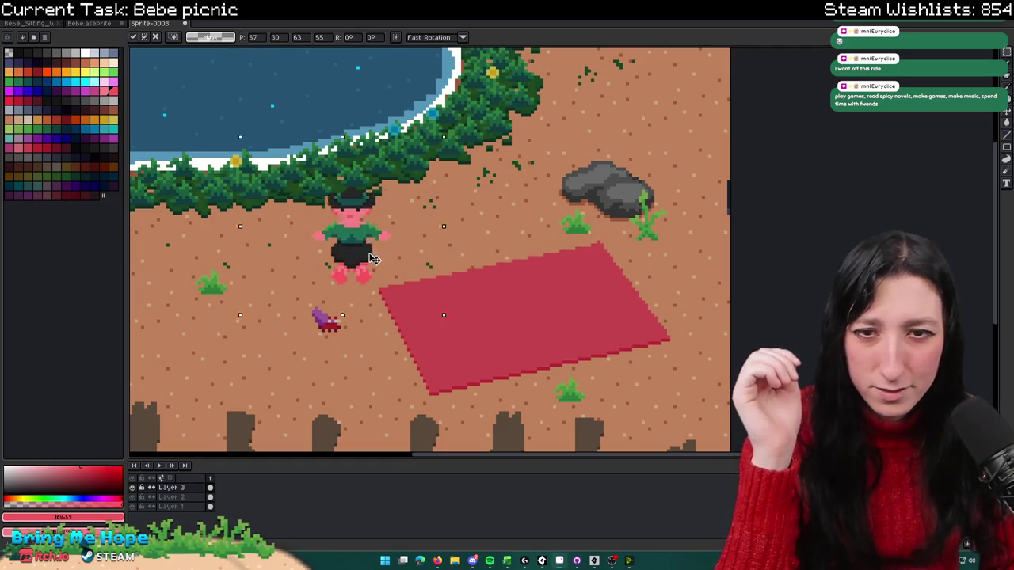
key(ctrl+d)
Step: Move the character back to the red blanket's upper corner near the rock and deselect
scroll(500, 229, down, 1)
scroll(500, 229, down, 1)
scroll(500, 229, up, 1)
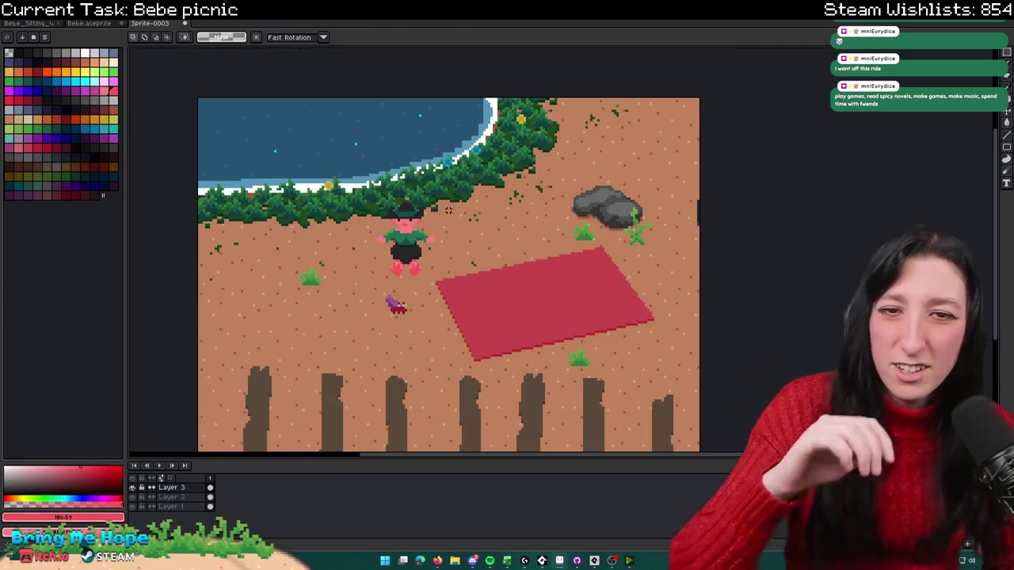
scroll(491, 206, up, 1)
drag(350, 294, 640, 328)
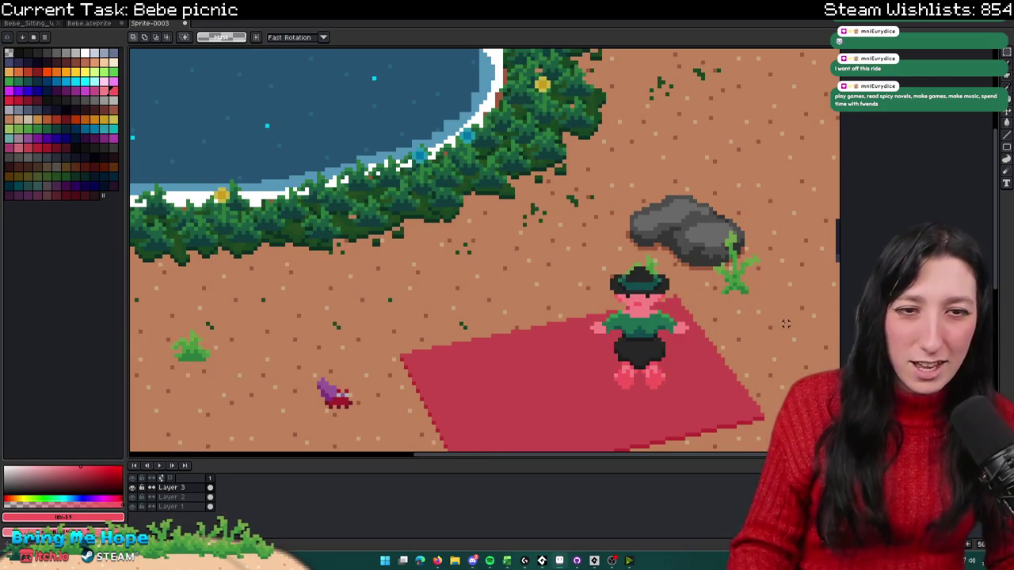
scroll(673, 252, up, 1)
key(ctrl+d)
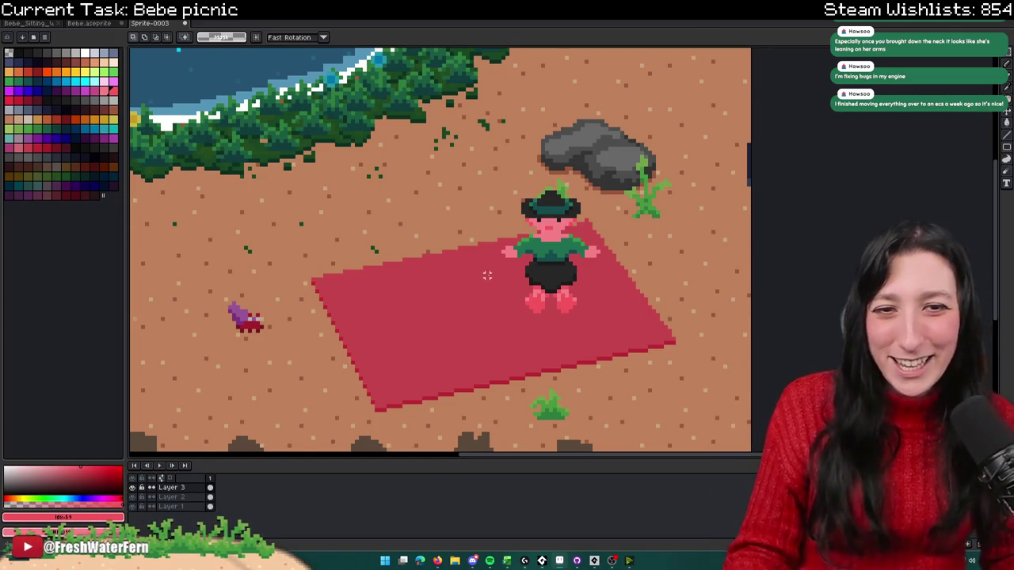
Step: Select the character's hat and head and raise them a few pixels
scroll(485, 278, down, 1)
drag(479, 282, 508, 262)
scroll(481, 267, up, 1)
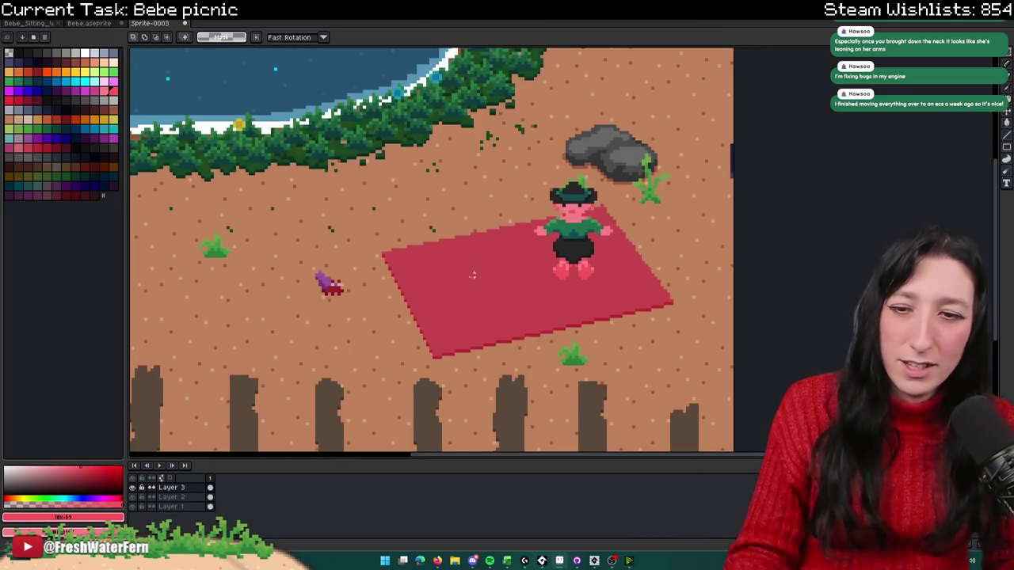
scroll(511, 252, down, 1)
scroll(548, 233, up, 1)
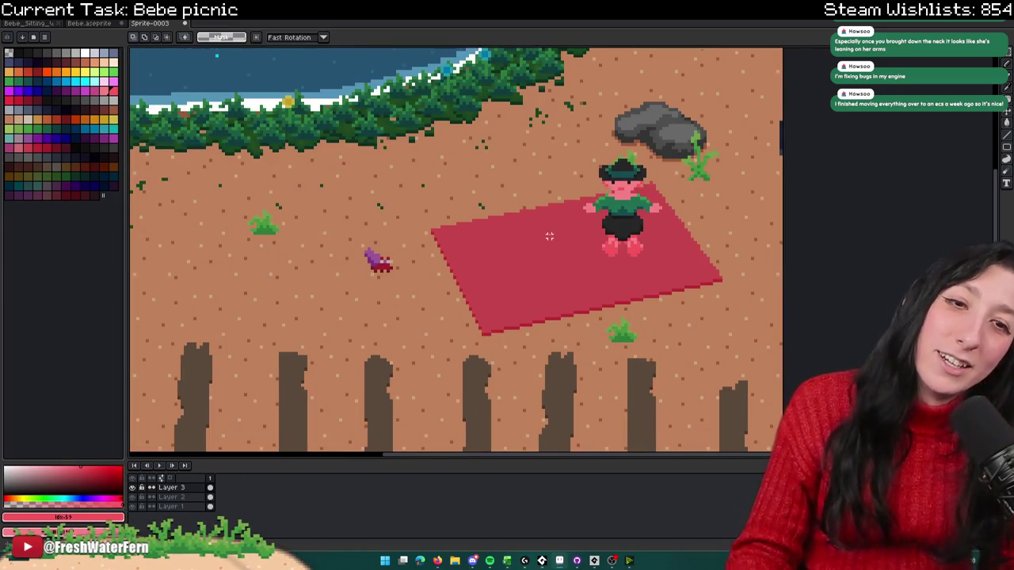
scroll(550, 235, down, 1)
scroll(651, 222, up, 1)
drag(581, 214, 479, 230)
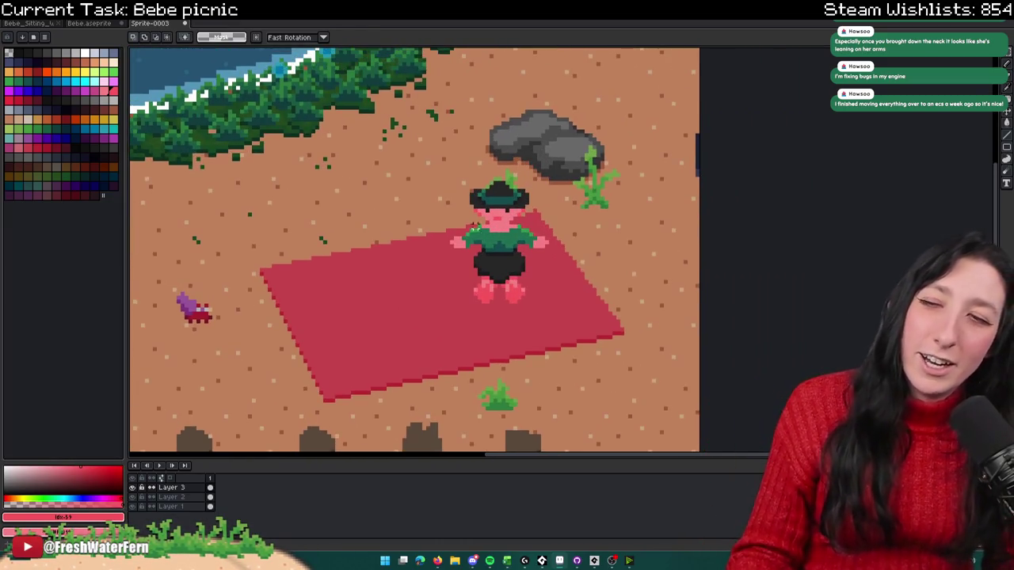
key(i)
scroll(457, 220, up, 1)
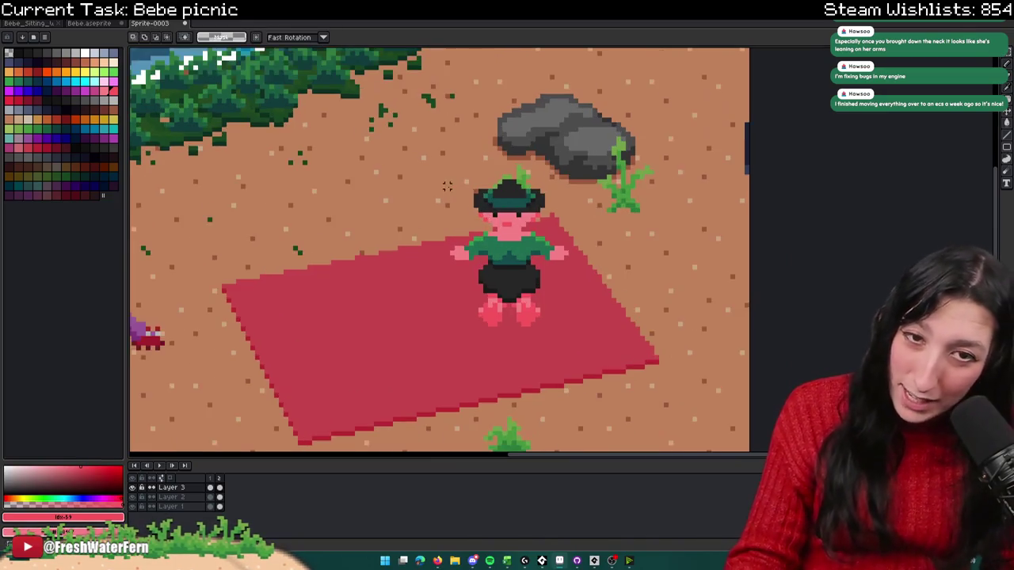
scroll(456, 206, up, 1)
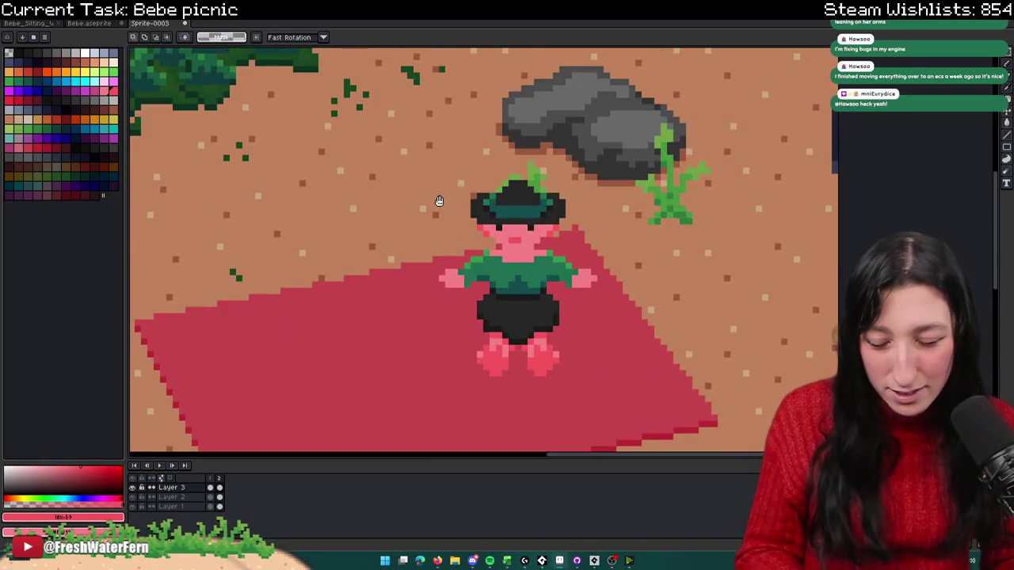
drag(466, 176, 572, 236)
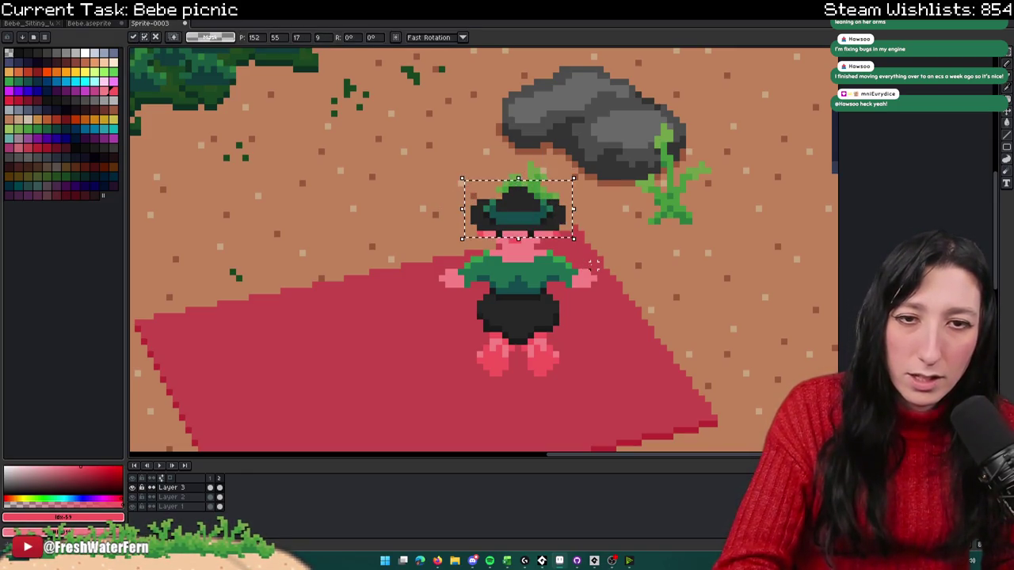
drag(519, 214, 519, 204)
key(ctrl+d)
Step: Add a third animation frame and marquee-select the hat on it
drag(565, 243, 423, 135)
key(ctrl+d)
scroll(477, 299, down, 2)
scroll(478, 299, down, 1)
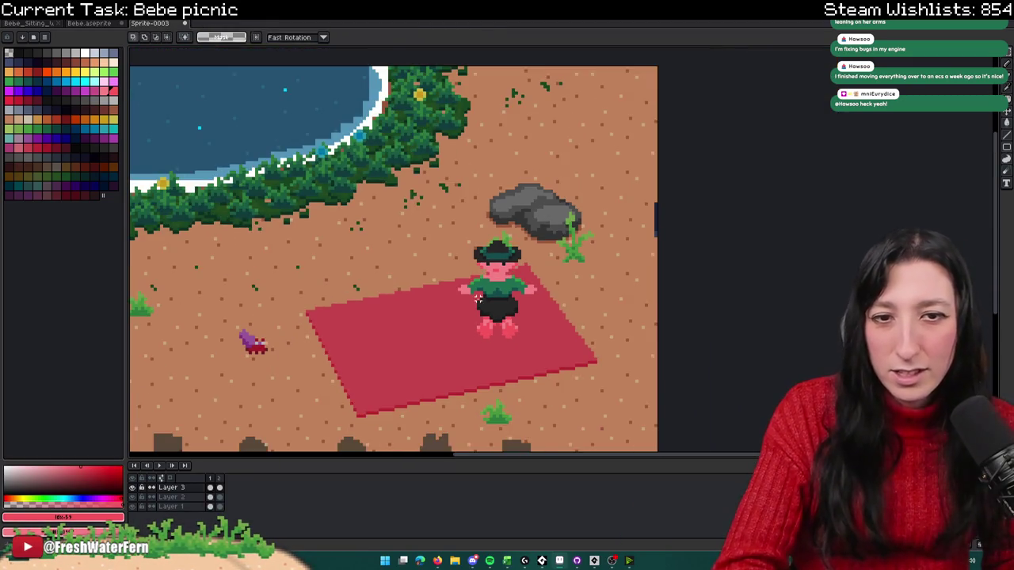
key(alt+n)
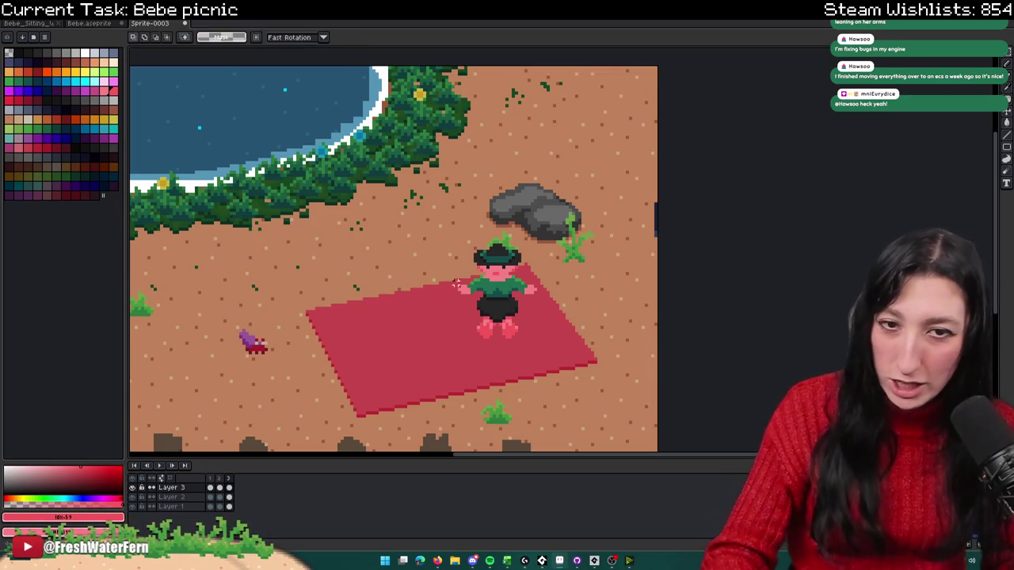
scroll(443, 277, up, 1)
scroll(443, 277, up, 1)
scroll(443, 277, up, 1)
mouse_move(384, 139)
mouse_down()
mouse_move(539, 248)
mouse_move(587, 239)
mouse_up()
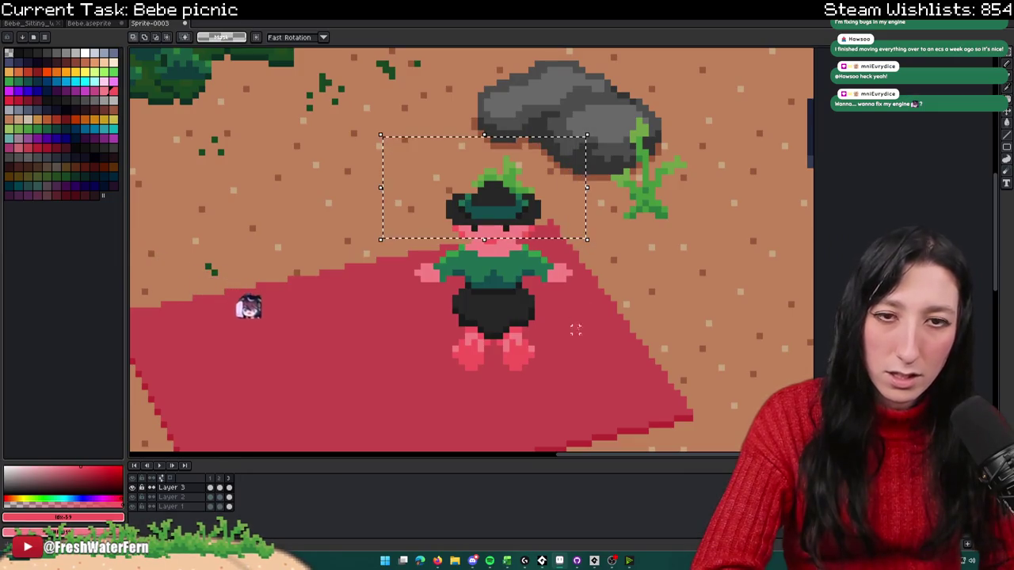
click(518, 255)
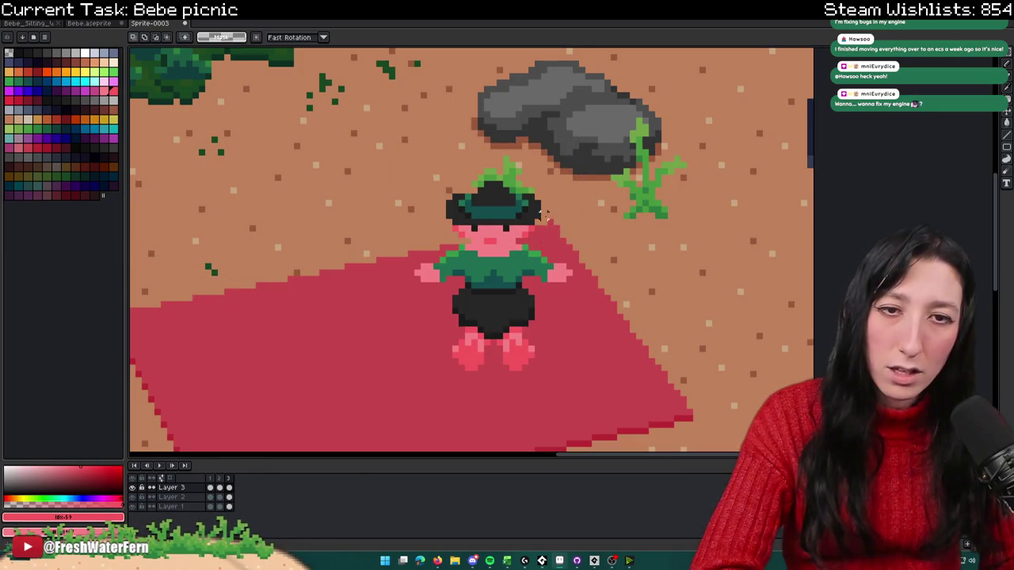
Step: Pick black from the hat and draw two black eye pixels on the face
drag(549, 222, 403, 158)
scroll(499, 190, up, 1)
scroll(526, 173, up, 1)
key(b)
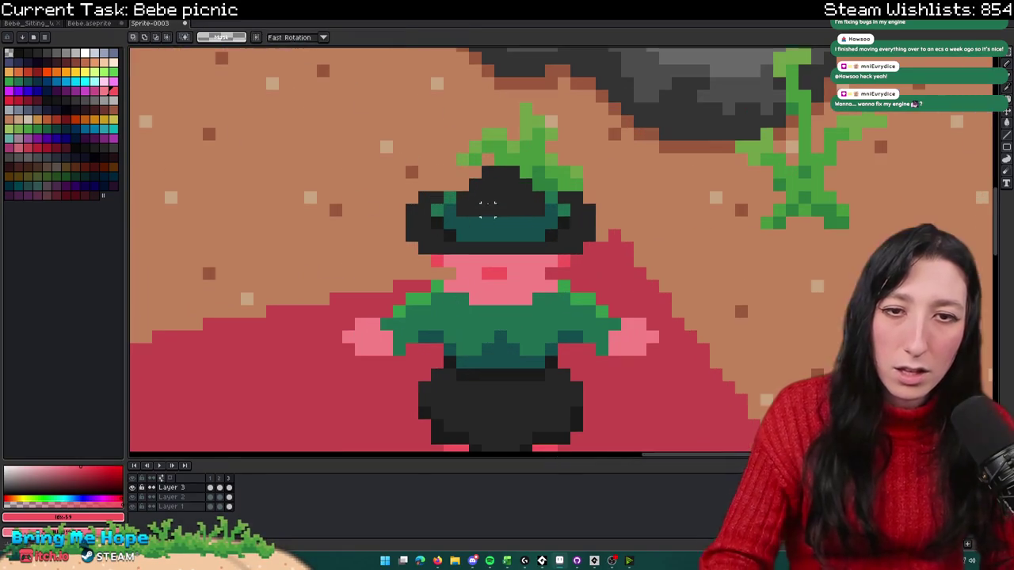
scroll(462, 173, down, 2)
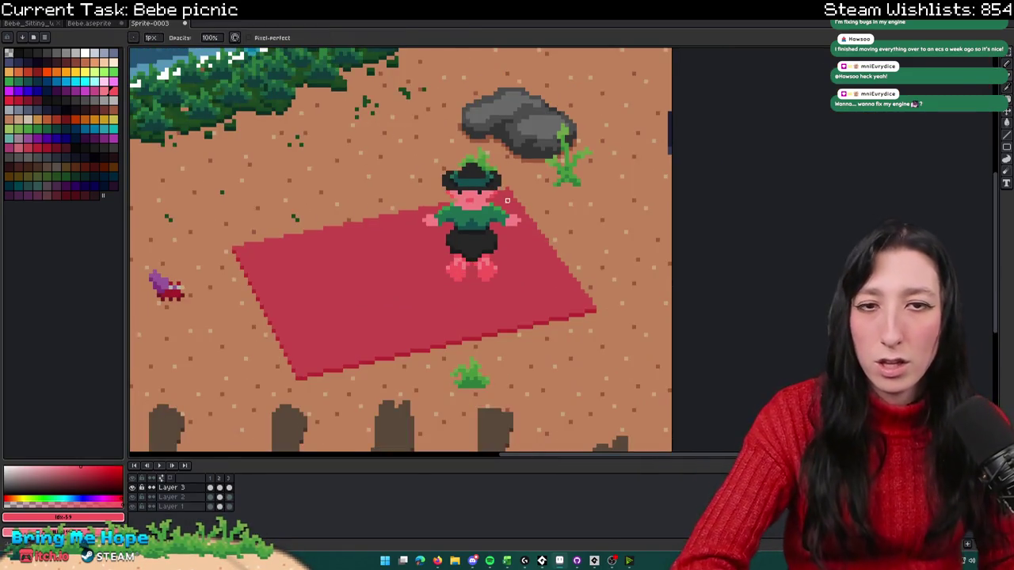
scroll(484, 202, up, 1)
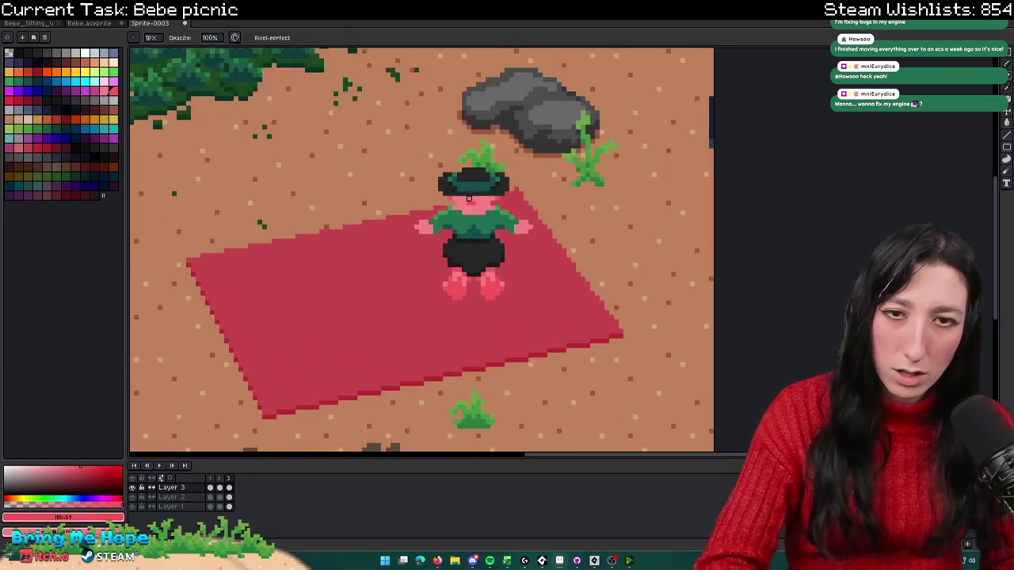
scroll(475, 198, up, 2)
key(i)
click(469, 190)
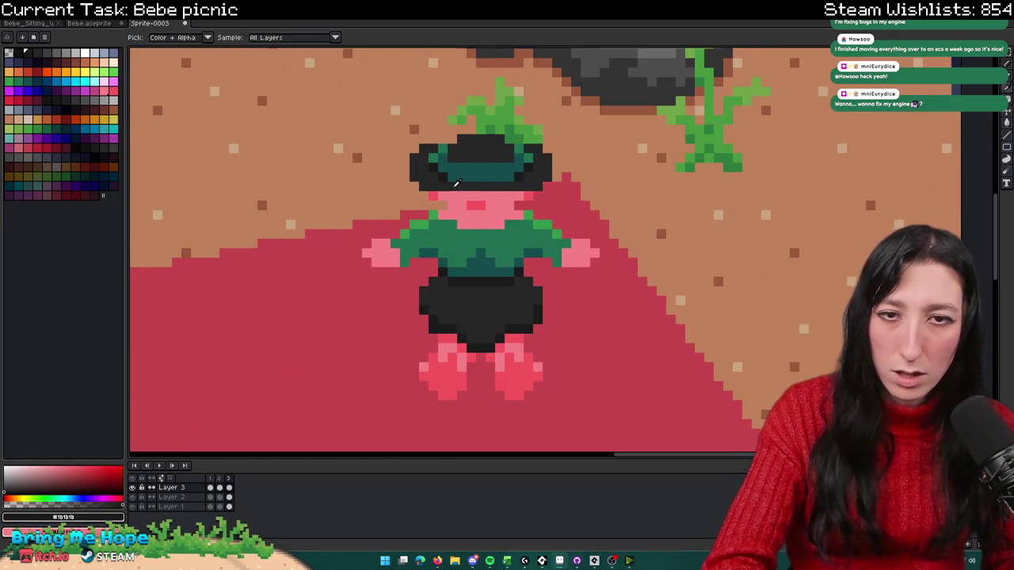
scroll(457, 191, up, 1)
key(b)
click(452, 195)
click(502, 196)
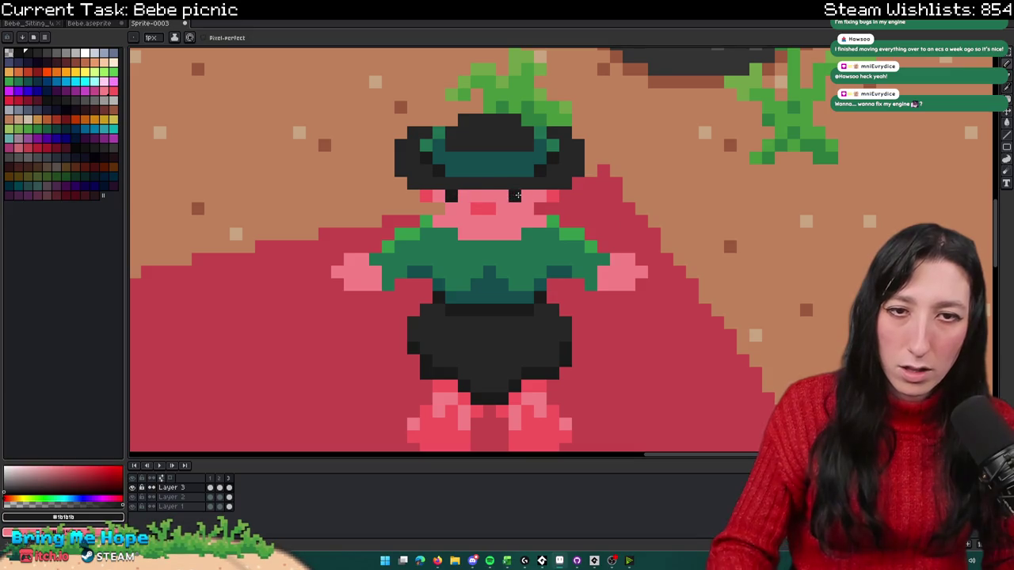
Step: Sample the pink mouth colour #f5555d from the character's face
scroll(517, 195, down, 2)
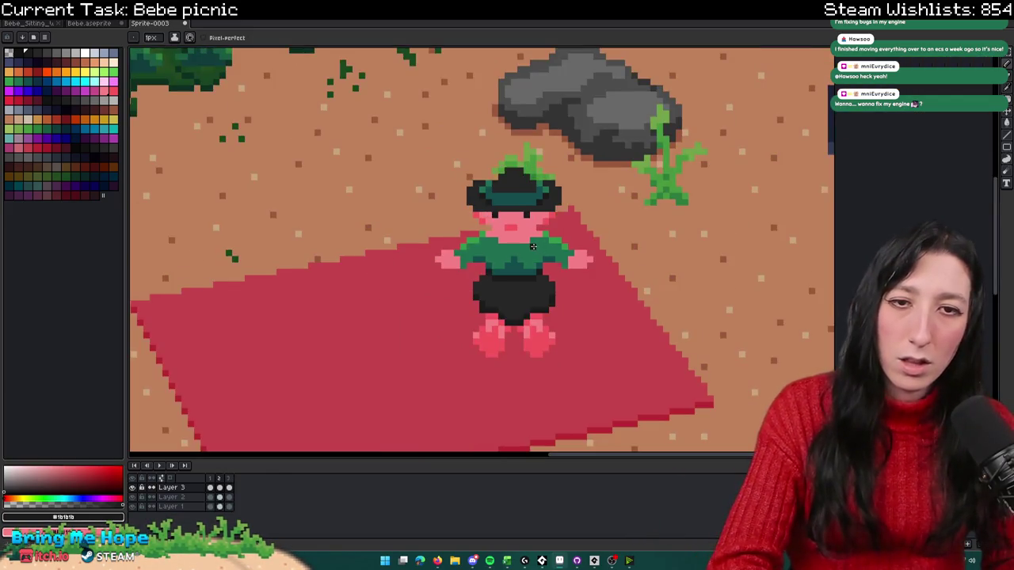
scroll(533, 246, down, 1)
scroll(528, 248, down, 1)
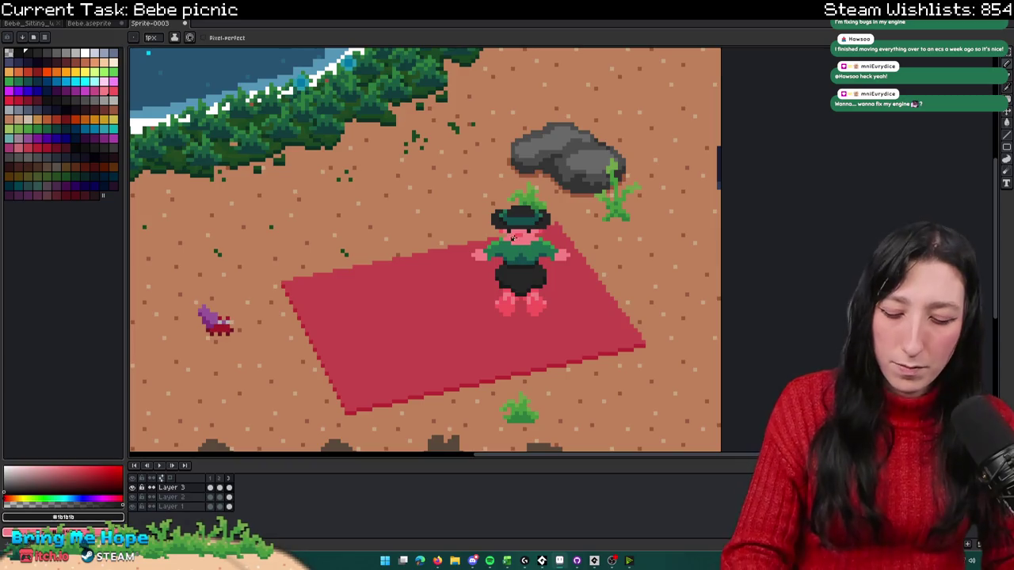
key(i)
scroll(513, 236, up, 1)
scroll(519, 249, up, 1)
click(528, 271)
click(532, 240)
key(b)
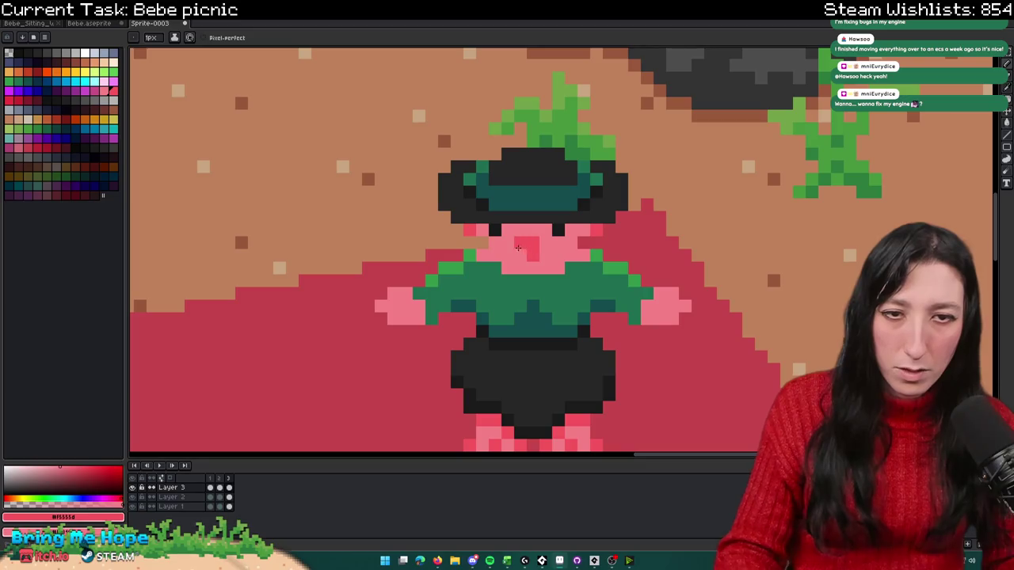
Step: Pick dark grey #272727 from the hat and paint a pink face pixel with it
scroll(547, 270, down, 2)
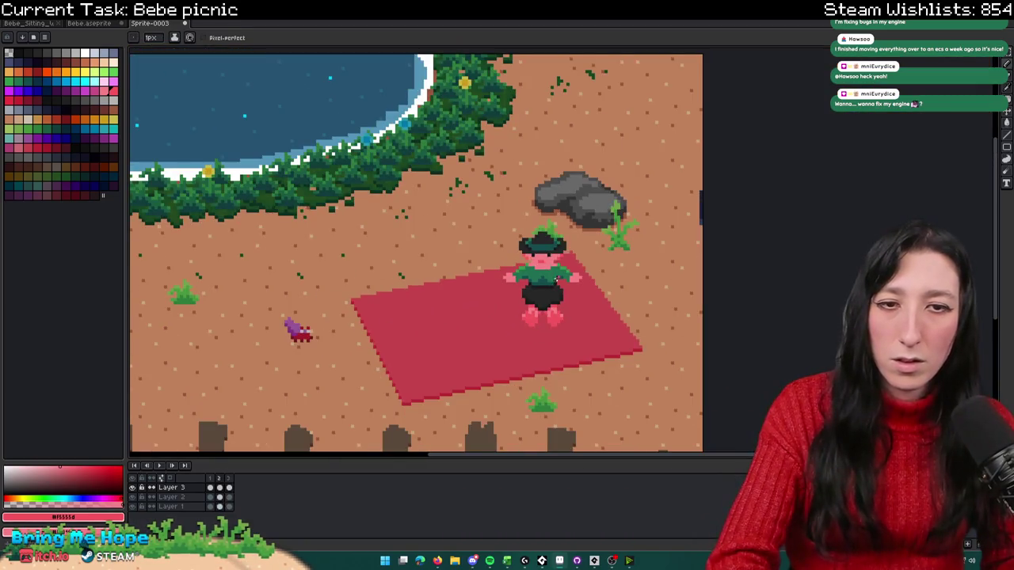
scroll(556, 280, down, 1)
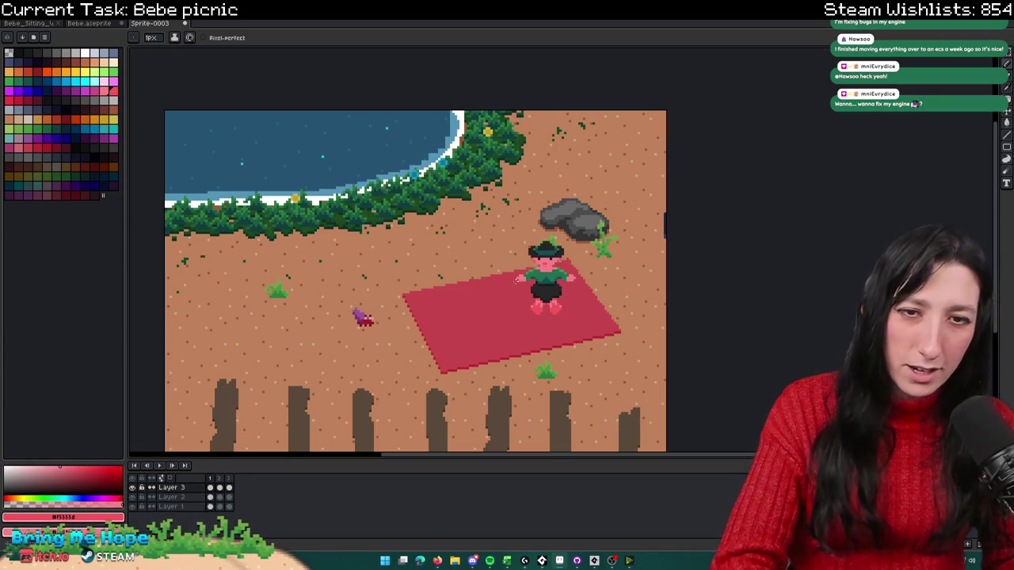
key(i)
scroll(521, 285, up, 1)
scroll(525, 293, up, 1)
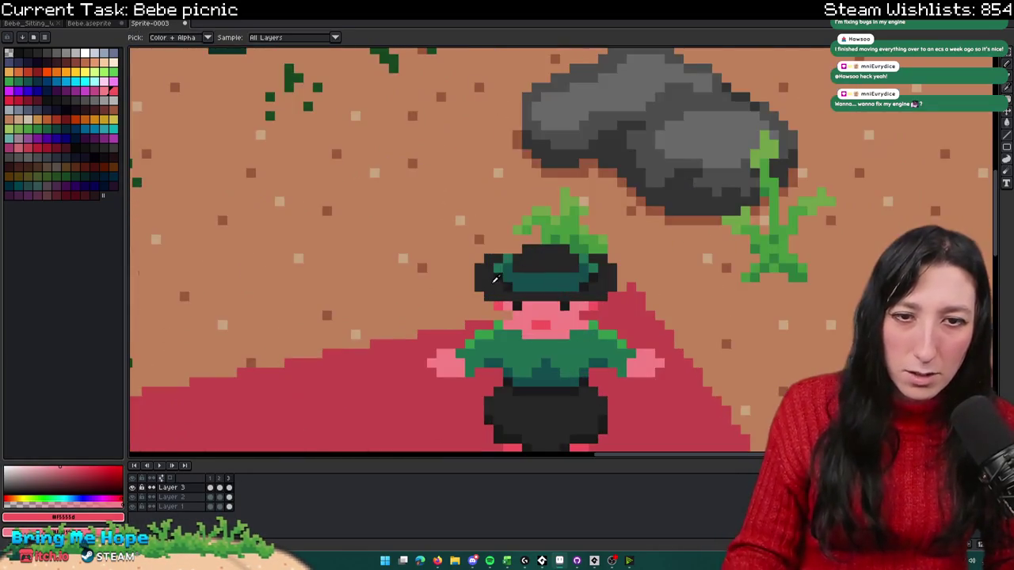
click(526, 298)
scroll(526, 299, up, 1)
key(b)
click(519, 300)
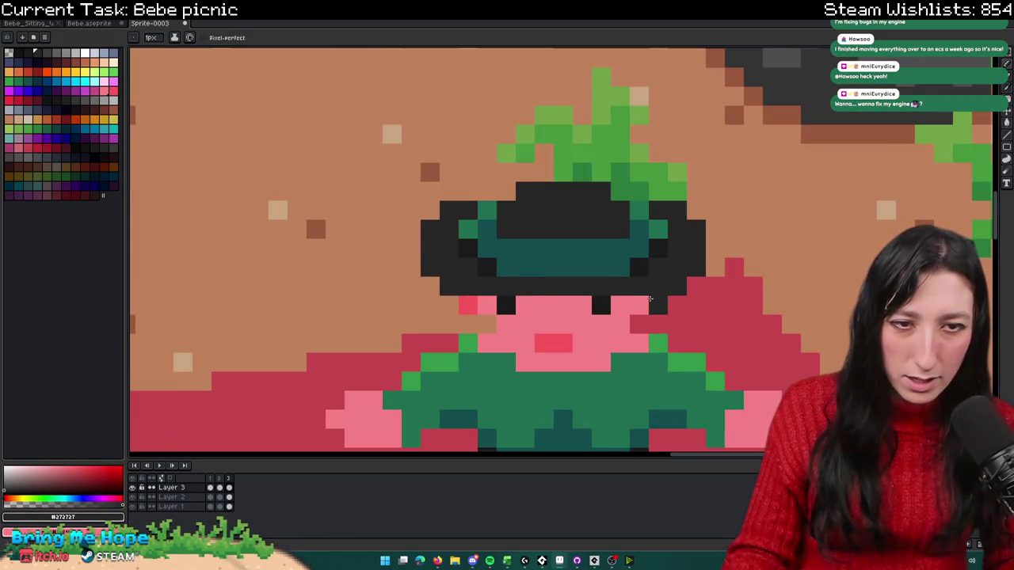
Step: Zoom back in on the character and switch to the Move tool
scroll(639, 178, down, 5)
scroll(608, 307, down, 1)
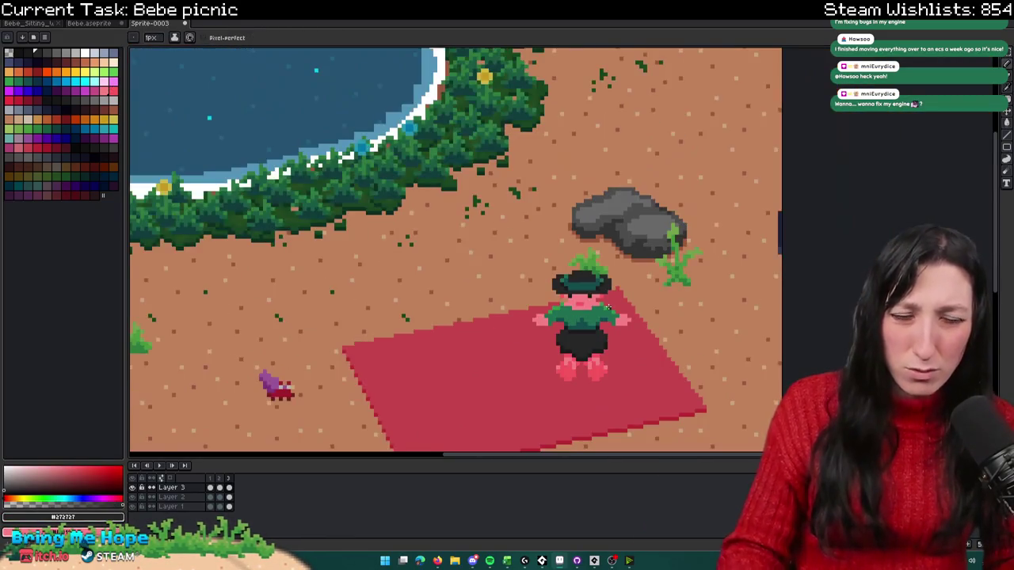
scroll(602, 300, up, 2)
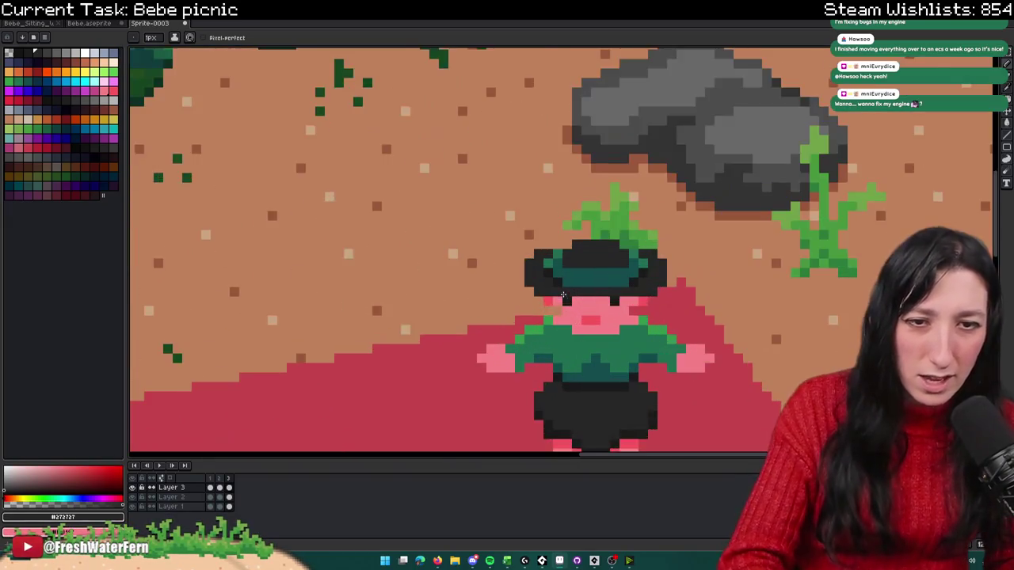
scroll(565, 298, up, 2)
scroll(576, 296, down, 3)
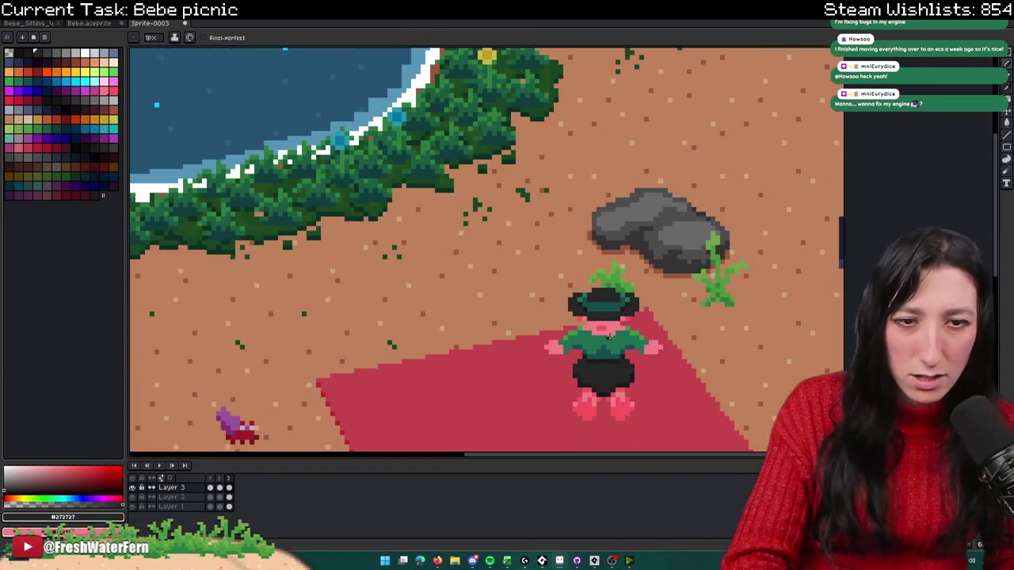
scroll(614, 346, down, 2)
scroll(614, 346, down, 1)
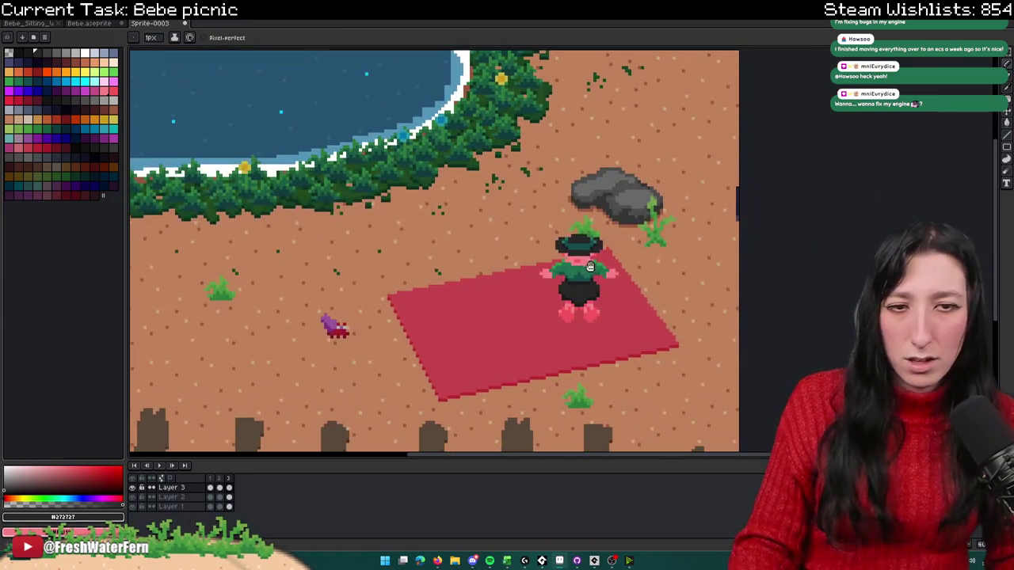
key(v)
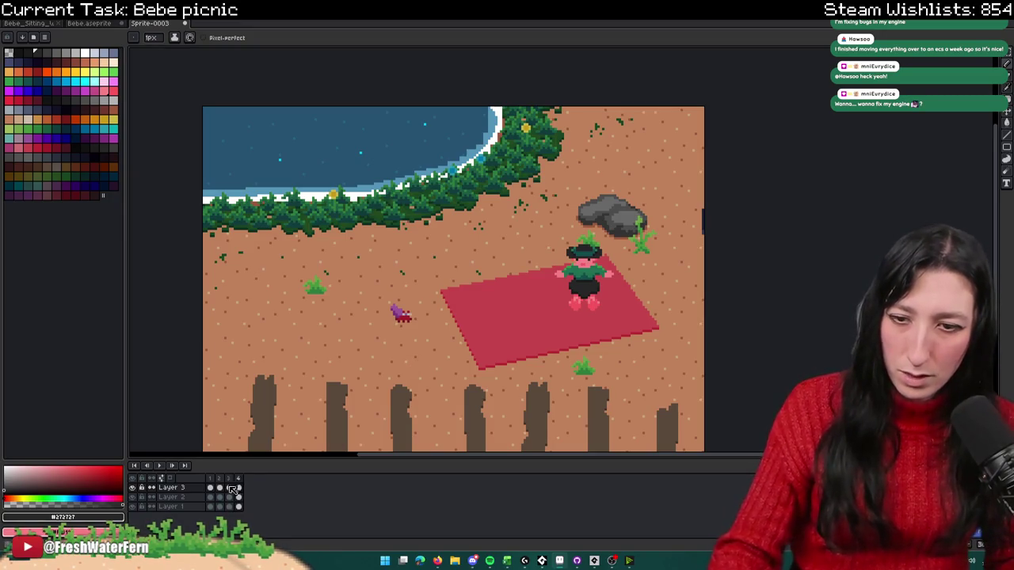
scroll(602, 253, up, 1)
scroll(618, 242, up, 1)
scroll(629, 234, up, 2)
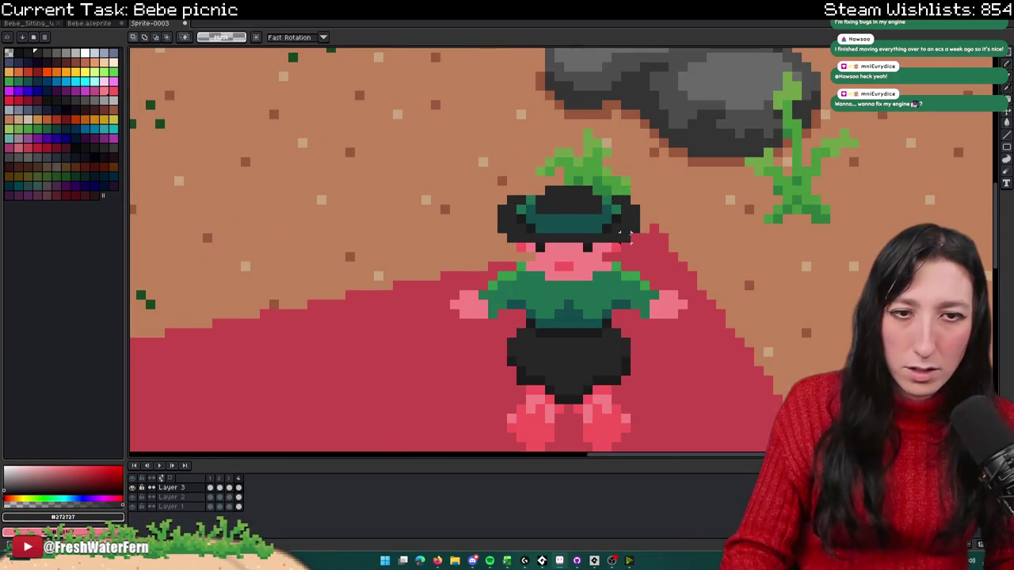
Step: Raise the hat and the eye row by one pixel on frame 4
drag(614, 231, 613, 222)
scroll(545, 248, up, 1)
scroll(543, 247, up, 1)
key(p)
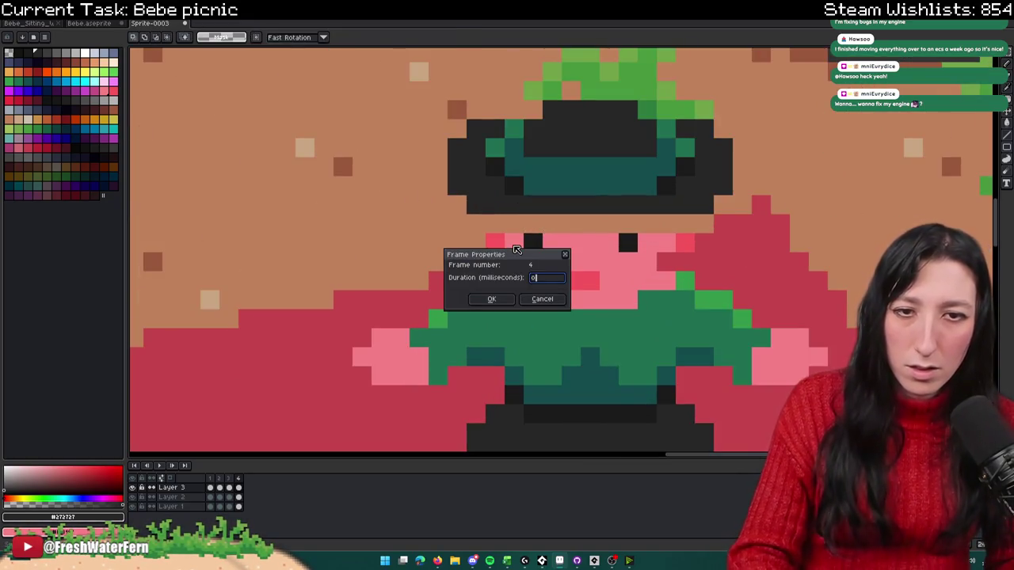
key(Escape)
drag(486, 233, 713, 254)
key(Up)
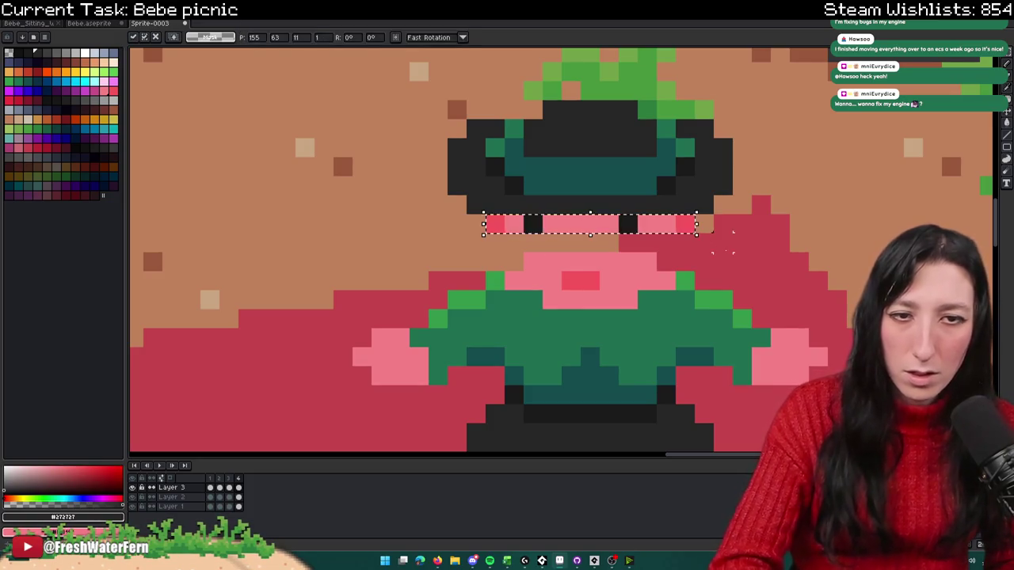
key(ctrl+d)
Step: Compare frame 4 with its neighbour and undo the shift of the lower face
key(b)
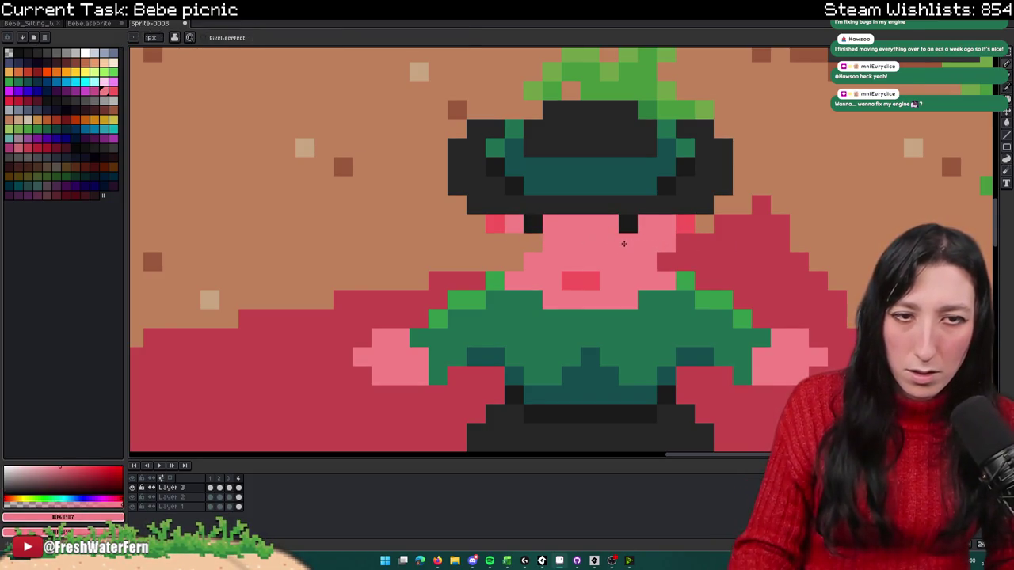
scroll(538, 249, down, 3)
key(Right)
key(Left)
key(Right)
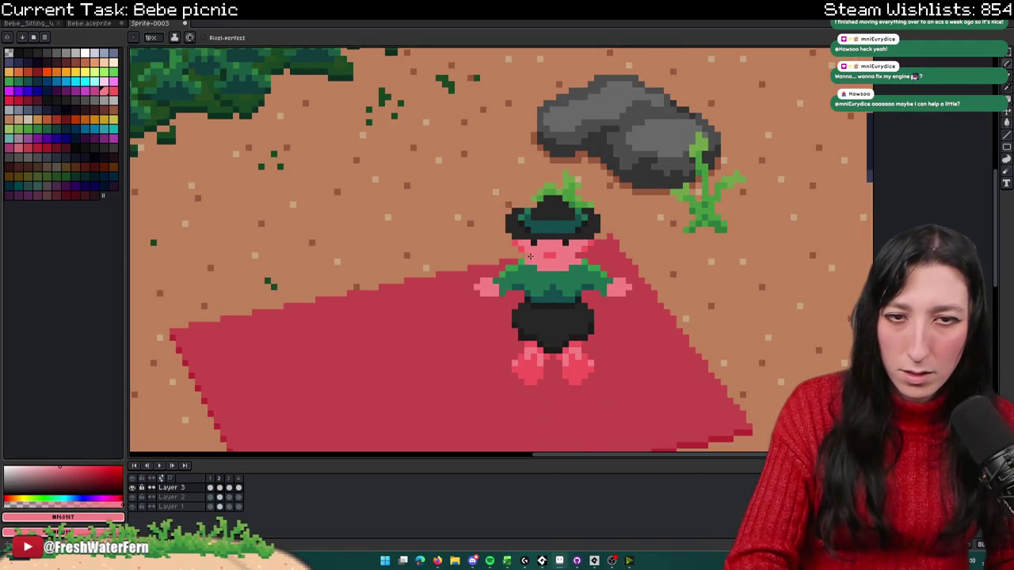
scroll(529, 256, up, 3)
key(m)
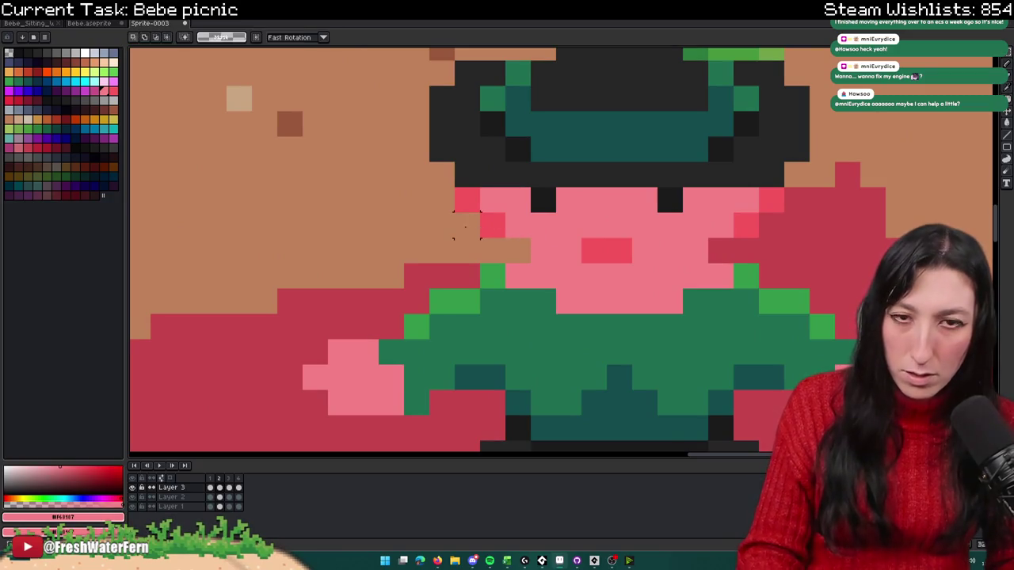
drag(453, 239, 786, 185)
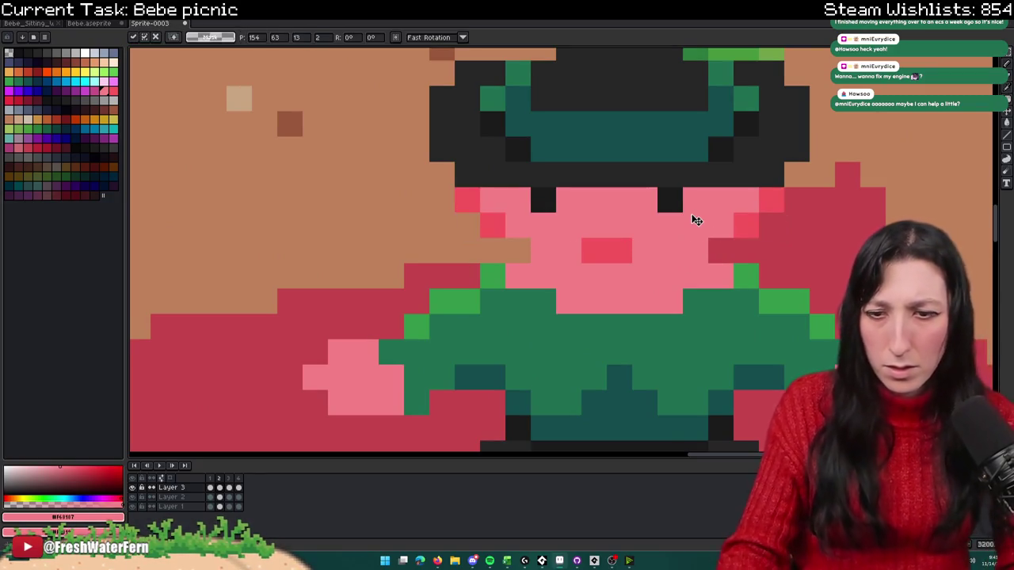
key(ctrl+z)
key(ctrl+d)
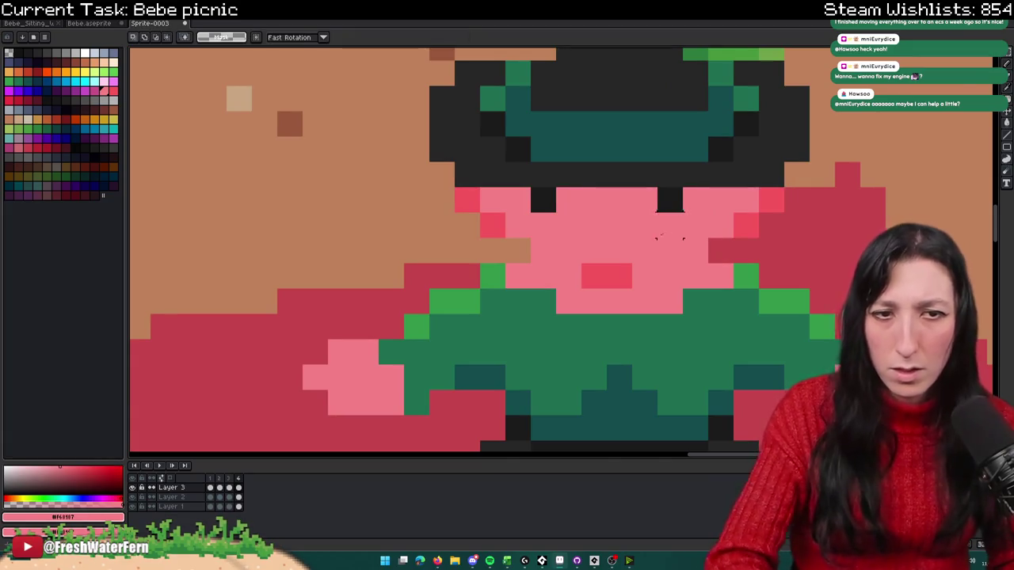
scroll(620, 238, down, 1)
key(ctrl+z)
Step: Add a dark pixel to the top of the hat
key(p)
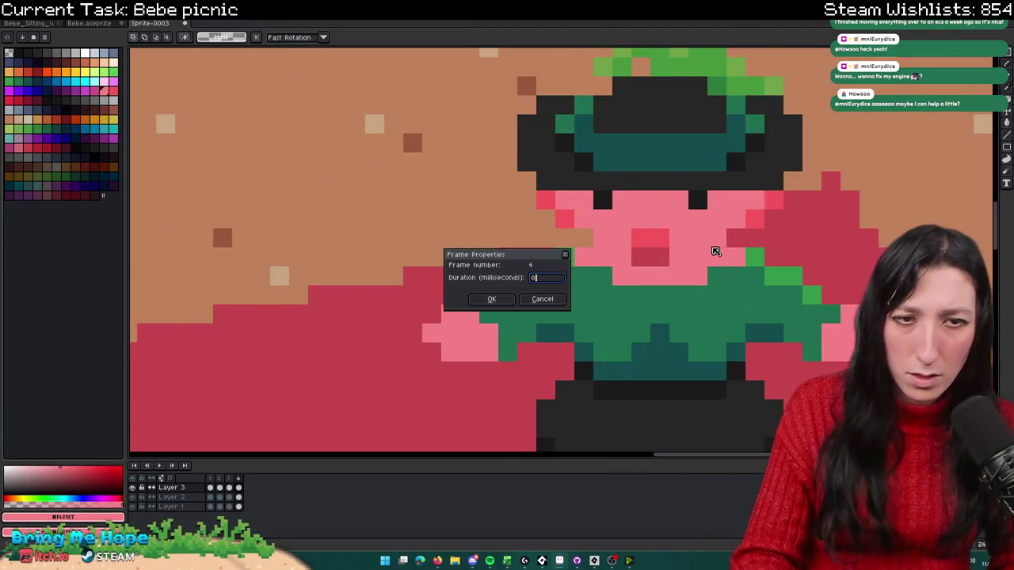
key(Escape)
key(w)
scroll(704, 244, down, 2)
scroll(655, 257, down, 1)
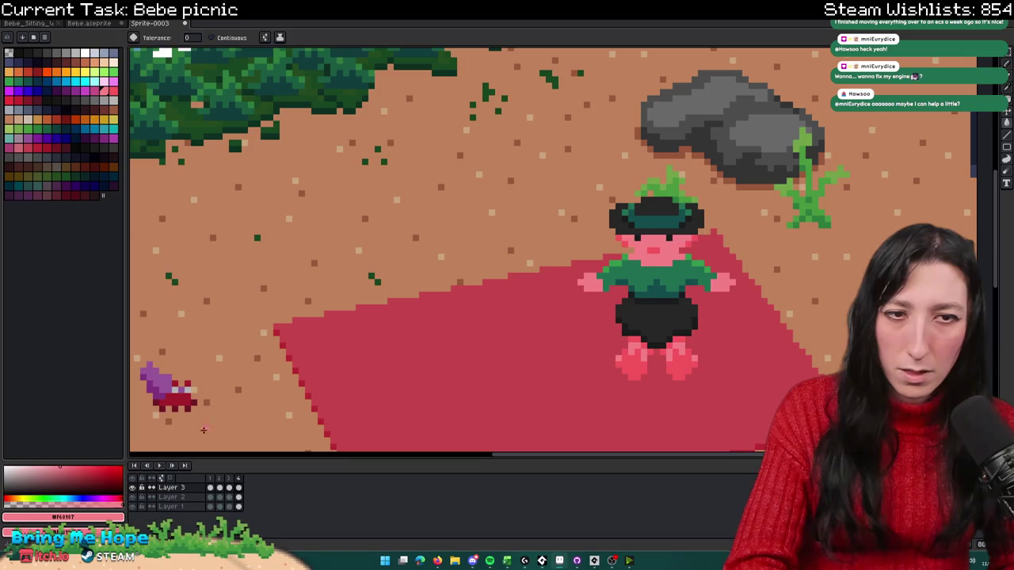
scroll(669, 213, up, 2)
key(i)
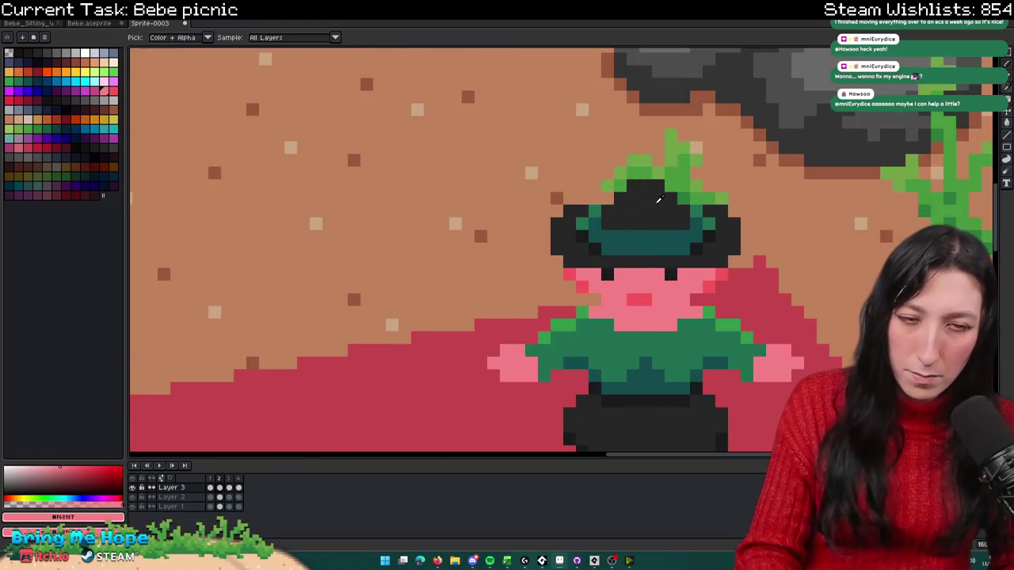
scroll(654, 201, up, 2)
key(b)
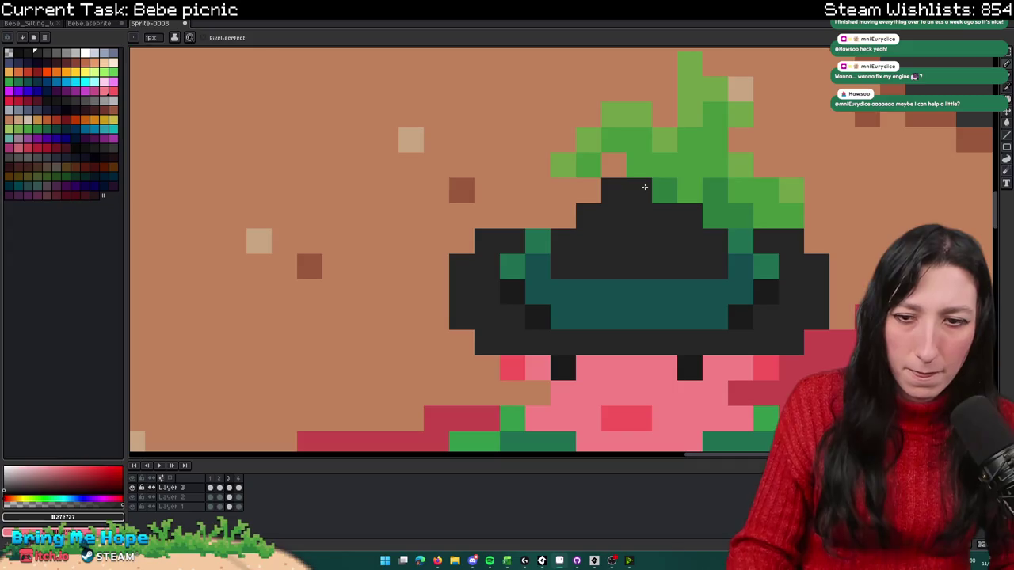
click(627, 176)
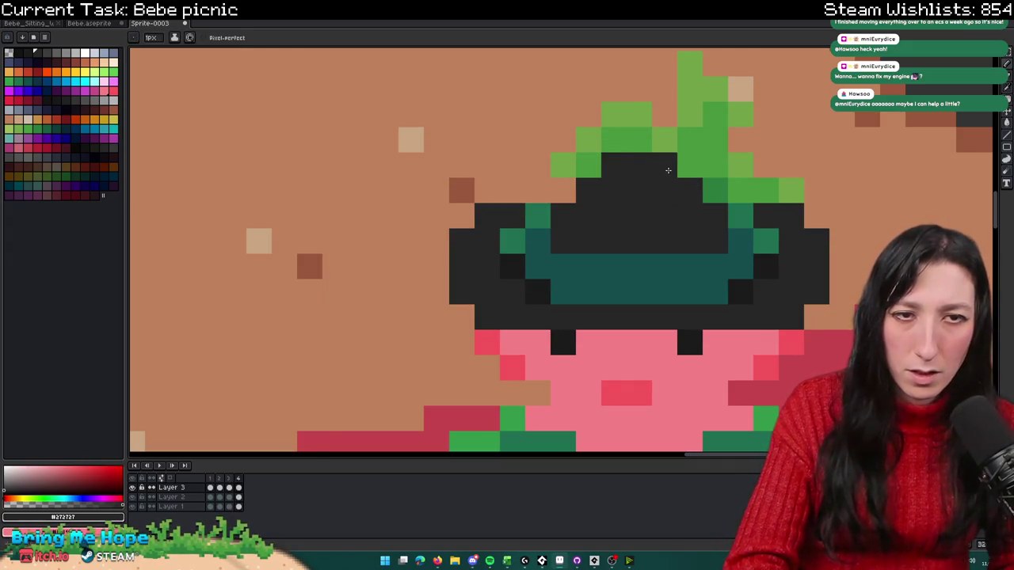
Step: Preview the animation and set a new duration for frames 1–4 in Frame Properties
scroll(668, 169, down, 3)
scroll(658, 301, down, 1)
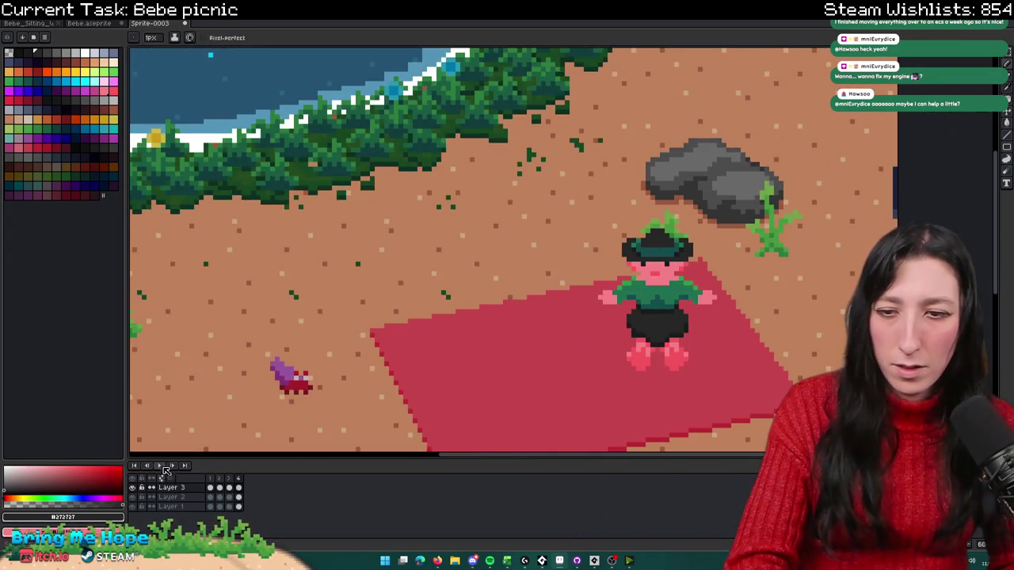
click(163, 465)
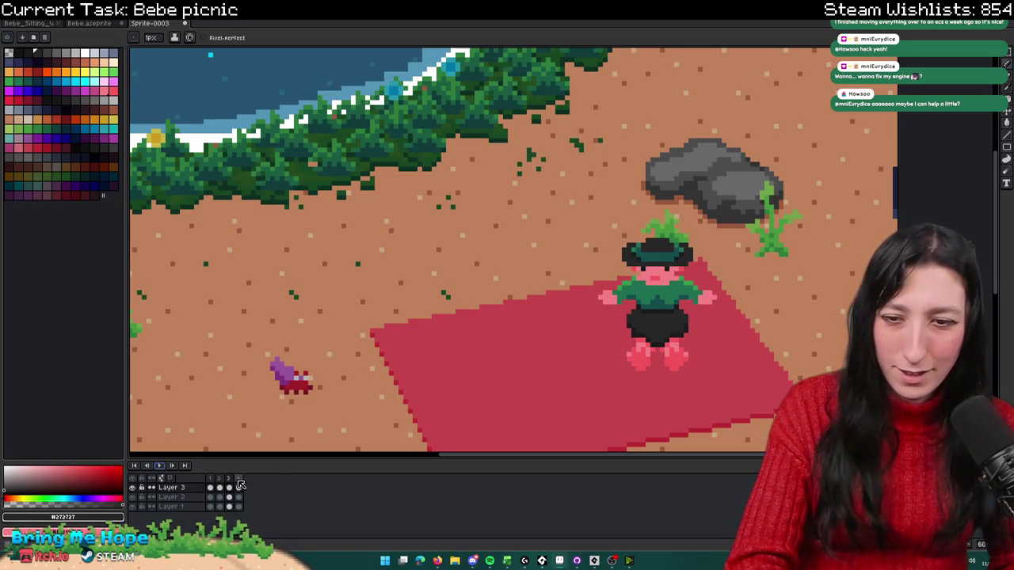
drag(238, 478, 211, 479)
right_click(212, 479)
click(233, 484)
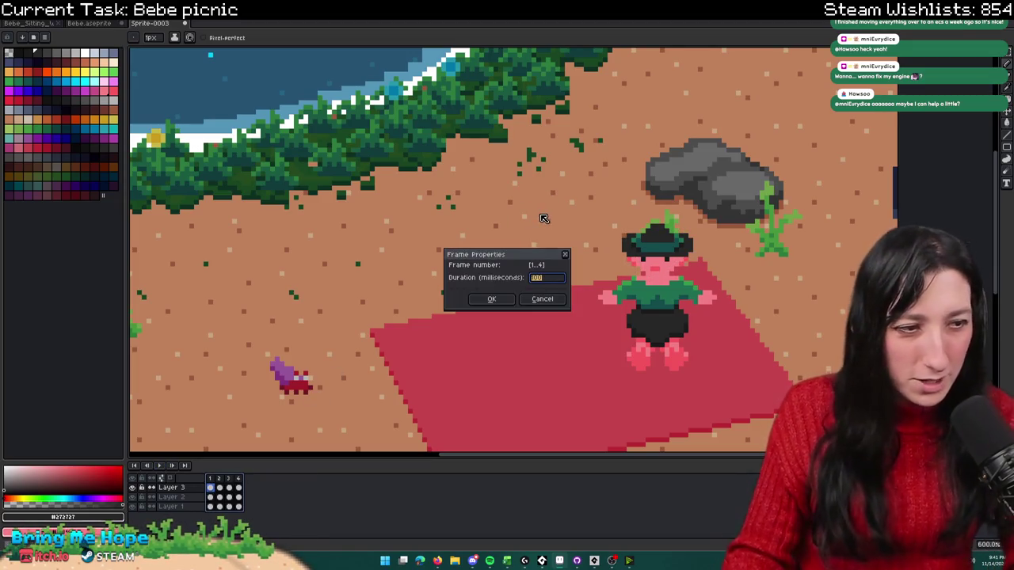
key(Return)
Step: Save the sprite as Bebe_Sitting in the Bebe character folder
drag(575, 225, 496, 229)
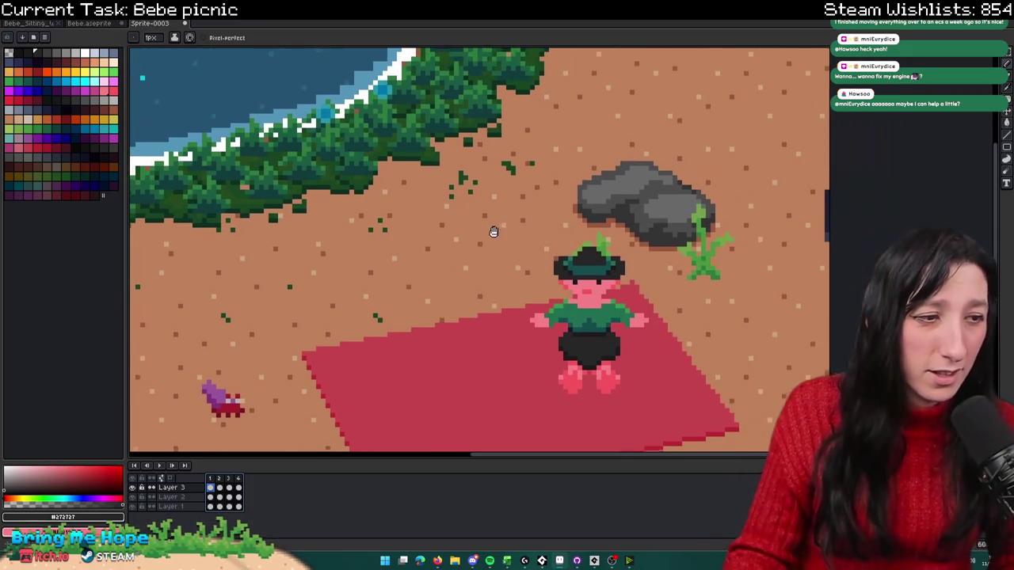
drag(163, 451, 135, 458)
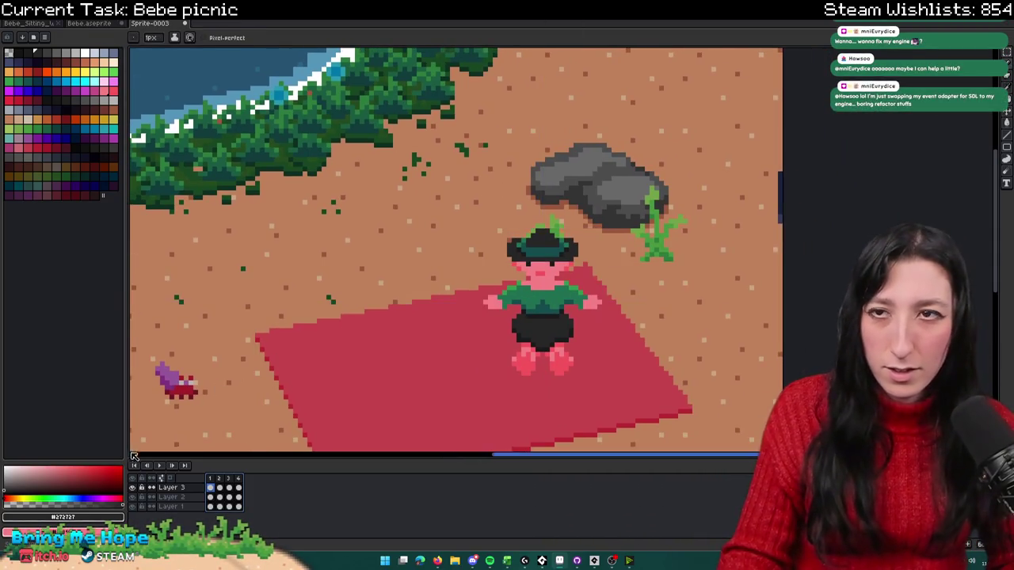
key(v)
key(ctrl+s)
text(Bebe_Sitting_Picni)
key(Return)
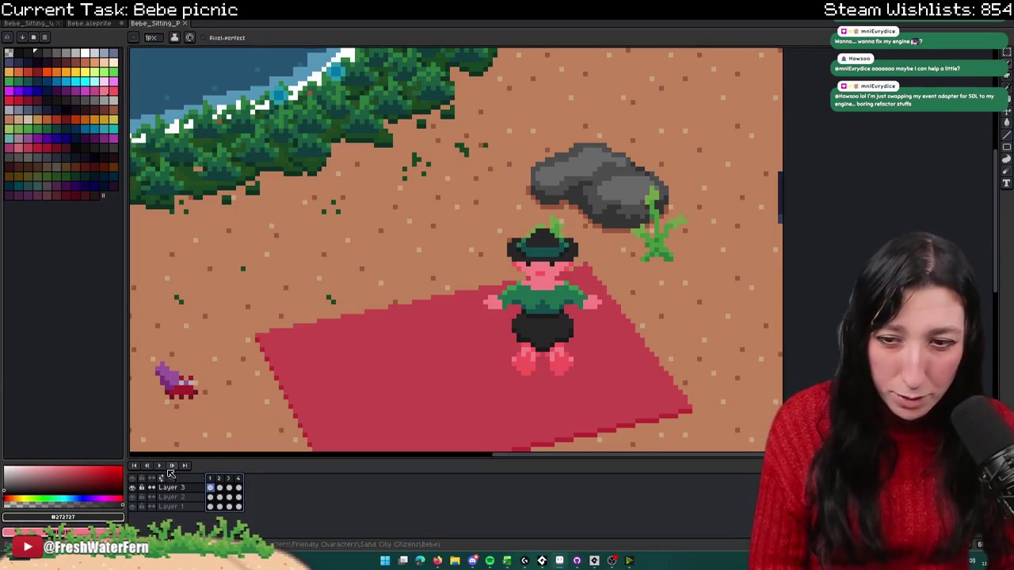
scroll(373, 341, down, 1)
scroll(417, 305, down, 1)
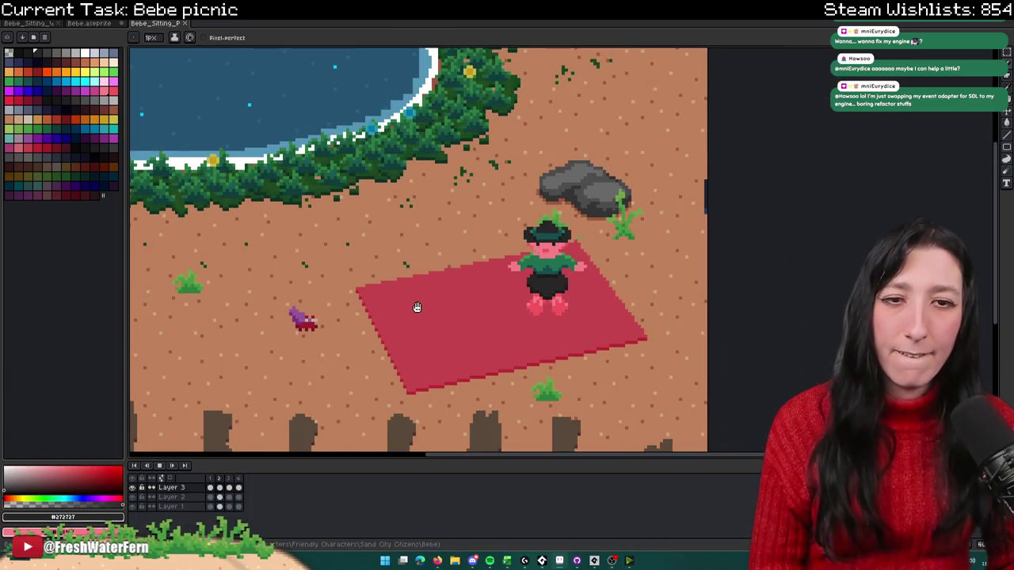
scroll(417, 307, down, 1)
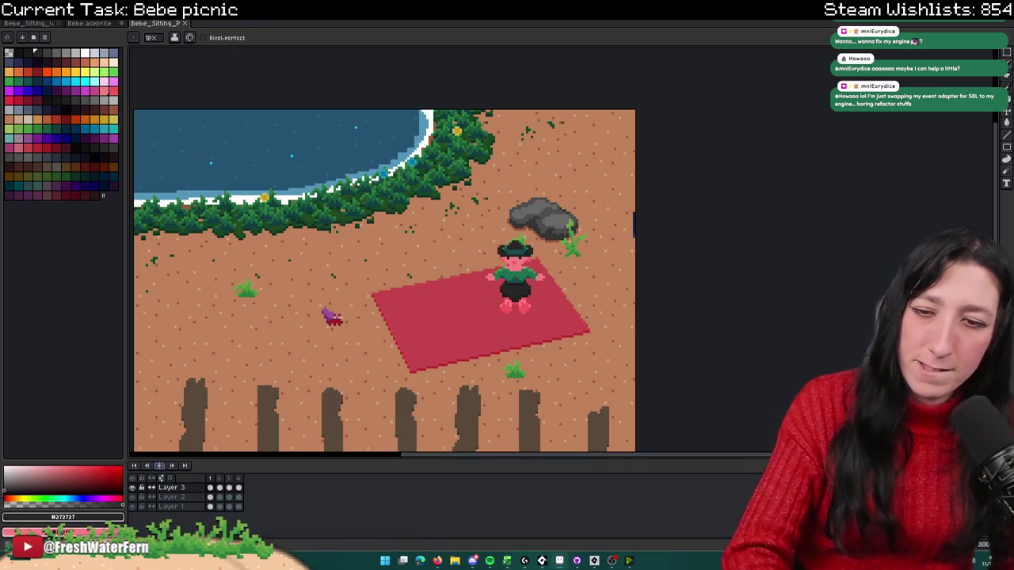
click(160, 466)
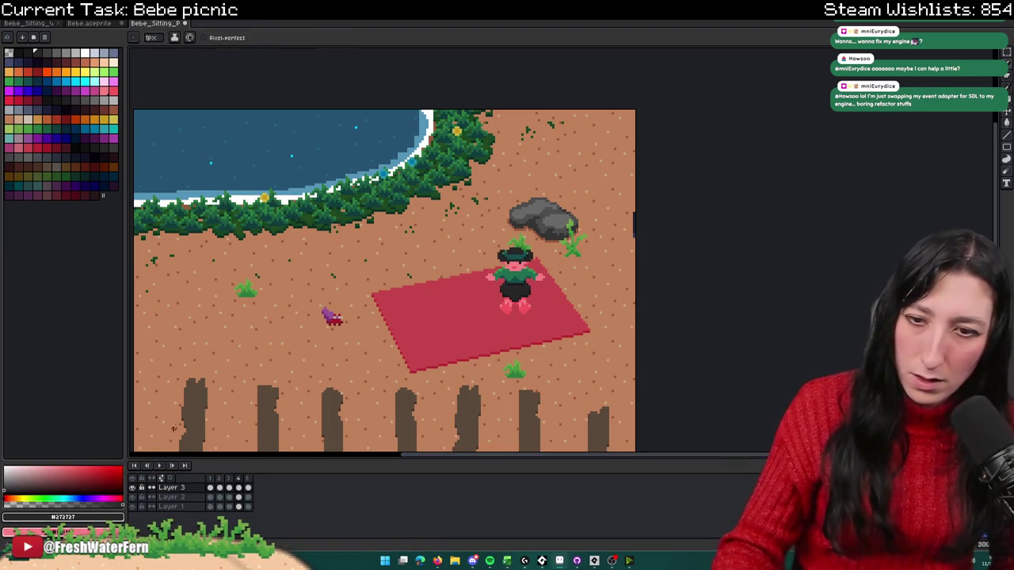
key(m)
scroll(522, 222, up, 2)
scroll(522, 221, up, 1)
scroll(523, 222, up, 1)
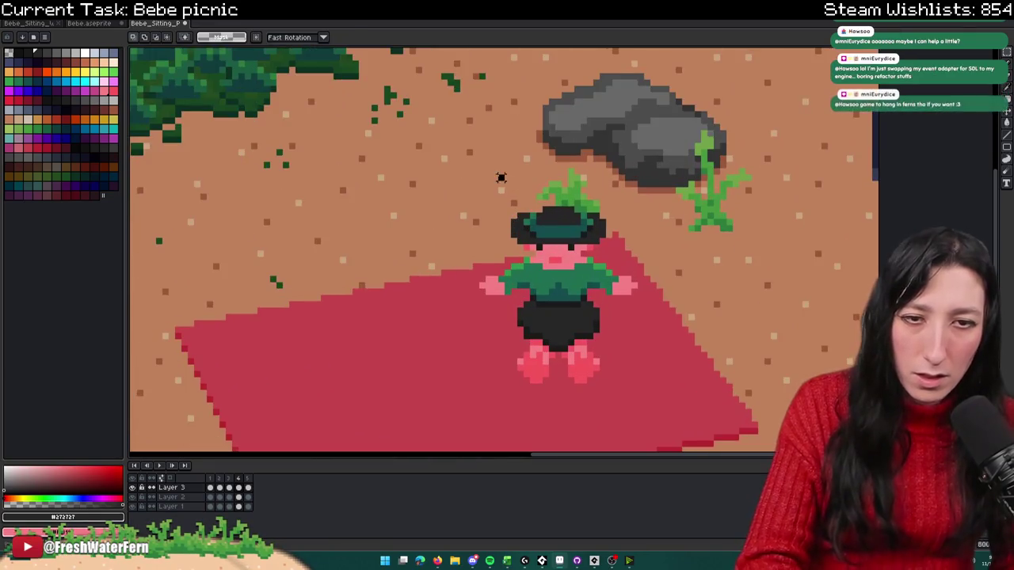
drag(495, 172, 619, 271)
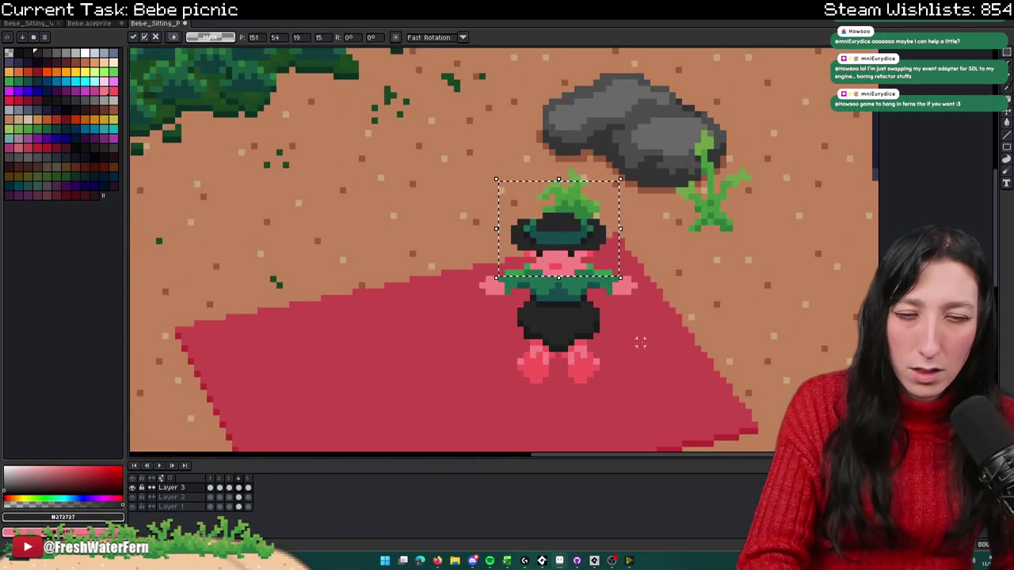
key(ctrl+d)
scroll(640, 342, down, 2)
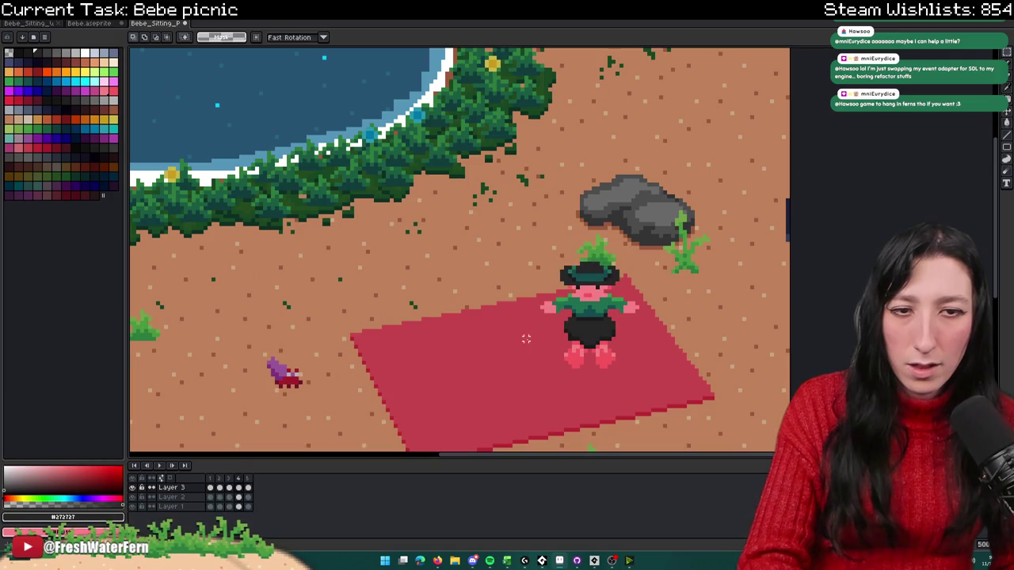
click(240, 488)
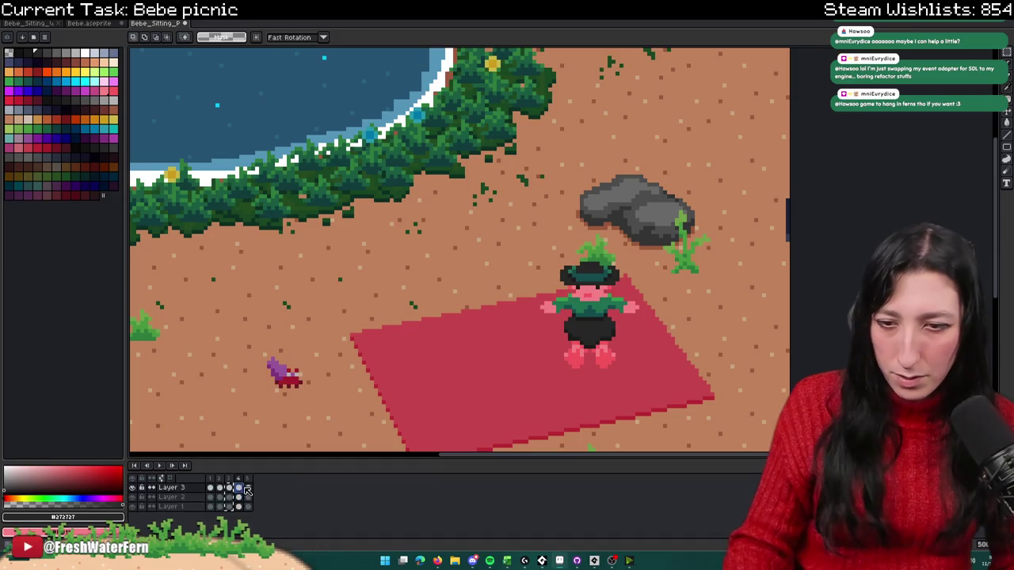
drag(235, 494, 253, 493)
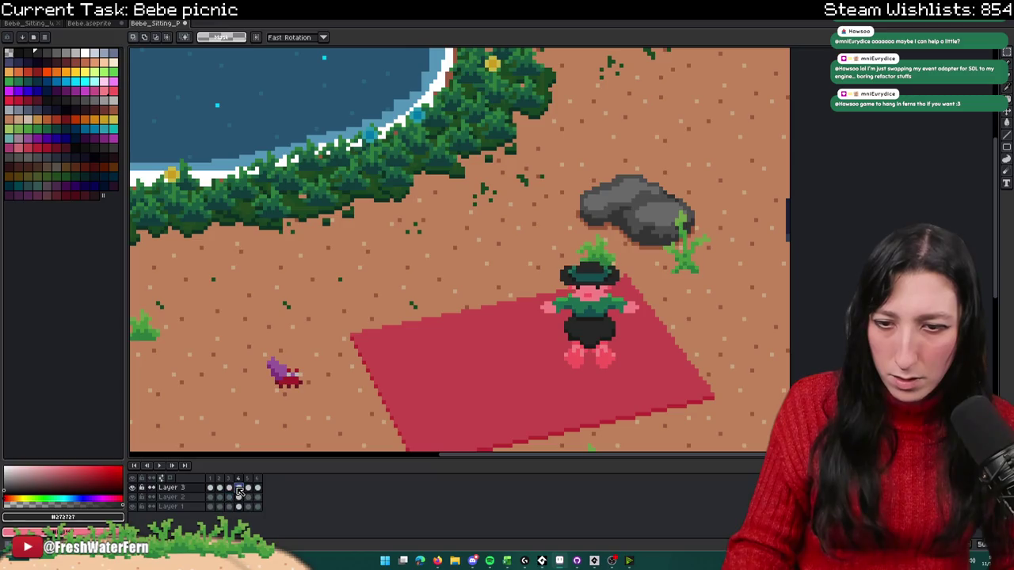
click(211, 487)
click(163, 467)
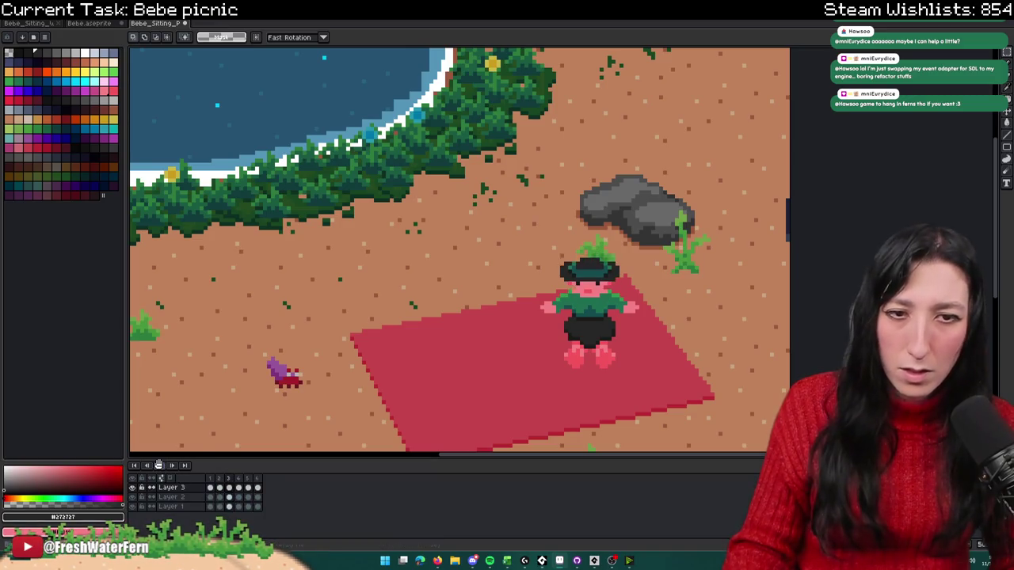
scroll(275, 423, down, 1)
scroll(275, 424, down, 1)
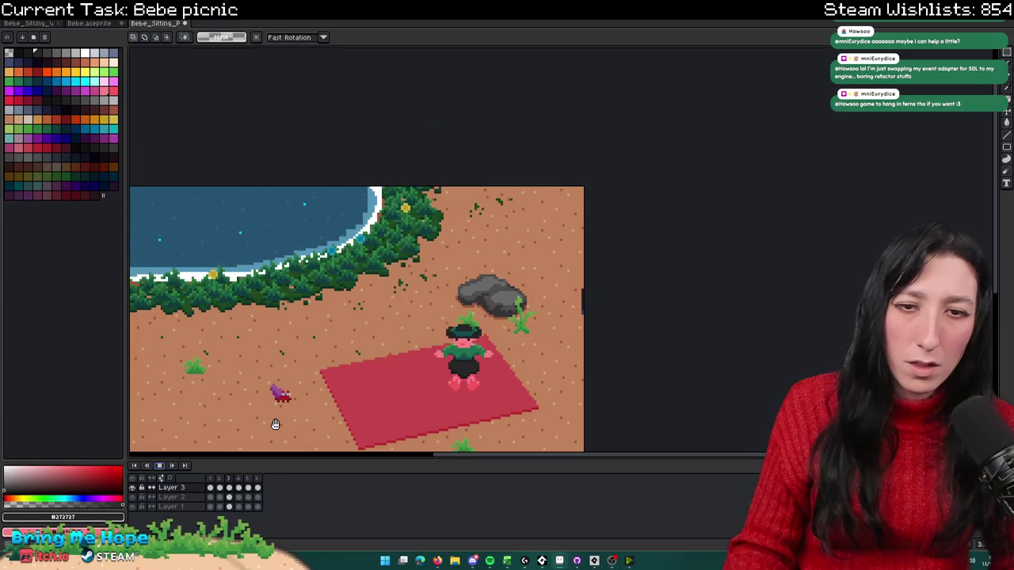
drag(271, 421, 306, 362)
scroll(306, 362, down, 1)
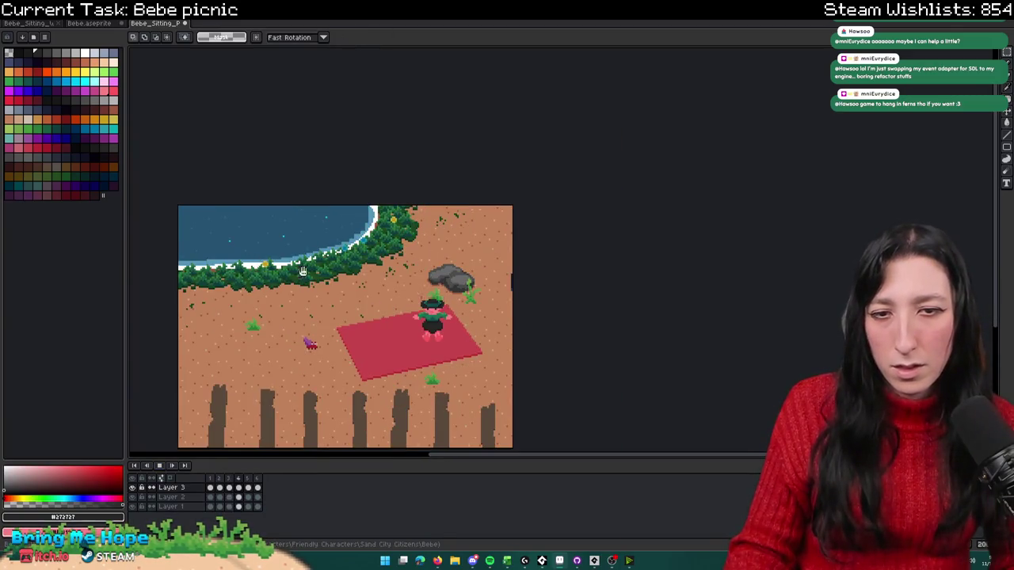
scroll(300, 270, up, 1)
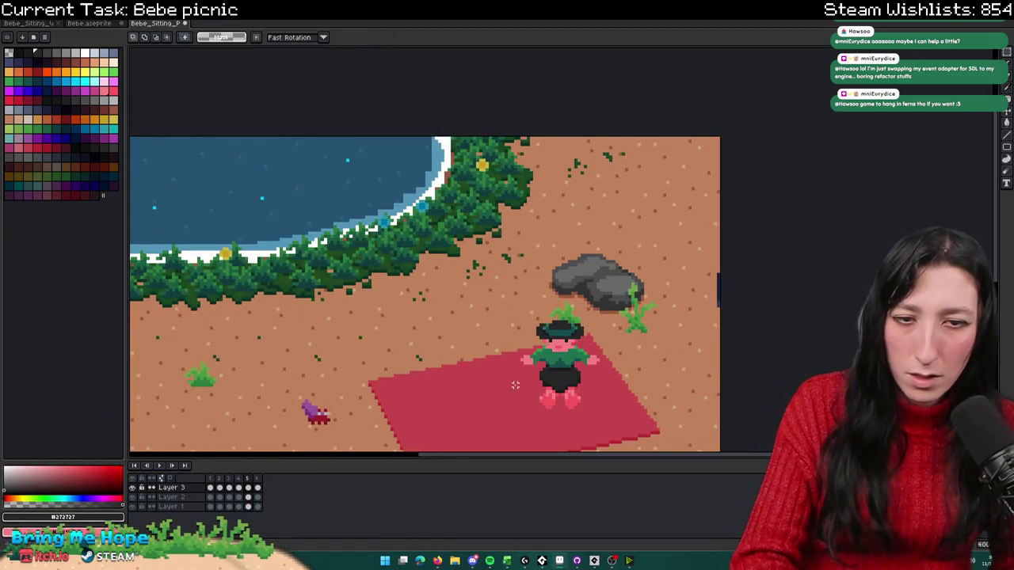
drag(527, 380, 485, 355)
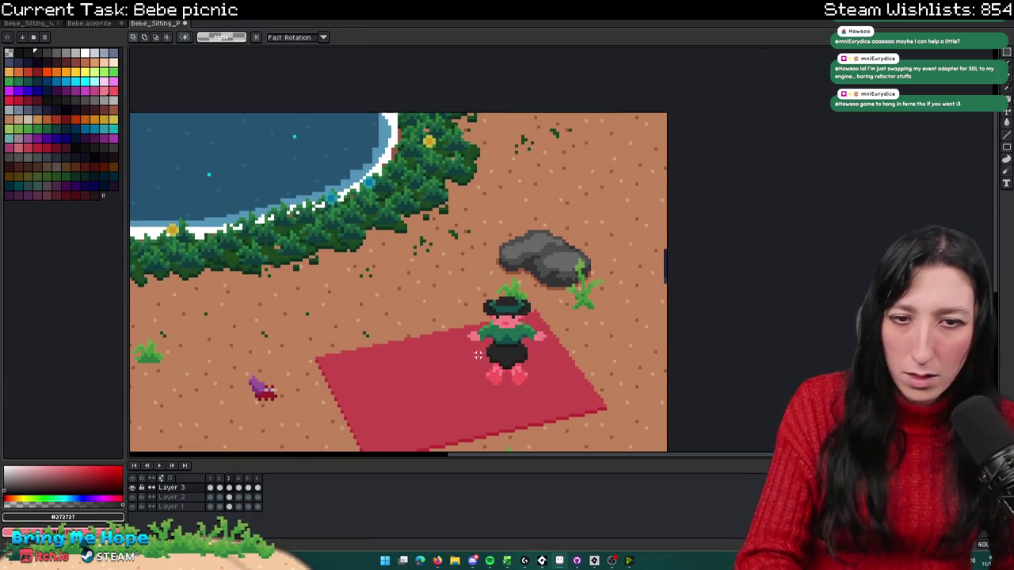
scroll(478, 355, up, 1)
scroll(477, 355, up, 1)
scroll(491, 340, up, 1)
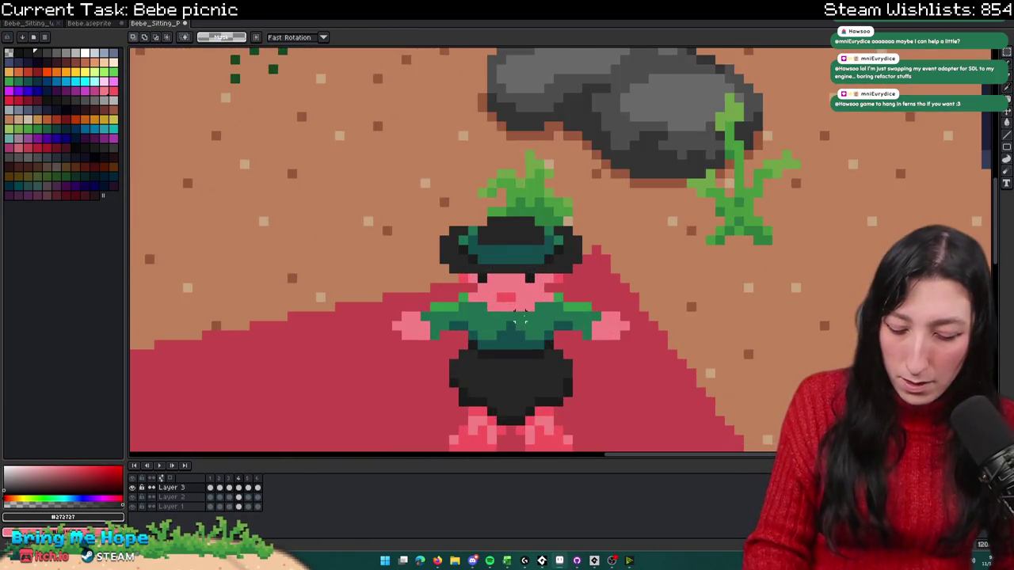
Step: Nudge the shirt top and face up one pixel and raise the red nose one row
scroll(533, 315, up, 1)
drag(628, 279, 351, 317)
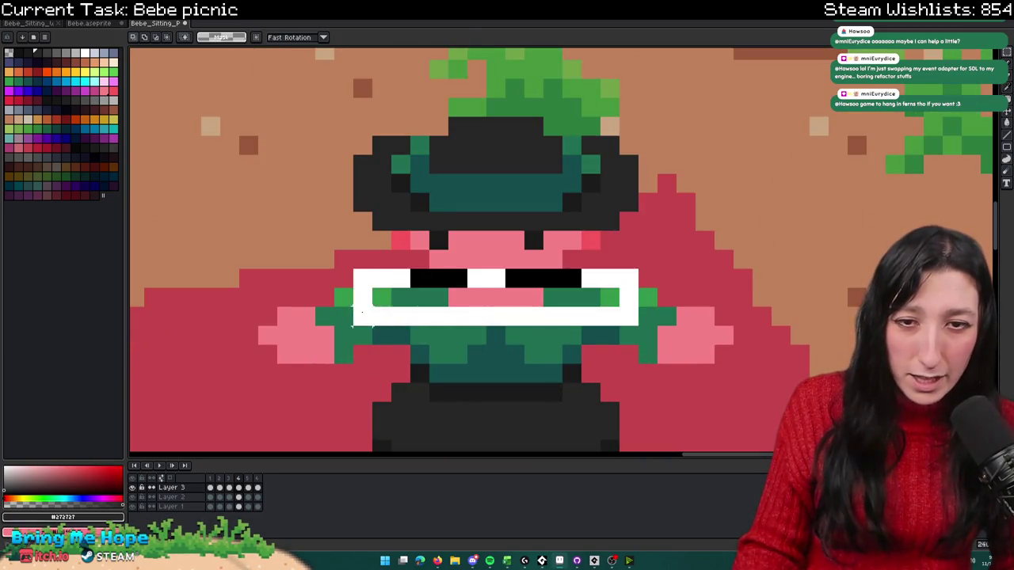
key(Up)
key(ctrl+z)
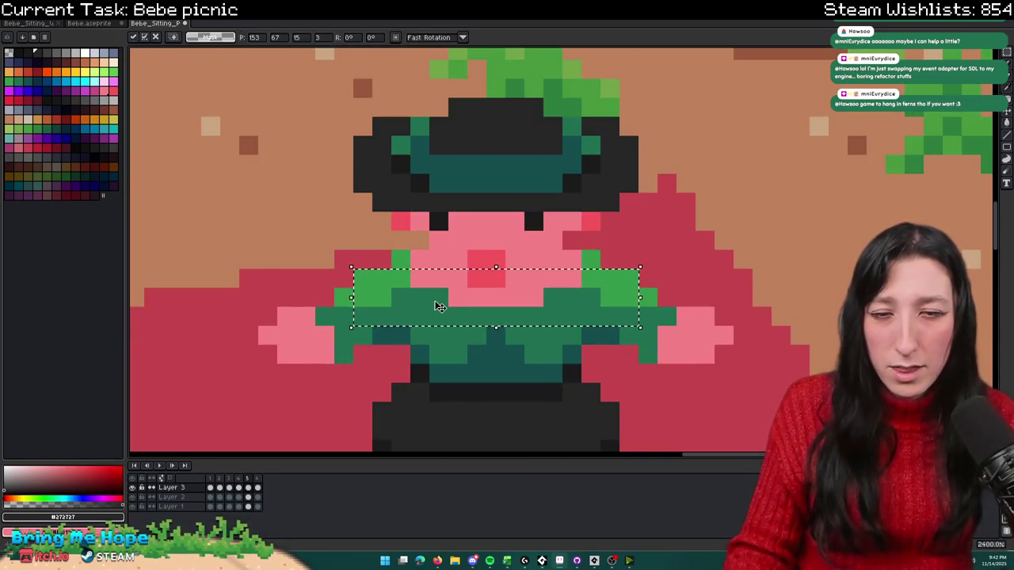
scroll(400, 257, up, 1)
key(b)
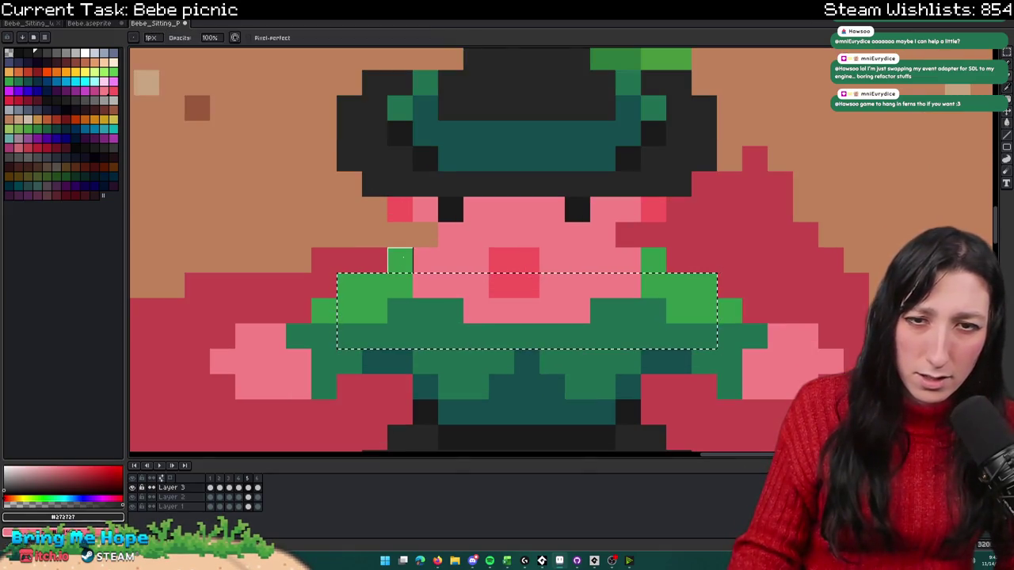
key(ctrl+d)
alt+click(482, 255)
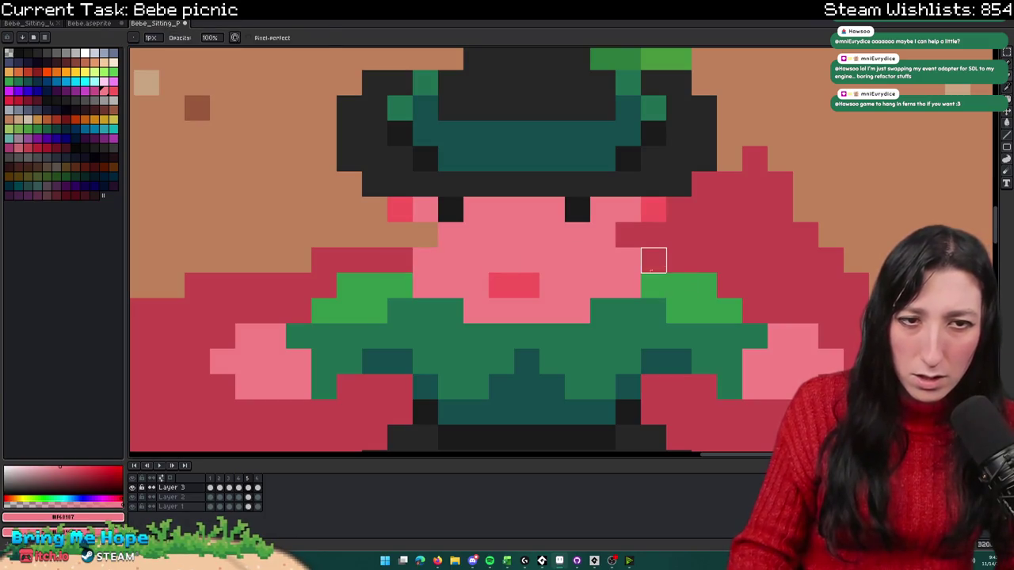
mouse_move(488, 248)
mouse_down()
mouse_move(540, 297)
mouse_move(514, 260)
mouse_up()
Step: Bucket-fill the leftover dark row under the nose pink and review the face
key(g)
click(511, 287)
scroll(512, 288, down, 3)
scroll(543, 331, down, 1)
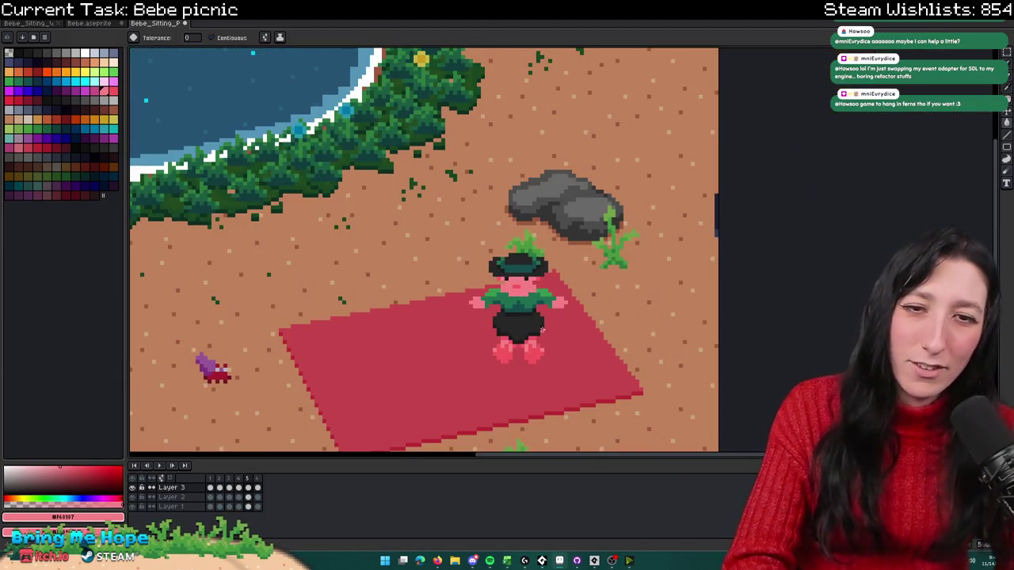
scroll(542, 331, up, 1)
scroll(459, 314, up, 1)
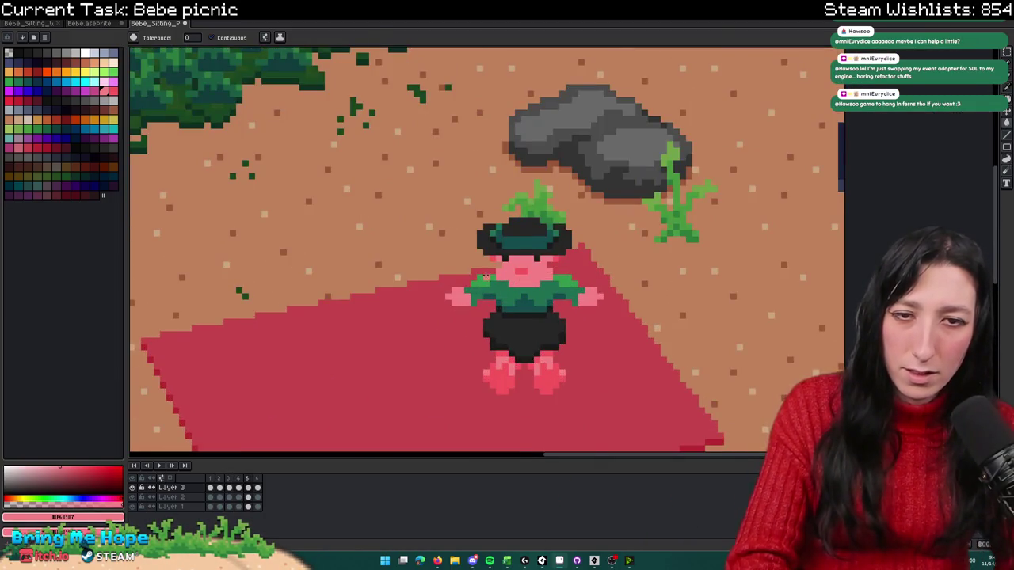
scroll(486, 275, up, 2)
key(b)
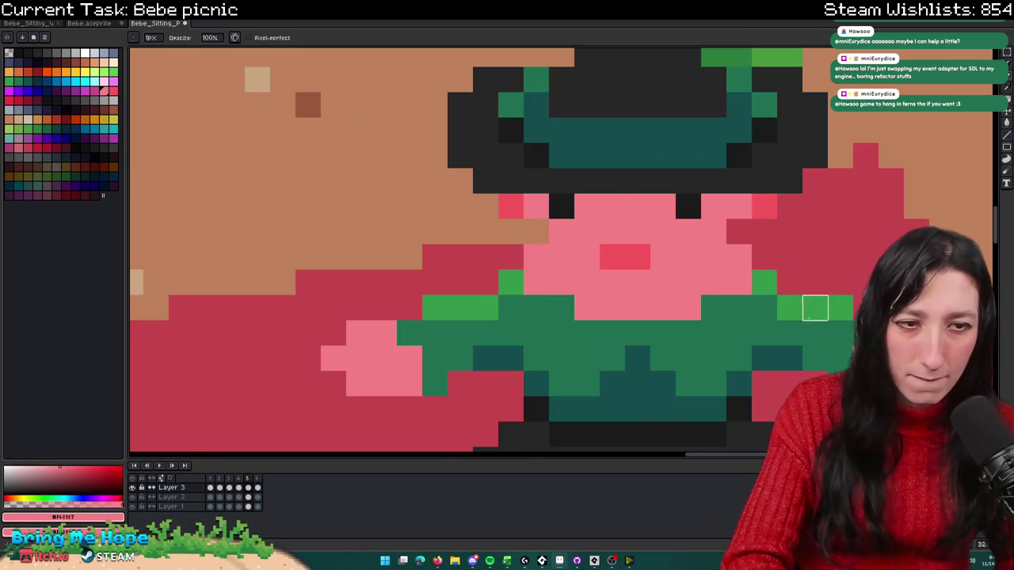
scroll(815, 307, down, 2)
scroll(760, 269, down, 1)
scroll(699, 220, down, 1)
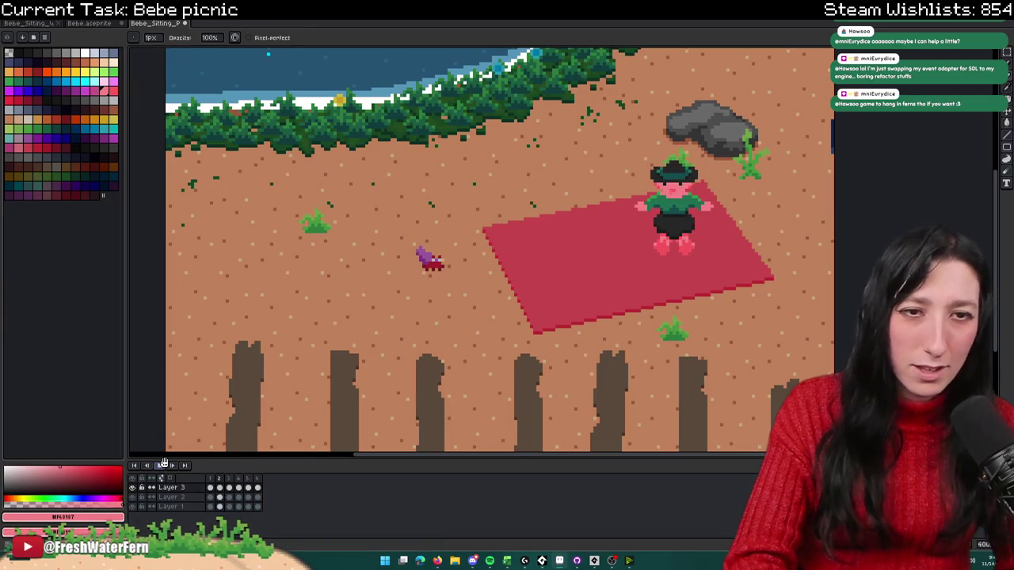
scroll(330, 377, down, 3)
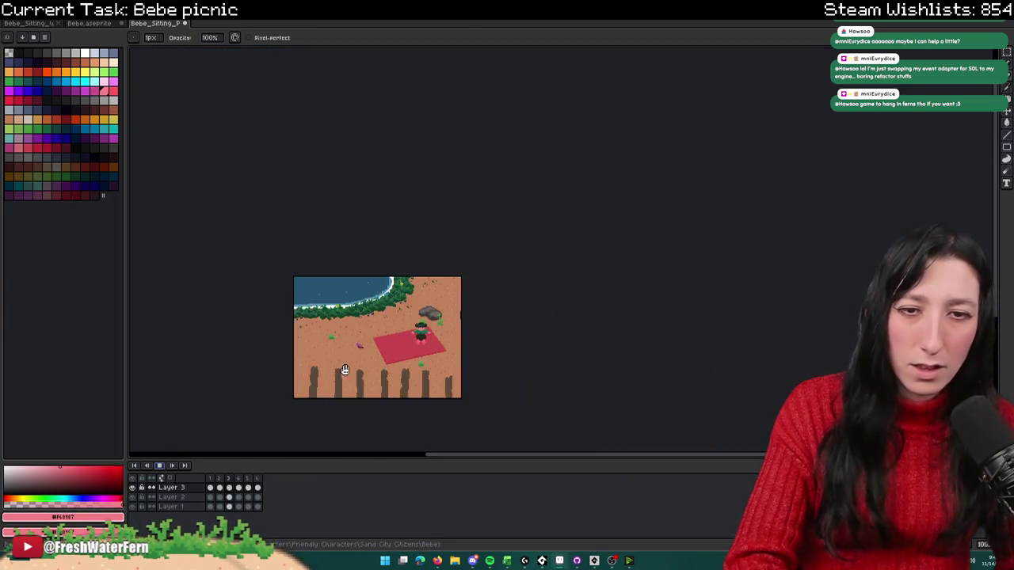
scroll(381, 351, up, 2)
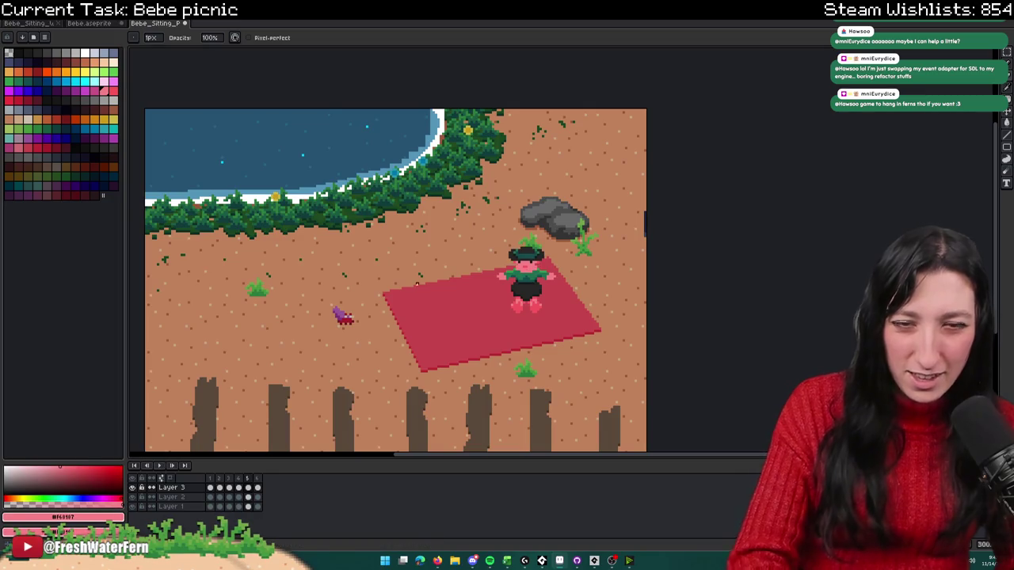
key(i)
scroll(514, 264, up, 3)
scroll(514, 263, up, 3)
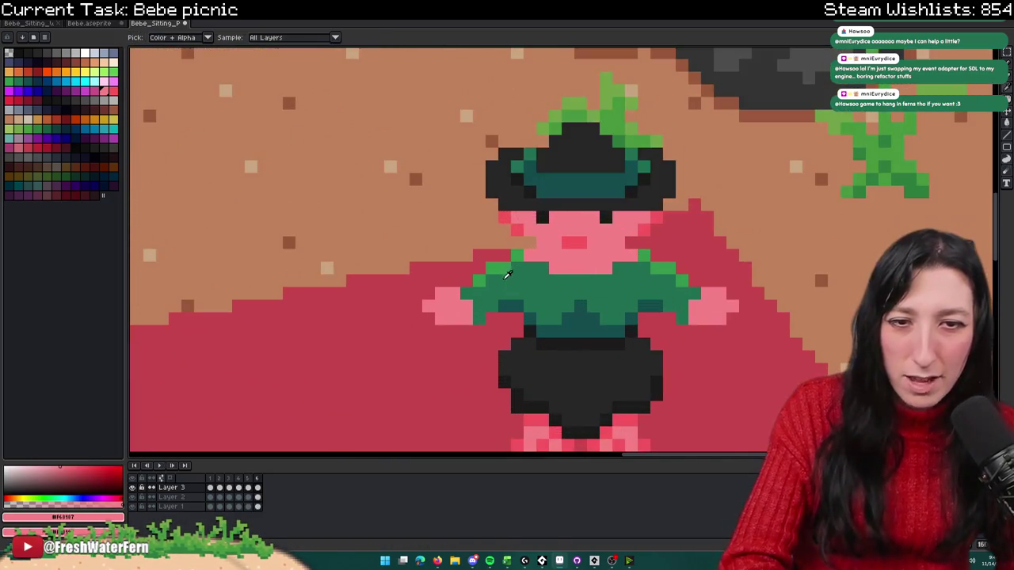
Step: Pick a slightly different shirt green and paint one green pixel right of the face
click(496, 269)
scroll(496, 269, up, 2)
key(b)
alt+click(489, 286)
scroll(727, 291, down, 3)
scroll(721, 278, up, 3)
click(716, 266)
scroll(523, 264, down, 3)
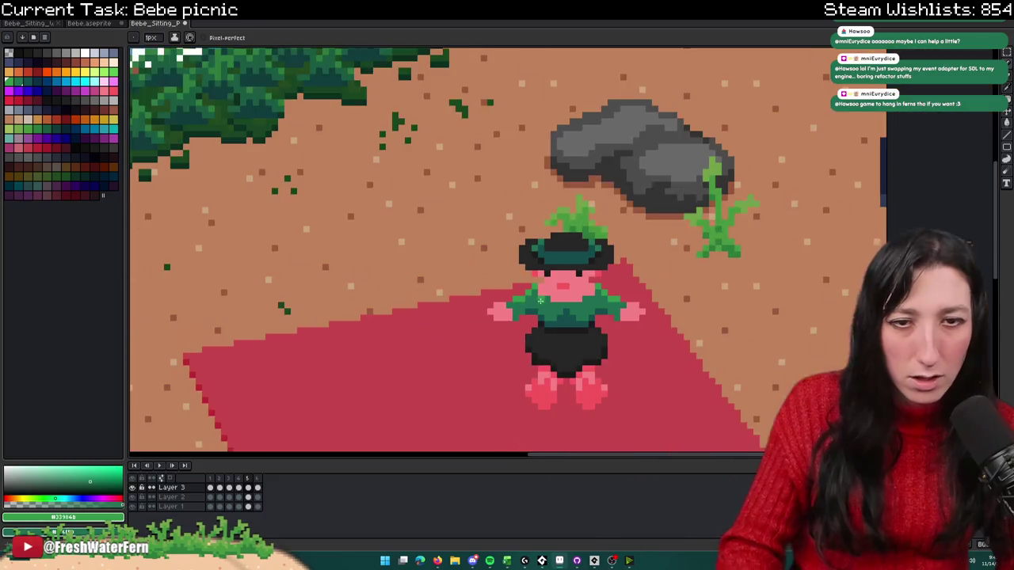
scroll(433, 286, up, 1)
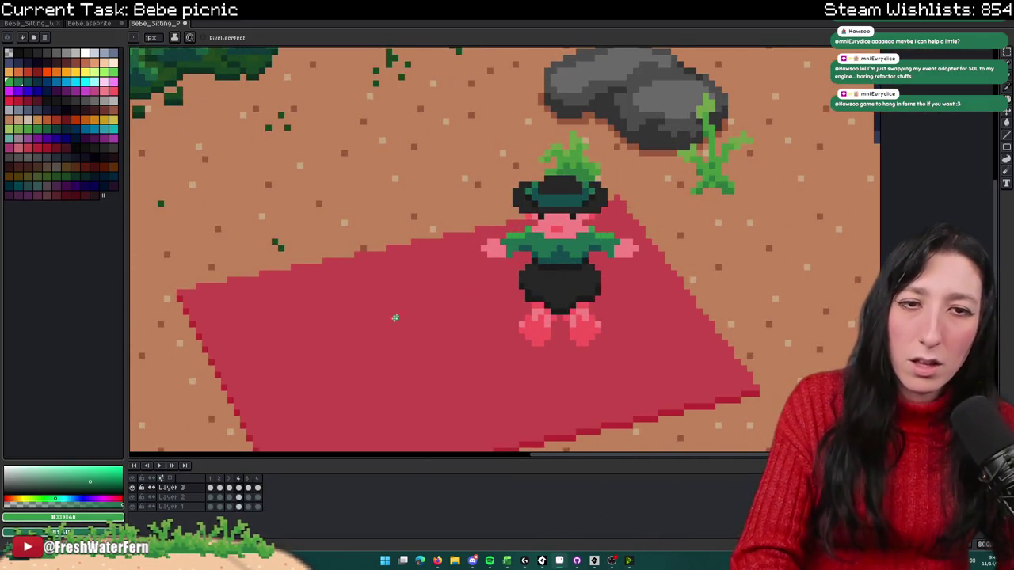
scroll(444, 293, down, 1)
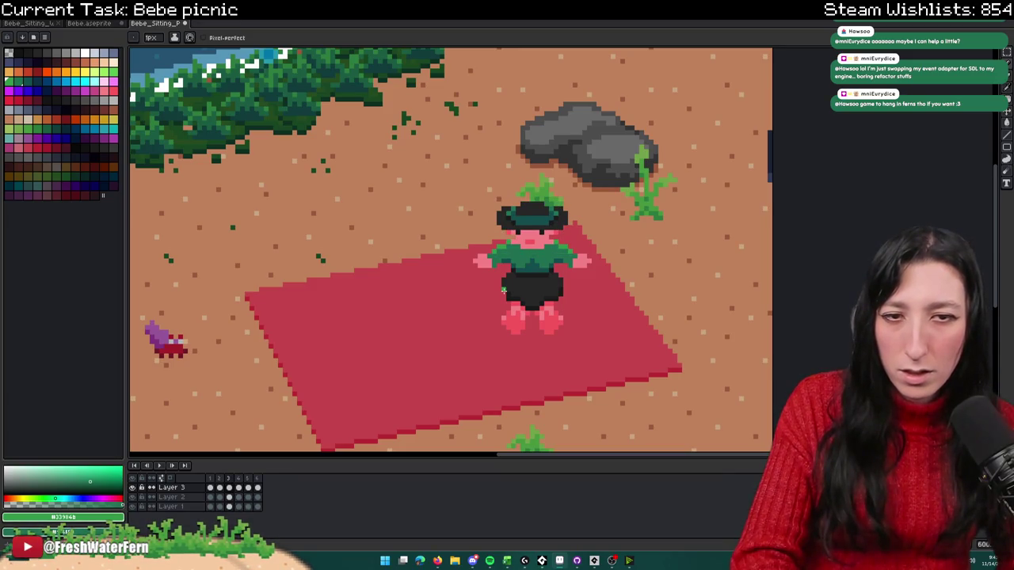
Step: Stretch the dark-green torso block one row lower and fill the red band across the shirt green
key(m)
scroll(428, 269, up, 3)
mouse_move(428, 270)
mouse_down()
mouse_move(593, 320)
mouse_move(477, 244)
mouse_up()
key(ctrl+d)
key(g)
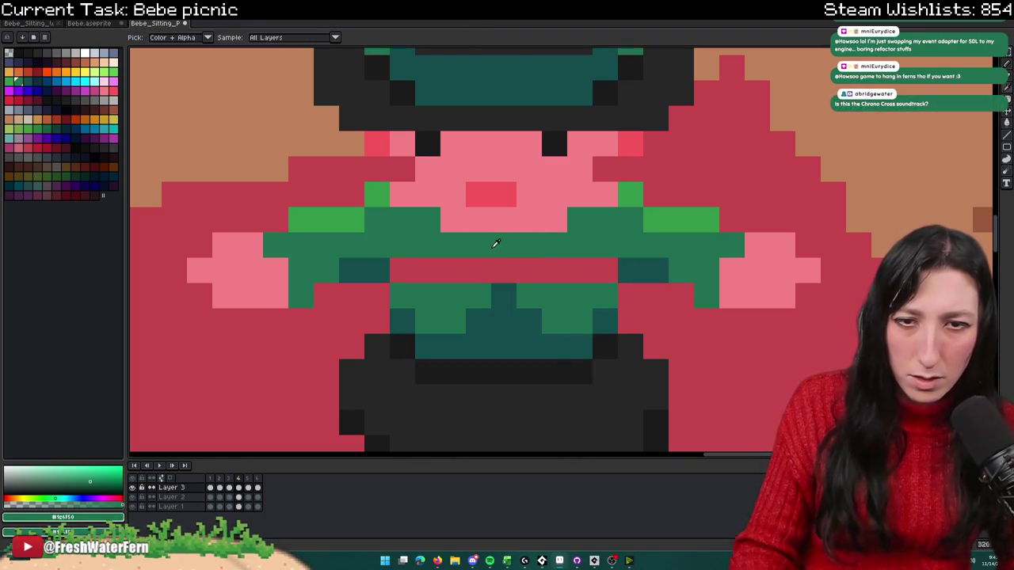
click(495, 269)
Step: Paint the left and right red gap pixels at the shirt's sides dark teal
key(b)
alt+click(405, 315)
click(377, 295)
click(631, 294)
scroll(621, 294, down, 5)
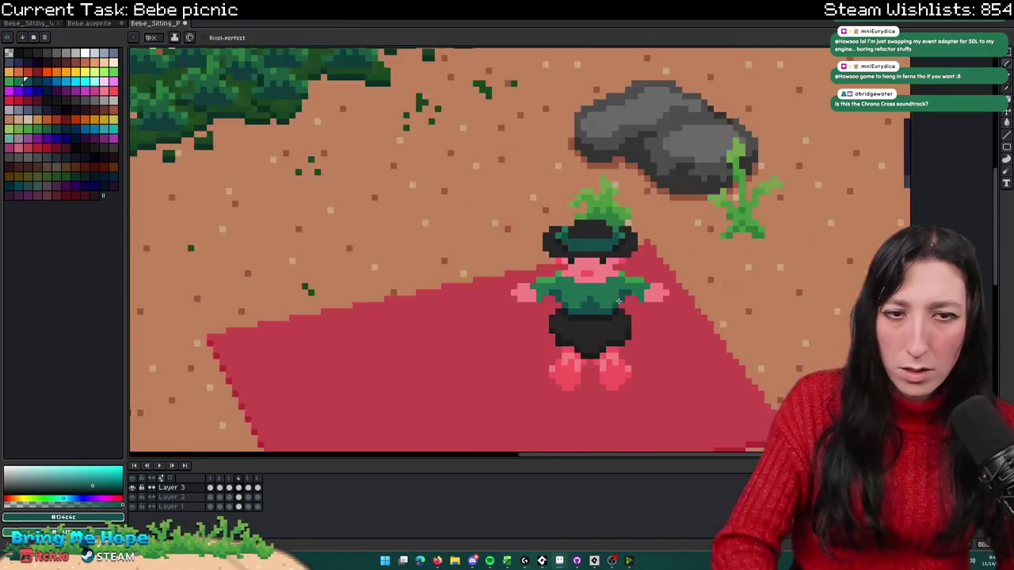
scroll(617, 271, down, 1)
scroll(617, 272, down, 2)
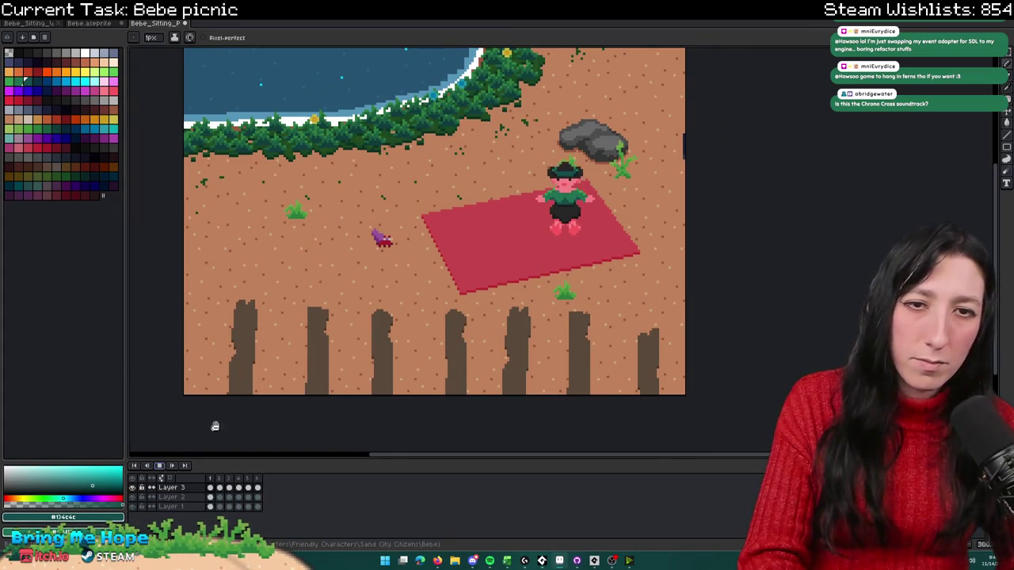
scroll(341, 352, down, 1)
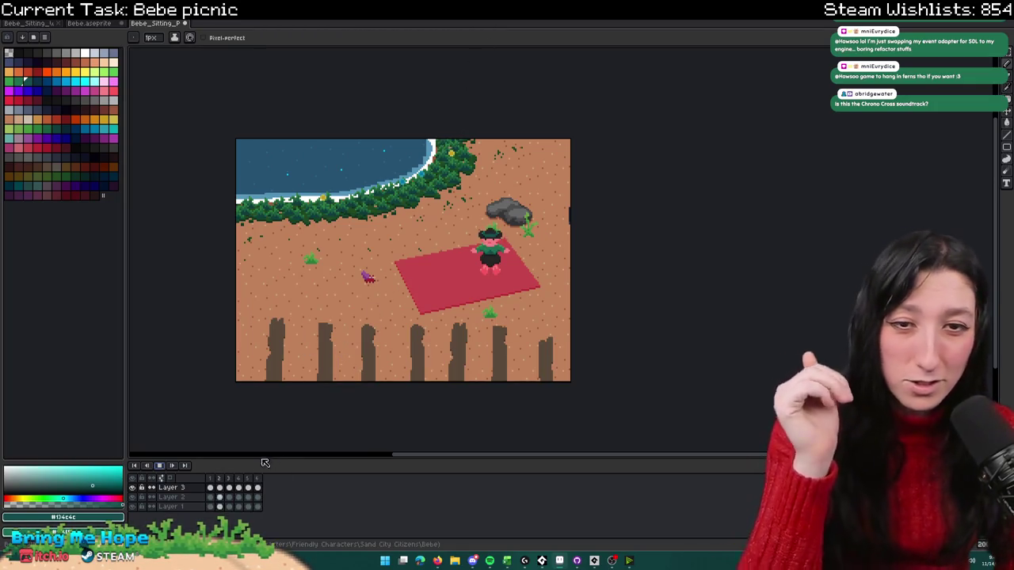
scroll(490, 235, up, 2)
scroll(519, 215, up, 1)
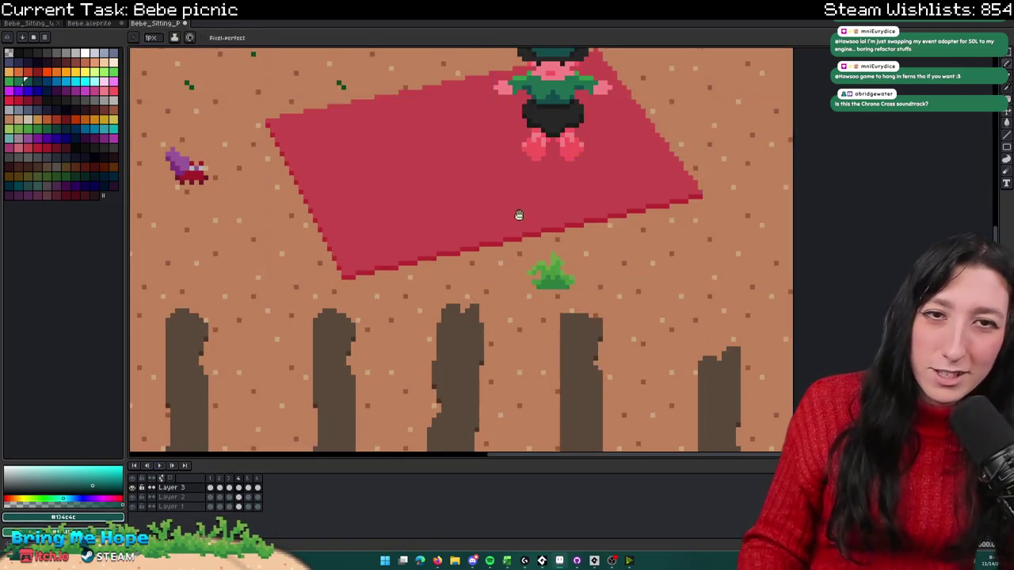
drag(519, 215, 501, 264)
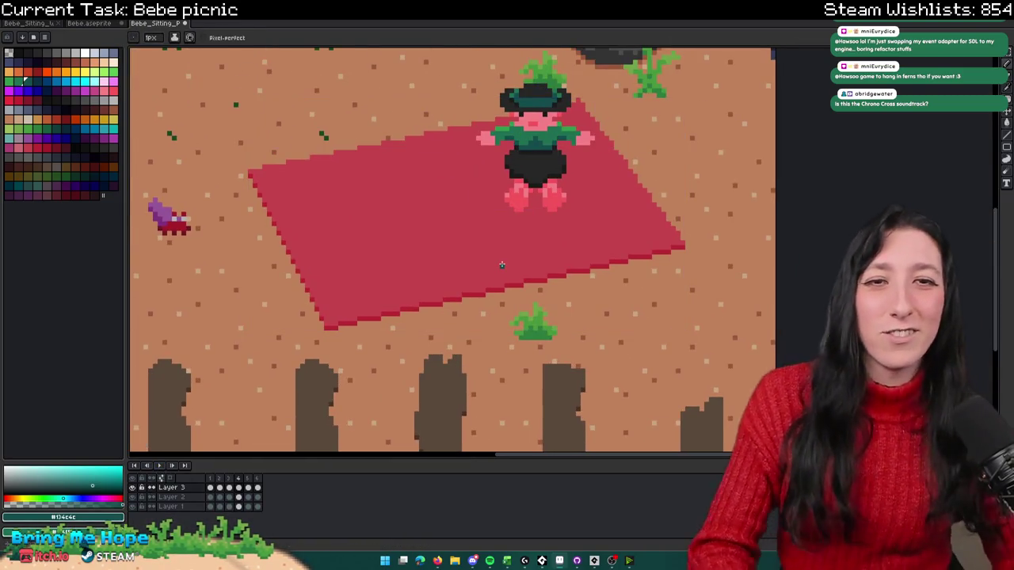
drag(501, 265, 474, 356)
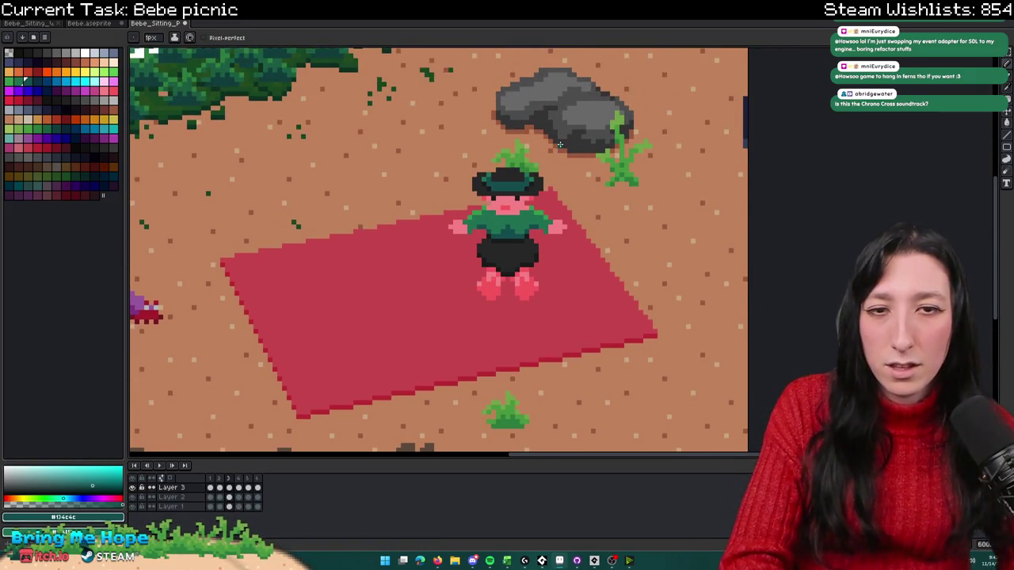
scroll(559, 143, down, 1)
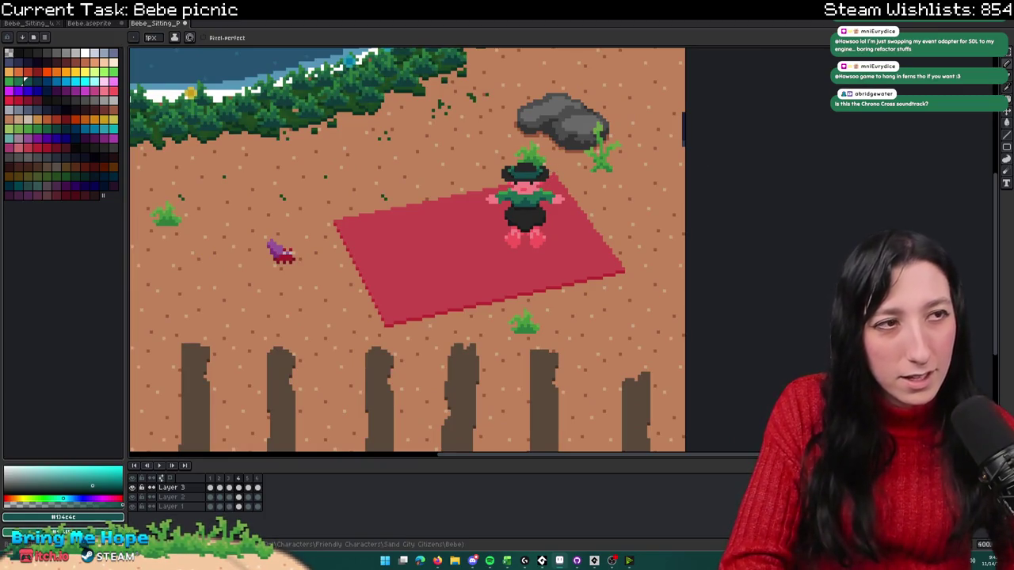
key(alt+Tab)
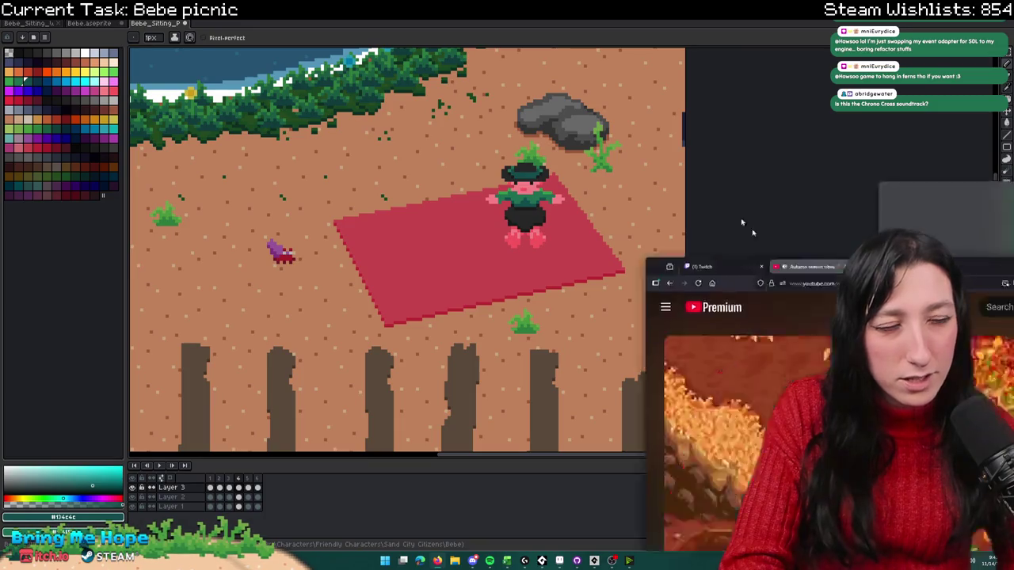
scroll(335, 444, down, 3)
click(237, 333)
scroll(223, 359, down, 3)
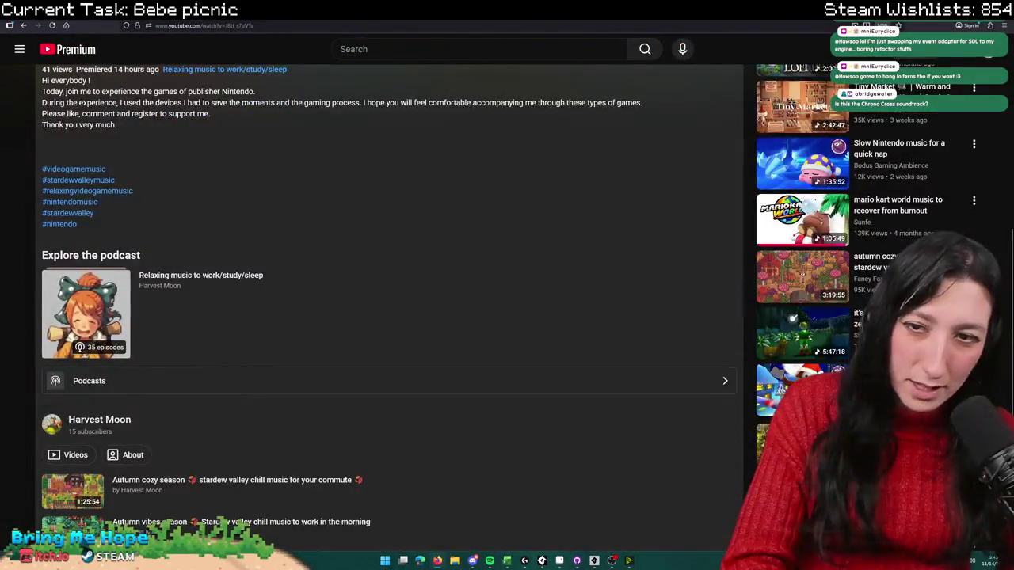
scroll(222, 358, down, 2)
scroll(177, 271, up, 2)
scroll(177, 272, up, 5)
key(alt+Tab)
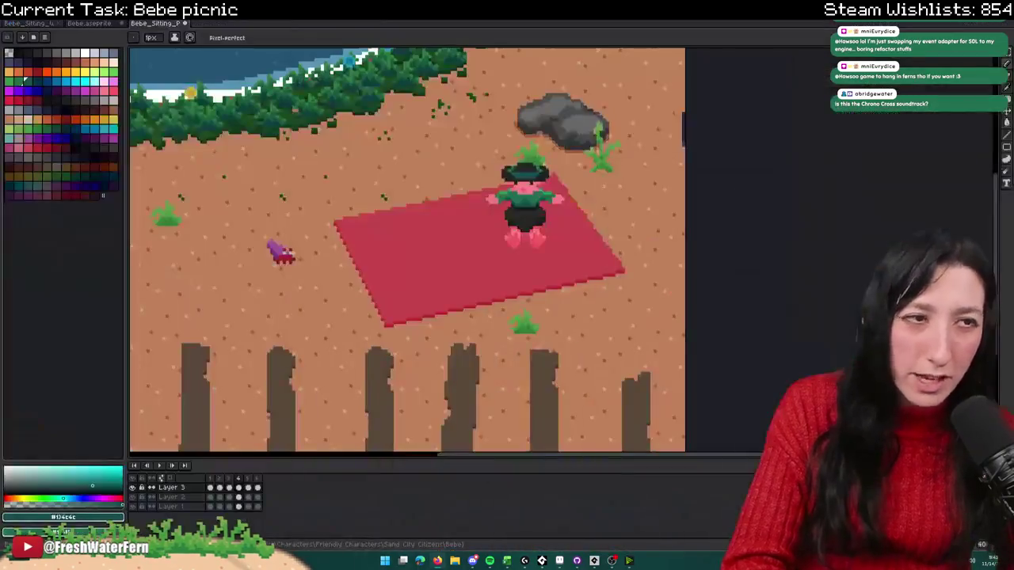
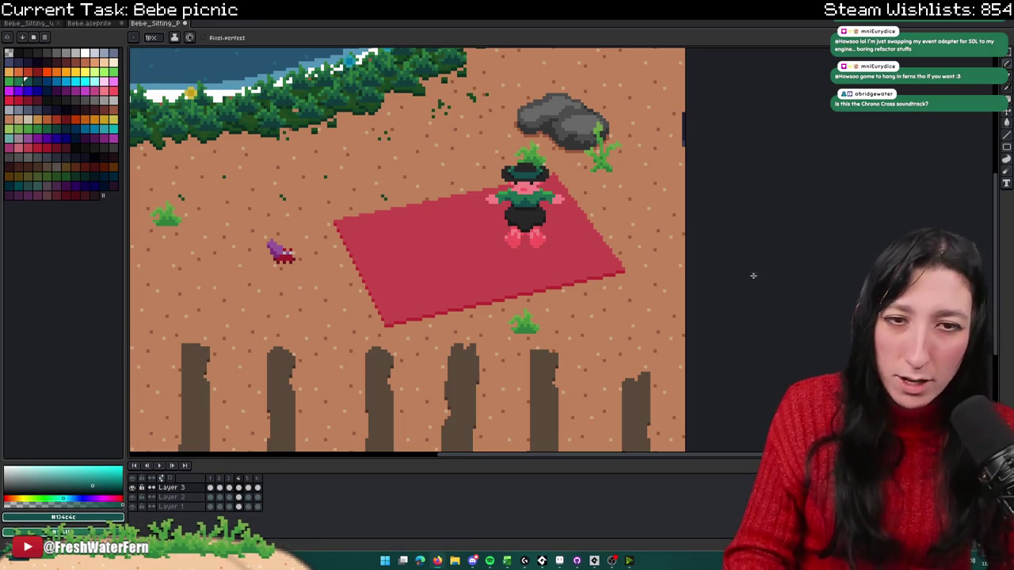
Step: Preview Bebe's animation frames before editing her collar
scroll(500, 204, down, 1)
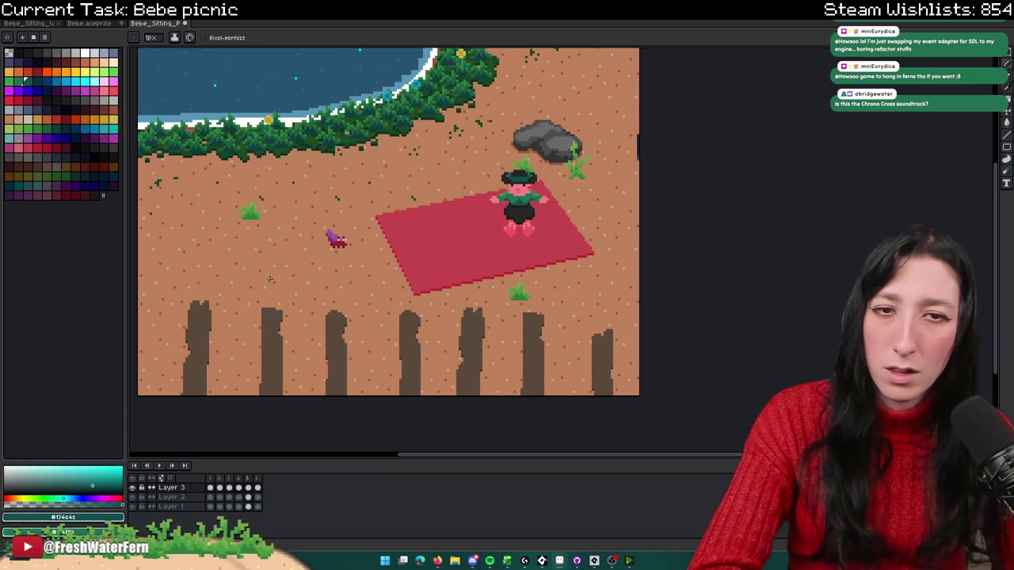
click(157, 465)
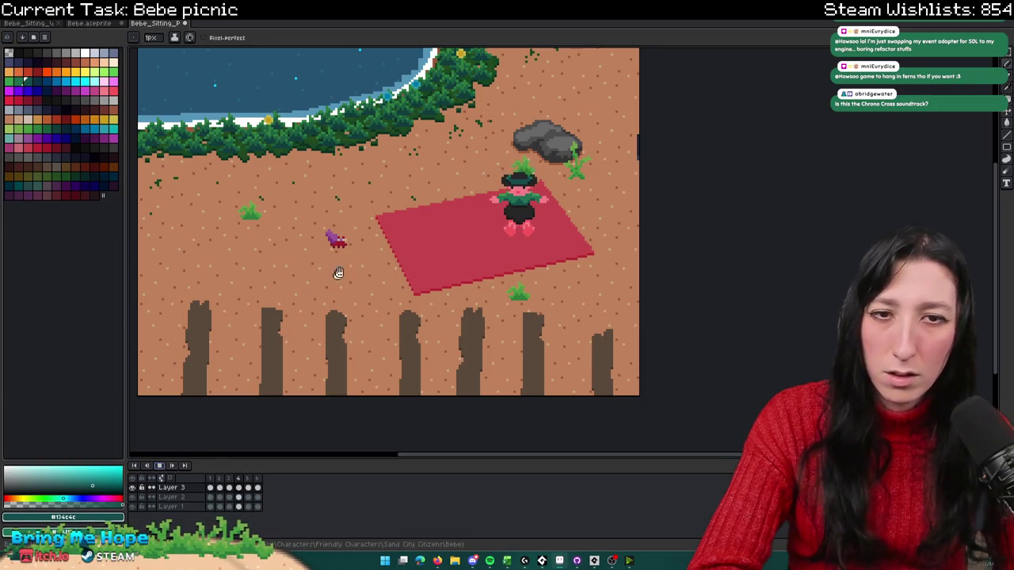
scroll(416, 196, down, 1)
scroll(489, 192, up, 2)
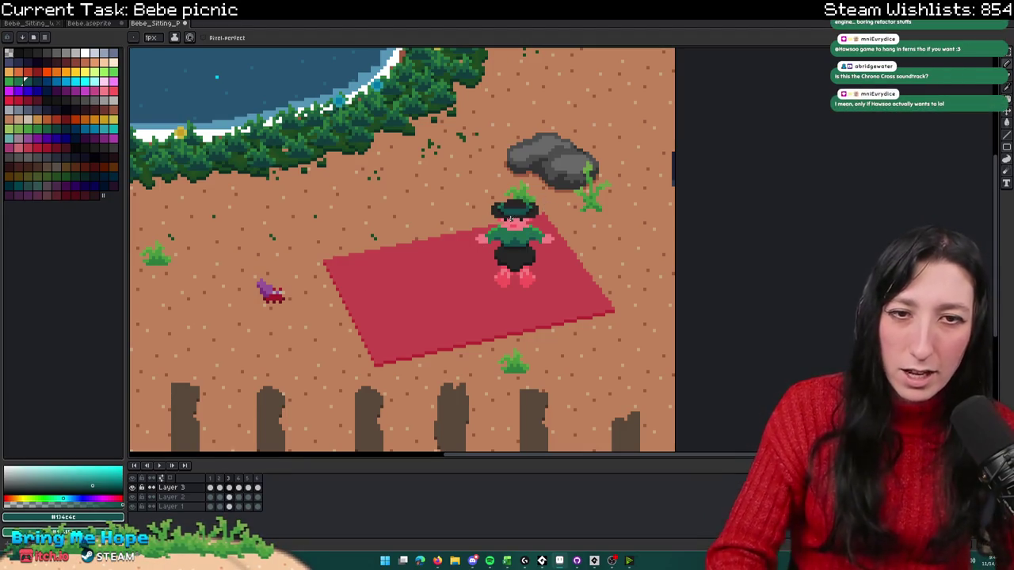
Step: Copy the green collar pixels left of Bebe's face, flip them, and place them on the right
key(m)
scroll(511, 218, up, 2)
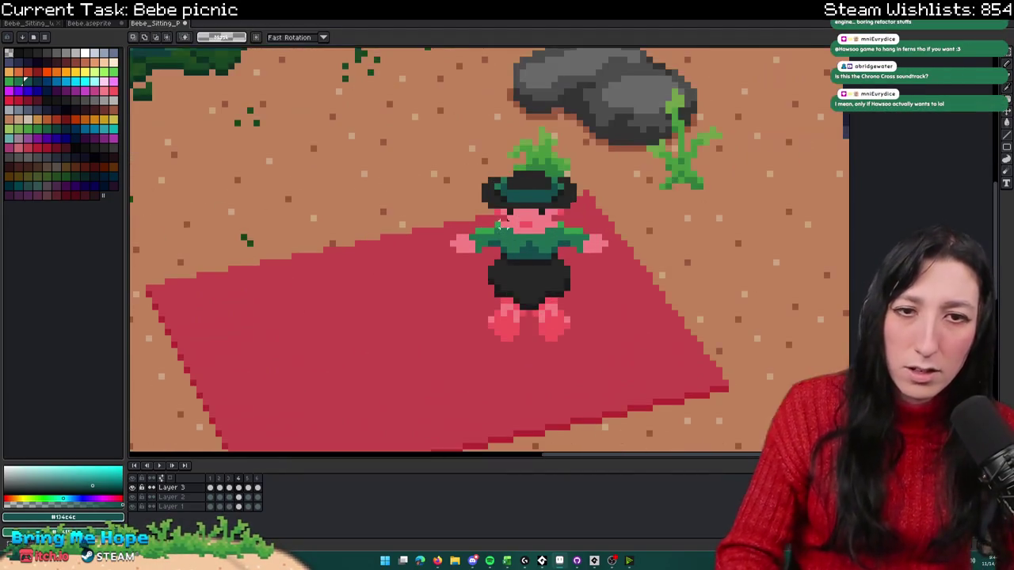
scroll(500, 229, up, 2)
drag(452, 200, 510, 242)
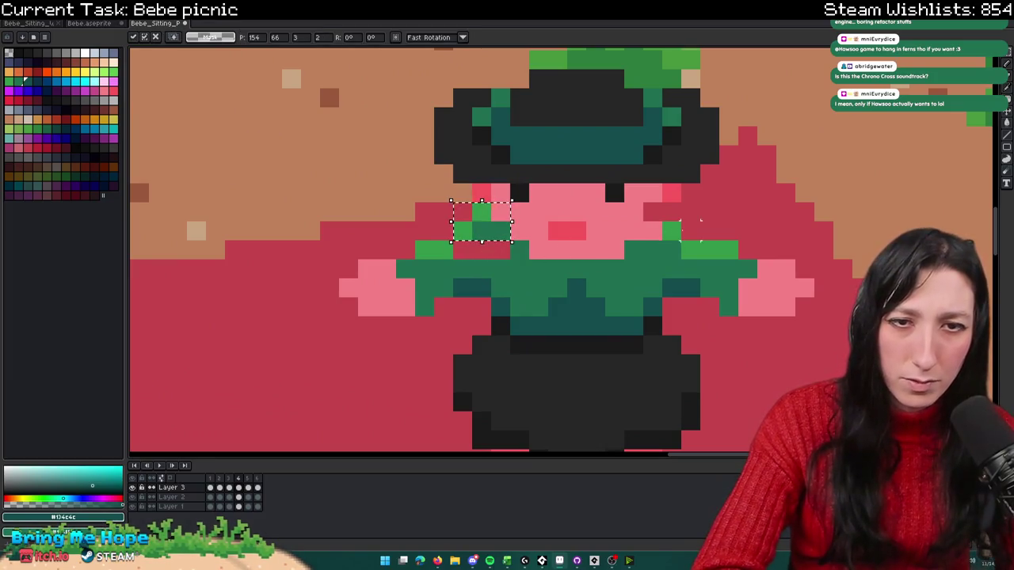
key(ctrl+c)
key(ctrl+v)
key(shift+h)
drag(657, 238, 671, 224)
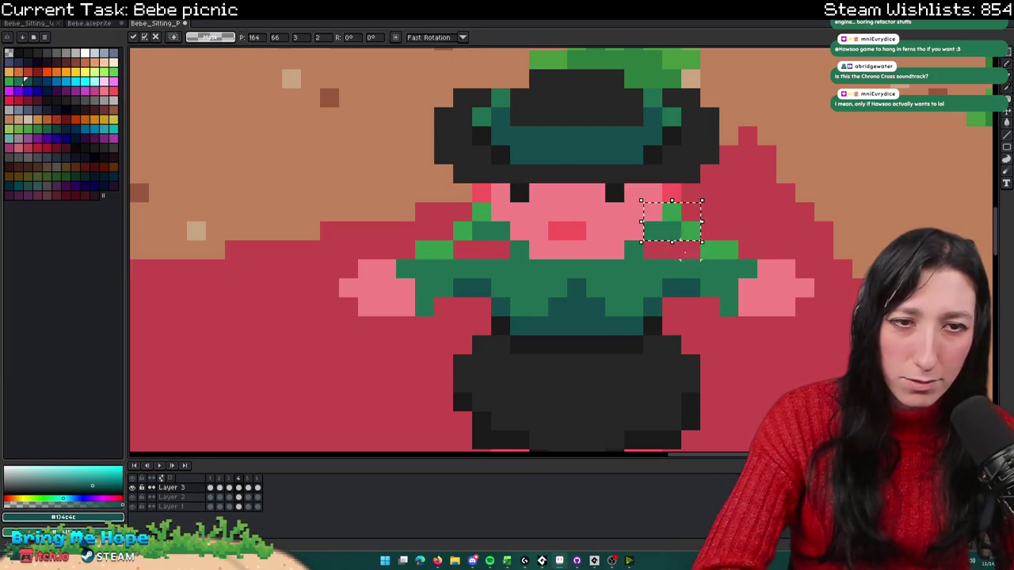
key(Return)
key(i)
Step: Play the animation to check the mirrored collar
key(g)
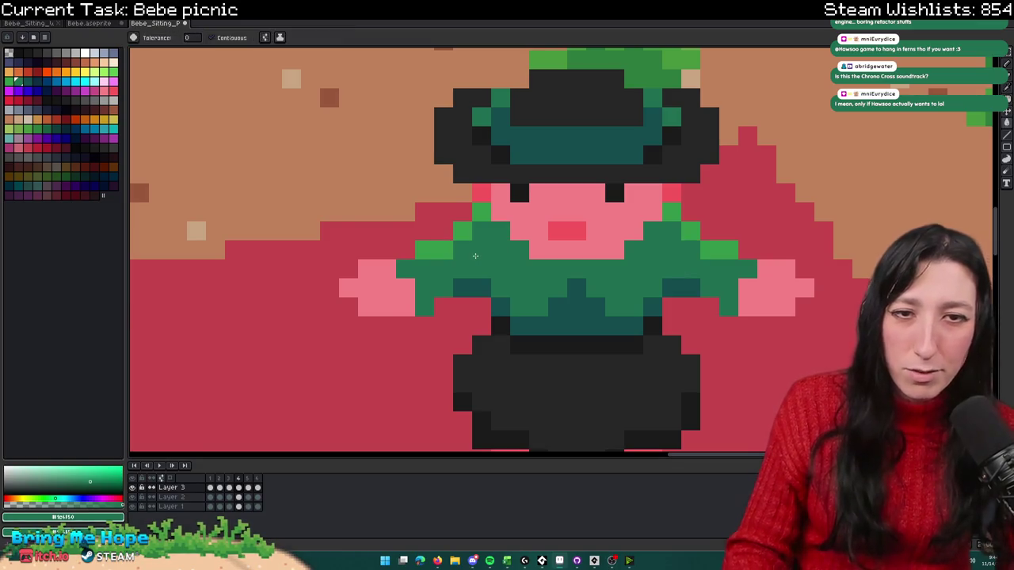
scroll(468, 263, down, 3)
scroll(501, 326, down, 2)
scroll(405, 311, up, 2)
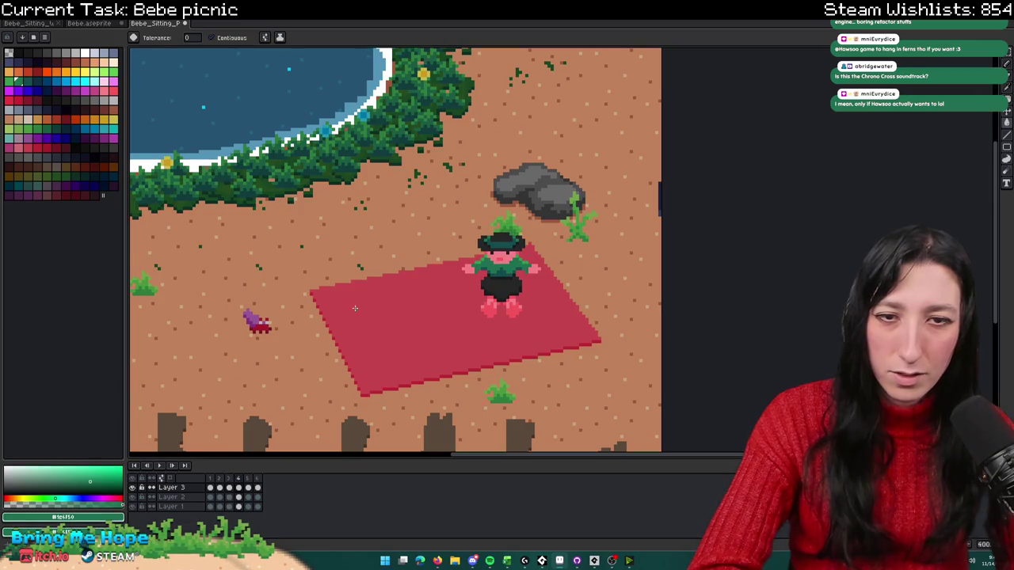
click(160, 464)
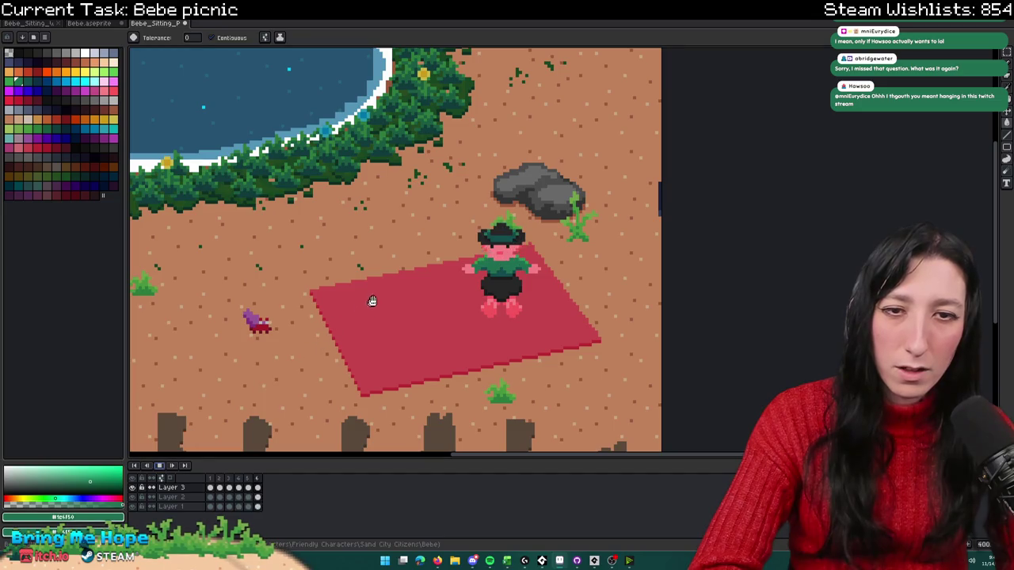
scroll(368, 304, down, 1)
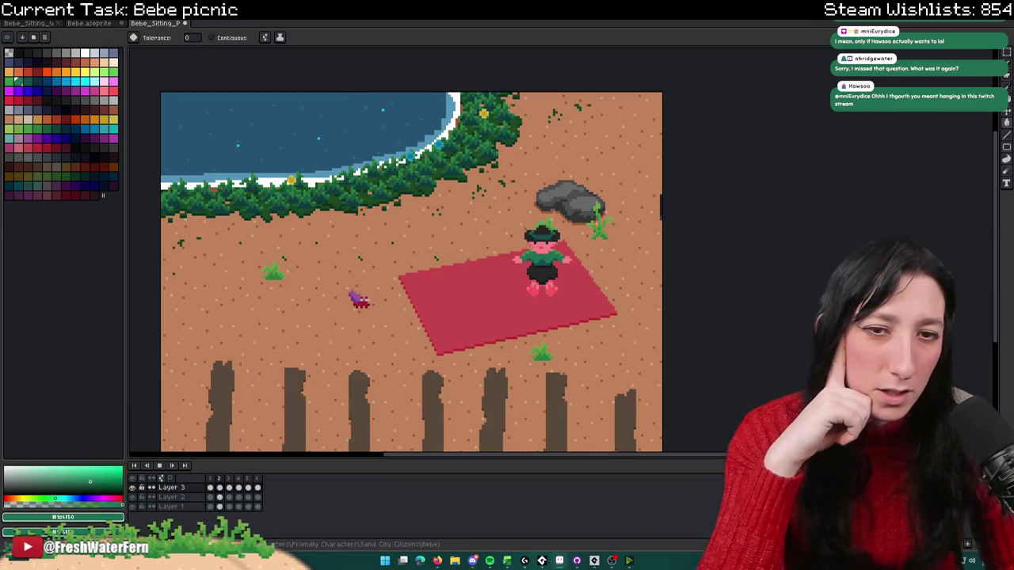
scroll(677, 291, up, 1)
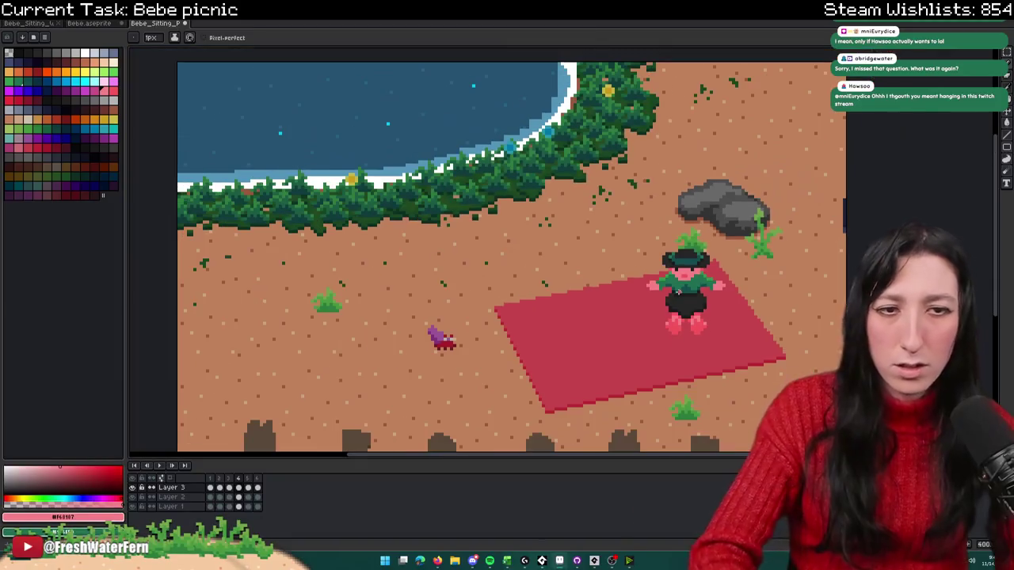
Step: Zoom out and recentre the picnic scene in view
key(minus)
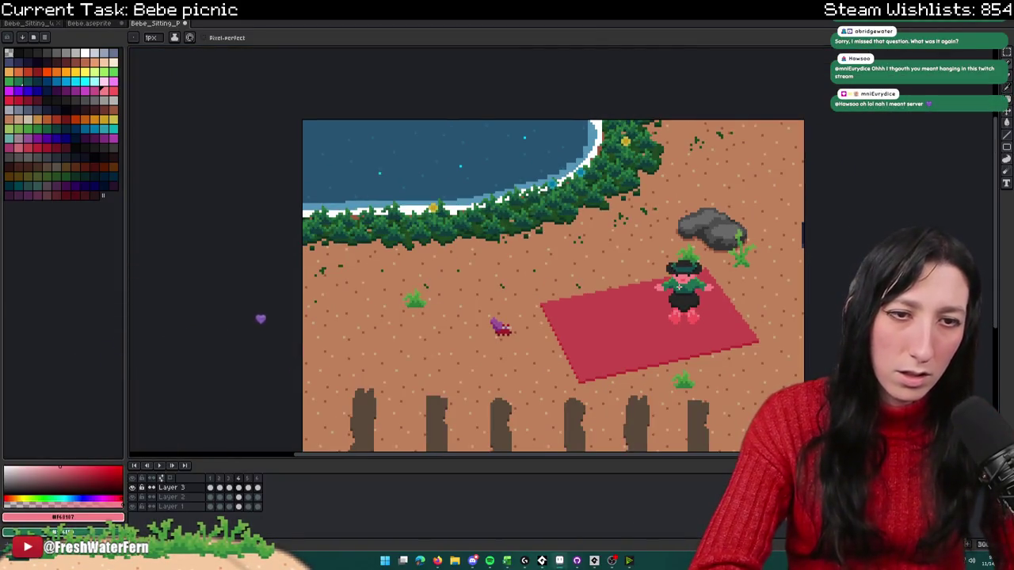
scroll(660, 288, up, 1)
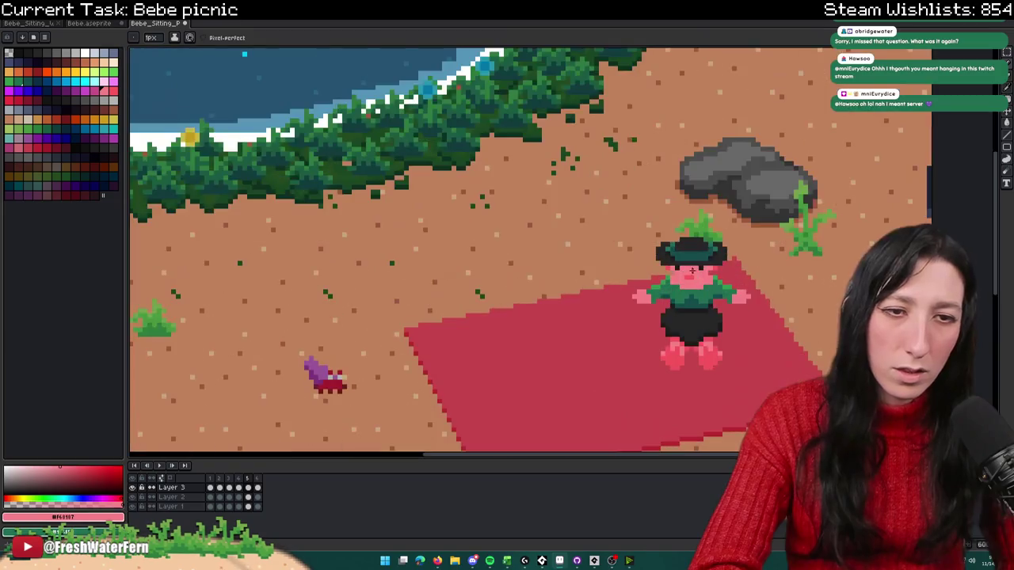
scroll(681, 284, up, 1)
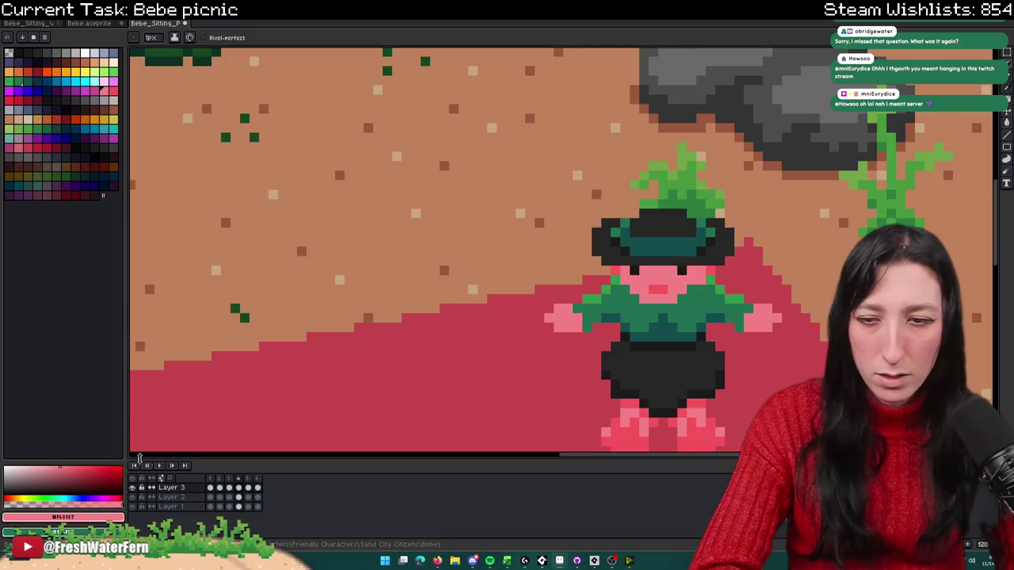
scroll(397, 366, down, 2)
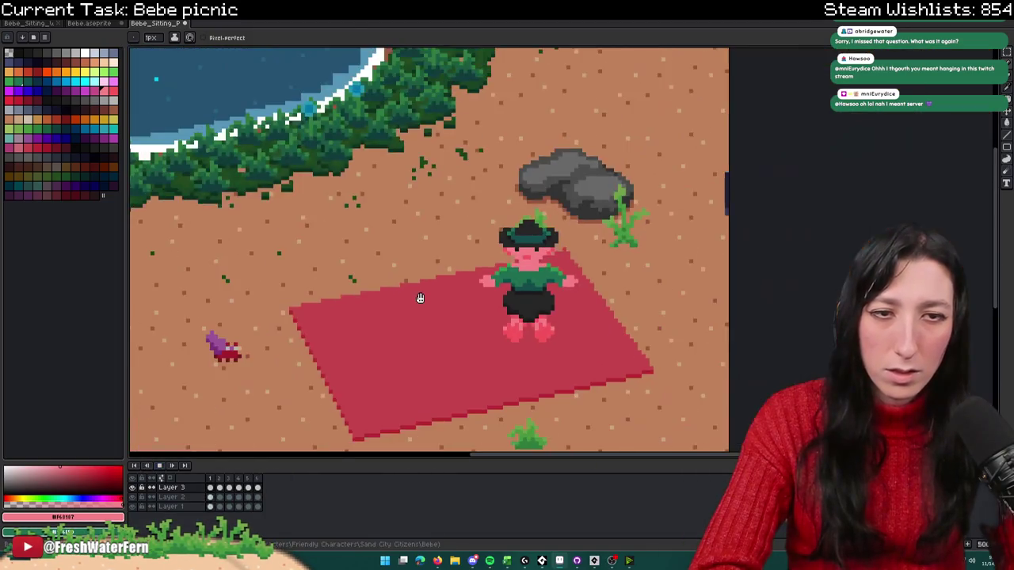
scroll(402, 301, down, 1)
scroll(405, 221, down, 1)
drag(405, 220, 424, 207)
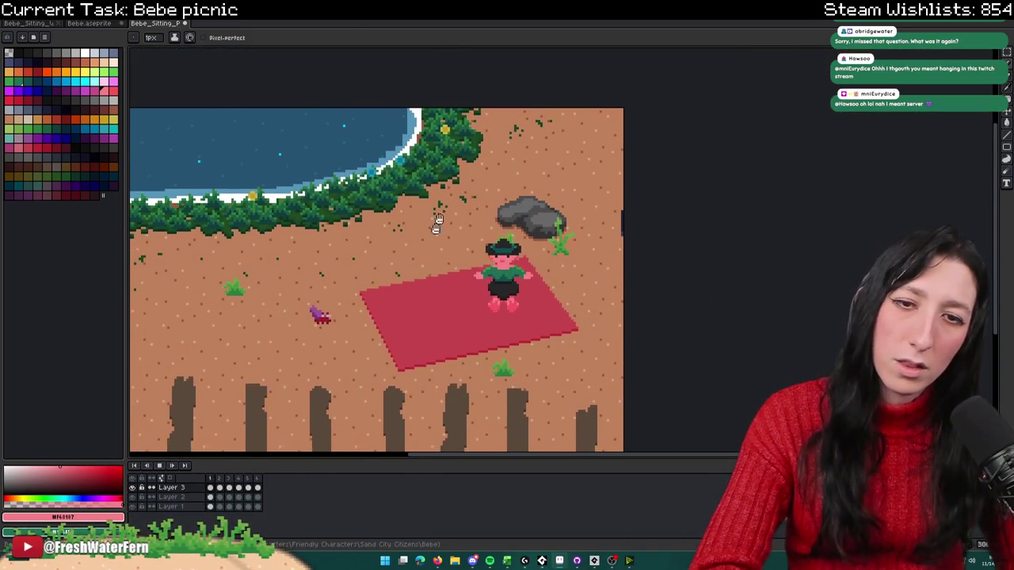
scroll(361, 285, down, 1)
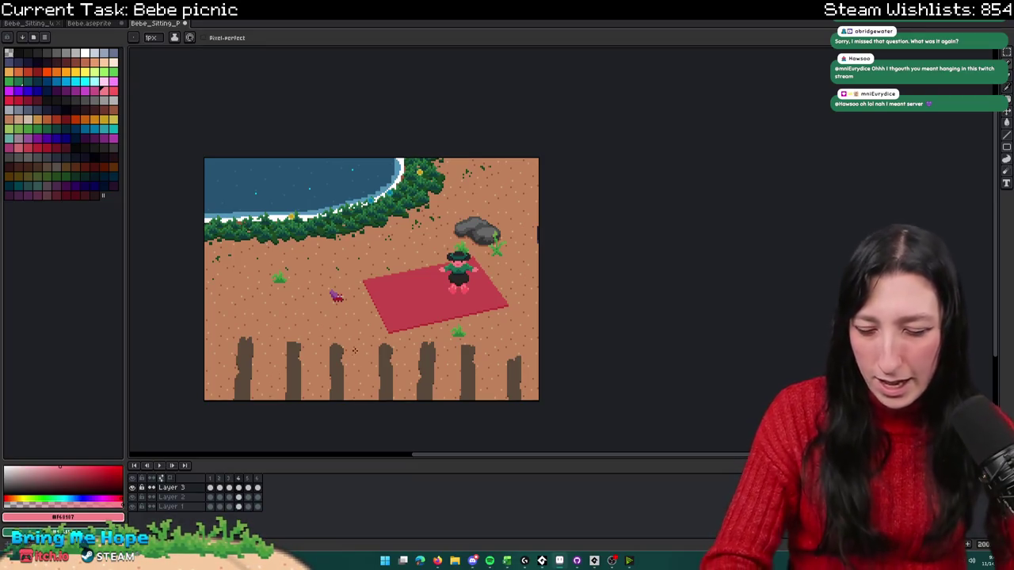
scroll(458, 257, up, 5)
scroll(538, 196, up, 1)
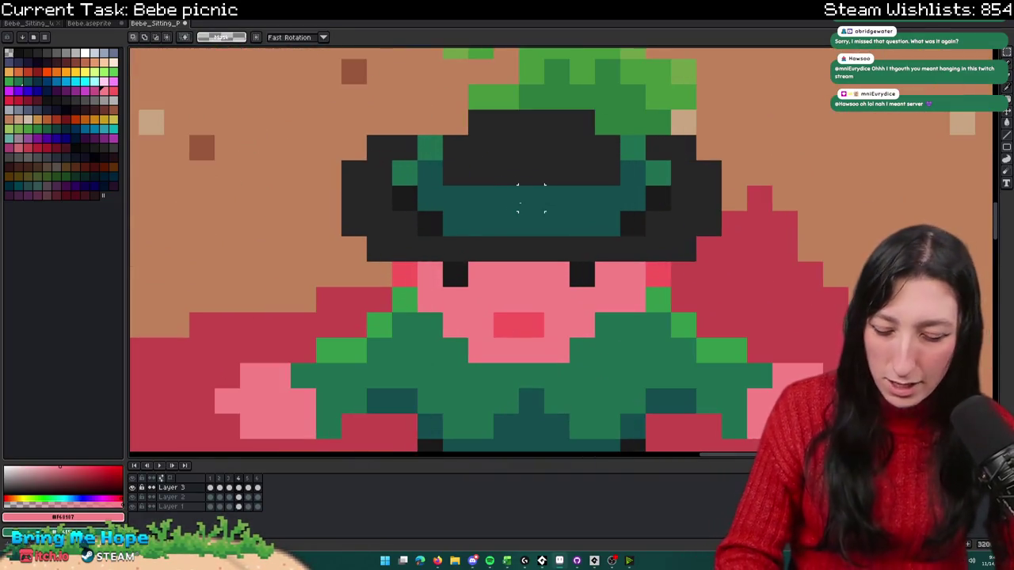
Step: Sample the hat's dark grey and extend the brim down over Bebe's eyes
key(b)
alt+click(432, 217)
drag(423, 274, 611, 267)
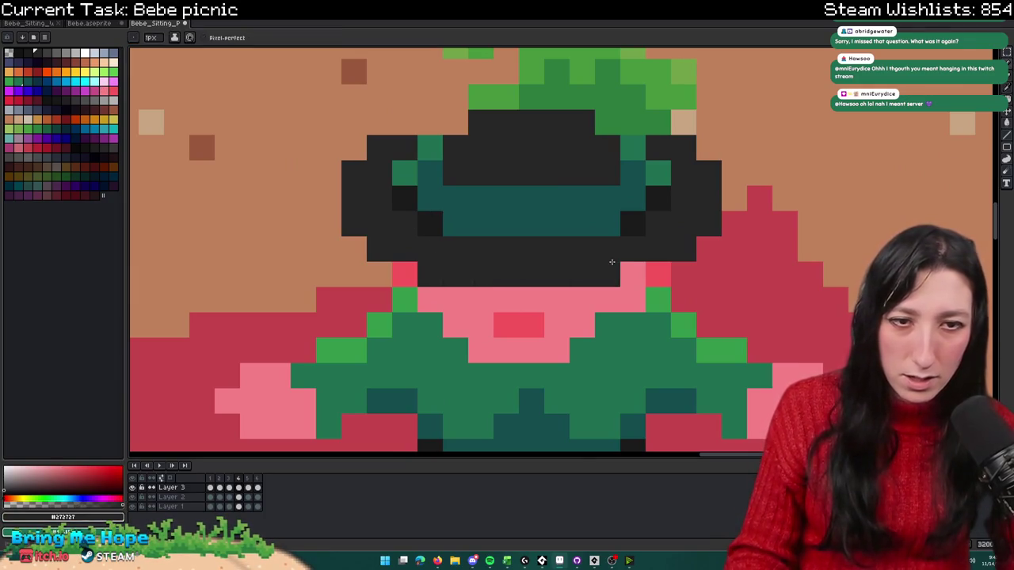
scroll(611, 267, down, 4)
scroll(626, 261, down, 2)
scroll(635, 254, up, 5)
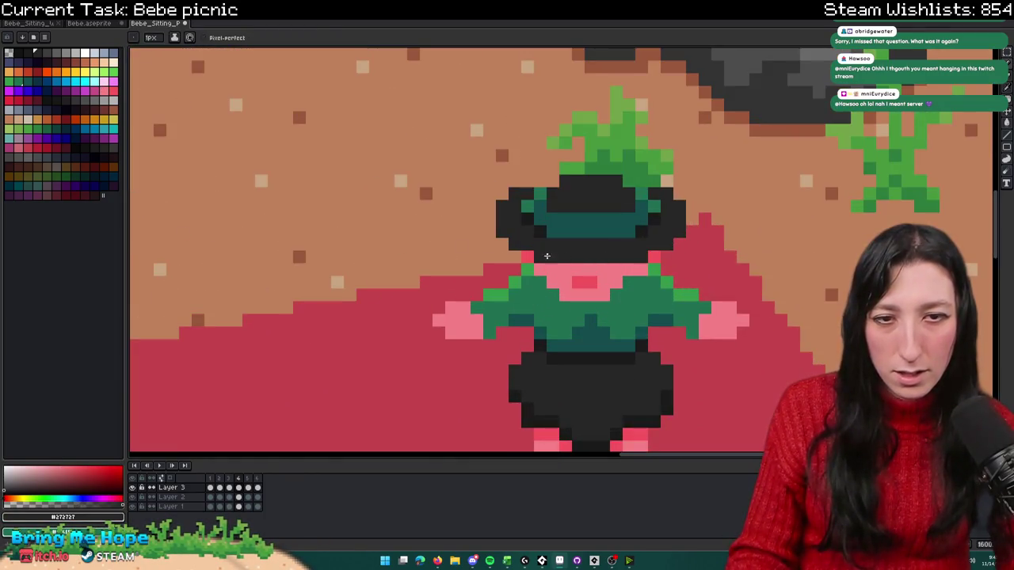
scroll(548, 256, down, 2)
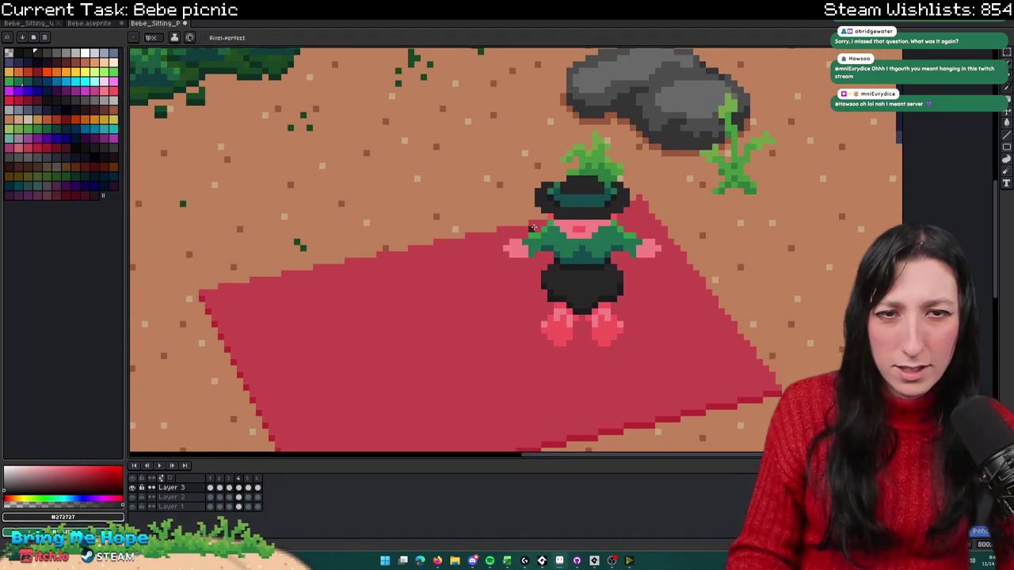
scroll(533, 227, down, 2)
scroll(533, 230, down, 1)
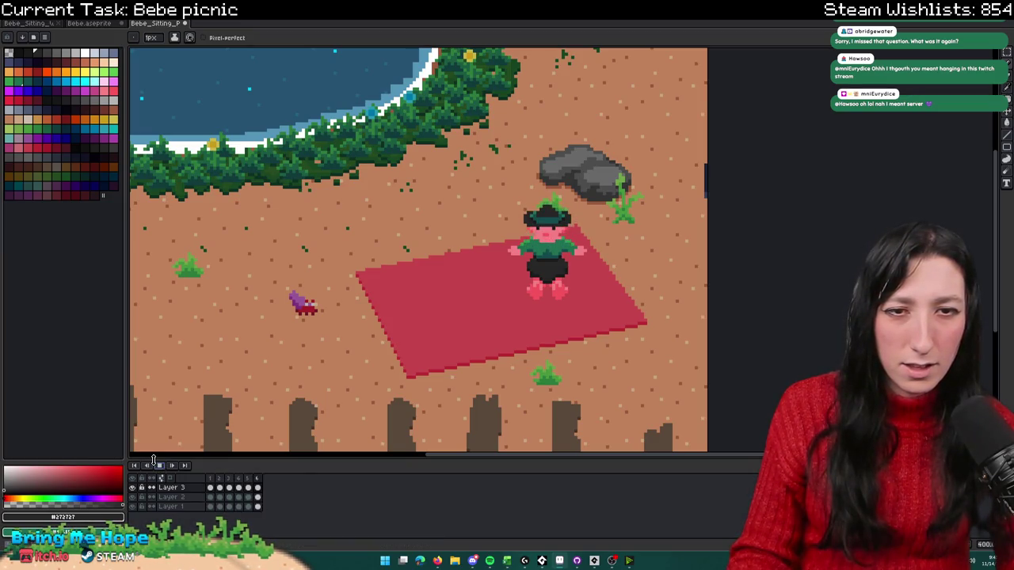
scroll(271, 336, down, 1)
scroll(271, 336, down, 1)
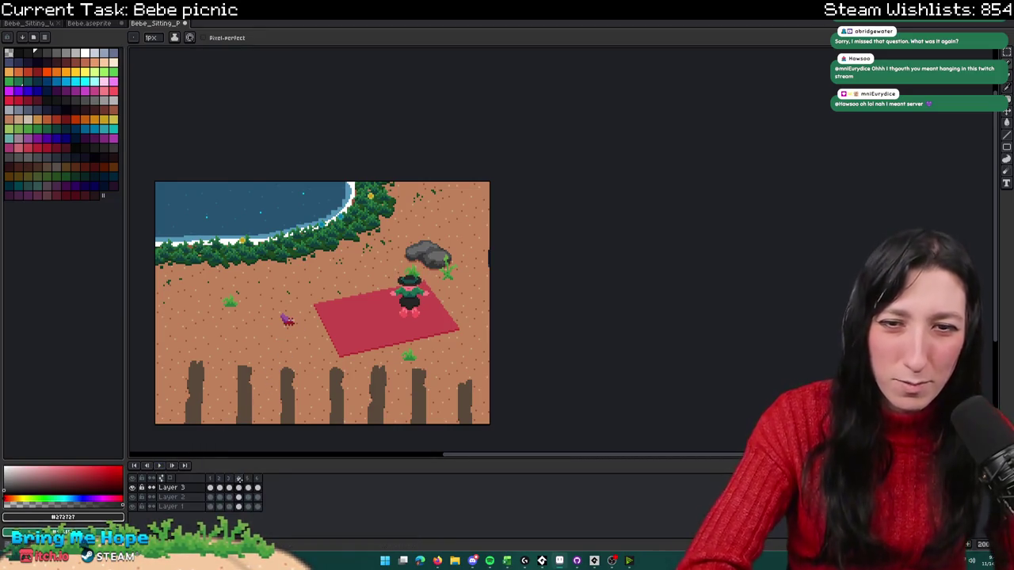
Step: Stop playback, delete a frame and restore it with undo, then replay the animation
click(239, 479)
key(Delete)
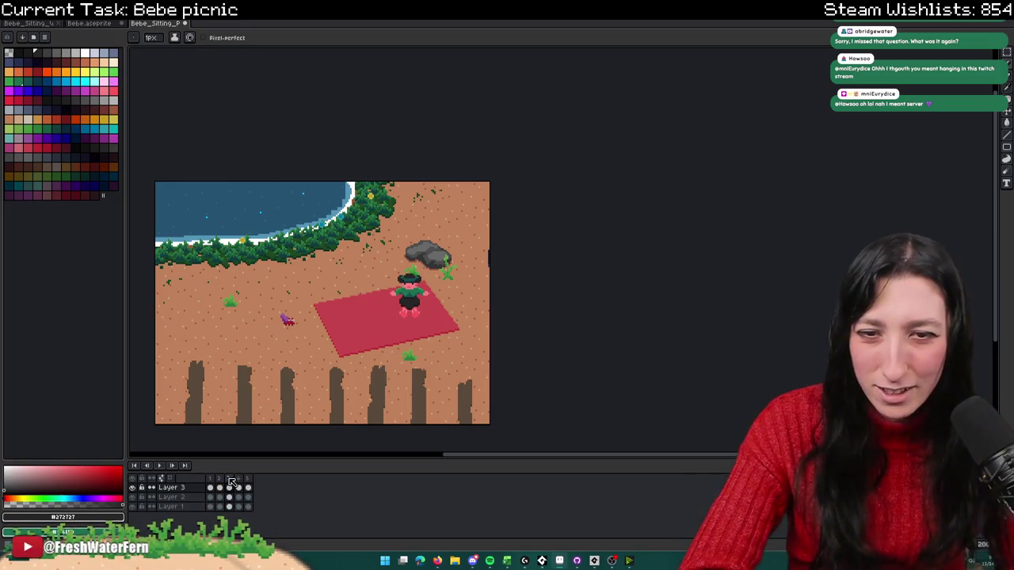
key(ctrl+z)
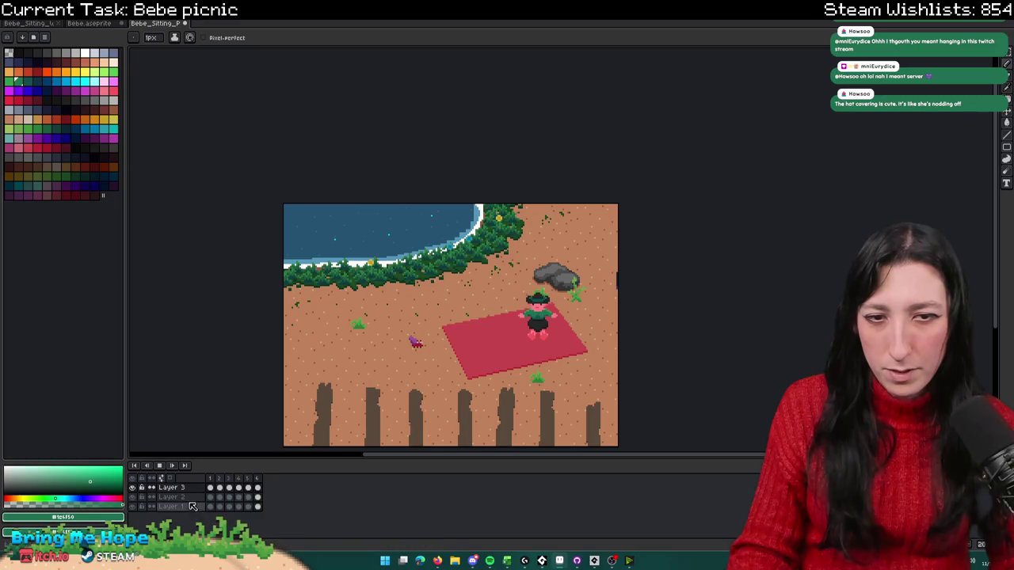
scroll(491, 353, up, 1)
scroll(555, 287, up, 1)
scroll(554, 288, up, 1)
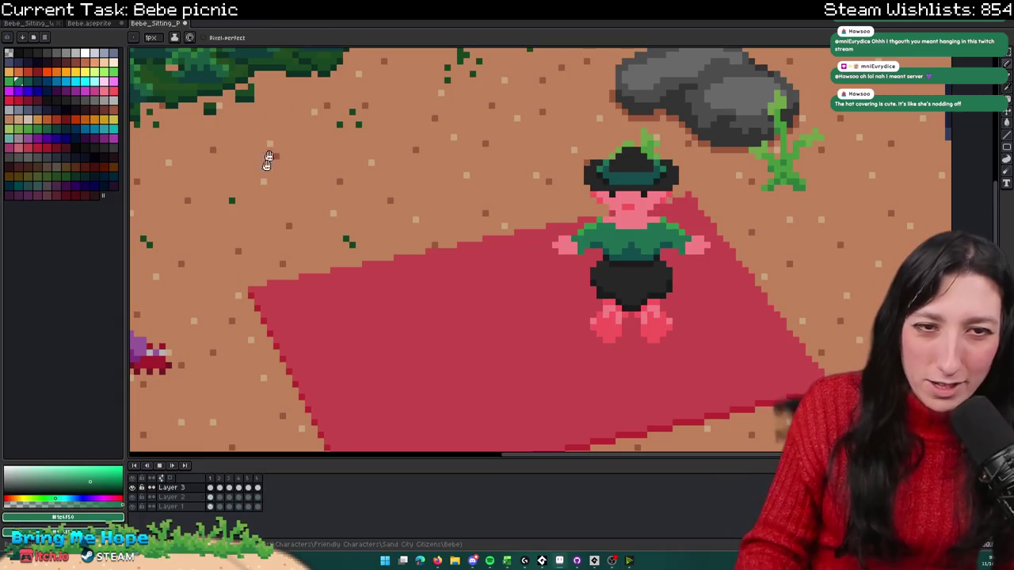
click(161, 467)
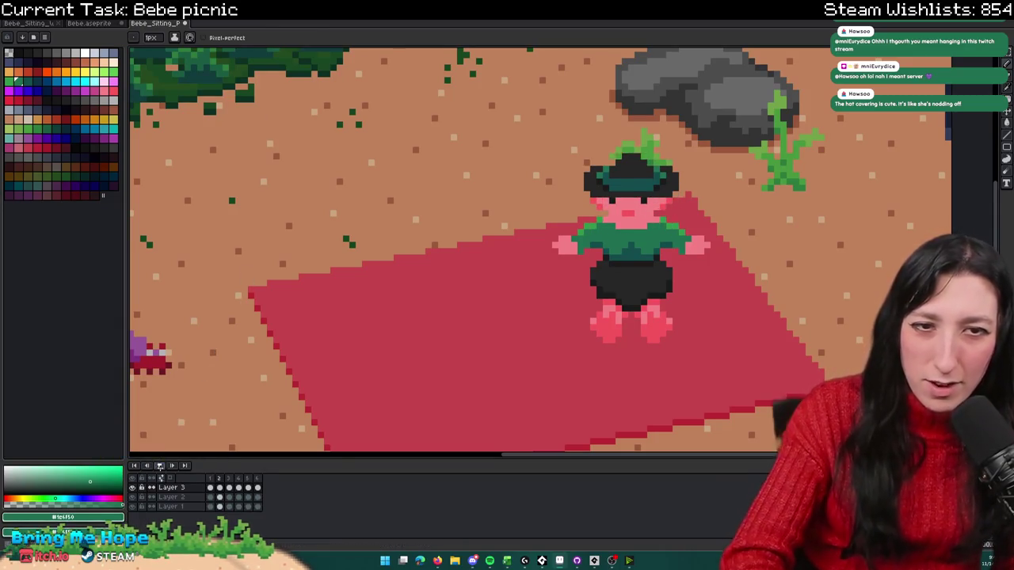
click(161, 467)
click(160, 467)
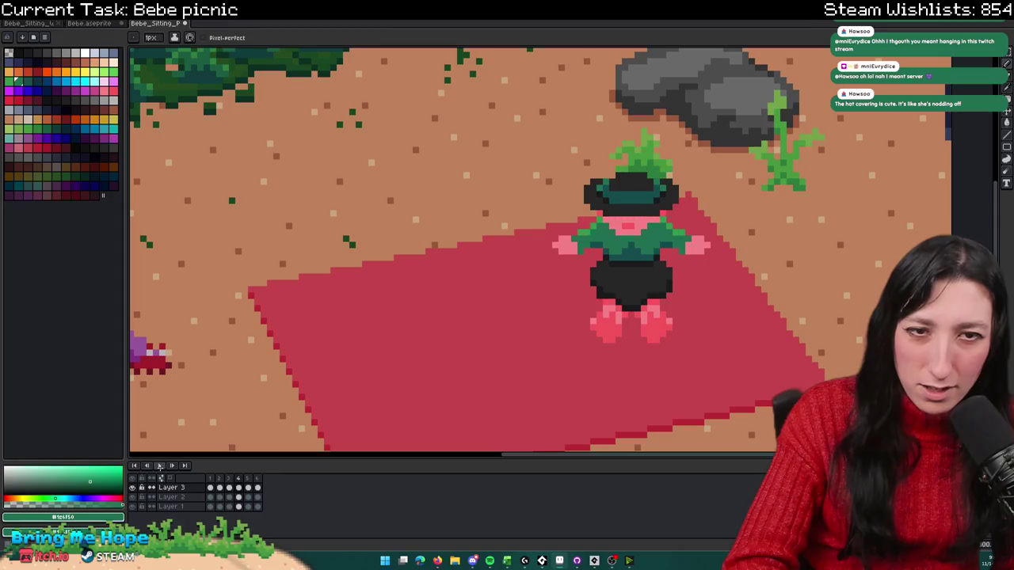
Step: Paint the pink pixel under the brim and the red left-cheek pixel dark #272727
drag(452, 411, 425, 442)
key(alt)
scroll(608, 219, up, 3)
scroll(579, 263, up, 1)
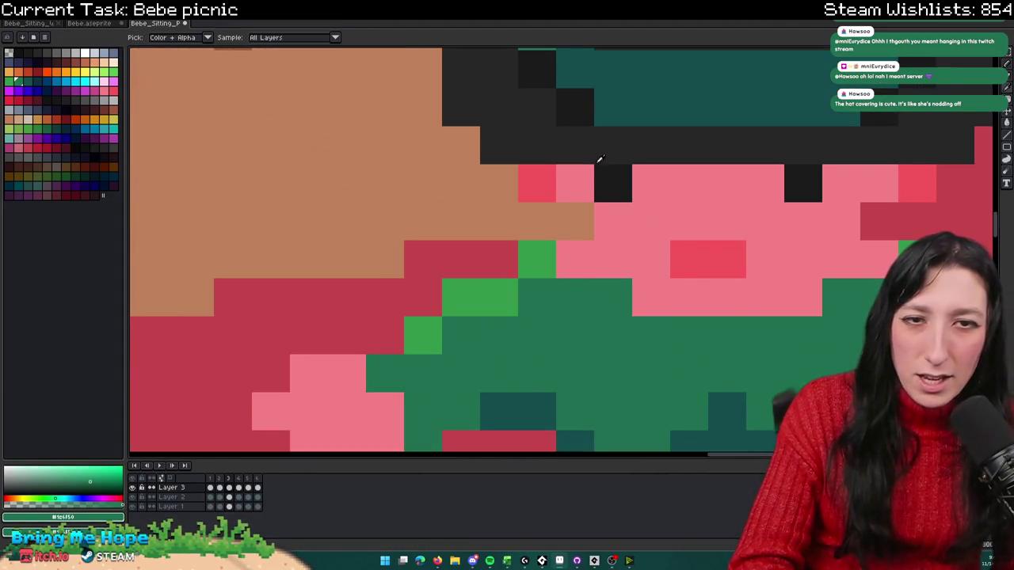
click(595, 170)
click(566, 251)
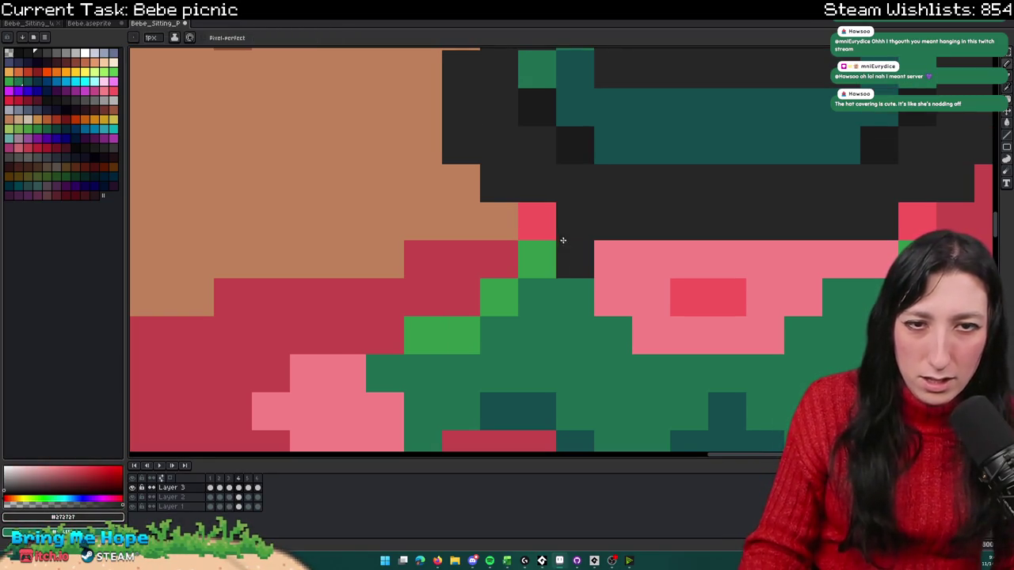
click(552, 230)
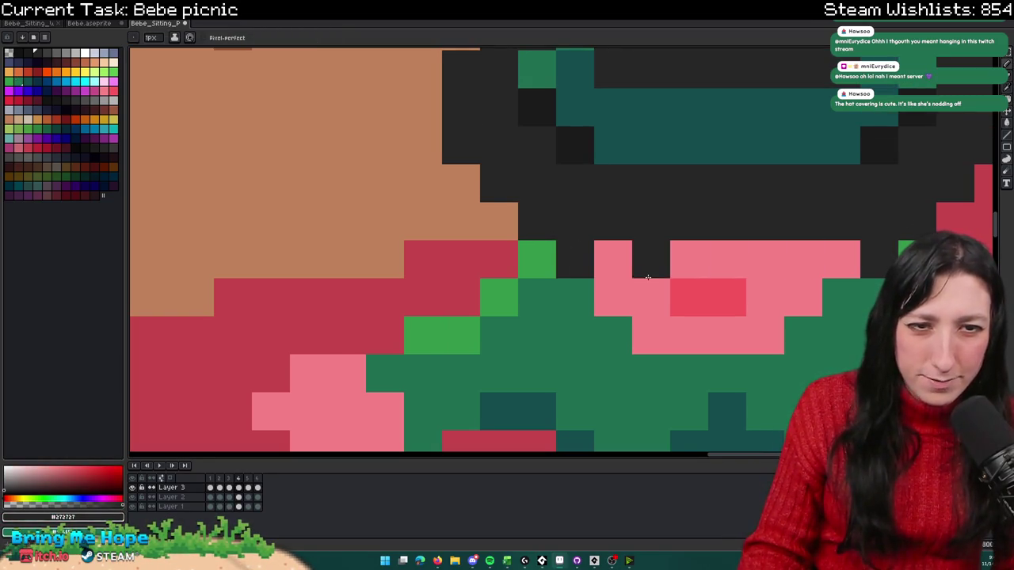
scroll(872, 253, down, 5)
drag(855, 227, 689, 270)
scroll(689, 270, down, 2)
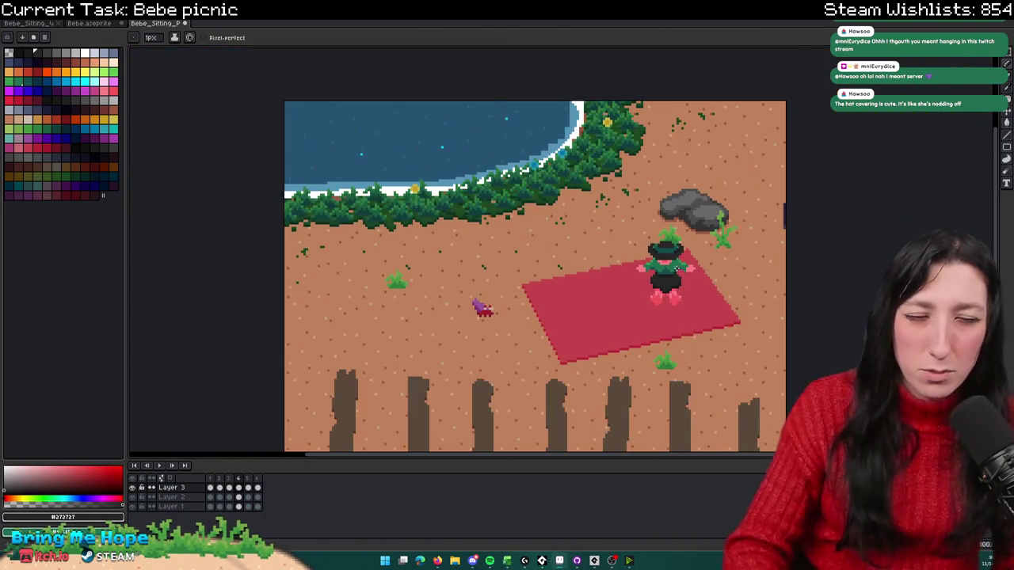
Step: Switch between Move and Pencil to check the character layer's bounds
scroll(682, 273, up, 2)
key(v)
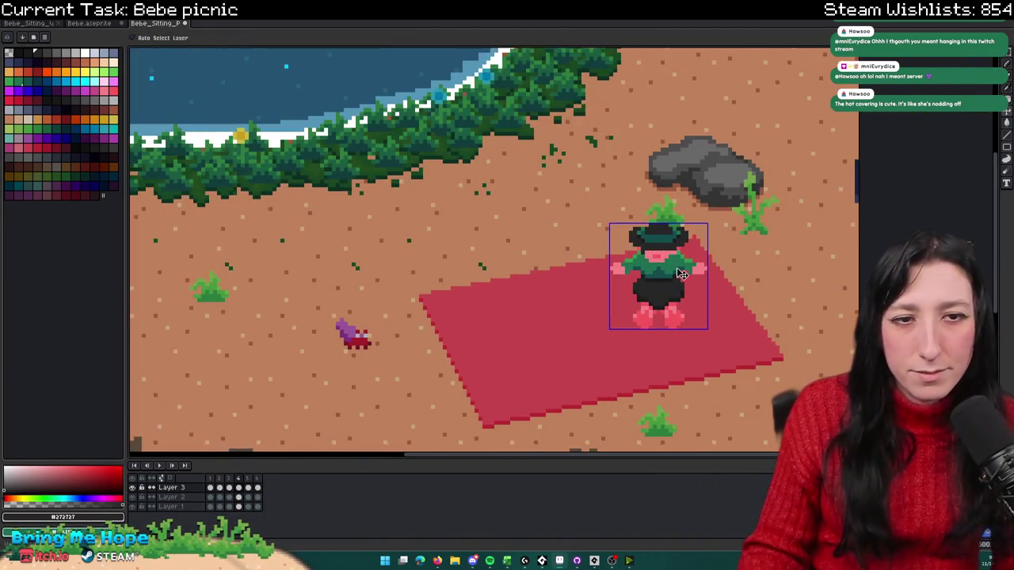
key(b)
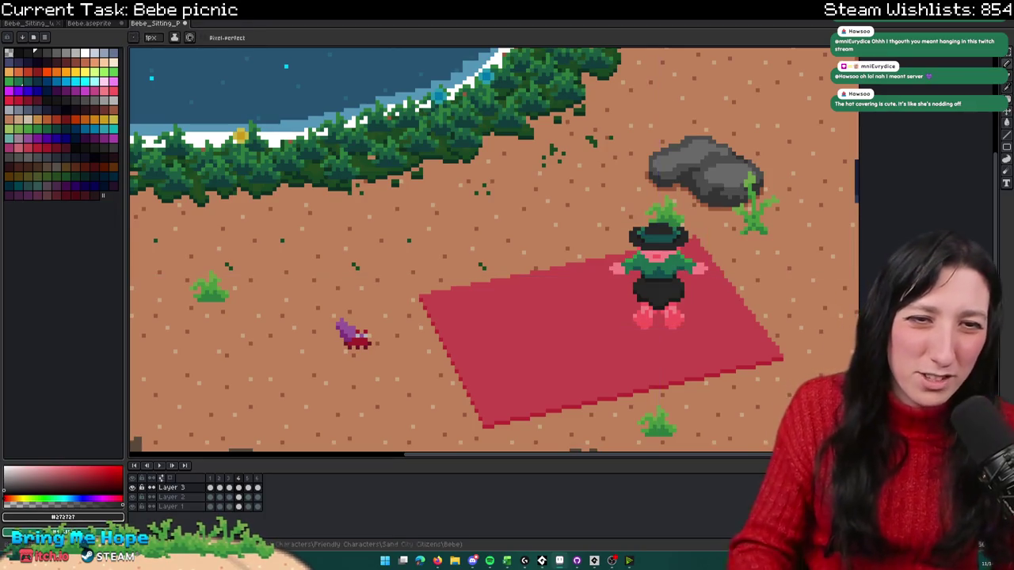
key(ctrl)
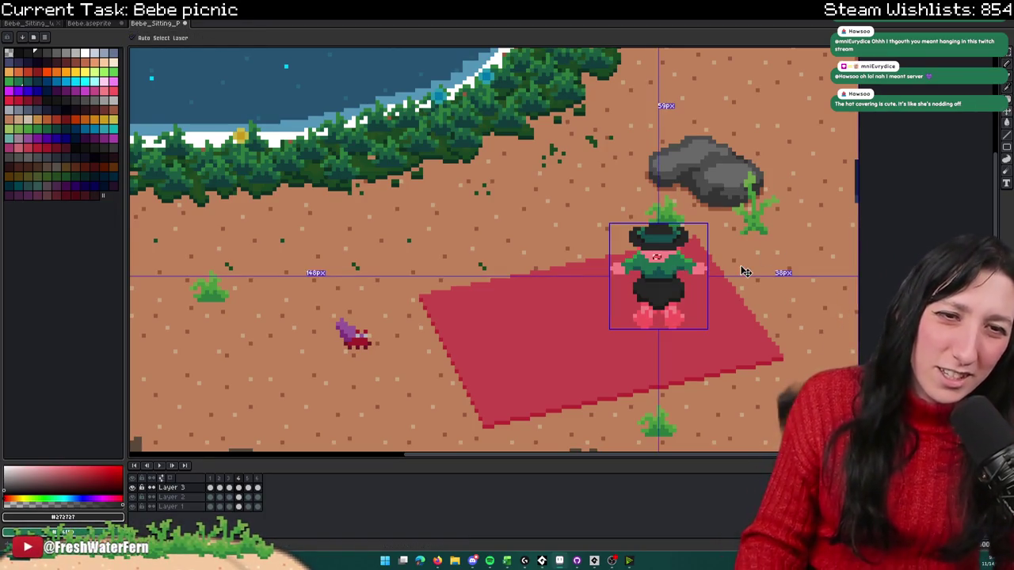
scroll(669, 264, up, 1)
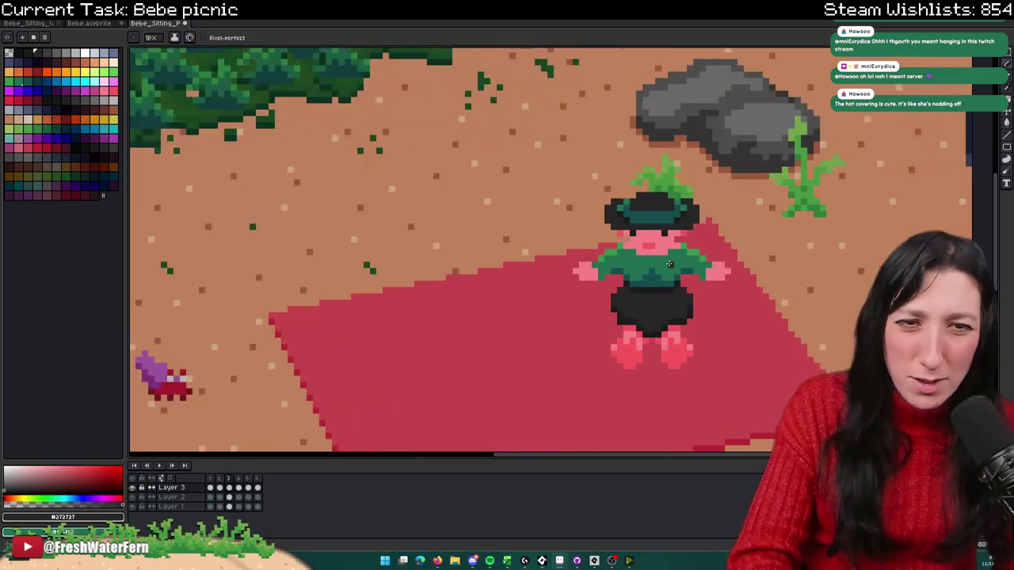
scroll(666, 257, down, 1)
scroll(555, 245, up, 3)
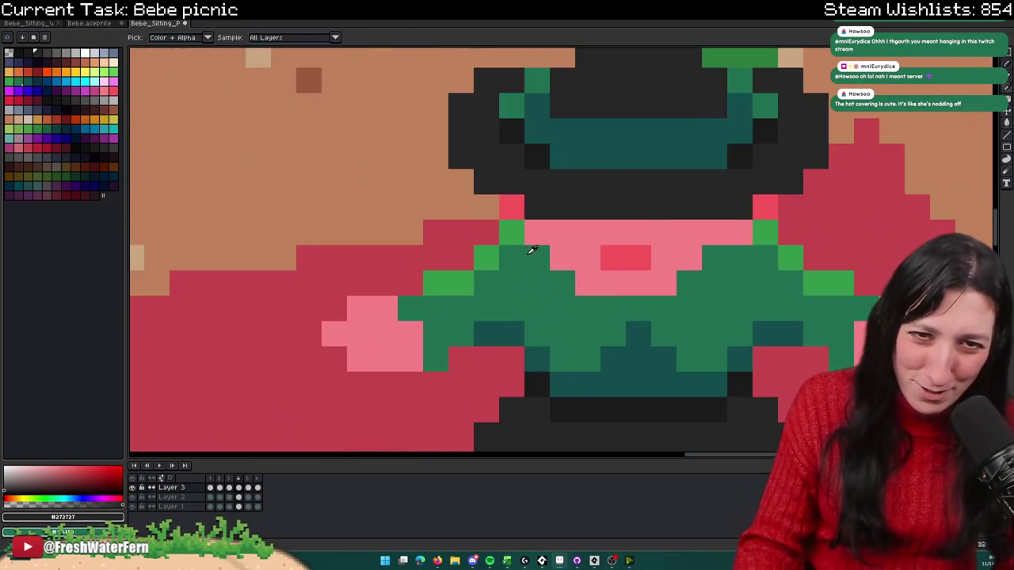
Step: Eyedrop the green from Bebe's shirt to retouch her collar pixels
alt+click(524, 243)
scroll(742, 226, down, 2)
scroll(741, 245, down, 2)
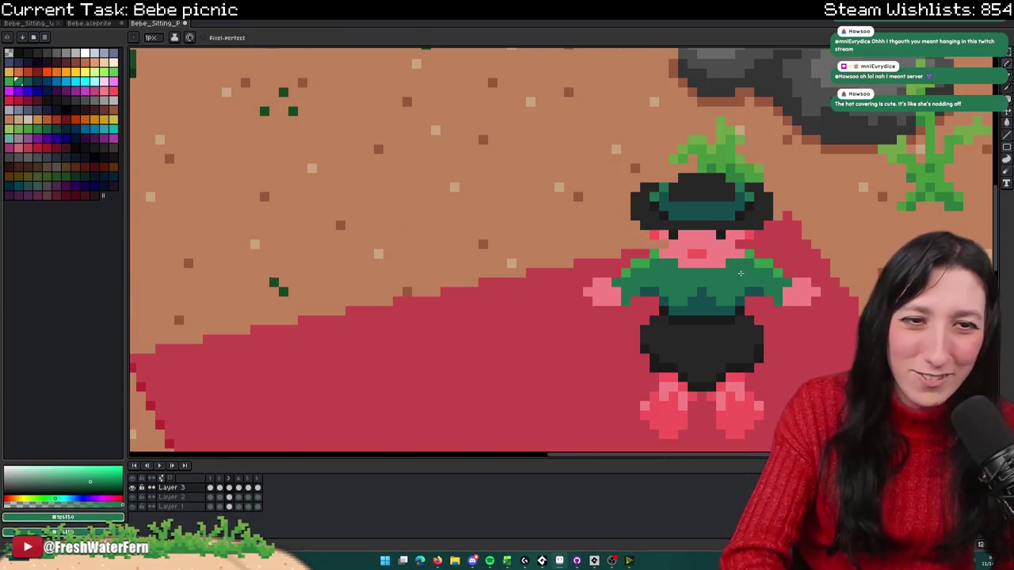
scroll(739, 269, down, 2)
scroll(737, 279, down, 1)
scroll(737, 279, up, 1)
scroll(686, 251, up, 2)
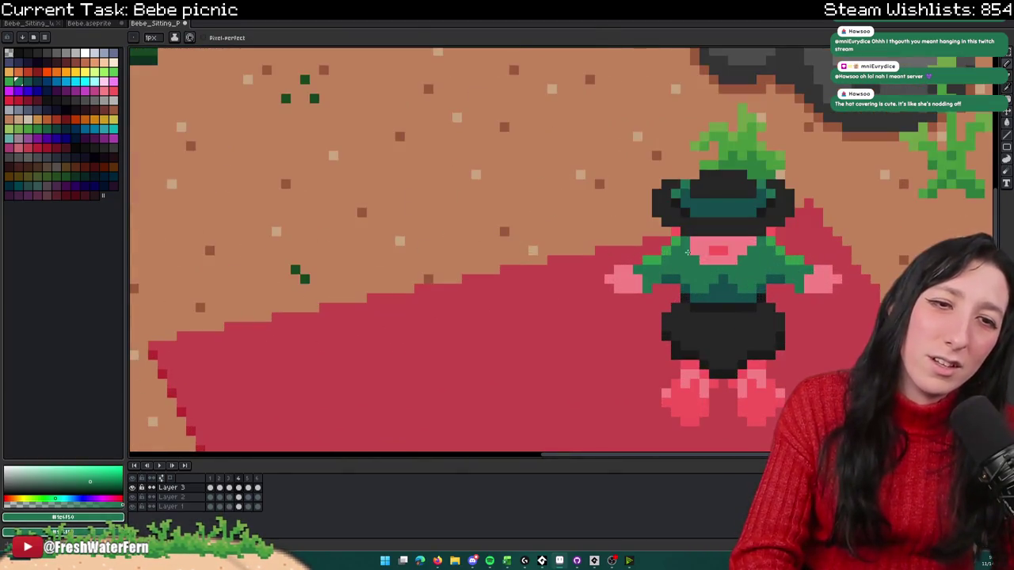
scroll(692, 252, down, 3)
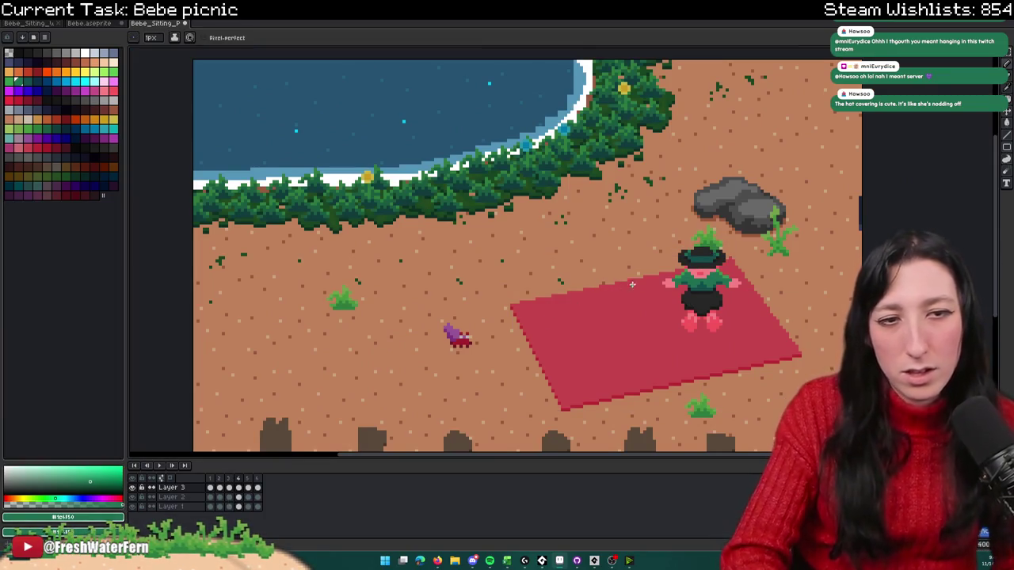
scroll(673, 293, up, 1)
scroll(685, 305, up, 1)
Step: Eyedrop red #f5555d from Bebe's face and add blush pixels with the Pencil
alt+click(689, 308)
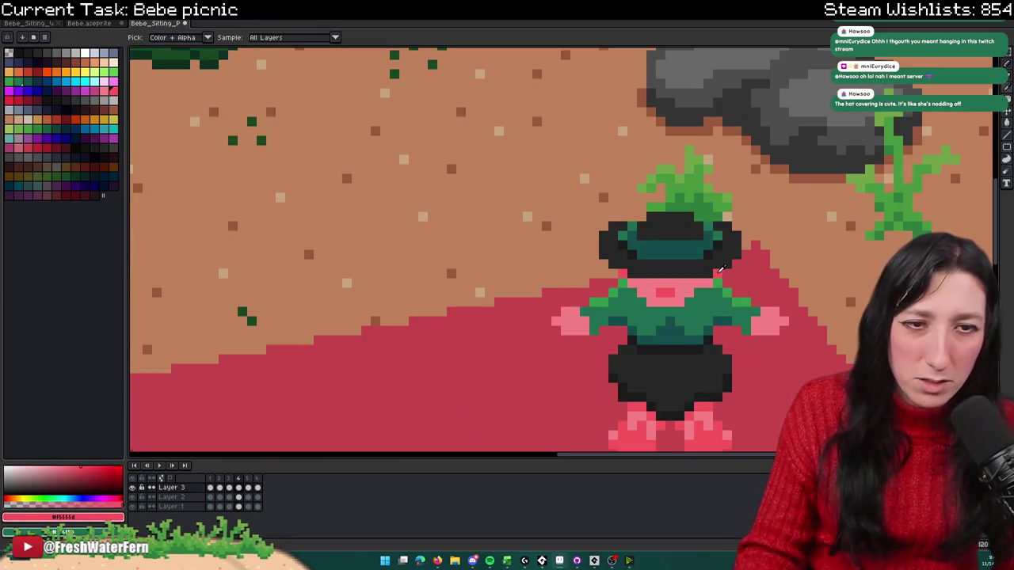
scroll(692, 309, up, 2)
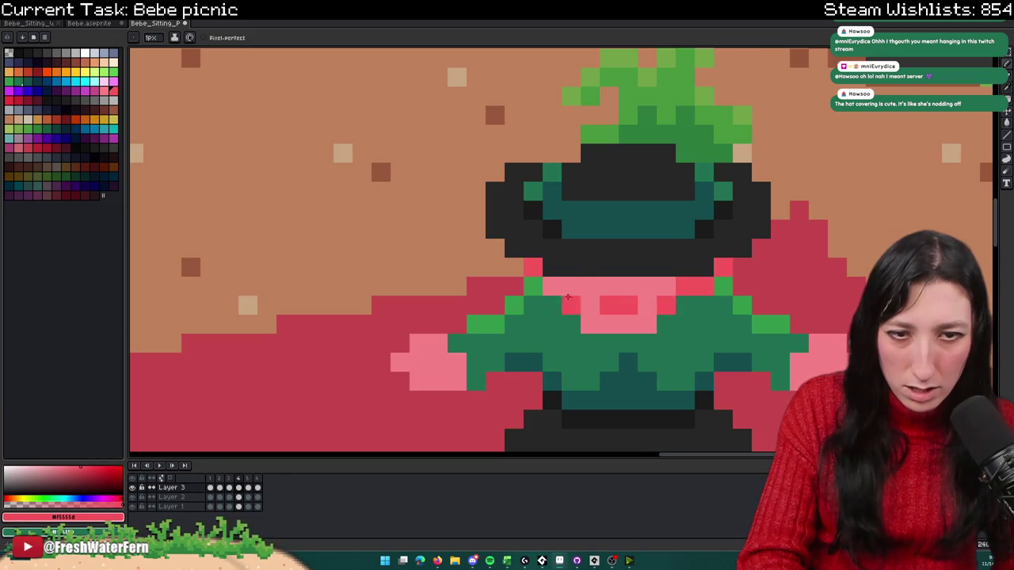
scroll(563, 299, down, 3)
scroll(554, 325, down, 1)
scroll(547, 337, up, 1)
scroll(541, 346, down, 1)
scroll(542, 345, up, 1)
key(v)
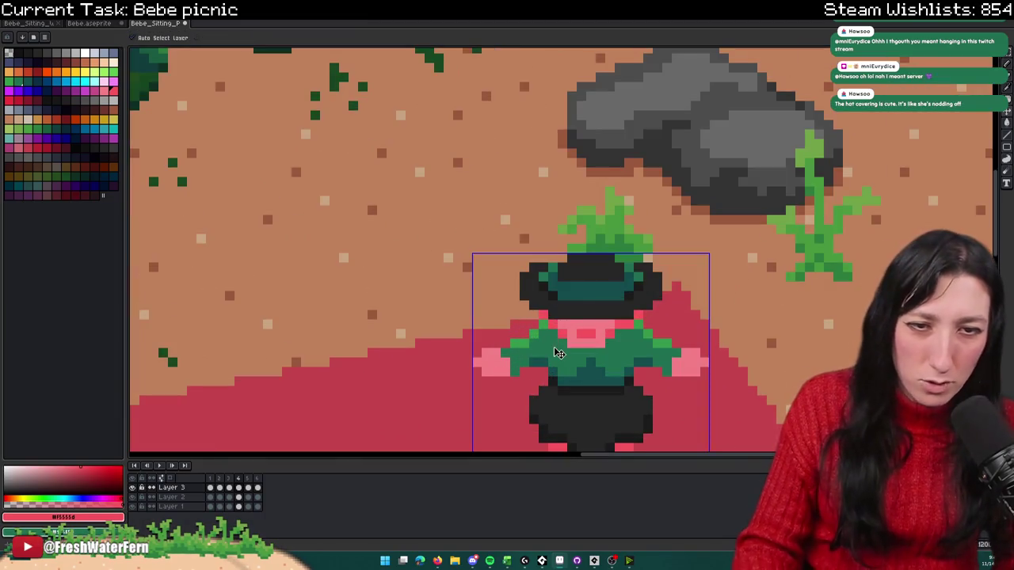
key(b)
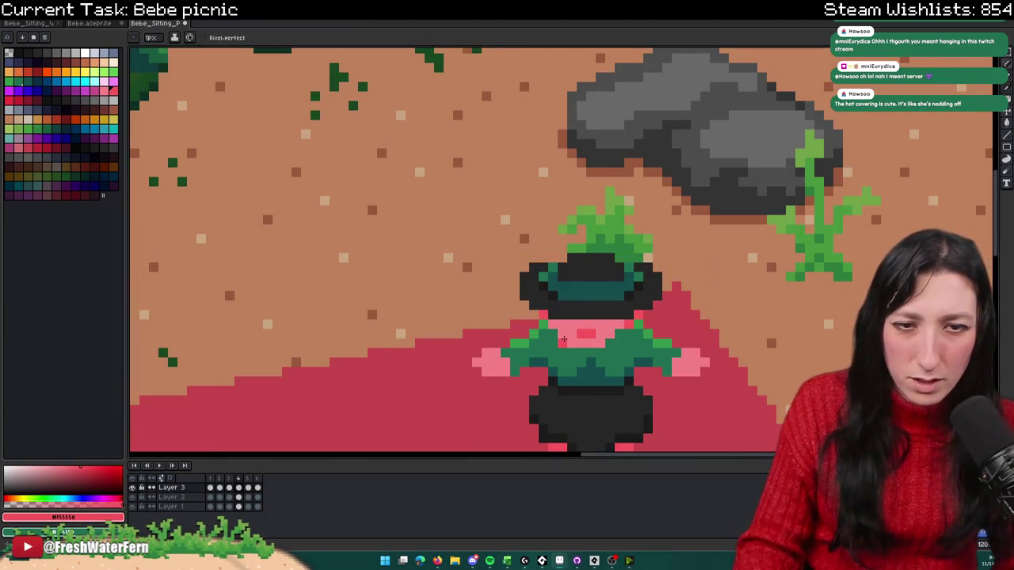
scroll(554, 326, down, 3)
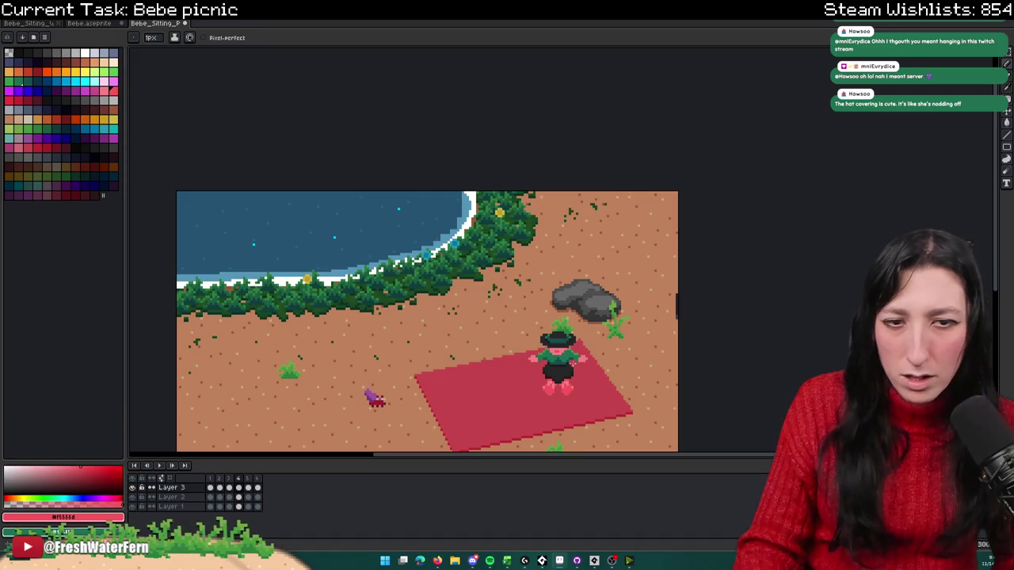
scroll(554, 343, up, 3)
scroll(601, 346, down, 3)
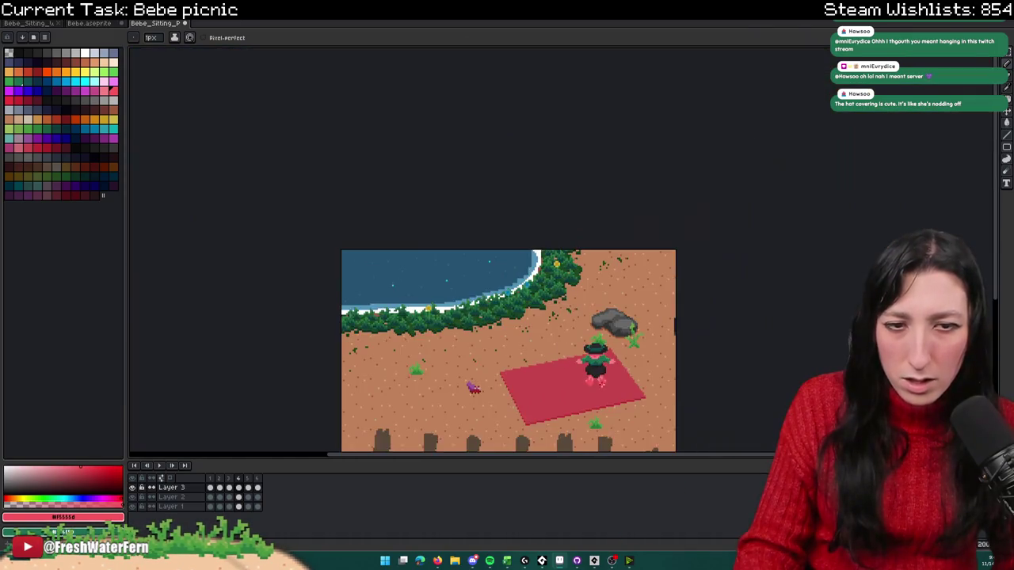
scroll(594, 400, up, 1)
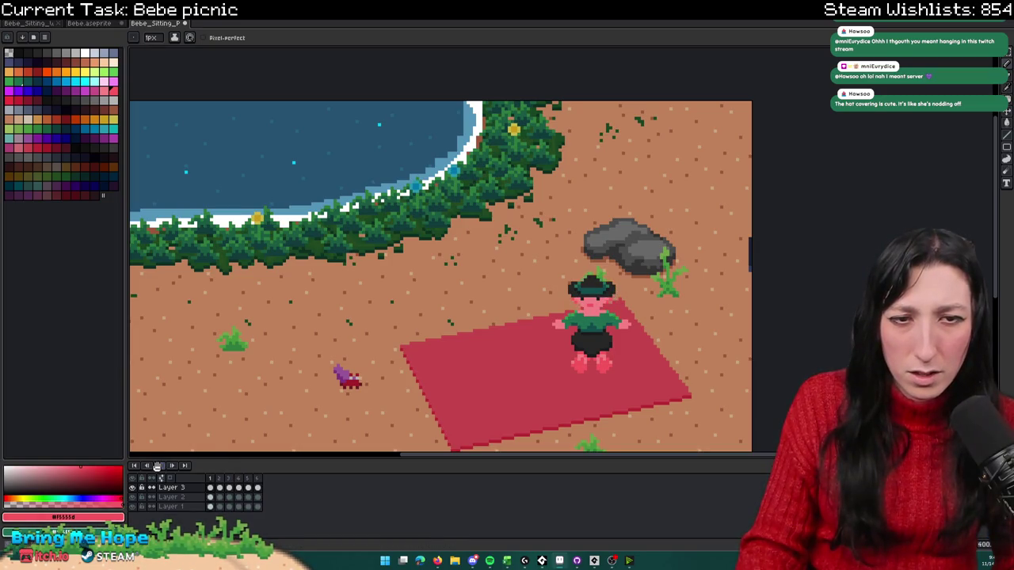
scroll(310, 382, down, 1)
drag(310, 383, 366, 353)
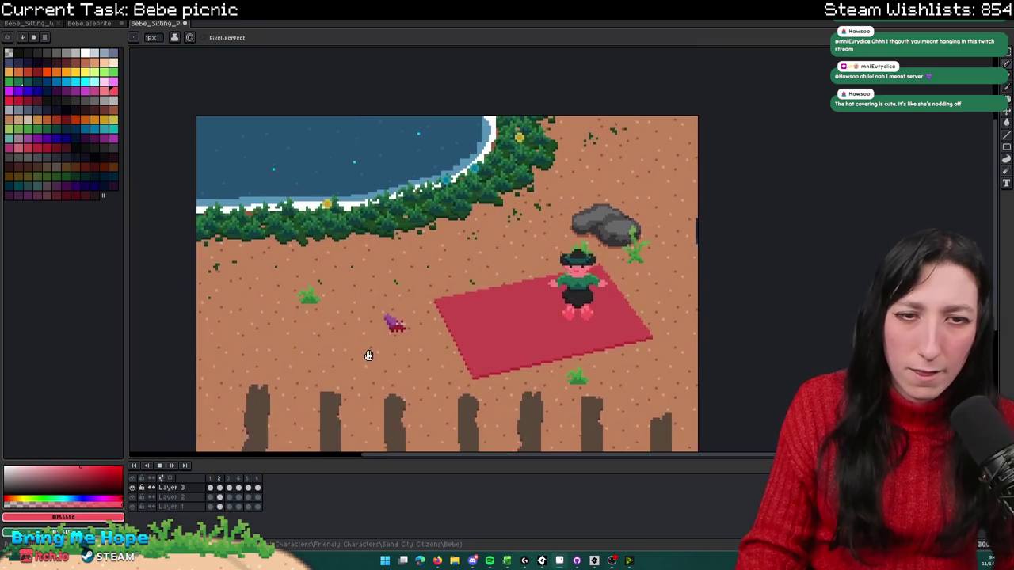
scroll(381, 350, down, 1)
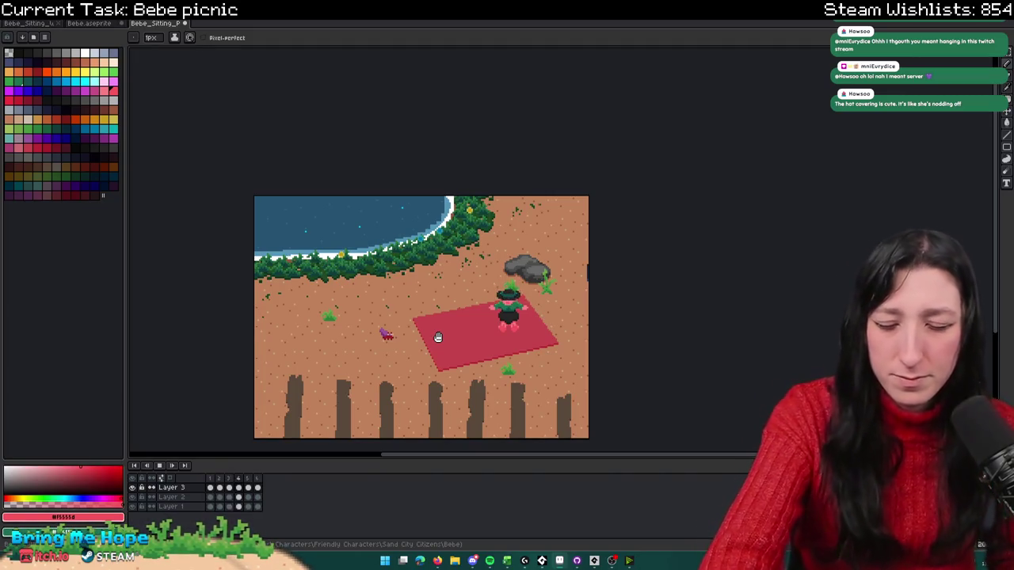
scroll(438, 338, up, 1)
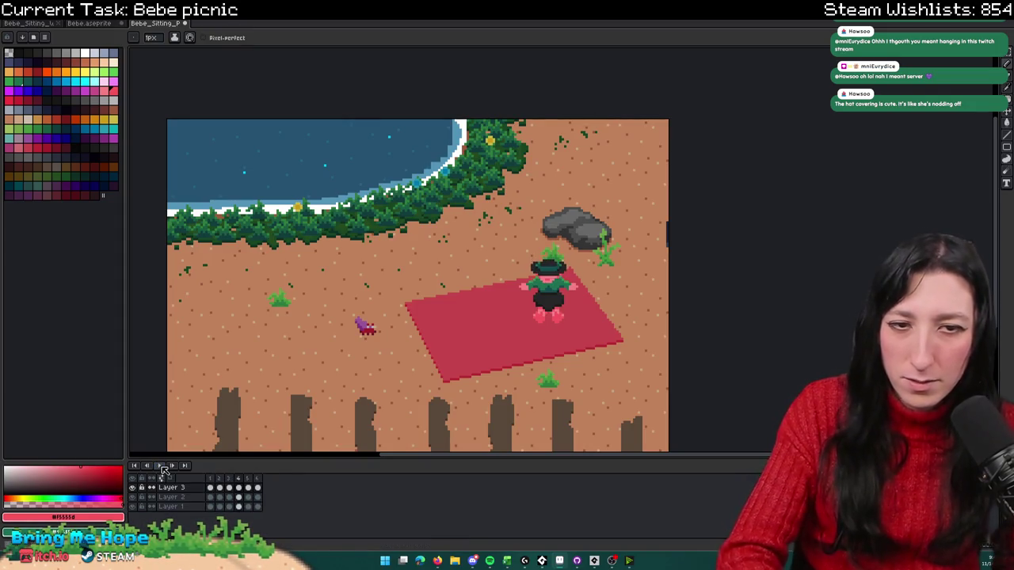
Step: Zoom in and sample Bebe's shoulder green with the Pencil active
scroll(498, 264, up, 2)
scroll(498, 263, up, 1)
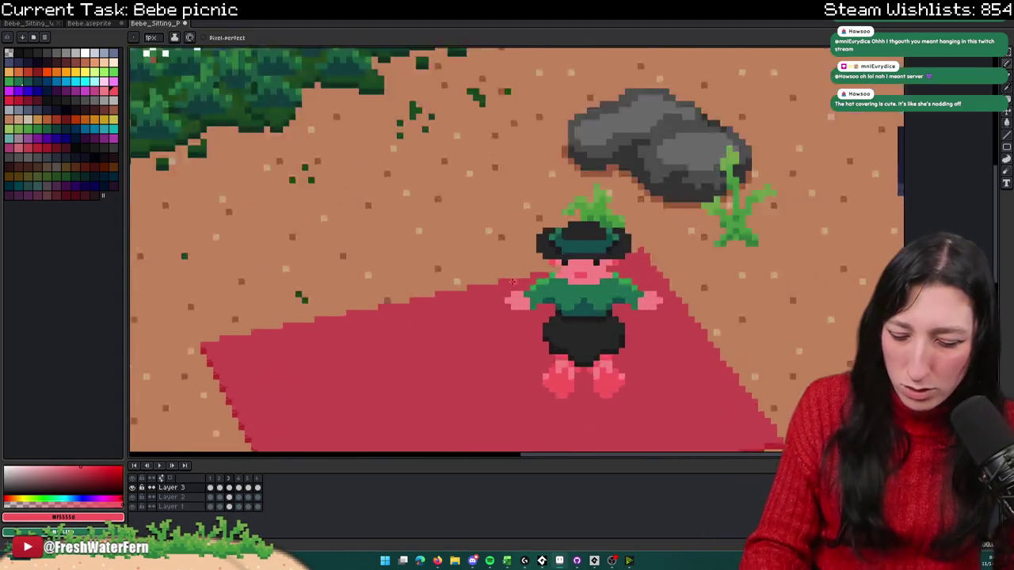
scroll(498, 264, up, 2)
scroll(498, 264, up, 1)
scroll(513, 266, down, 2)
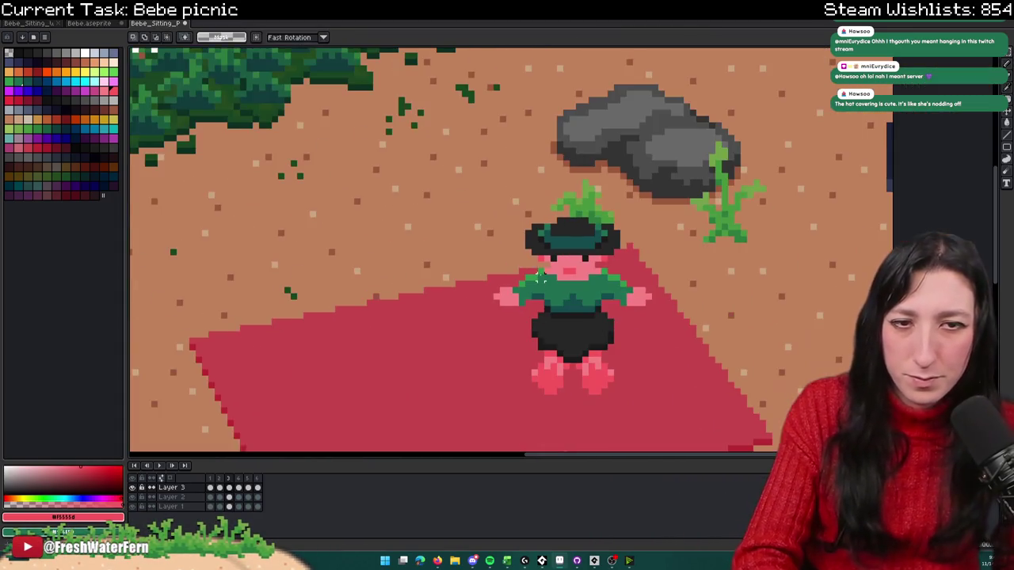
scroll(534, 284, up, 2)
alt+click(524, 284)
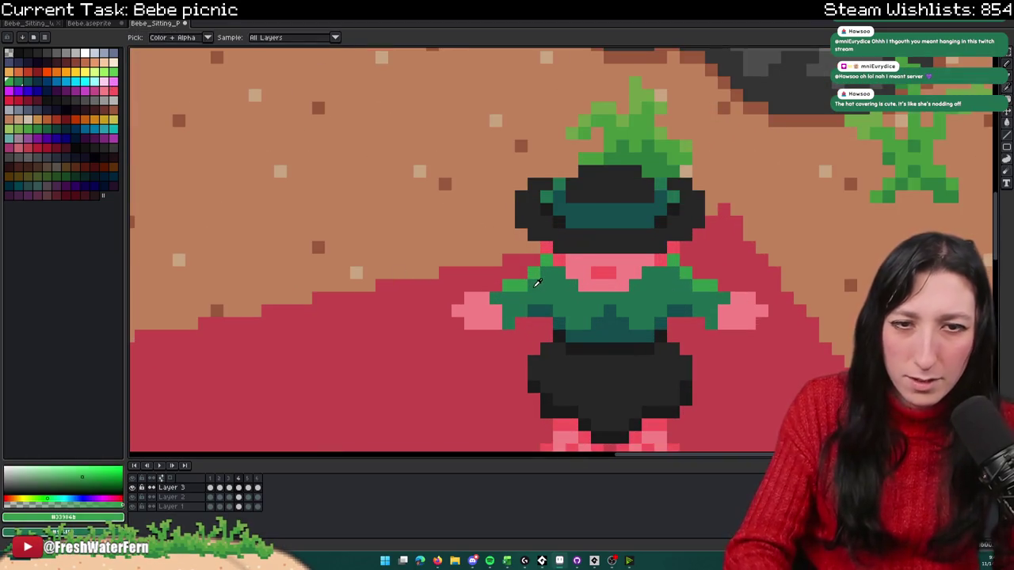
key(b)
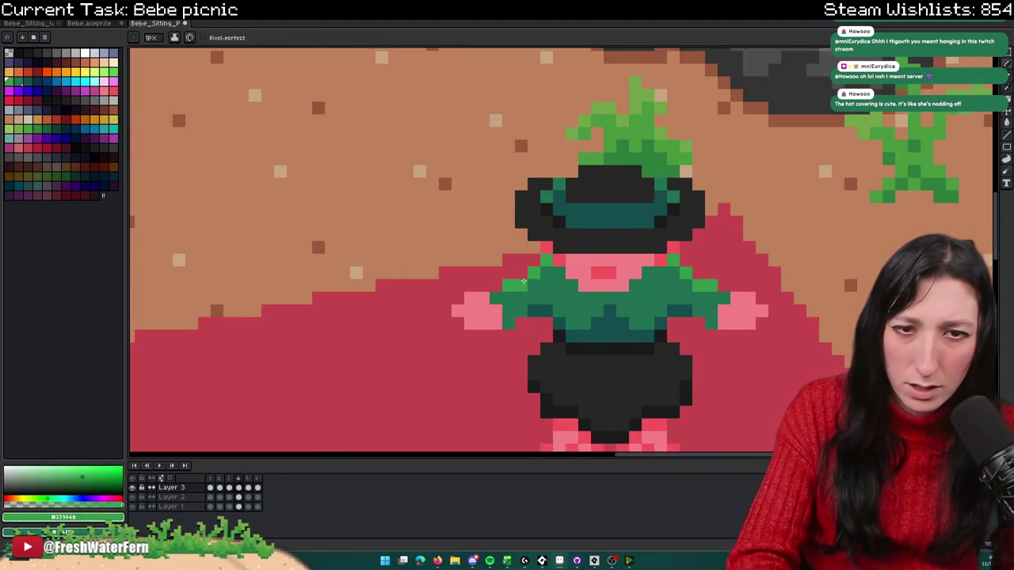
Step: Play Bebe's sitting animation in the preview
scroll(702, 275, down, 2)
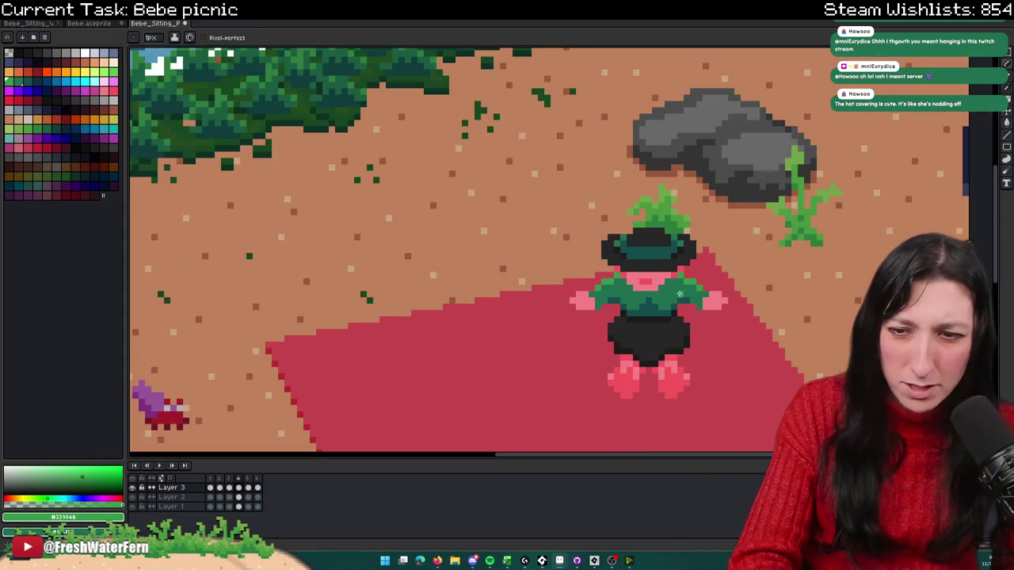
click(159, 466)
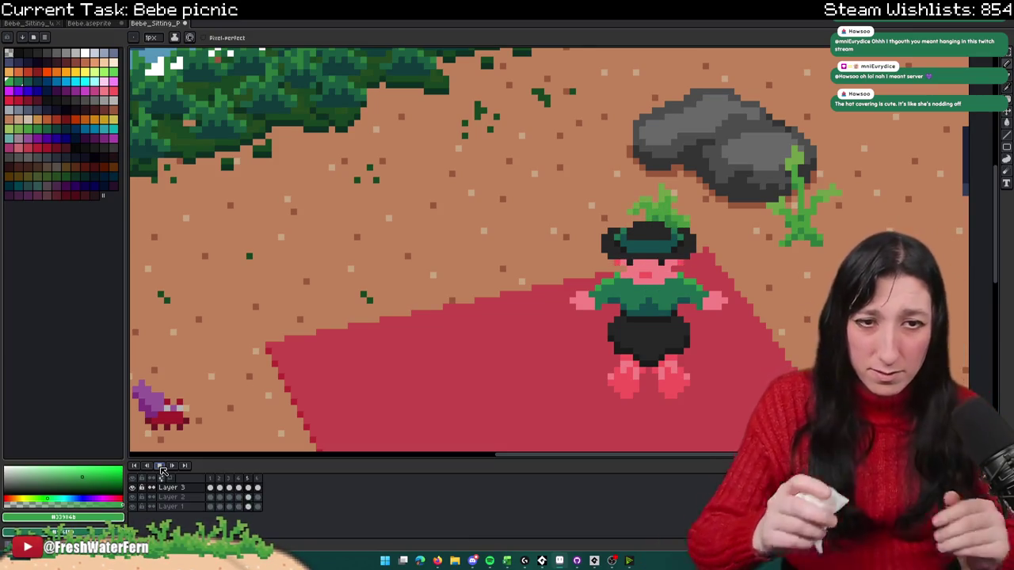
scroll(441, 372, down, 2)
scroll(441, 371, down, 3)
scroll(464, 340, up, 3)
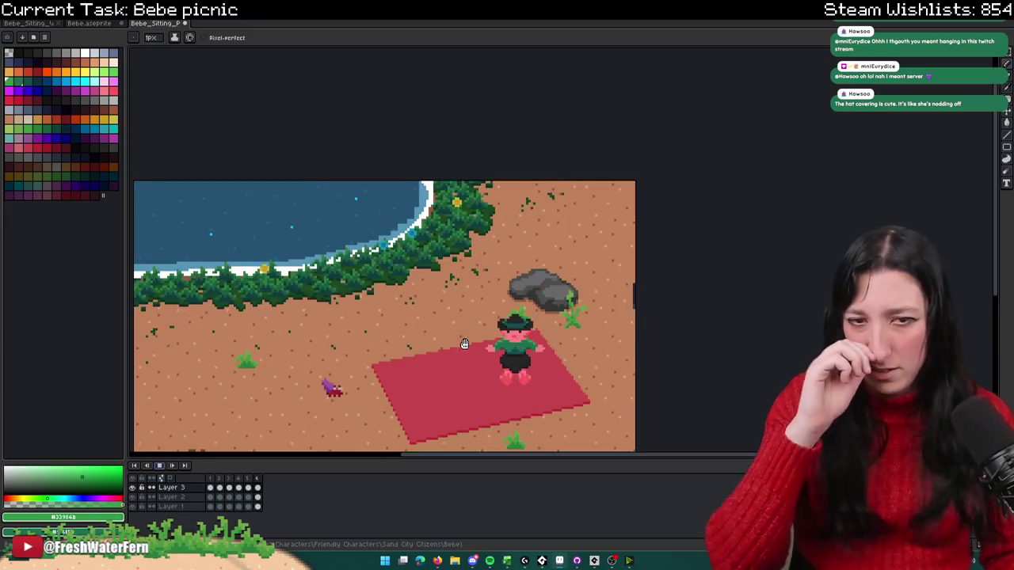
Step: Replay the animation from frame one and open export settings for Bebe_Sitting_Picnic.gif
drag(464, 340, 484, 311)
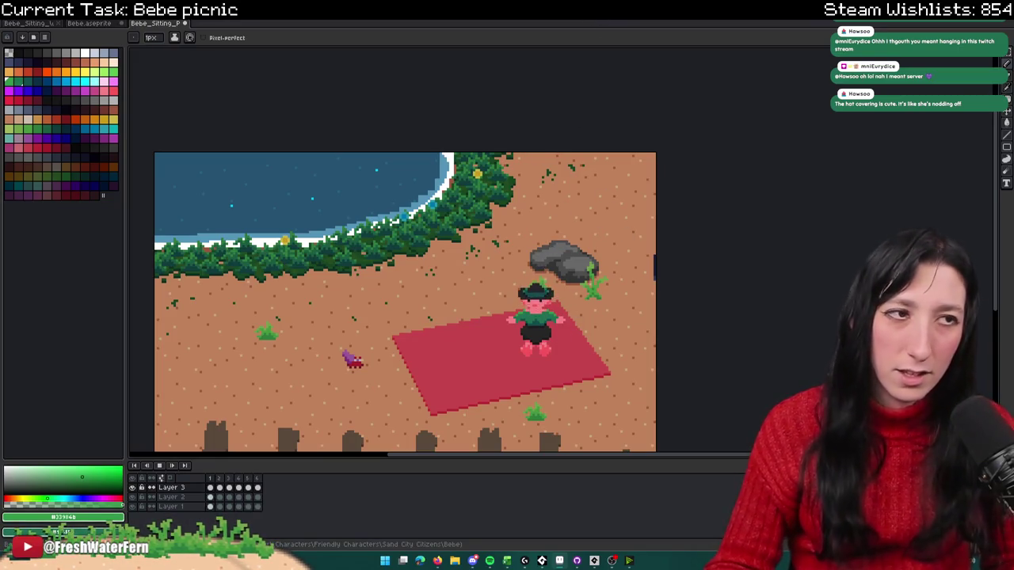
drag(202, 453, 230, 366)
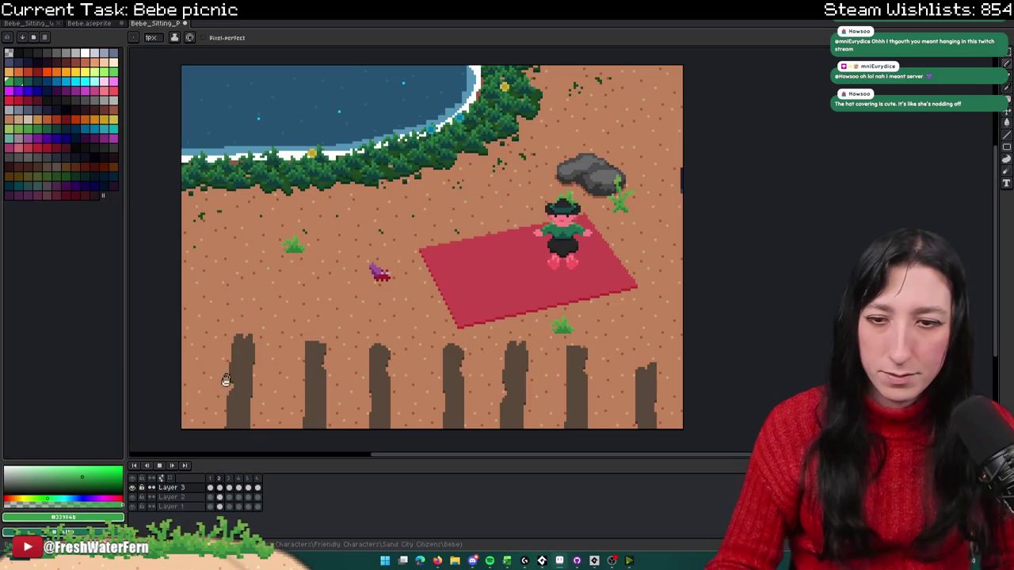
click(159, 467)
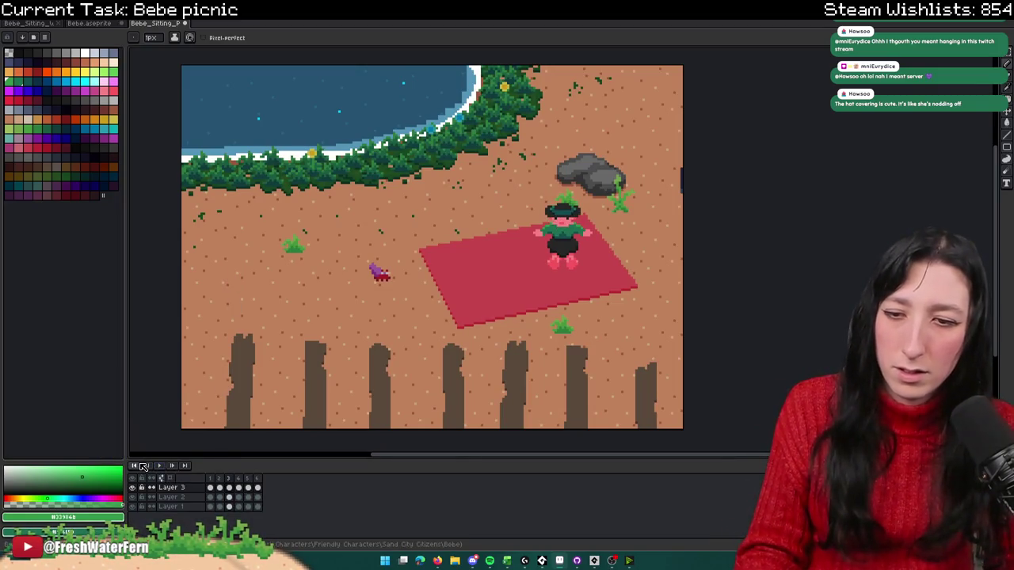
click(143, 466)
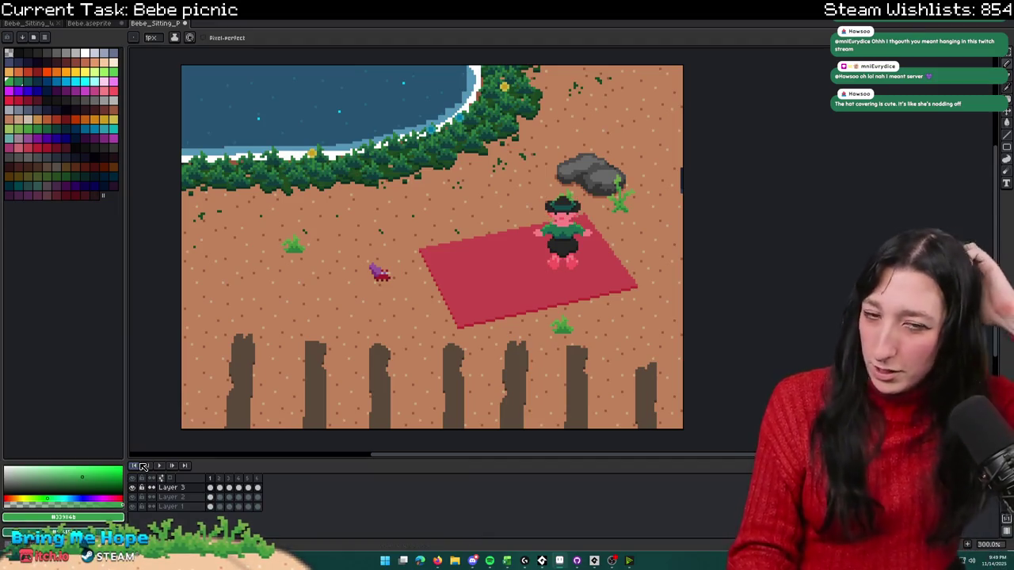
click(159, 466)
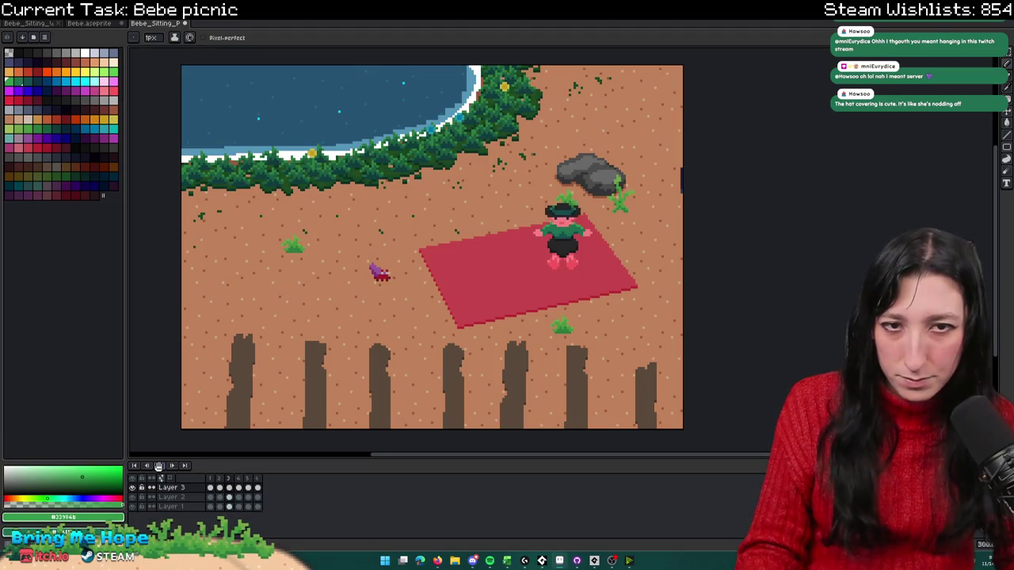
key(ctrl+alt+shift+s)
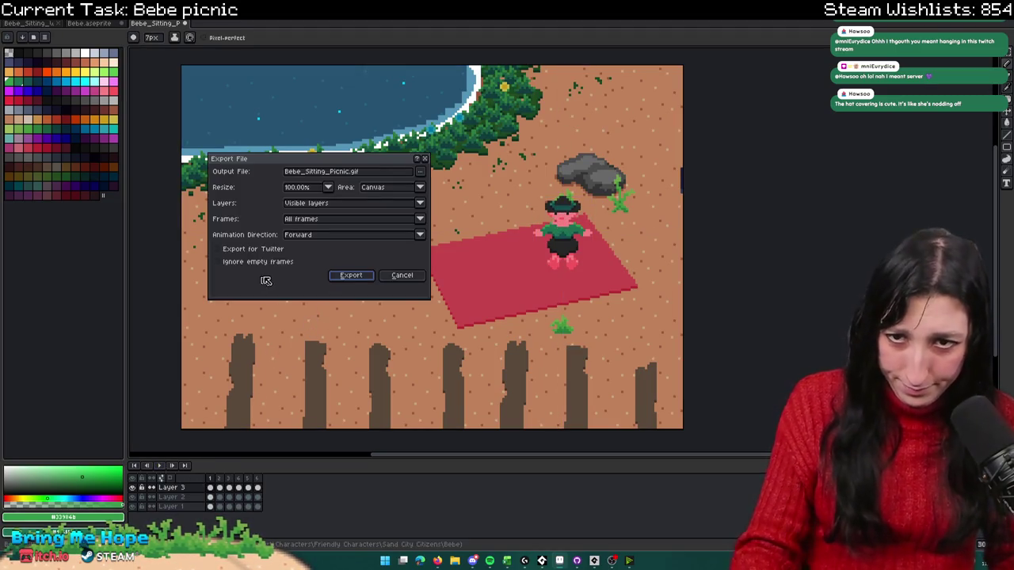
Step: Confirm the export settings, then hide and re-show the background, blanket and Bebe layers
key(Return)
click(132, 506)
click(132, 497)
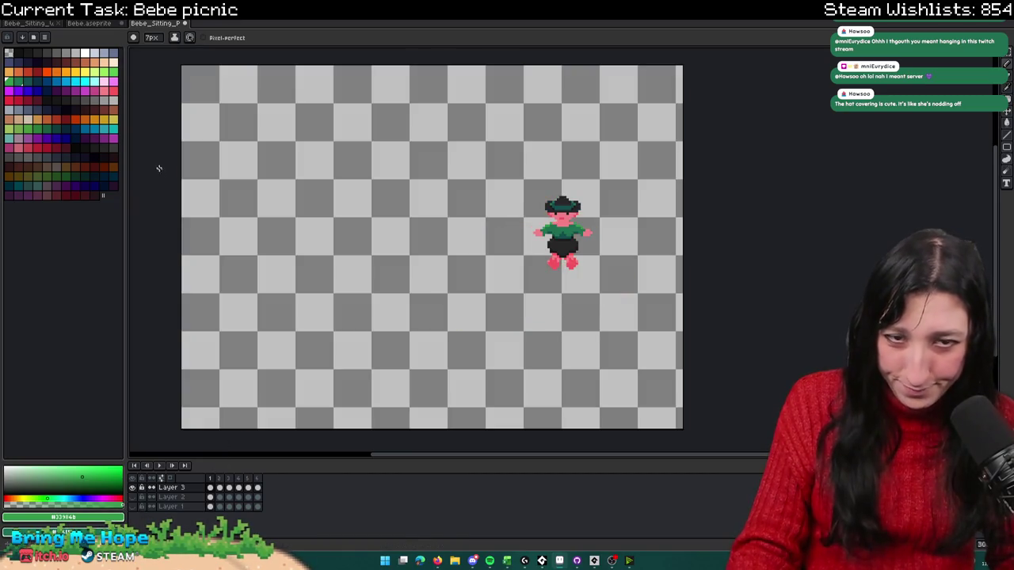
click(132, 487)
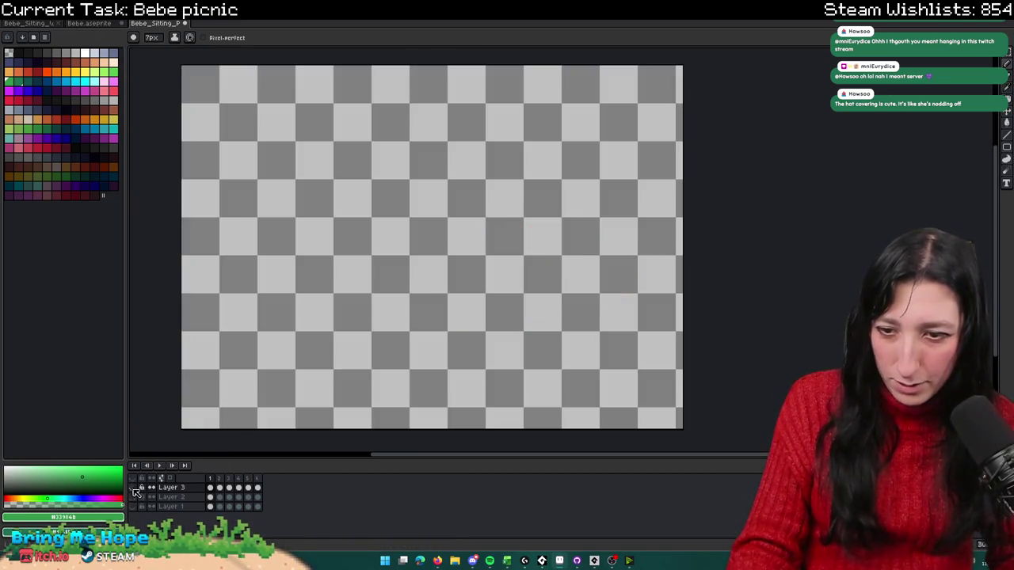
click(132, 487)
click(132, 496)
click(132, 507)
Step: Select Layer 2 and eyedrop the blanket's red as drawing colour
click(210, 497)
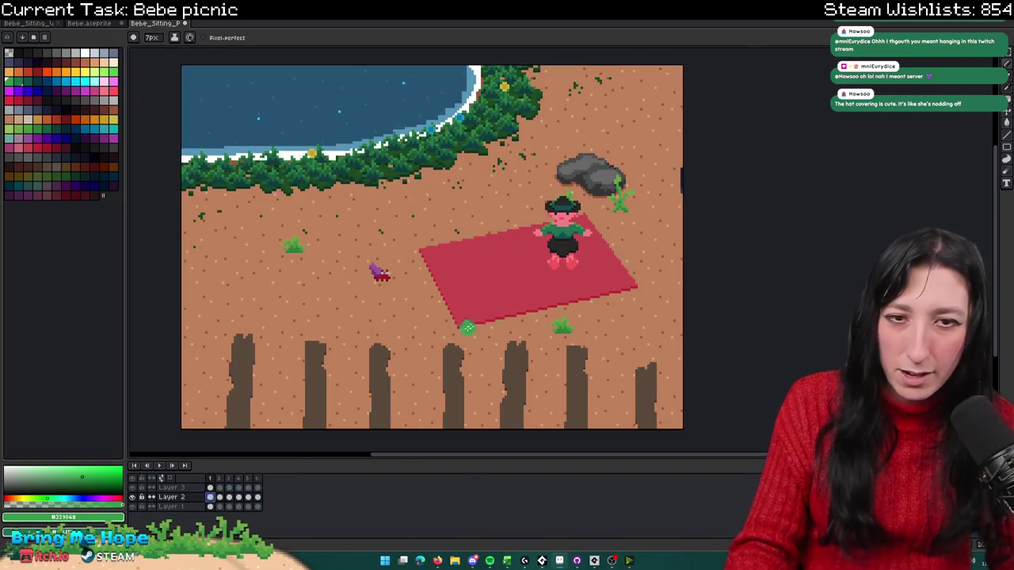
scroll(512, 277, up, 1)
alt+click(512, 277)
scroll(516, 272, up, 1)
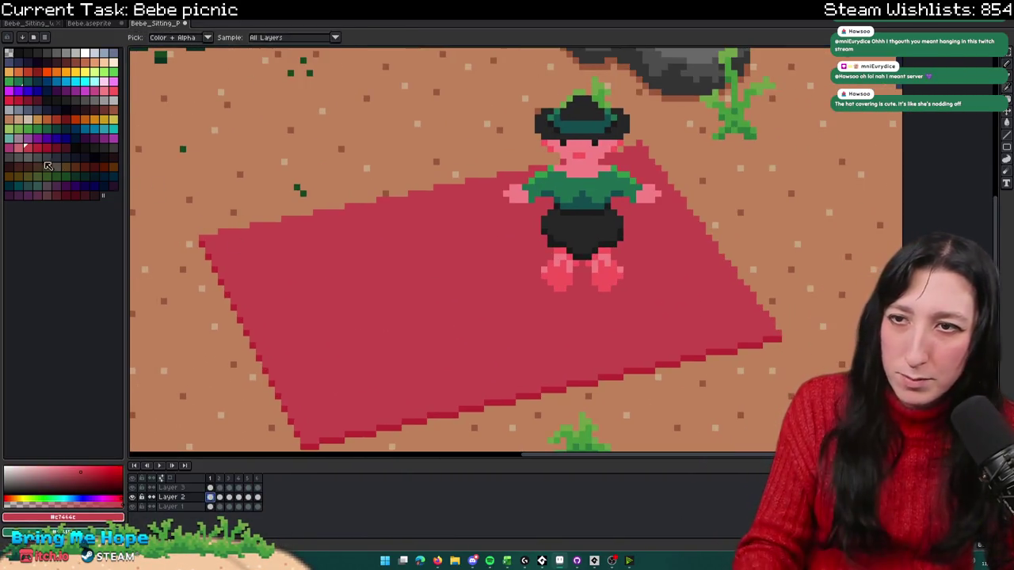
Step: Switch to a lighter pink and draw a diagonal and a vertical stripe on the blanket
scroll(247, 244, down, 1)
scroll(245, 246, up, 2)
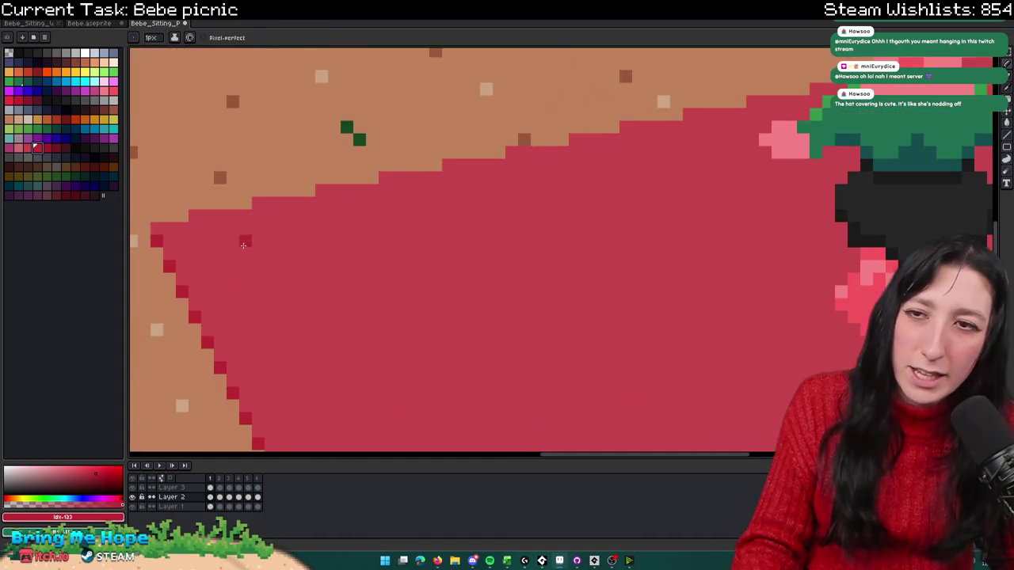
key(bracketleft)
key(bracketleft)
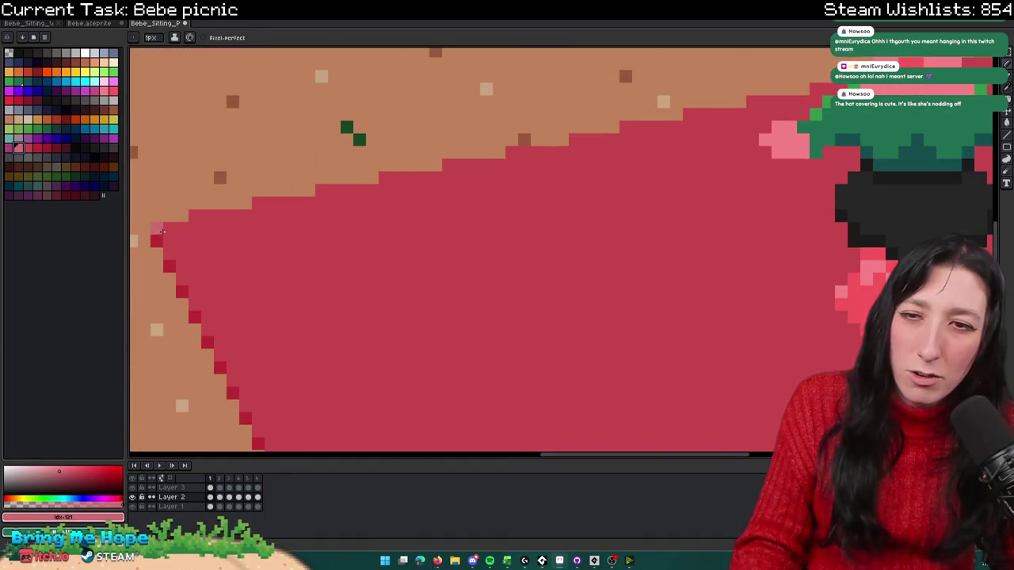
scroll(162, 230, down, 1)
scroll(162, 231, down, 1)
drag(162, 232, 314, 365)
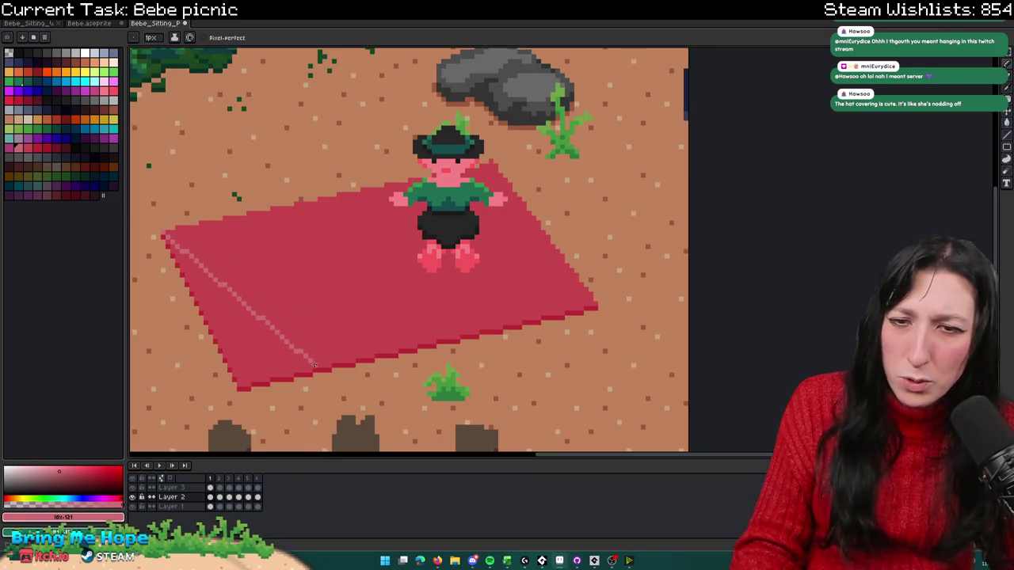
mouse_move(240, 381)
mouse_down()
mouse_move(254, 214)
mouse_move(233, 220)
mouse_up()
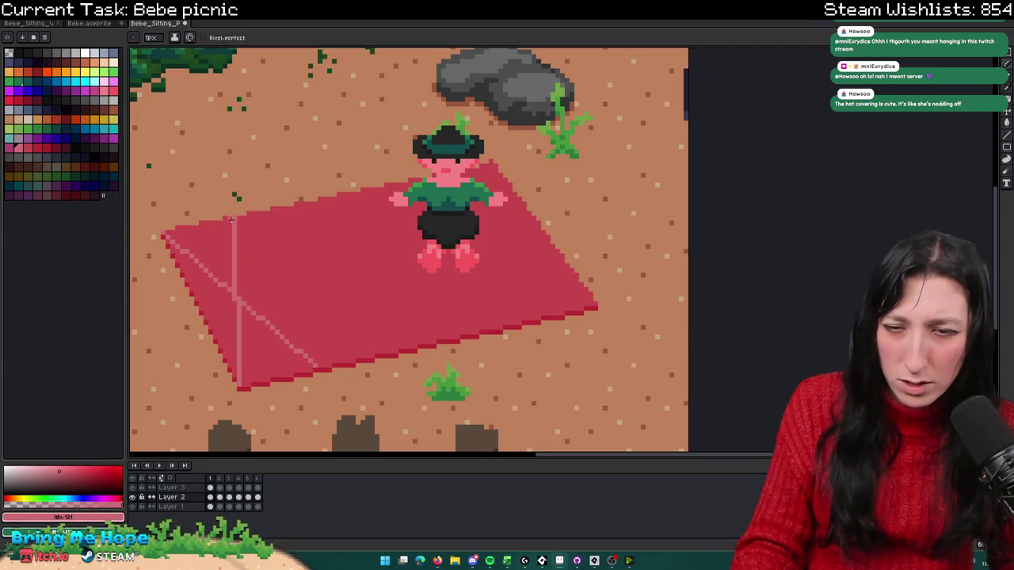
Step: Extend the diagonal stripe and add a second vertical stripe slightly further left
scroll(232, 220, down, 3)
scroll(525, 262, up, 2)
key(ctrl)
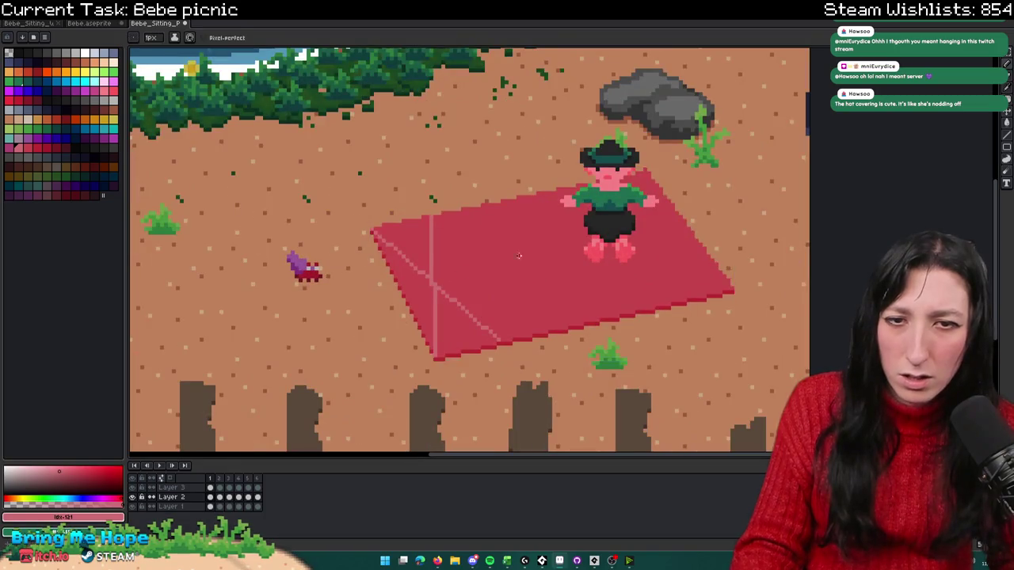
scroll(505, 232, up, 2)
scroll(323, 196, down, 2)
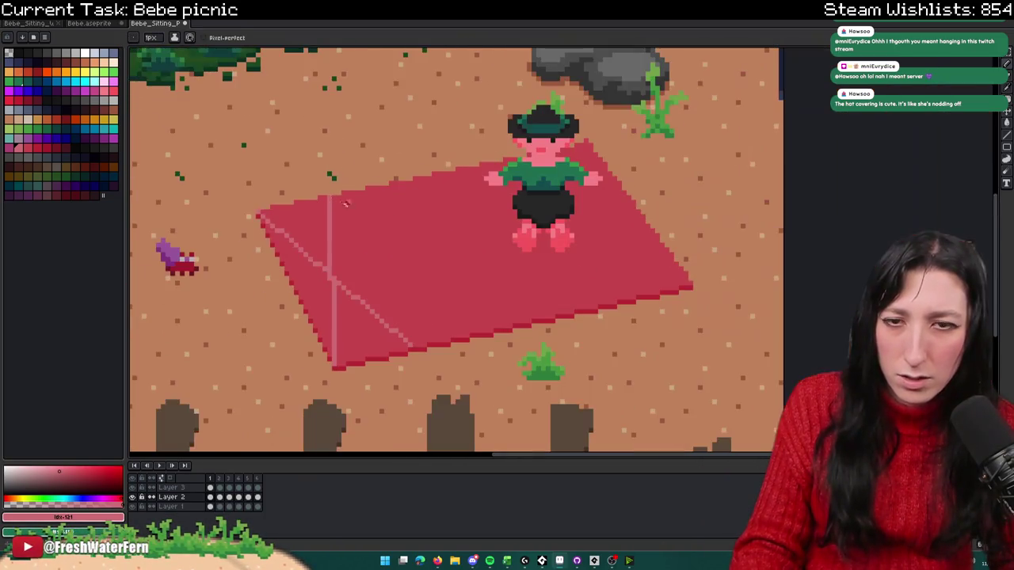
drag(442, 315, 487, 324)
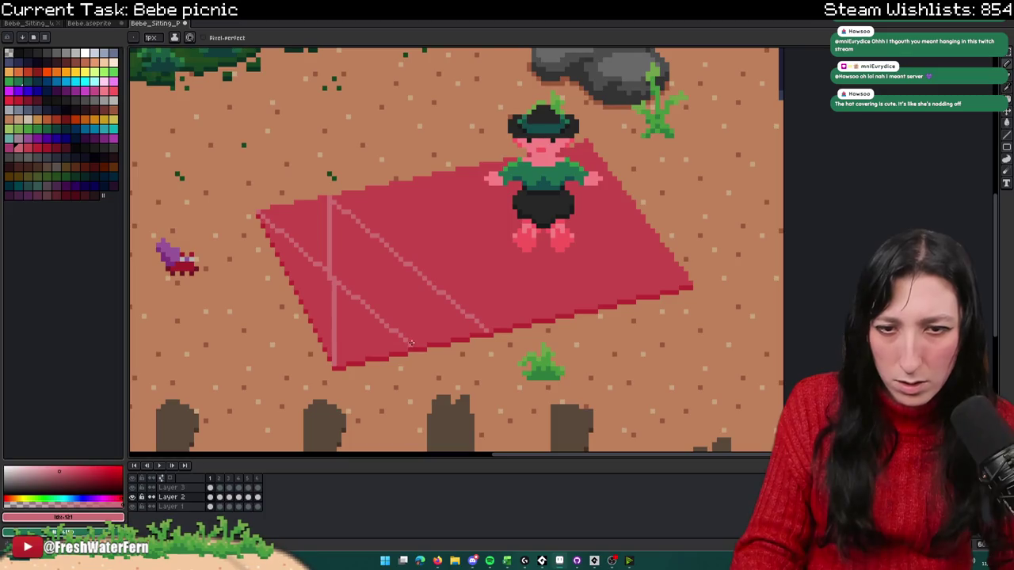
drag(410, 343, 415, 216)
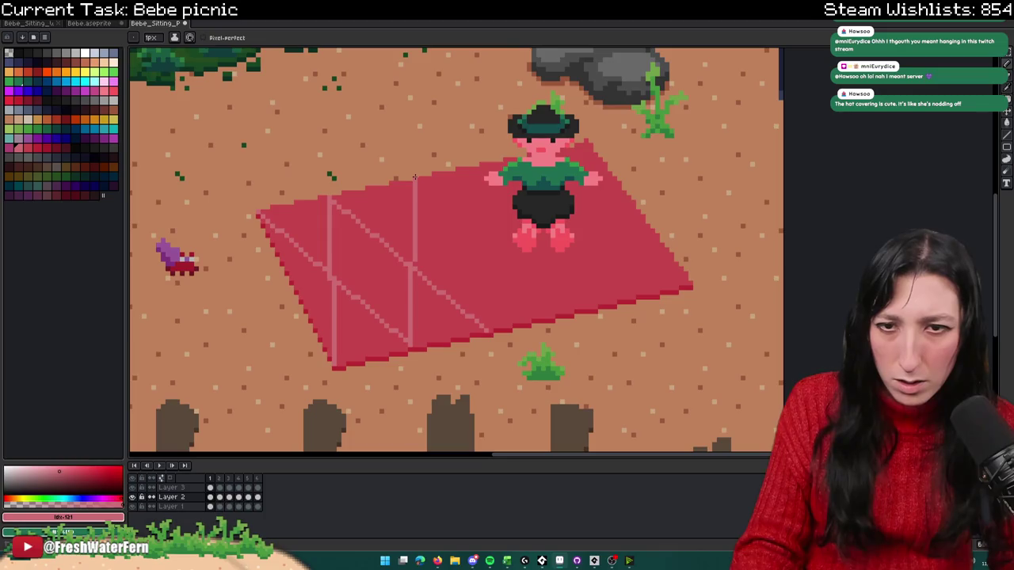
drag(414, 178, 402, 183)
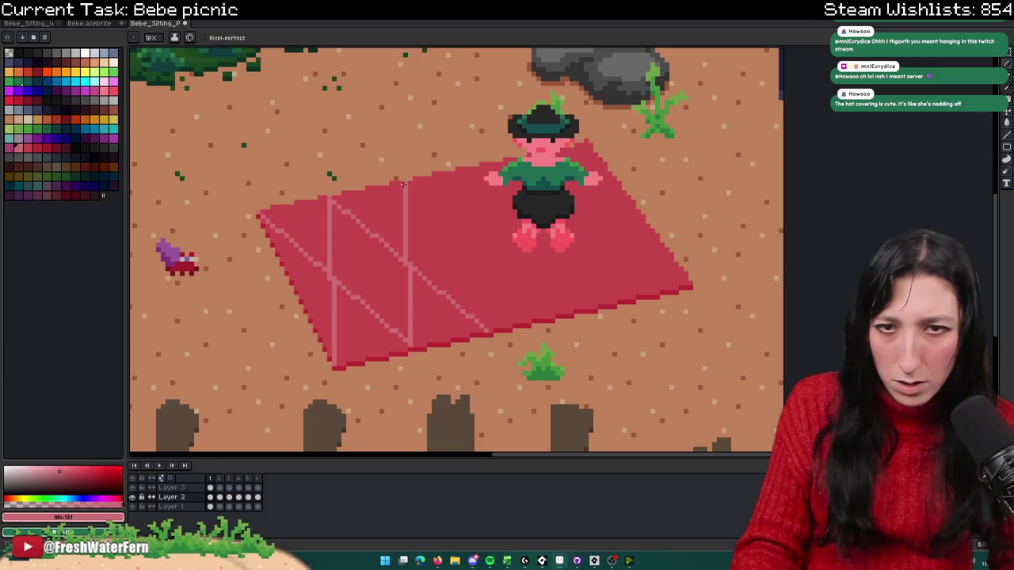
scroll(402, 184, down, 3)
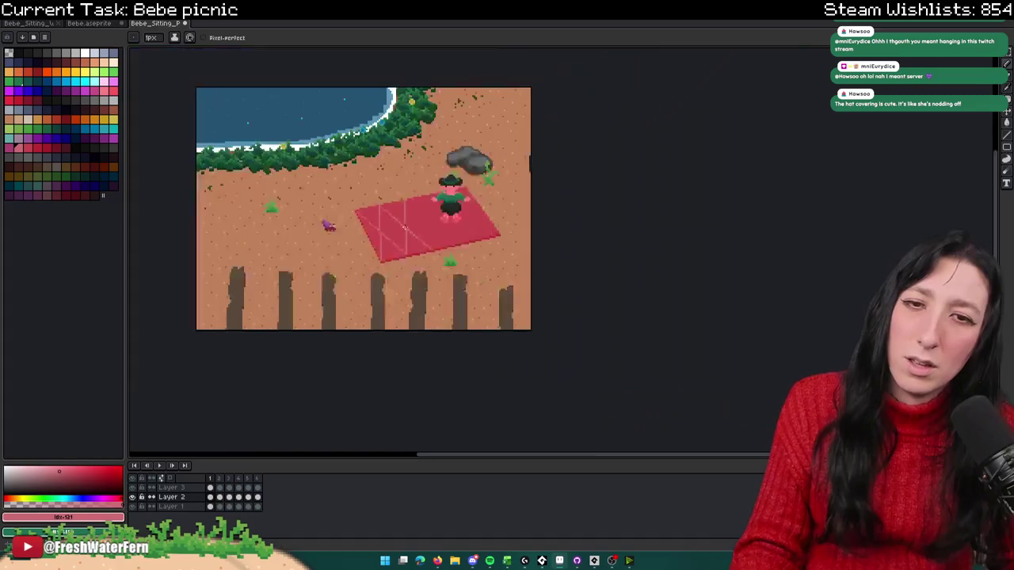
Step: Extend the light-pink diagonal stripe to the blanket's lower edge and add a third vertical stripe
scroll(403, 225, up, 2)
key(ctrl)
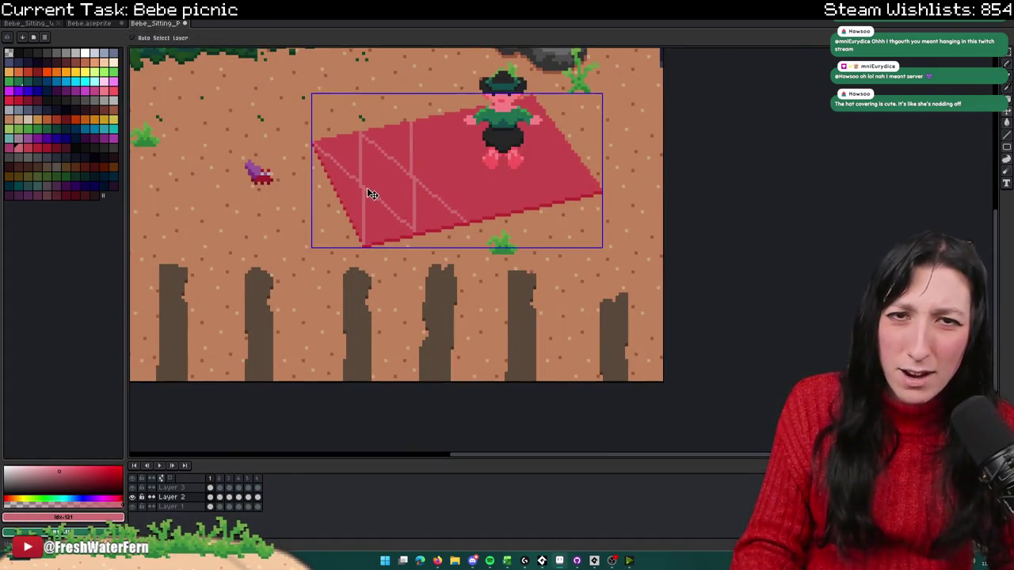
scroll(407, 185, up, 1)
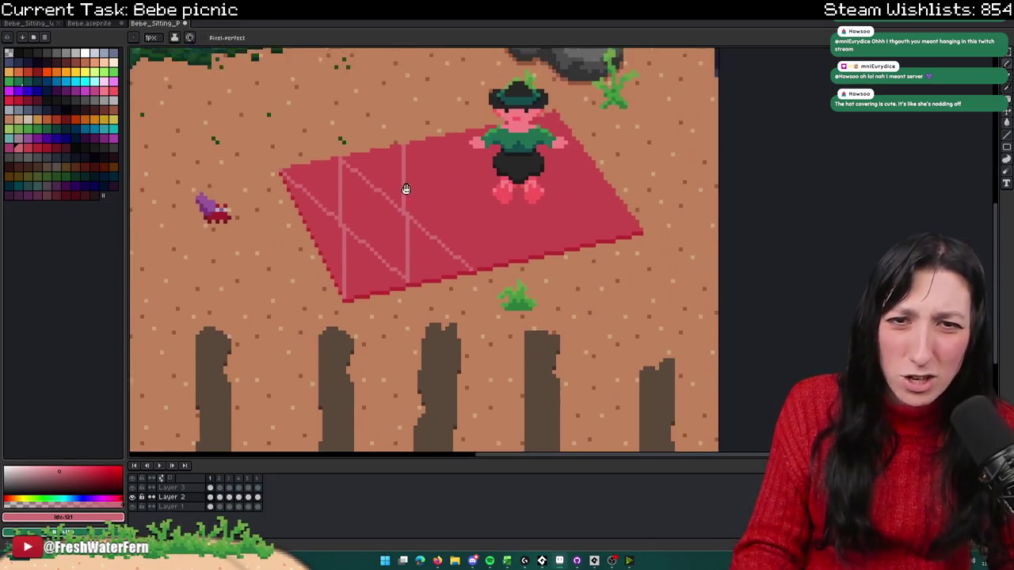
scroll(406, 185, up, 1)
drag(453, 176, 602, 290)
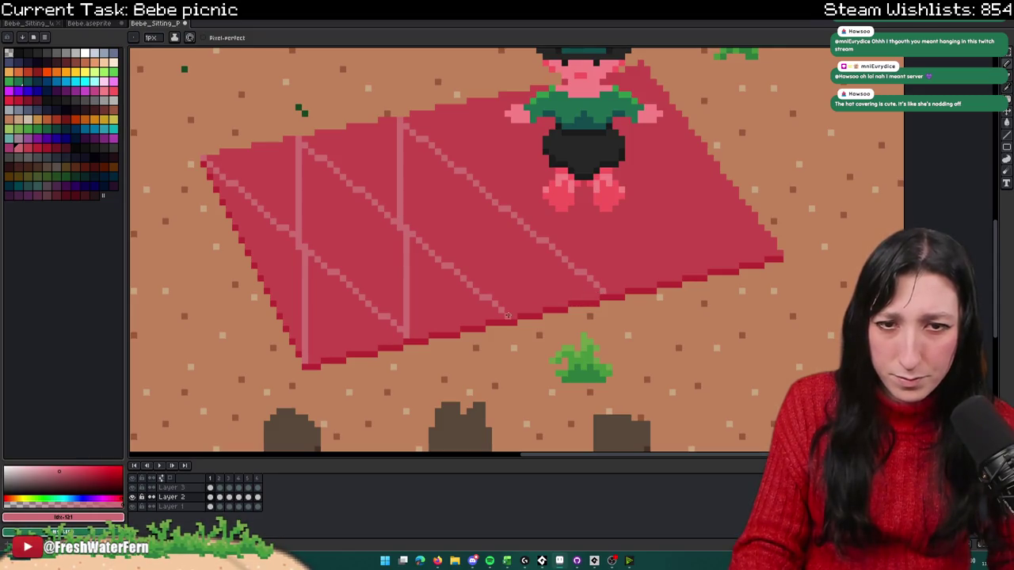
drag(507, 313, 491, 101)
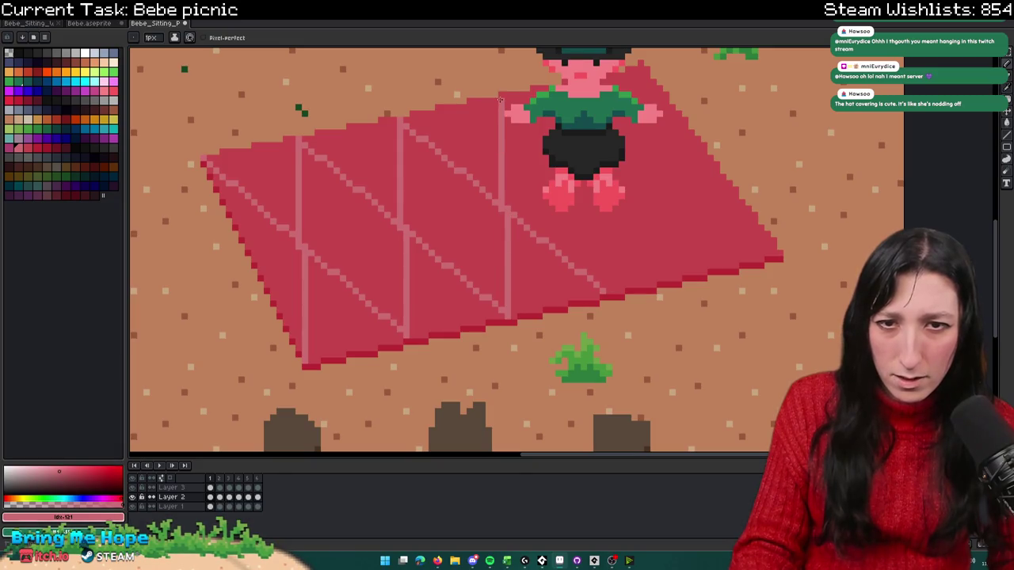
Step: Hide Bebe's layer so the whole blanket is visible
scroll(500, 95, down, 1)
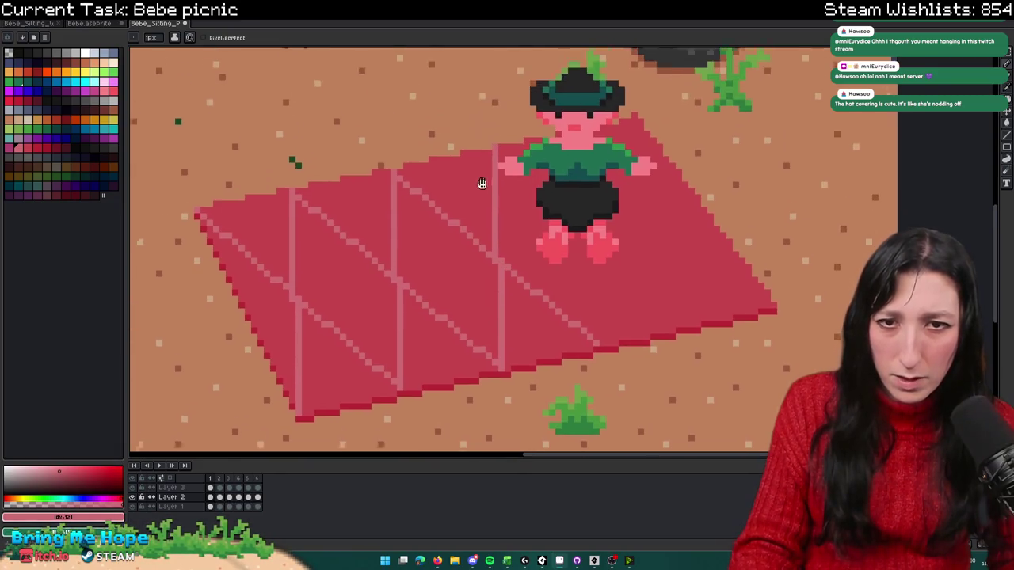
scroll(482, 238, up, 1)
click(132, 487)
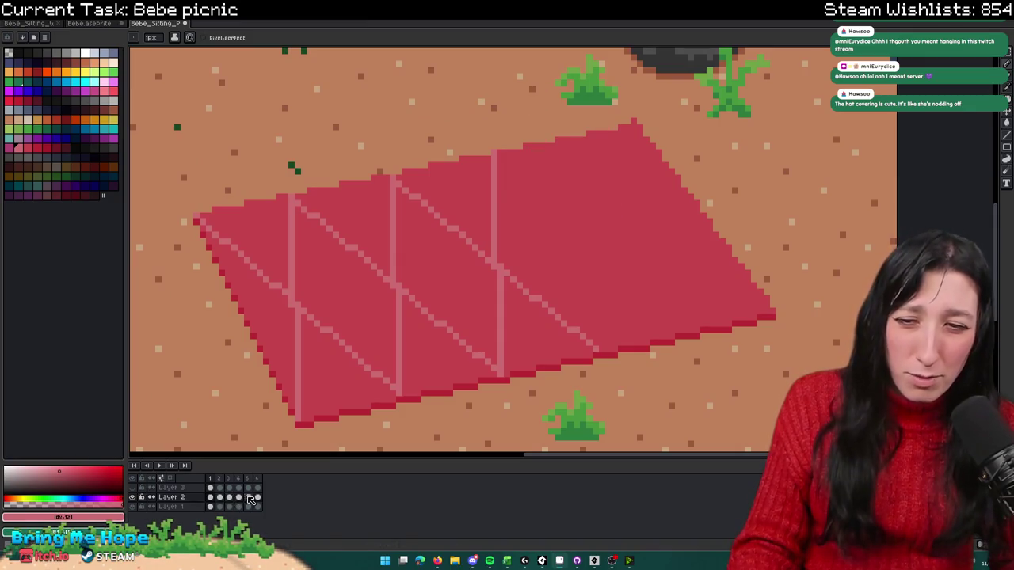
scroll(555, 238, right, 2)
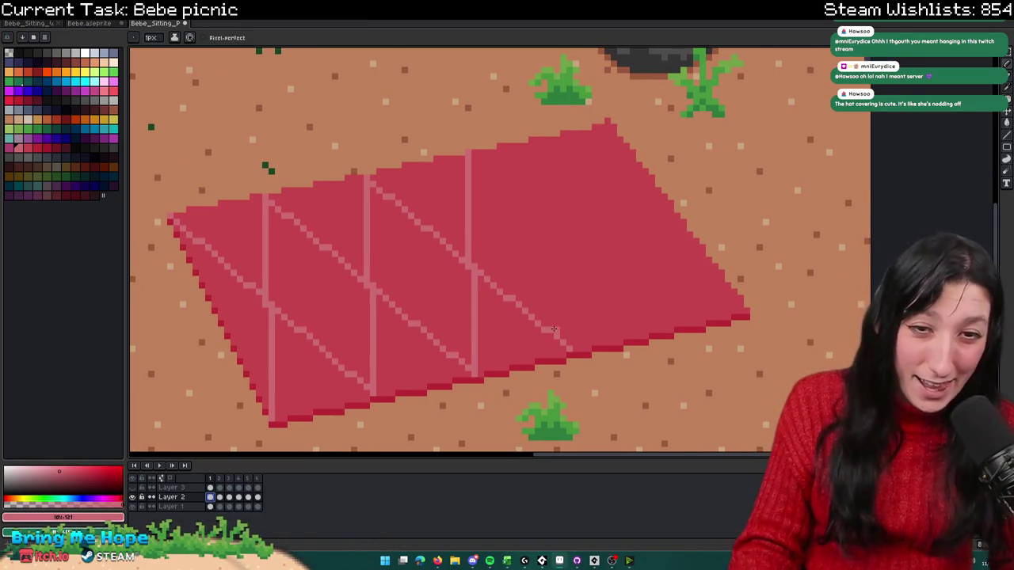
Step: Add a fourth vertical stripe, another diagonal, and a vertical stripe near the right edge
drag(571, 346, 579, 136)
mouse_move(470, 154)
mouse_down()
mouse_move(579, 300)
mouse_move(647, 333)
mouse_move(633, 336)
mouse_move(663, 328)
mouse_up()
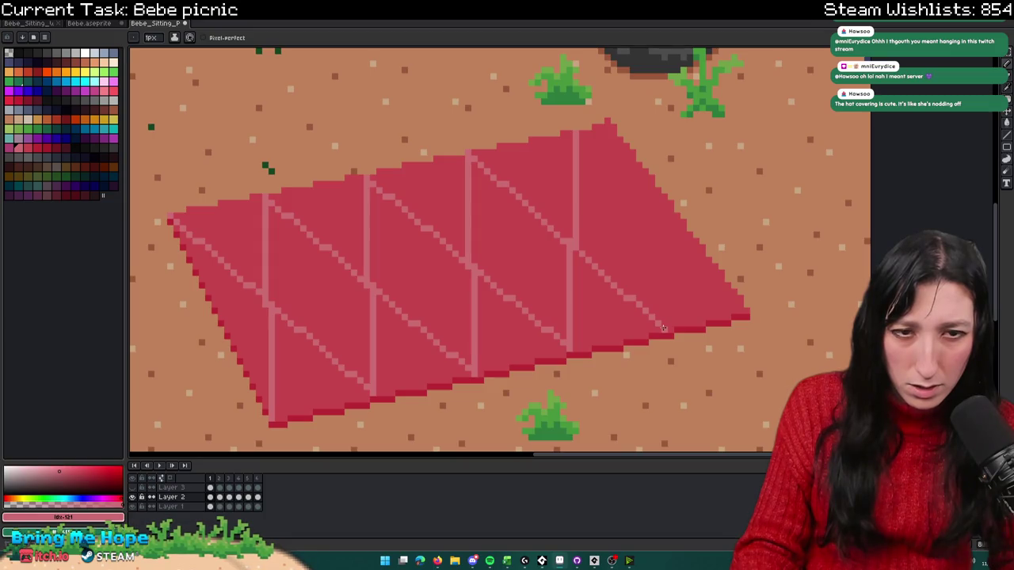
shift+click(664, 328)
drag(609, 121, 656, 184)
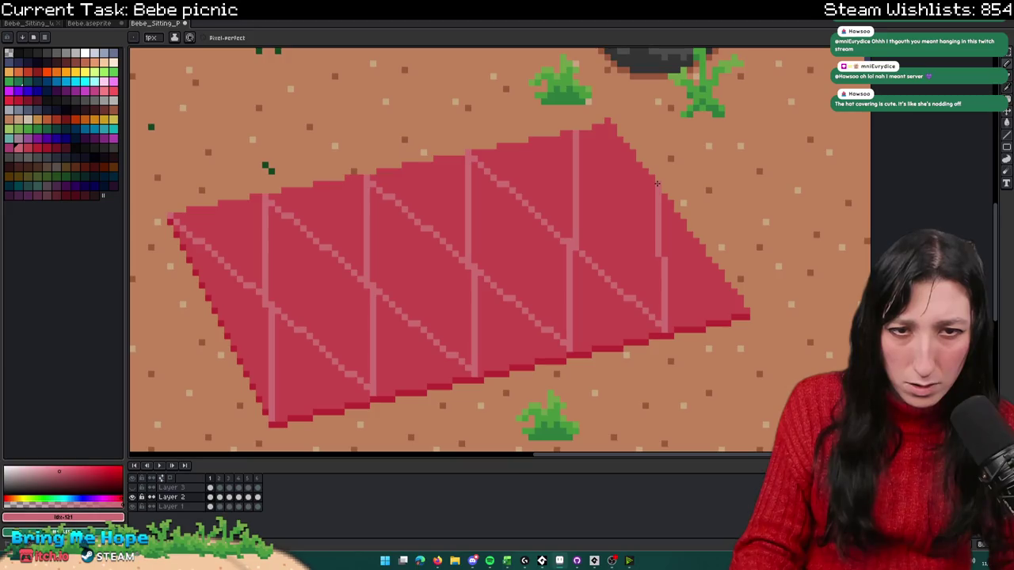
scroll(657, 184, down, 2)
scroll(656, 184, down, 2)
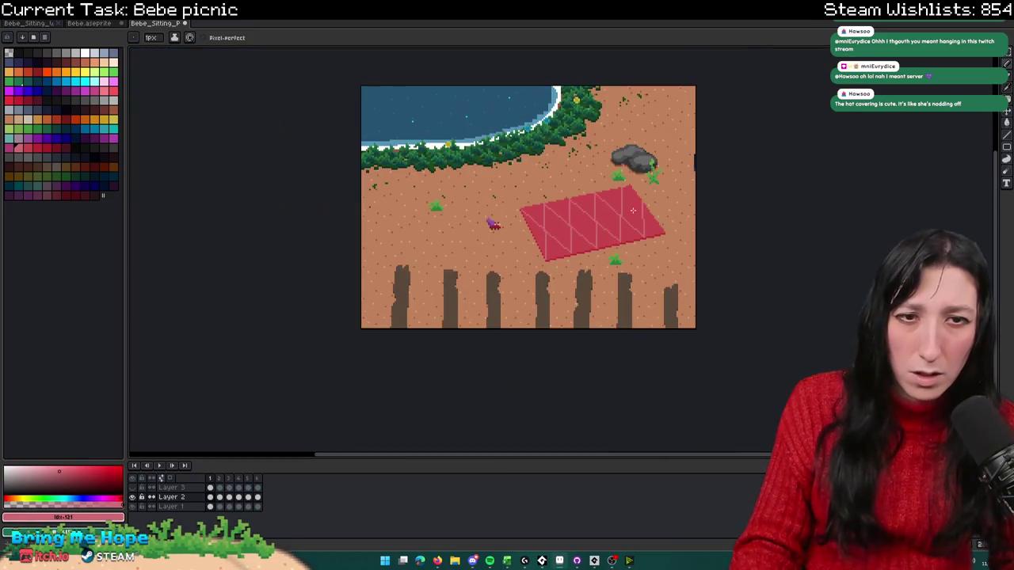
Step: Draw the last light-pink diagonal stripe at the blanket's right end, then zoom out to review the scene
scroll(610, 162, up, 2)
scroll(610, 161, up, 2)
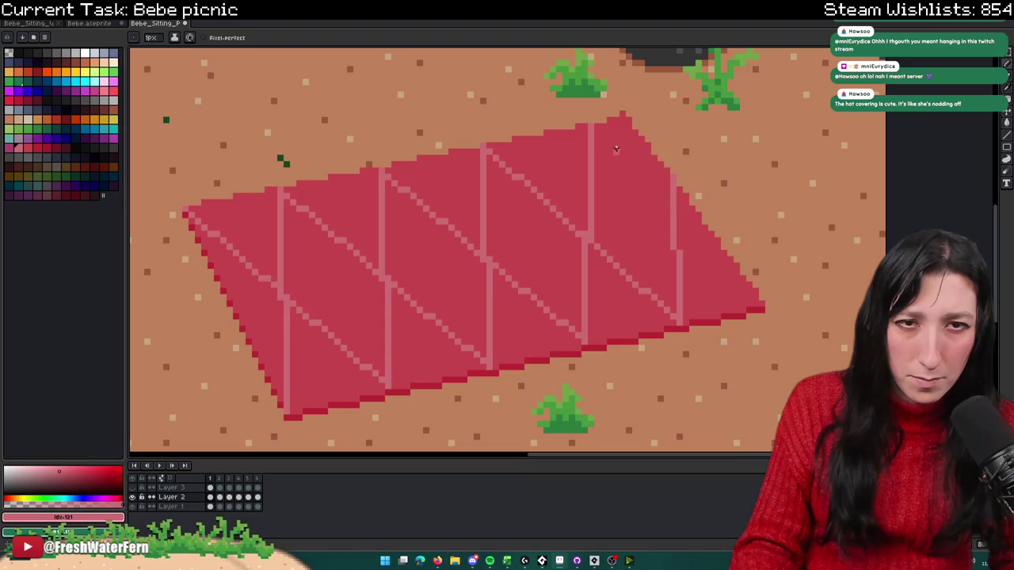
drag(589, 124, 760, 301)
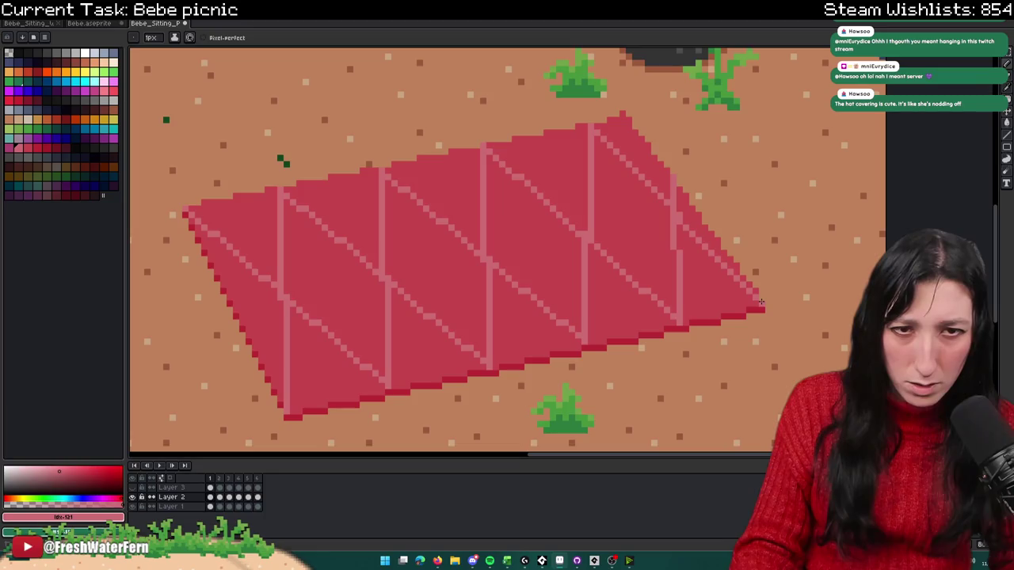
scroll(713, 301, down, 2)
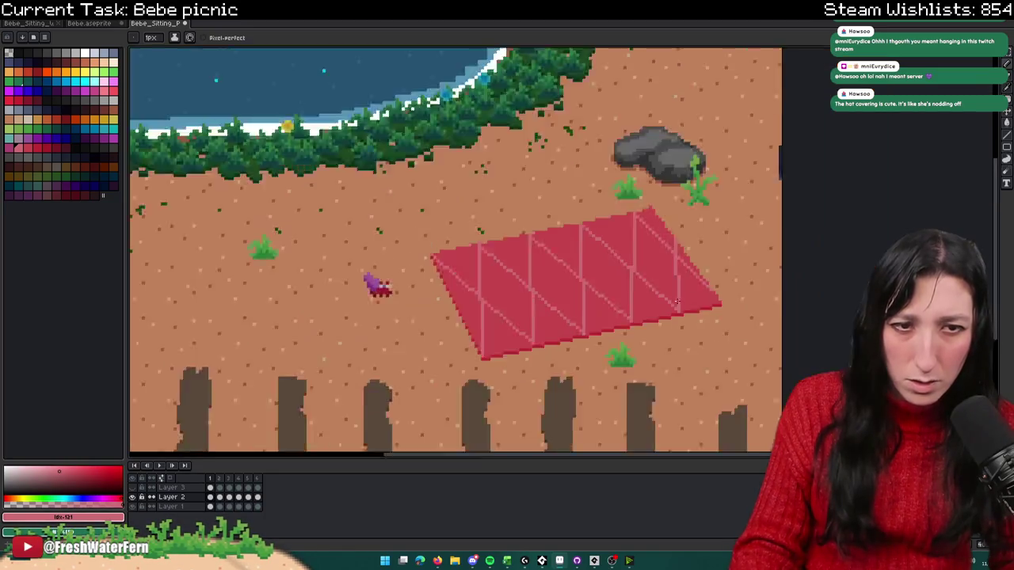
scroll(697, 301, down, 2)
scroll(697, 301, up, 3)
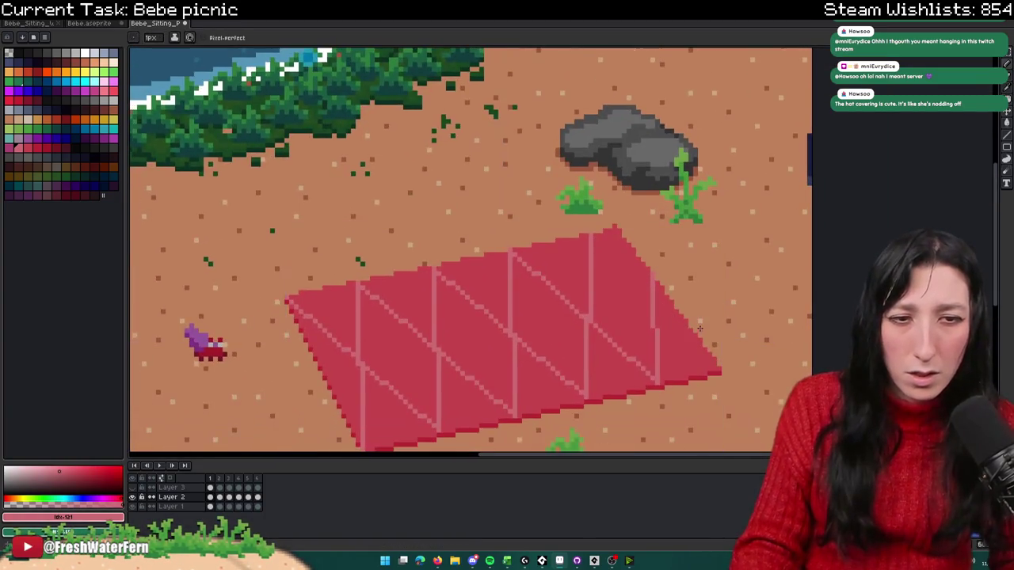
scroll(713, 370, down, 1)
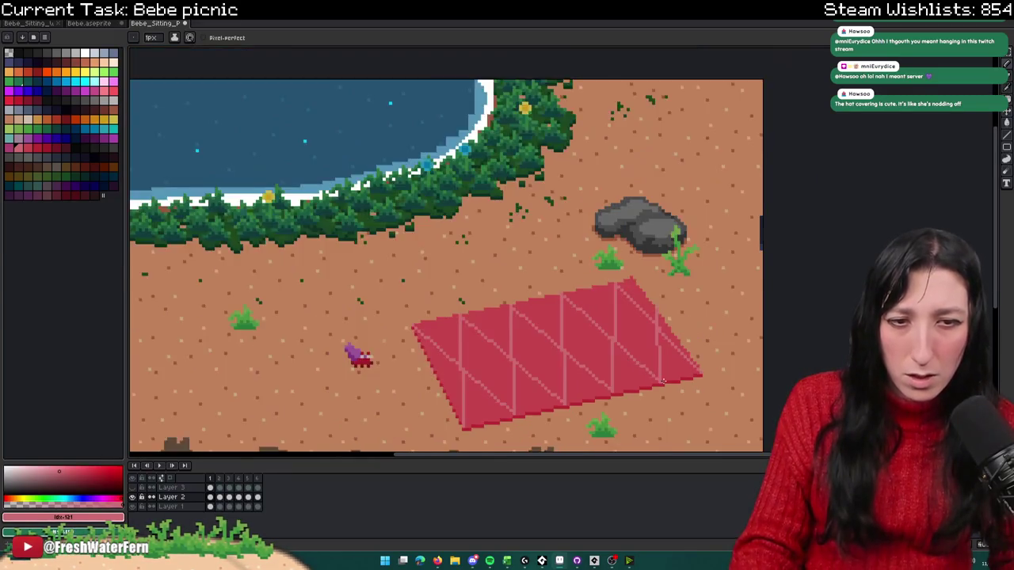
scroll(713, 370, down, 1)
scroll(713, 370, down, 1)
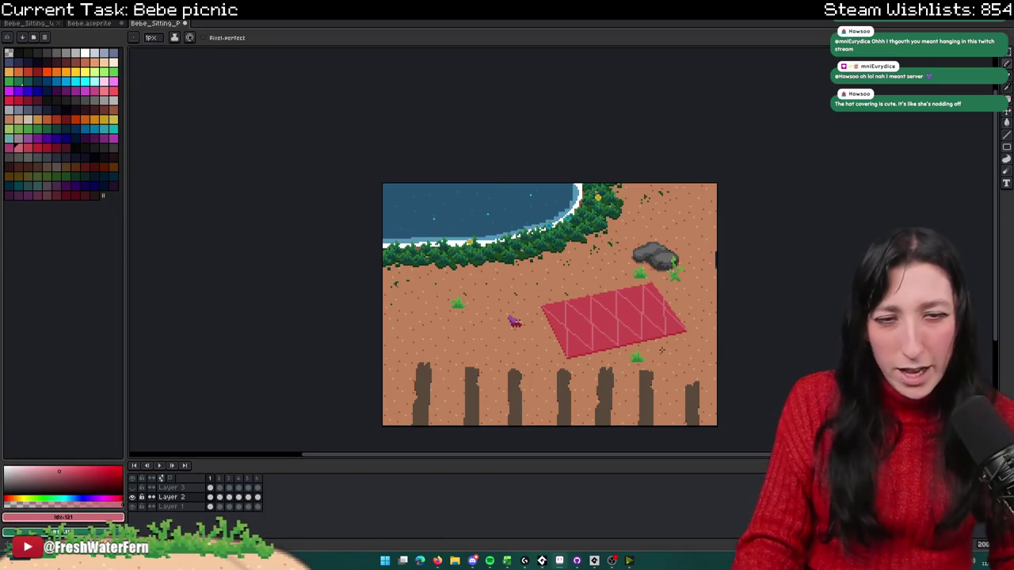
scroll(663, 350, down, 1)
scroll(662, 350, up, 1)
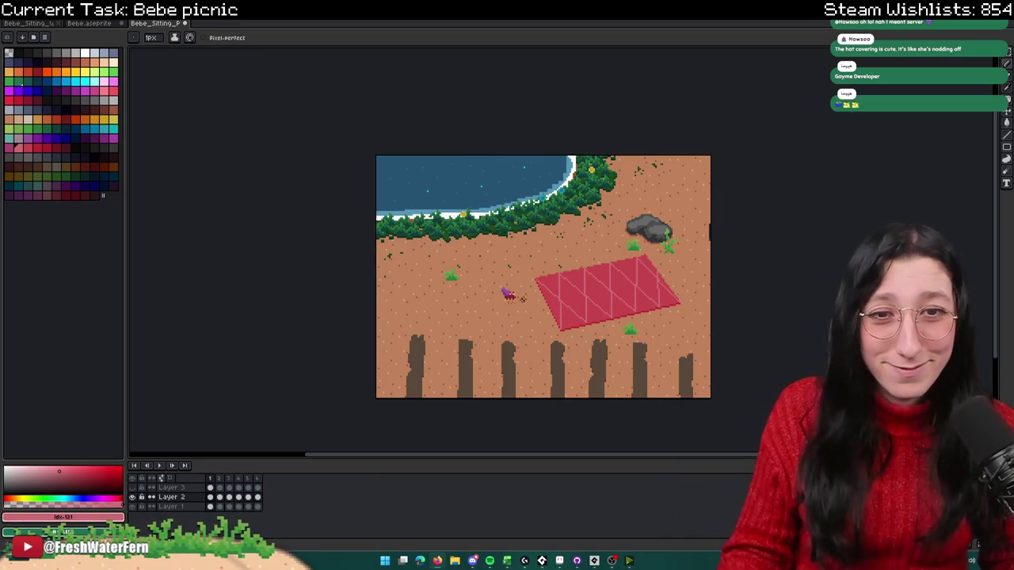
Step: Select dark red #ba2333 and zoom in on the blanket's left edge
scroll(527, 274, up, 2)
drag(527, 275, 525, 275)
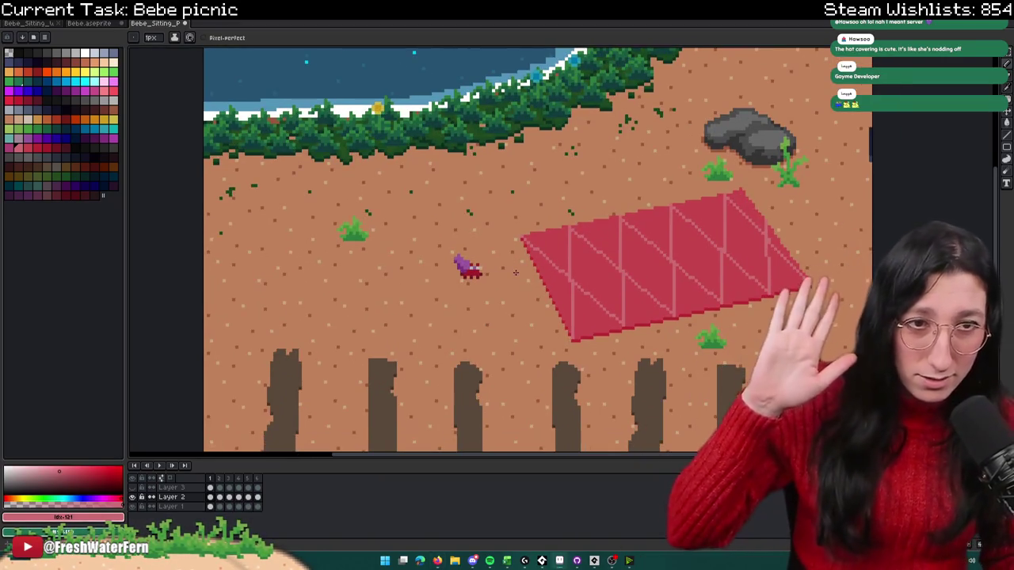
scroll(501, 270, up, 1)
scroll(495, 254, up, 1)
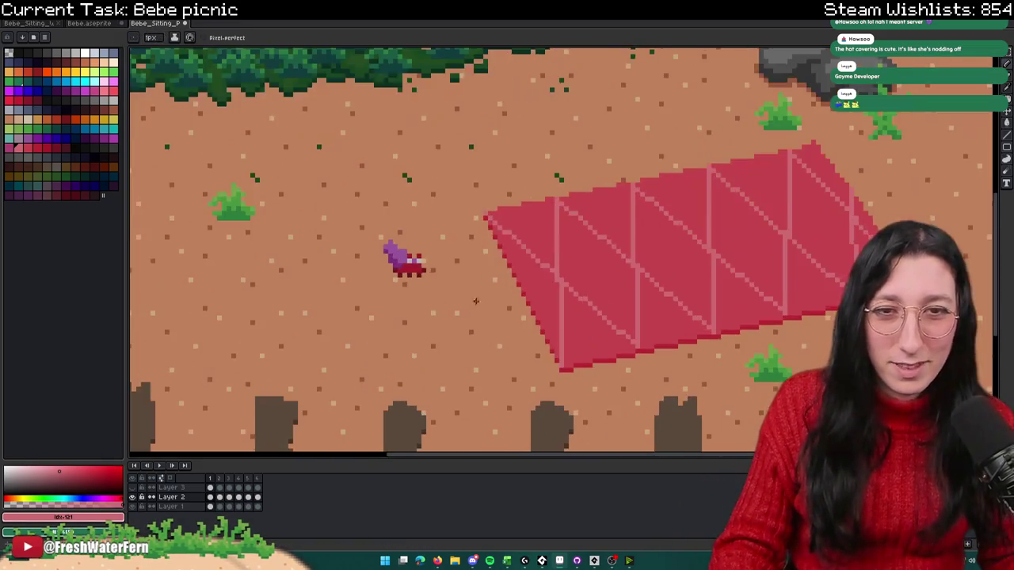
scroll(489, 229, up, 1)
scroll(488, 230, up, 1)
alt+click(492, 200)
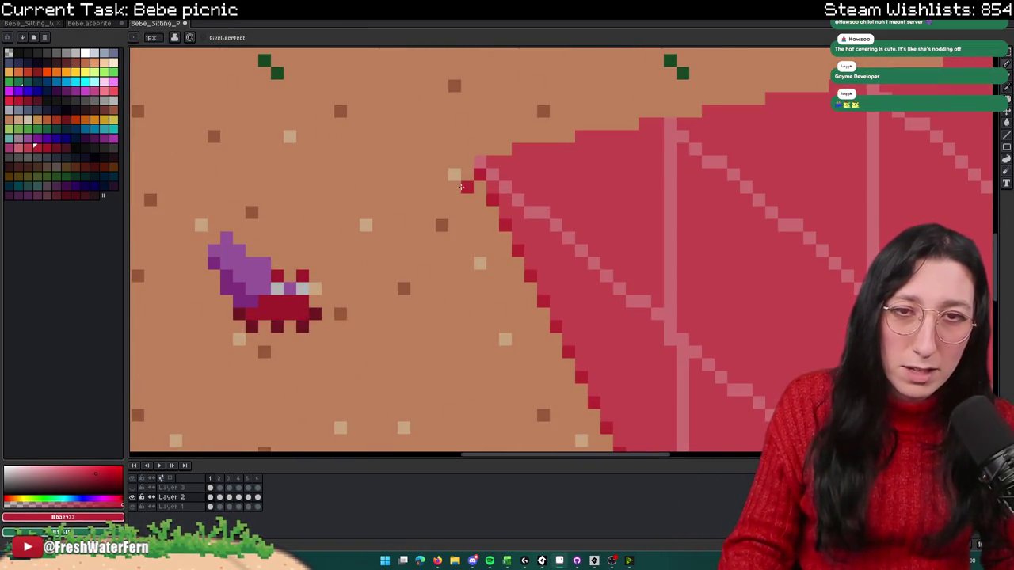
scroll(449, 184, down, 3)
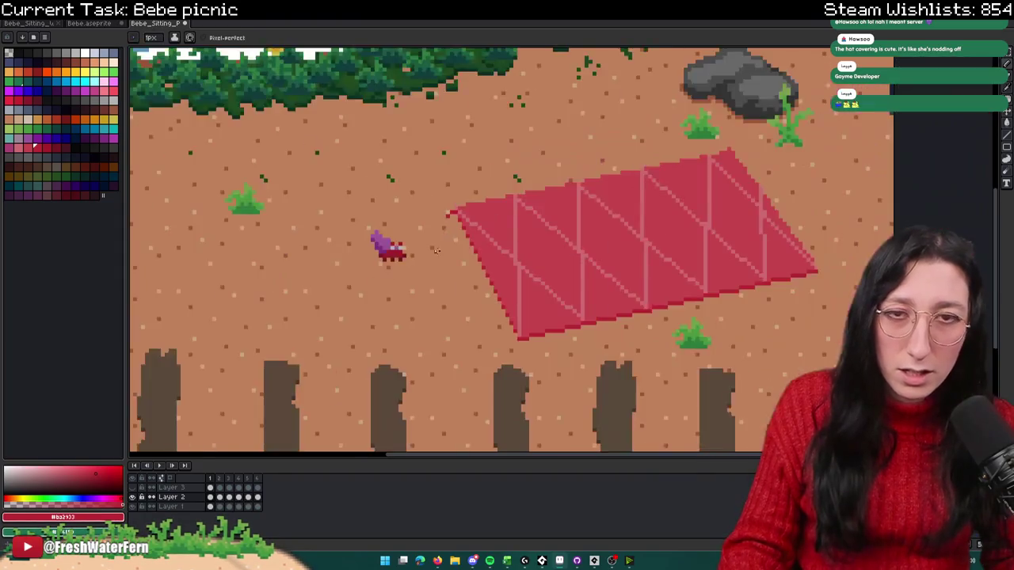
scroll(450, 190, down, 1)
scroll(441, 233, up, 2)
scroll(452, 219, up, 2)
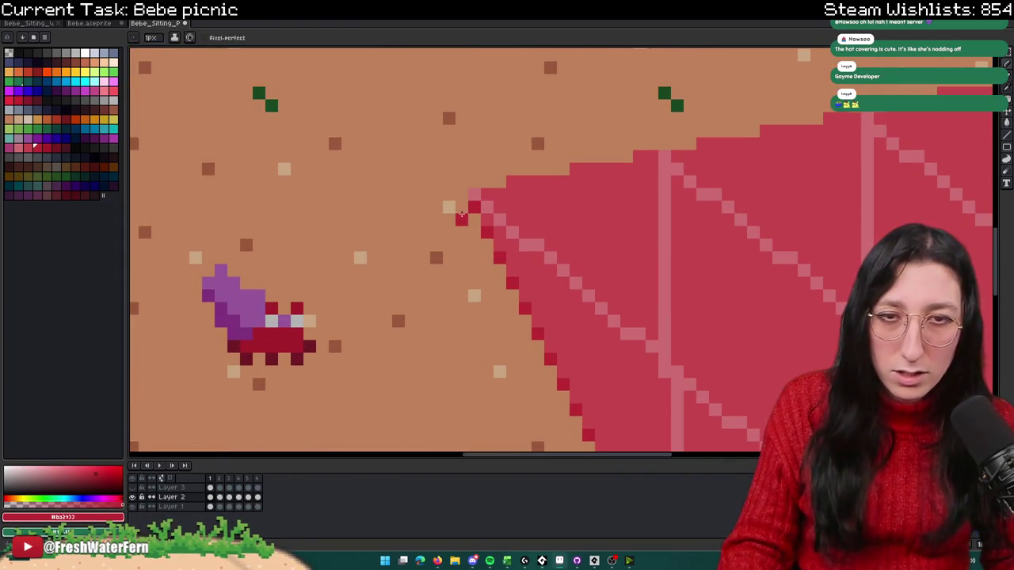
scroll(449, 230, down, 4)
scroll(473, 244, up, 3)
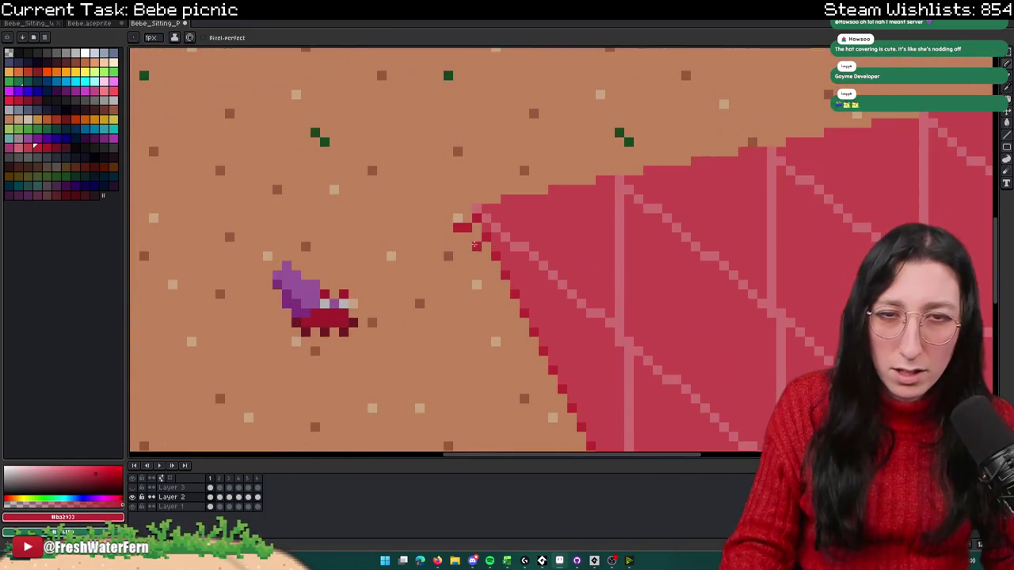
scroll(466, 250, down, 4)
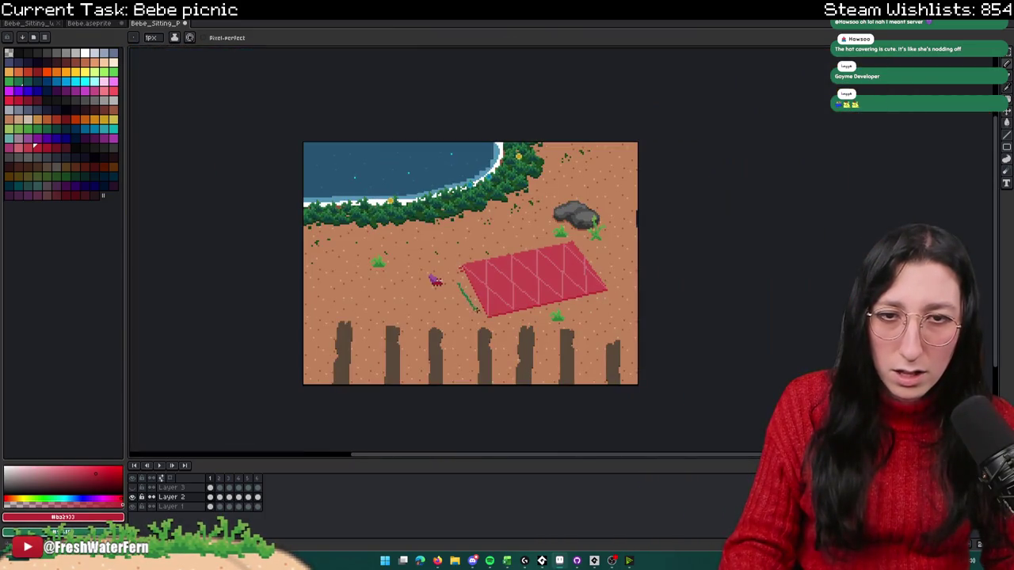
scroll(463, 263, up, 2)
scroll(476, 258, up, 2)
scroll(483, 255, up, 2)
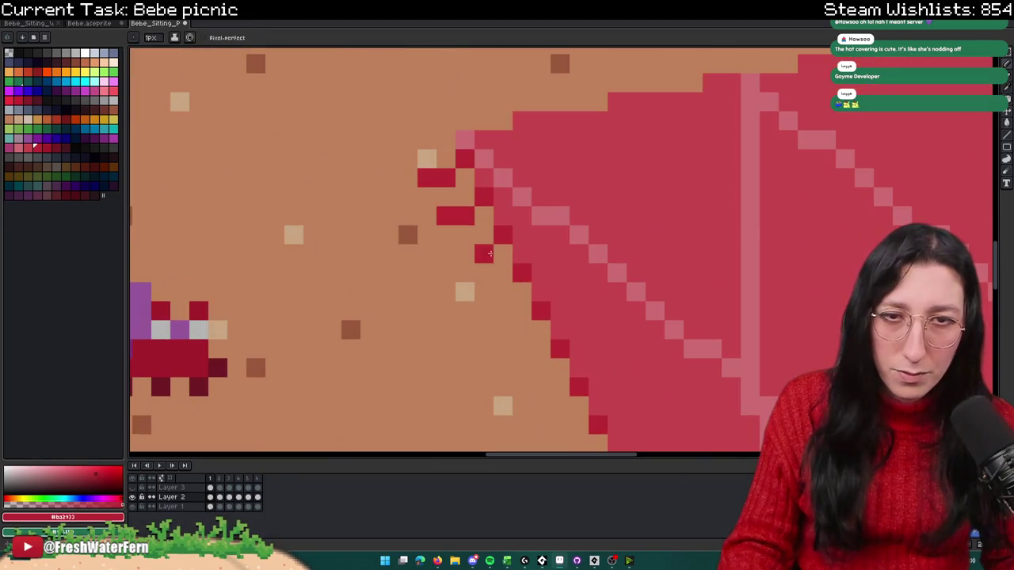
Step: Paint the first dark-red fringe pixels along the blanket's left edge
click(502, 293)
click(483, 293)
click(503, 330)
scroll(507, 333, down, 3)
scroll(515, 309, up, 2)
scroll(526, 285, up, 1)
click(536, 271)
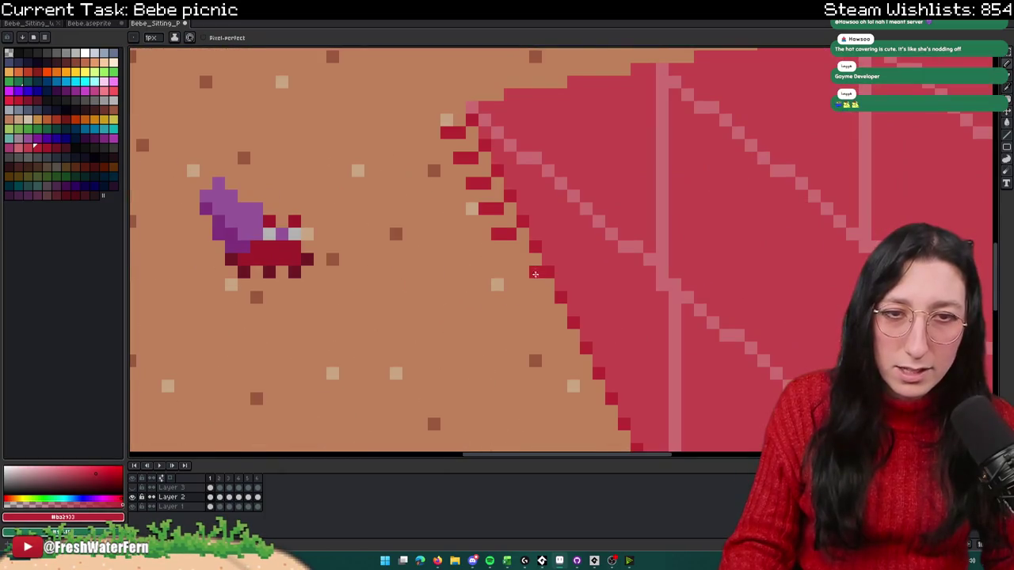
scroll(537, 276, up, 1)
drag(491, 262, 514, 309)
scroll(542, 237, down, 2)
click(527, 246)
scroll(552, 309, down, 2)
click(522, 214)
scroll(527, 238, down, 2)
click(555, 202)
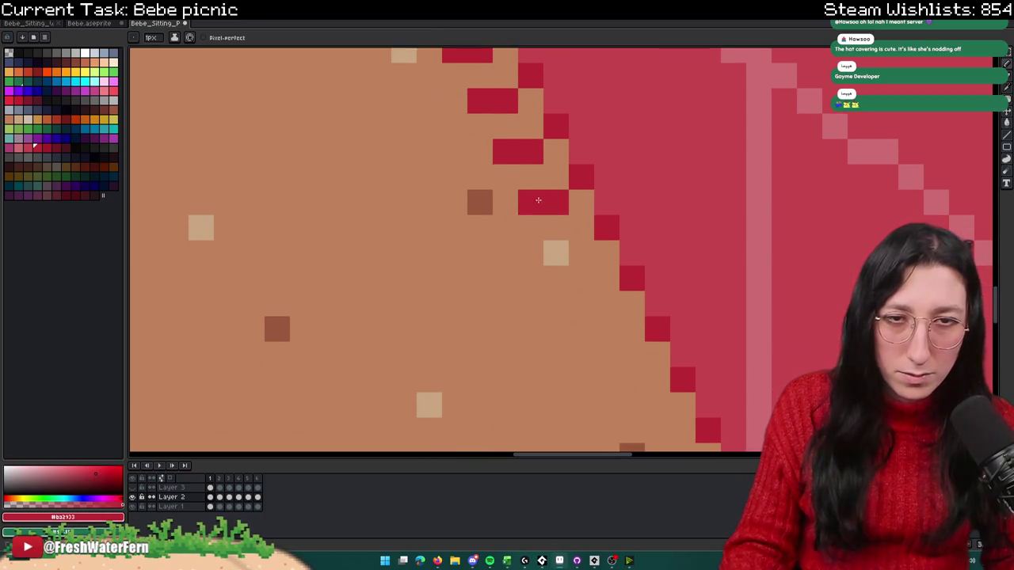
Step: Continue the stepped fringe down the left edge to the blanket's bottom corner
click(580, 252)
click(556, 252)
scroll(562, 261, down, 2)
click(555, 233)
click(585, 290)
scroll(586, 269, down, 1)
click(602, 237)
click(626, 292)
click(629, 341)
click(670, 387)
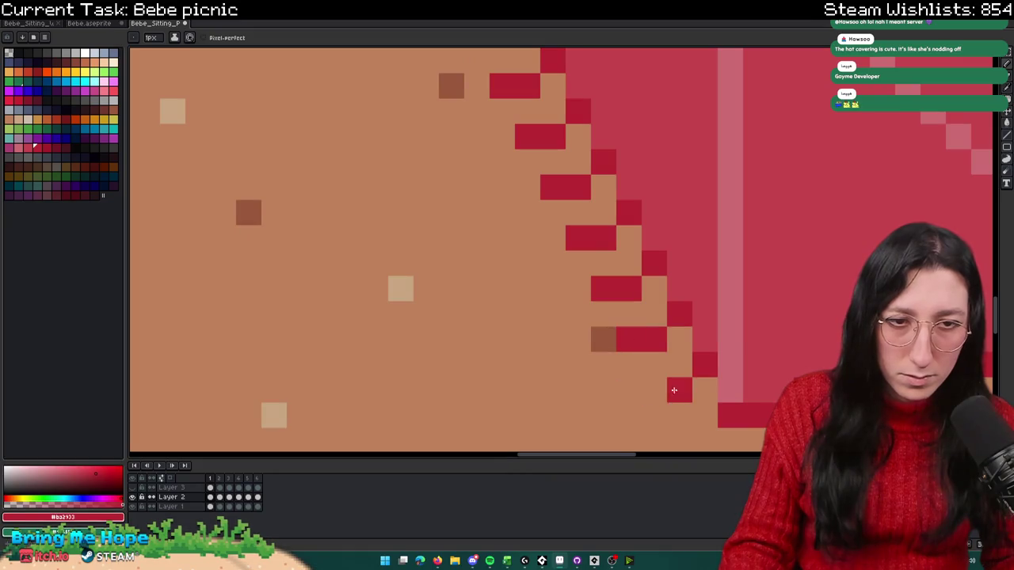
click(679, 441)
scroll(689, 396, down, 2)
scroll(633, 356, down, 2)
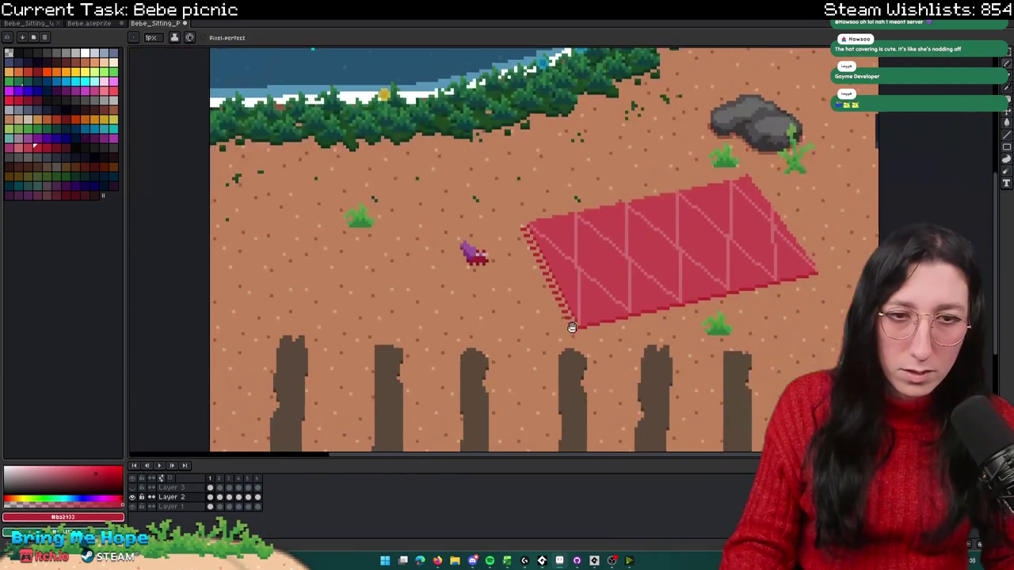
Step: Zoom to the blanket's top corner and add two dark-red fringe pixels there
scroll(615, 346, down, 1)
scroll(705, 293, up, 2)
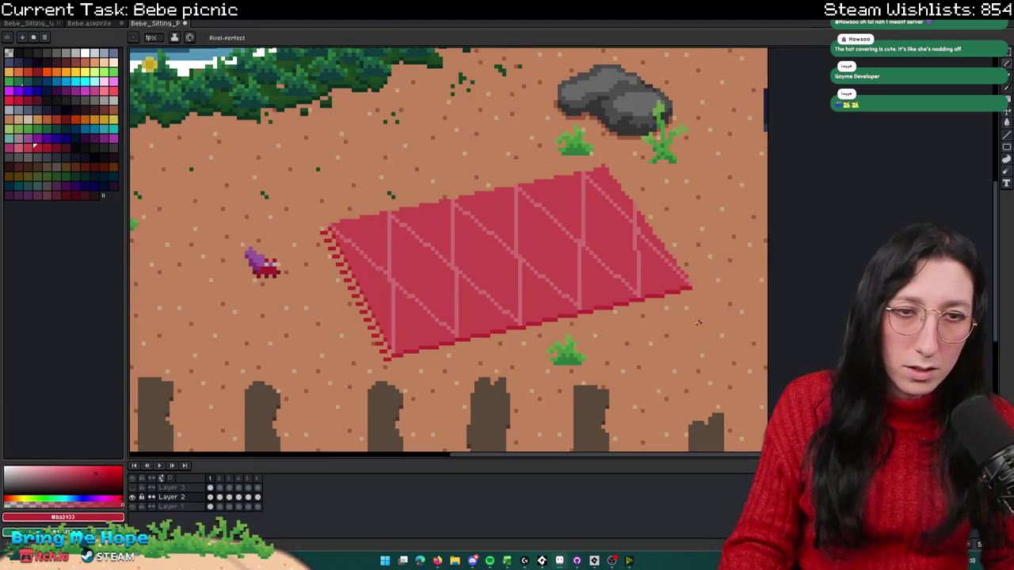
scroll(689, 304, up, 3)
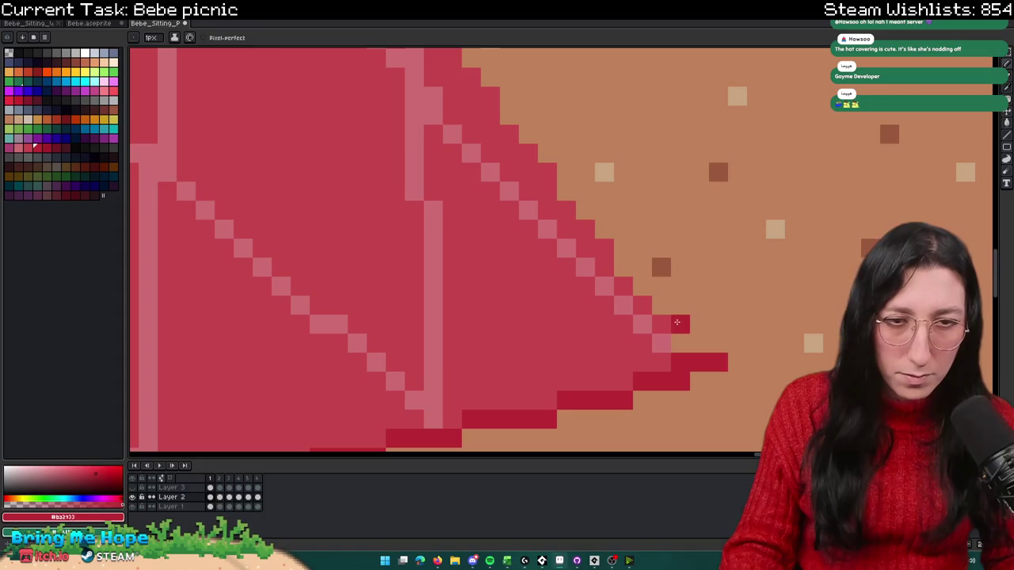
scroll(656, 299, down, 3)
scroll(566, 162, up, 2)
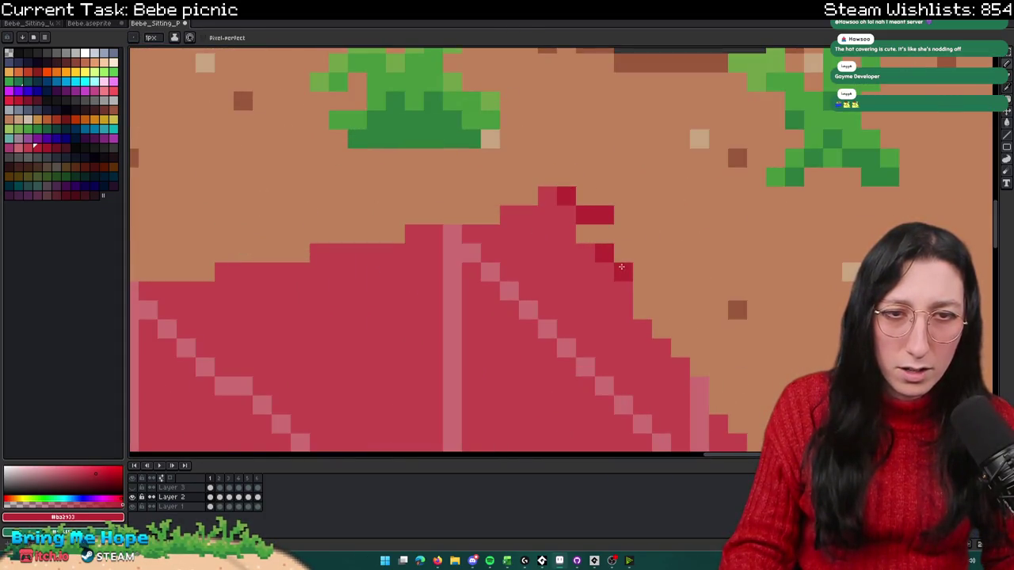
scroll(638, 265, down, 5)
scroll(675, 295, up, 3)
scroll(675, 294, up, 3)
click(596, 292)
click(621, 316)
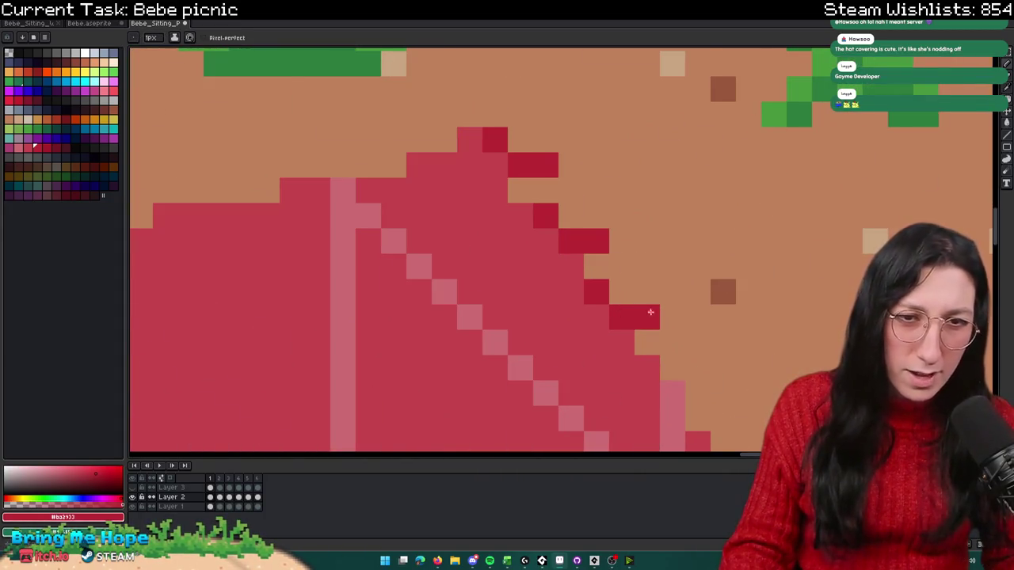
Step: Recentre on the top corner and paint another dark-red pixel with the pencil
scroll(649, 310, down, 5)
scroll(703, 278, down, 2)
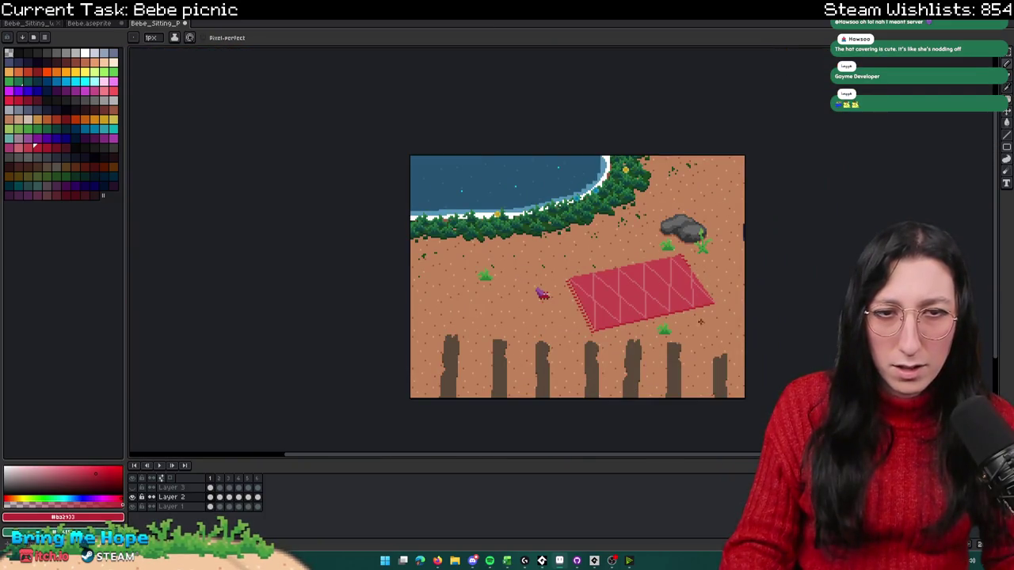
scroll(699, 316, up, 3)
scroll(281, 323, up, 2)
scroll(282, 323, up, 2)
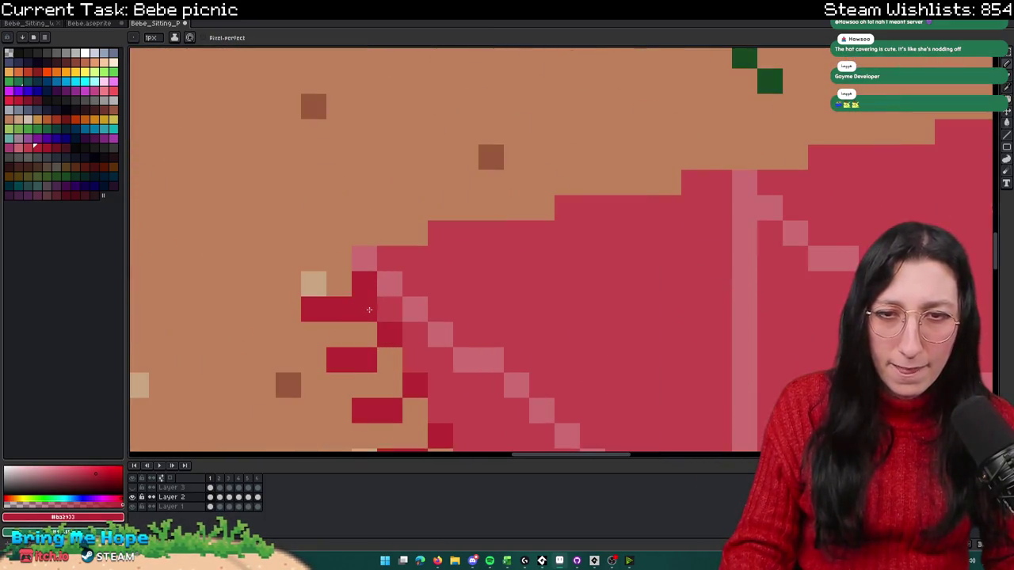
scroll(281, 323, down, 2)
drag(549, 250, 317, 206)
scroll(548, 252, up, 1)
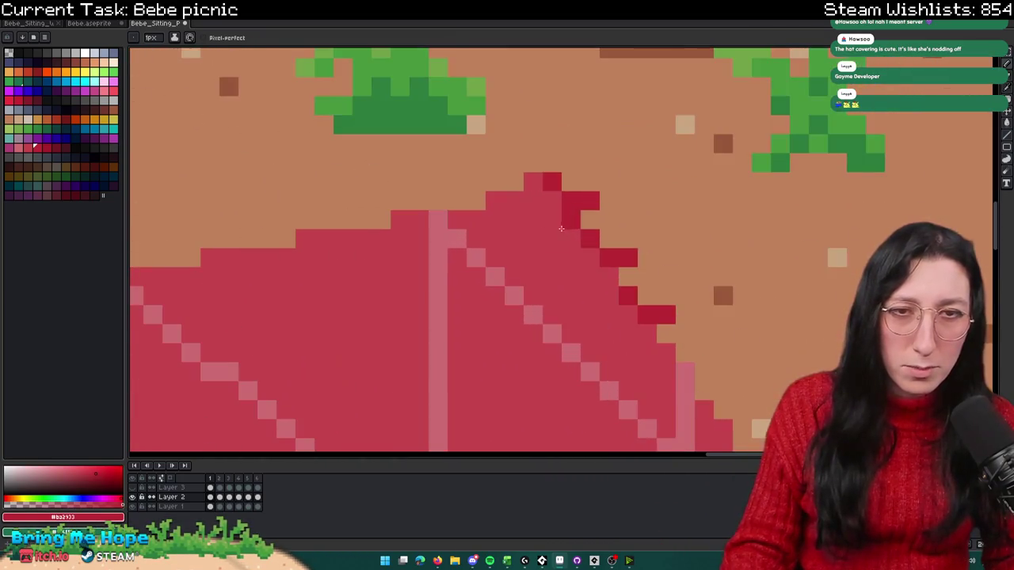
key(v)
key(b)
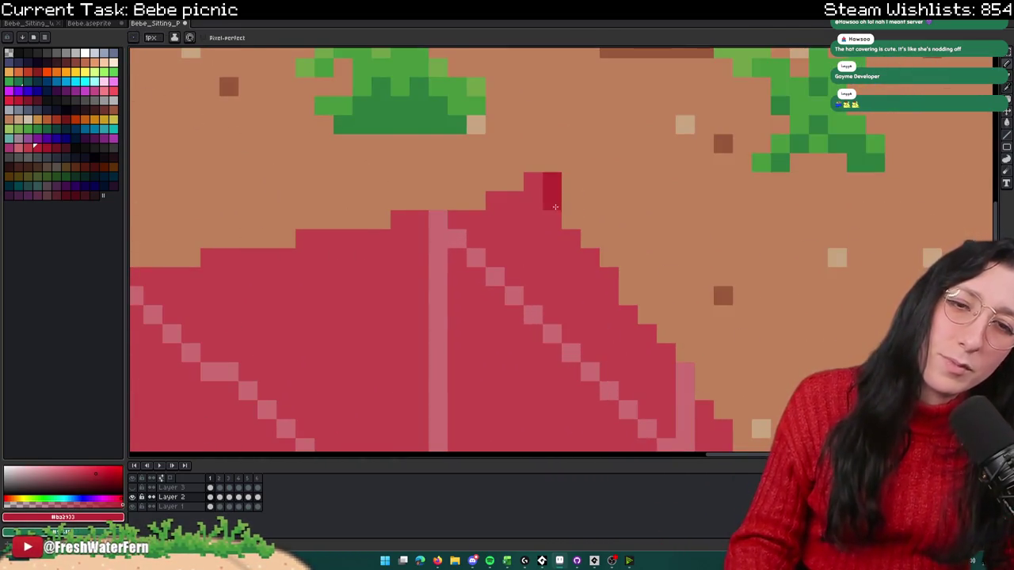
click(568, 220)
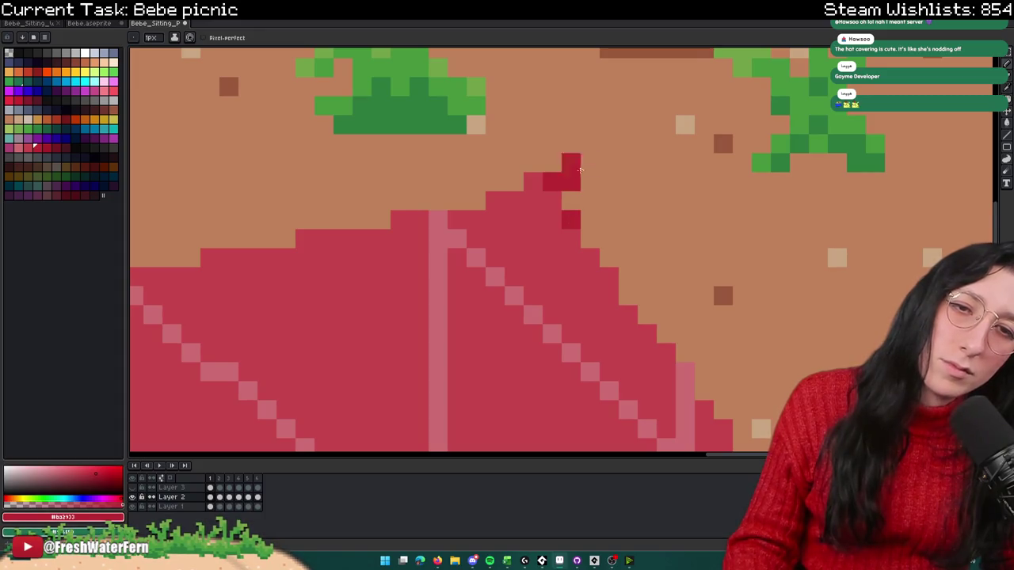
scroll(606, 202, down, 3)
scroll(633, 159, down, 2)
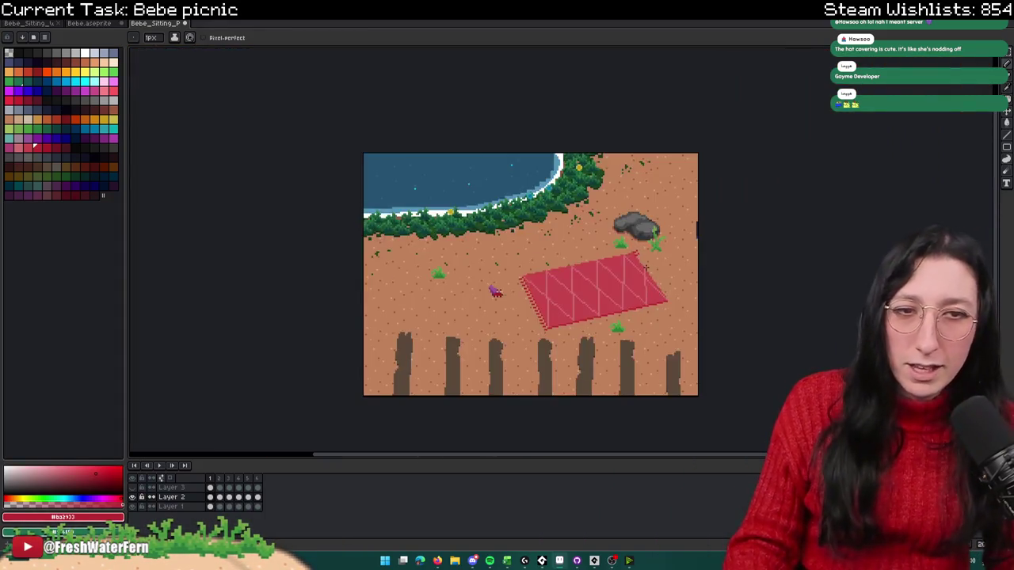
Step: Pan to the top corner, adjust its fringe pixels, and undo a stray edge pixel
key(h)
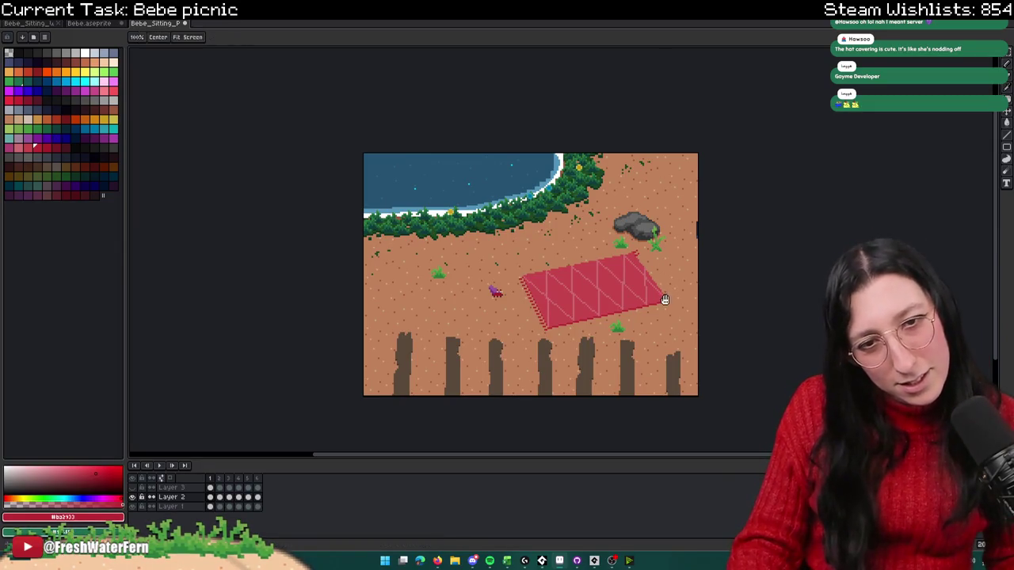
drag(664, 291, 649, 250)
scroll(623, 205, up, 3)
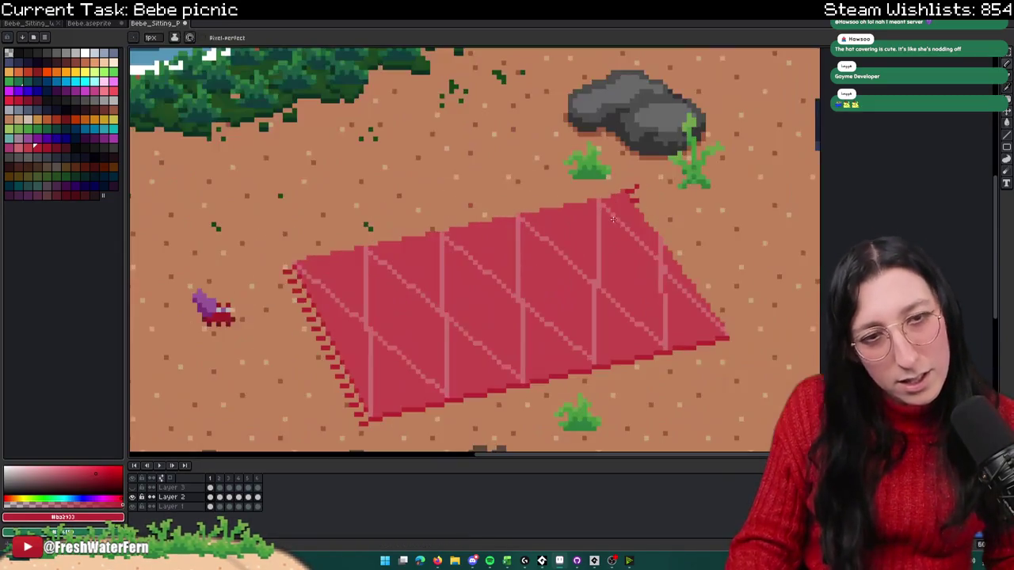
scroll(630, 193, up, 3)
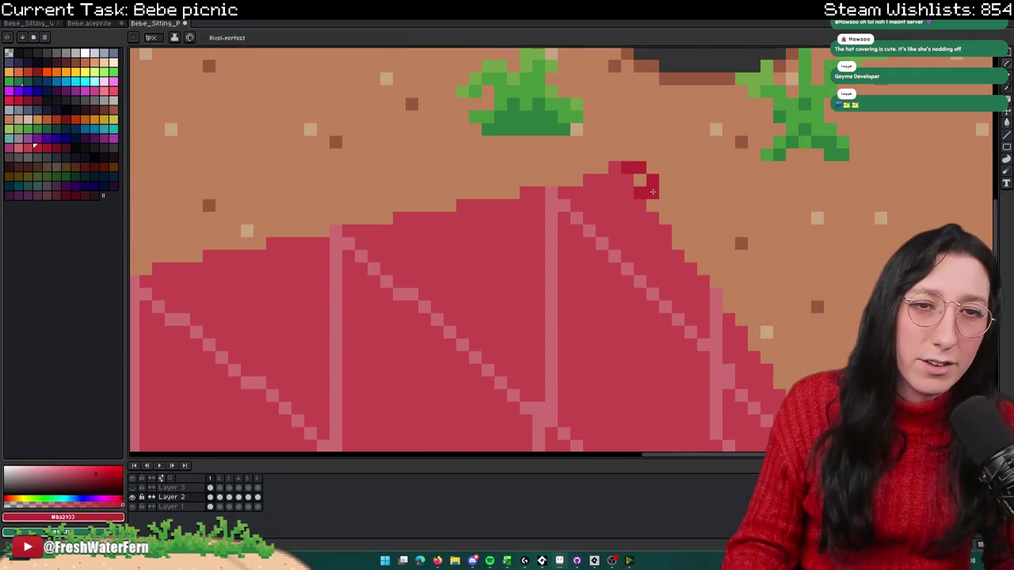
scroll(678, 217, down, 5)
scroll(657, 238, up, 1)
scroll(653, 247, up, 4)
scroll(652, 251, up, 2)
drag(694, 290, 728, 328)
scroll(725, 305, down, 3)
scroll(721, 277, down, 1)
scroll(717, 253, up, 3)
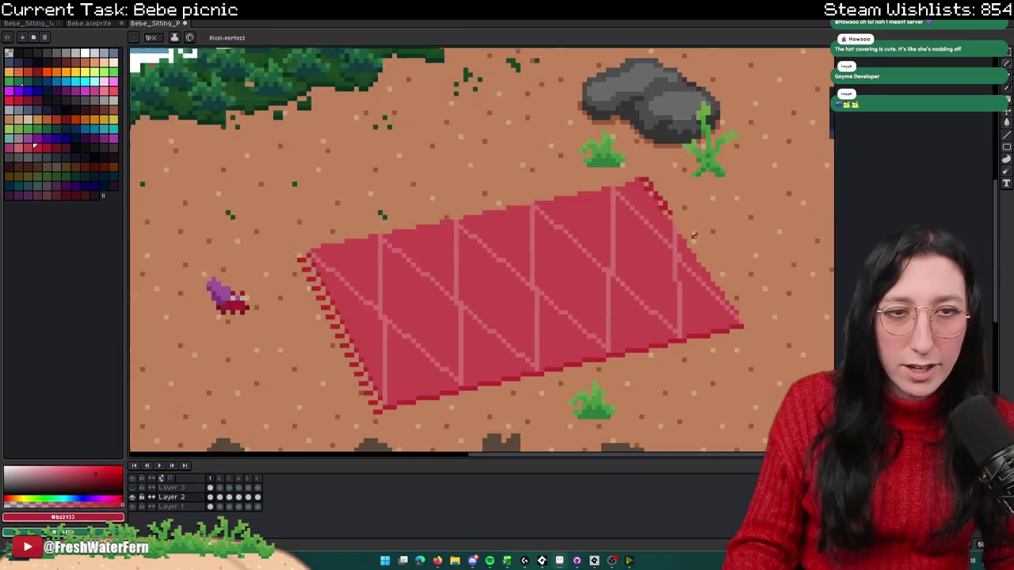
scroll(681, 242, up, 3)
drag(646, 229, 598, 232)
click(643, 268)
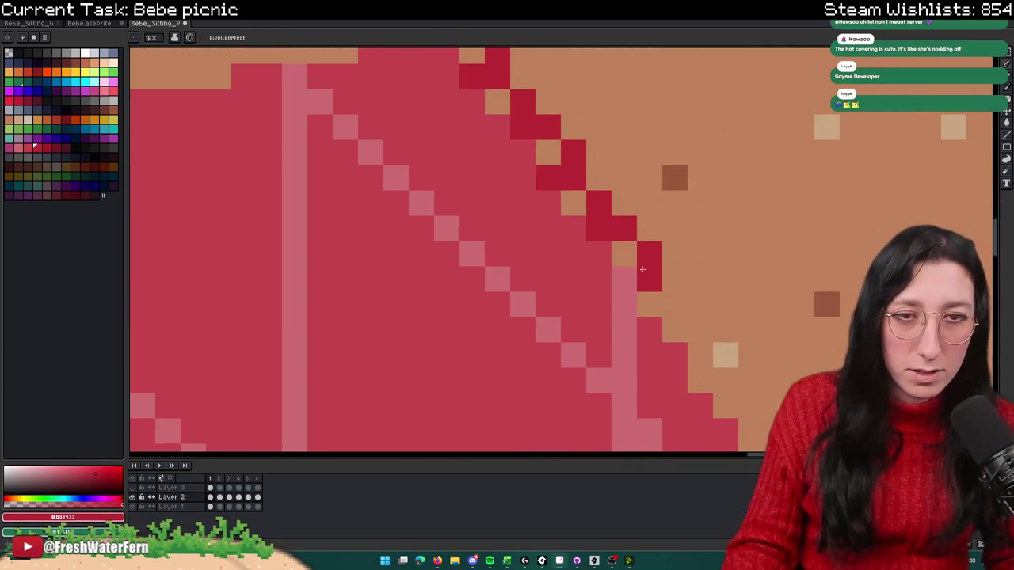
click(640, 277)
key(ctrl+z)
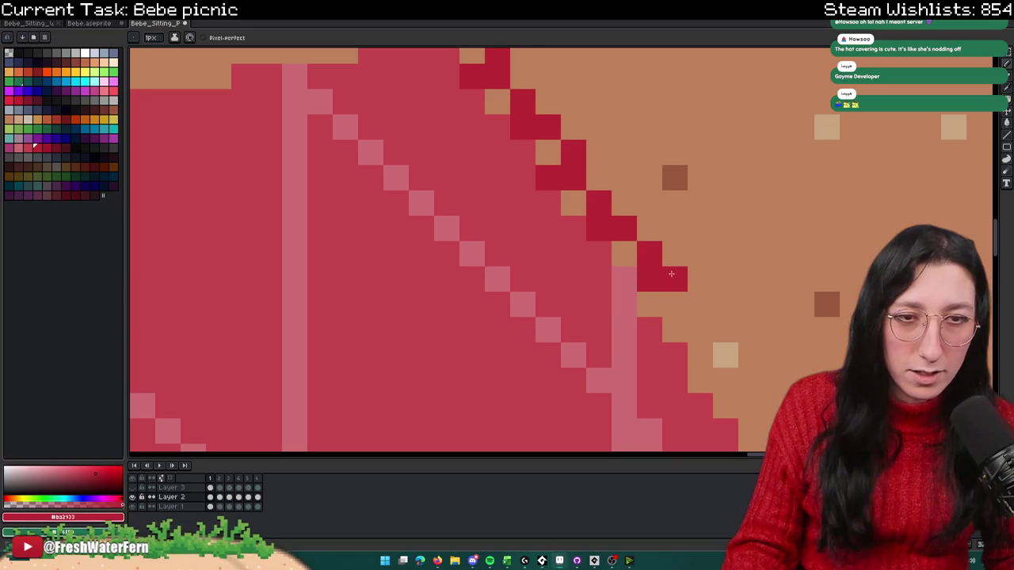
Step: Extend the dark-red fringe down the upper-right edge with several stepped pixels
drag(700, 304, 673, 324)
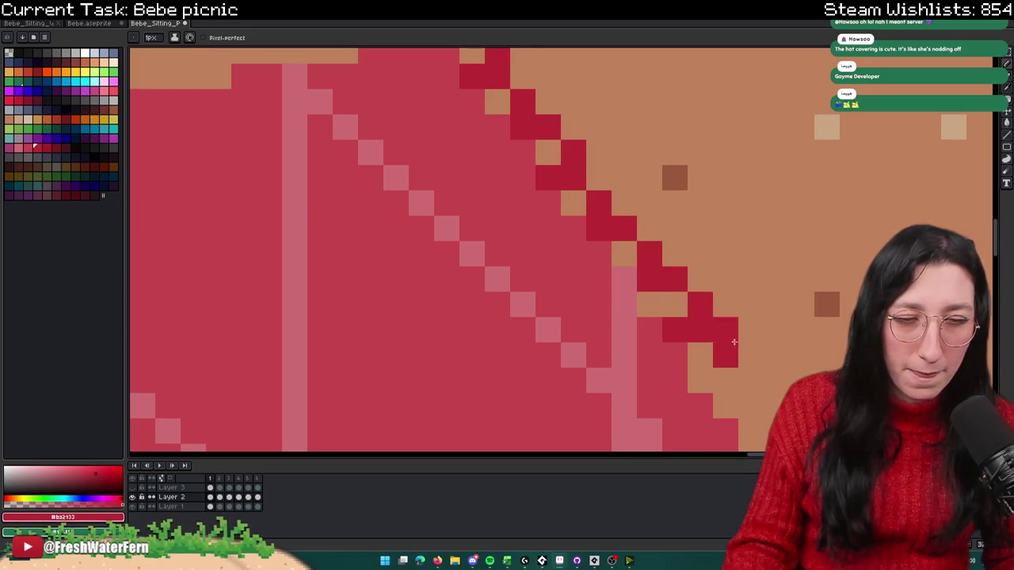
click(607, 290)
click(633, 315)
drag(638, 303, 511, 180)
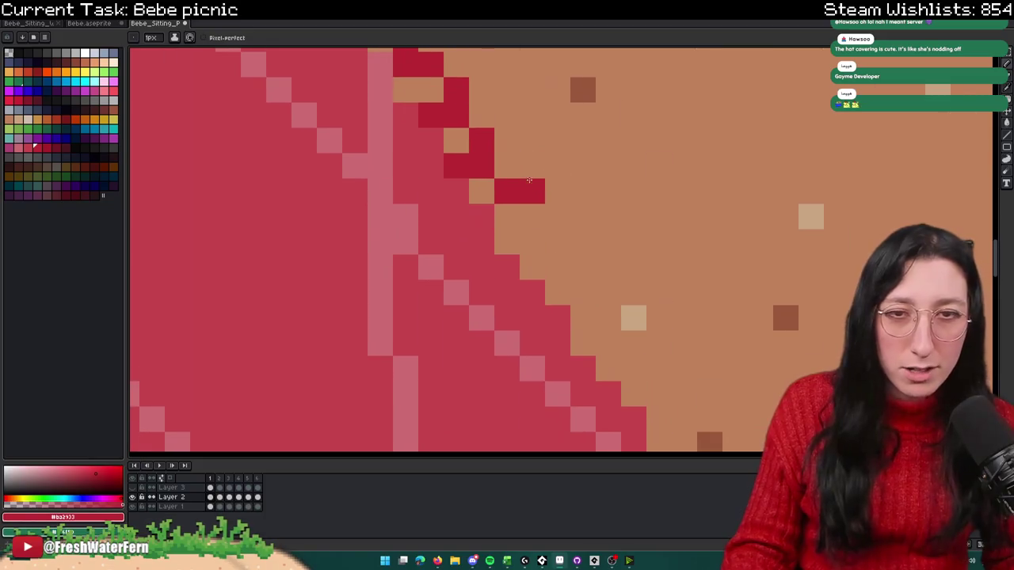
click(515, 218)
click(544, 262)
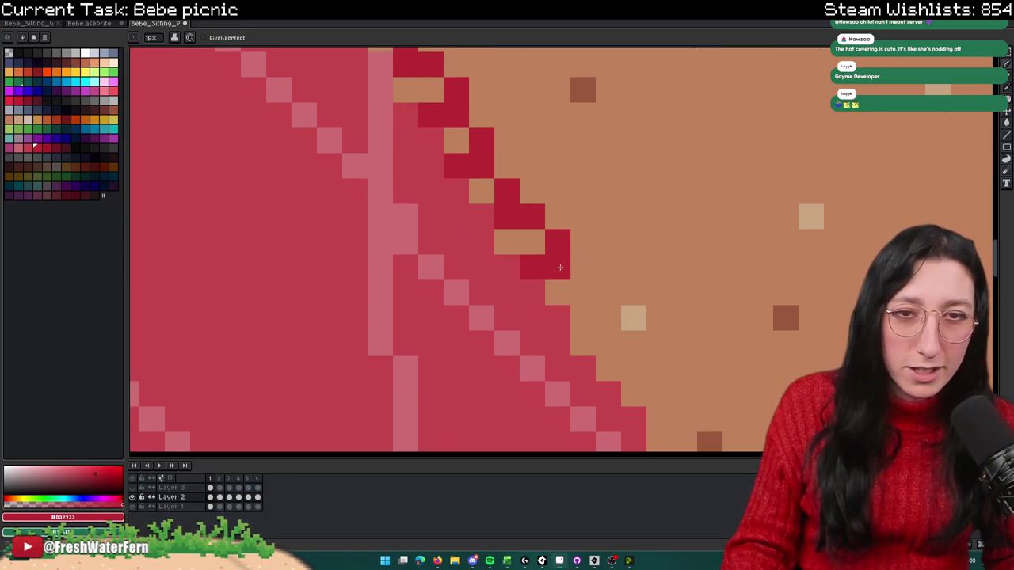
drag(615, 307, 560, 212)
click(526, 216)
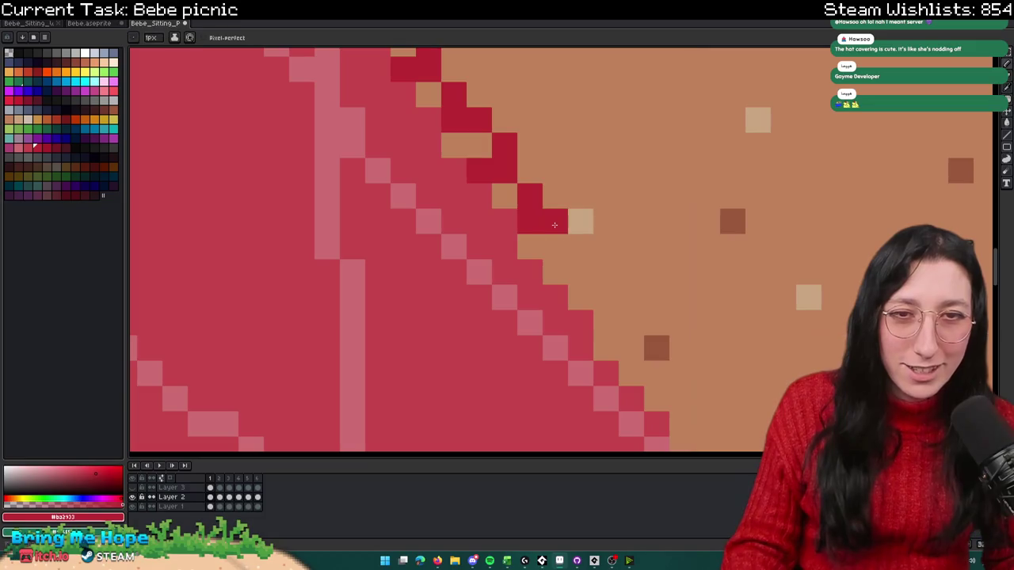
scroll(579, 245, down, 5)
scroll(579, 245, up, 2)
scroll(572, 235, up, 4)
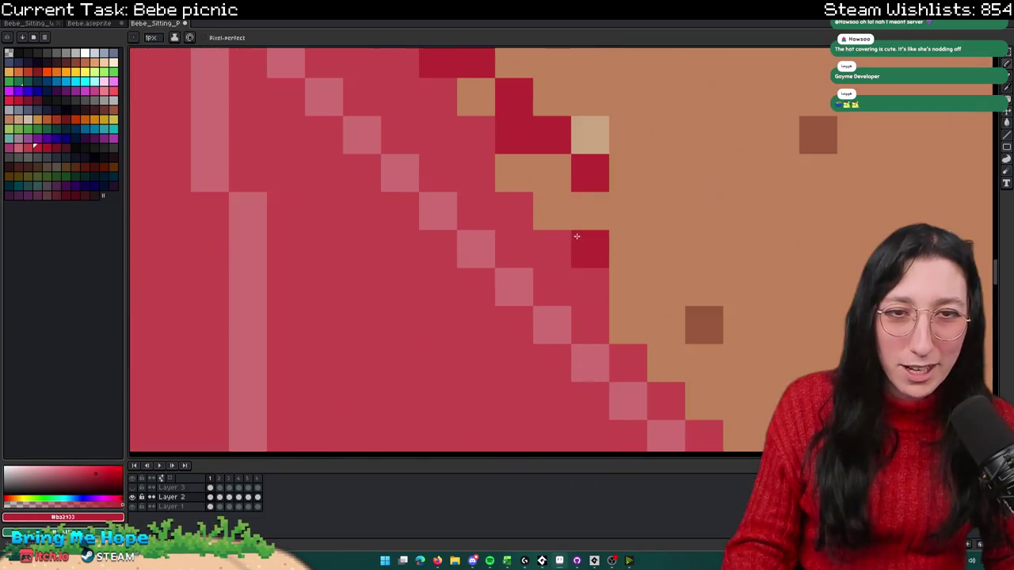
Step: Finish the stepped fringe along the upper-right edge, then zoom out
mouse_move(554, 218)
mouse_down()
mouse_move(613, 233)
mouse_move(627, 290)
mouse_move(704, 321)
mouse_move(547, 176)
mouse_up()
click(493, 215)
click(531, 215)
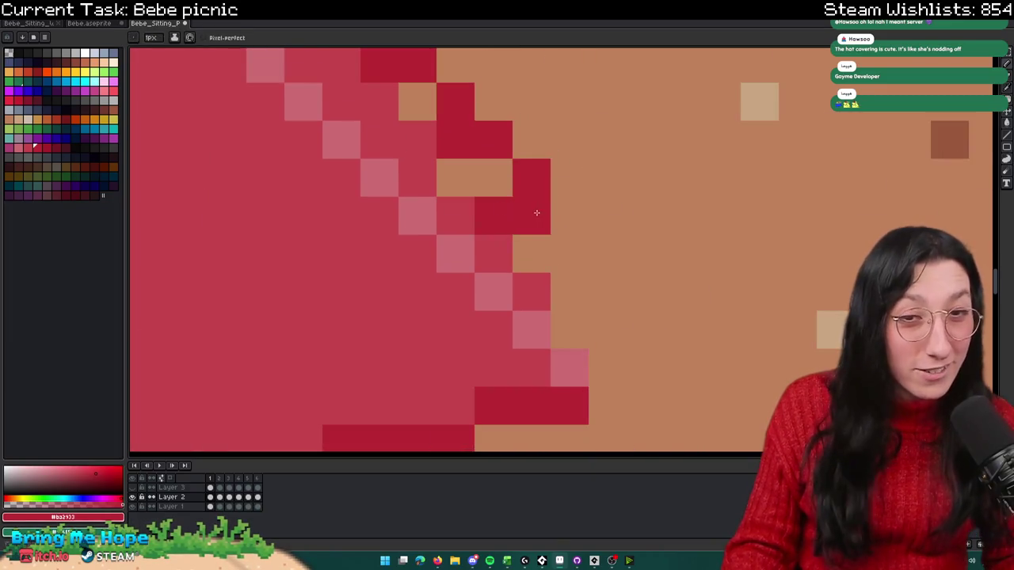
drag(564, 236, 555, 185)
click(560, 240)
click(598, 240)
click(642, 277)
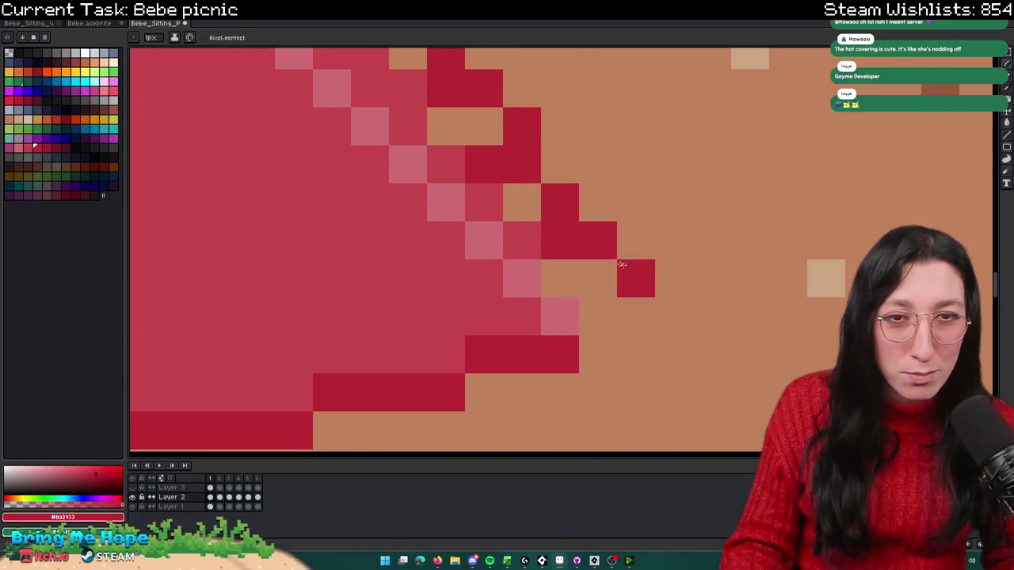
click(598, 316)
click(636, 316)
click(674, 354)
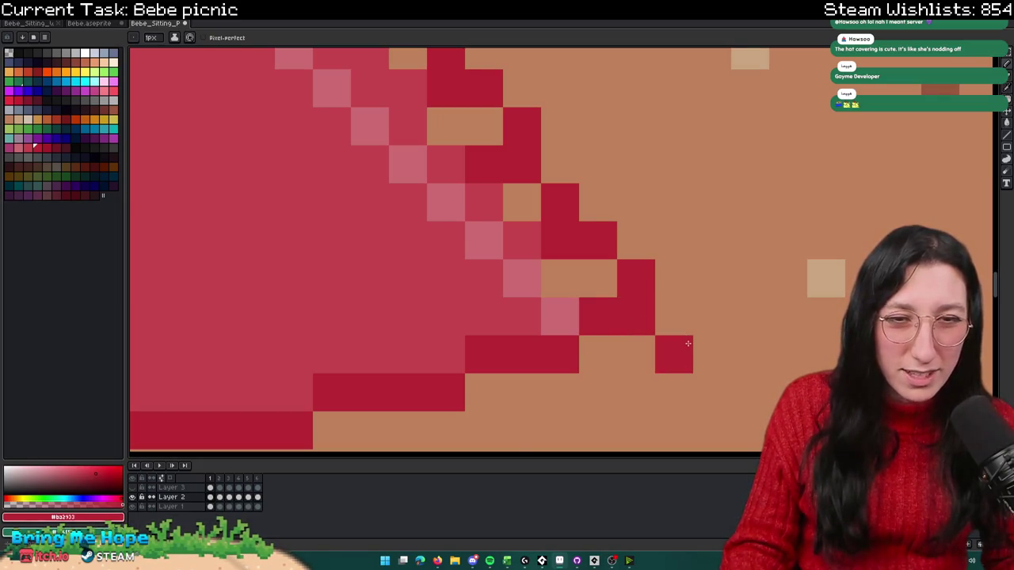
scroll(674, 345, down, 10)
scroll(672, 339, down, 1)
scroll(557, 364, up, 1)
scroll(600, 292, down, 2)
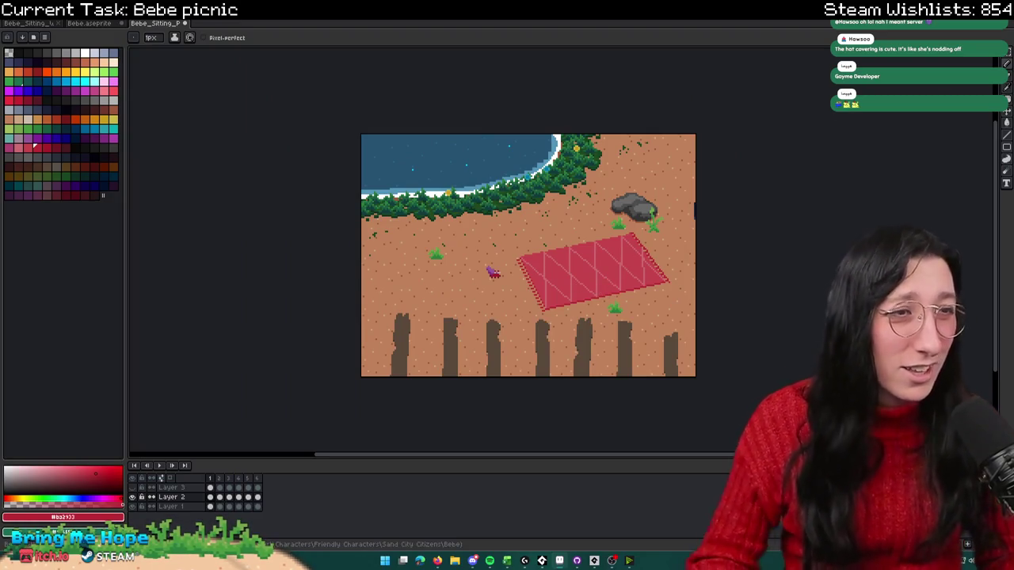
Step: Show Layer 3 so the character sits on the blanket
click(132, 487)
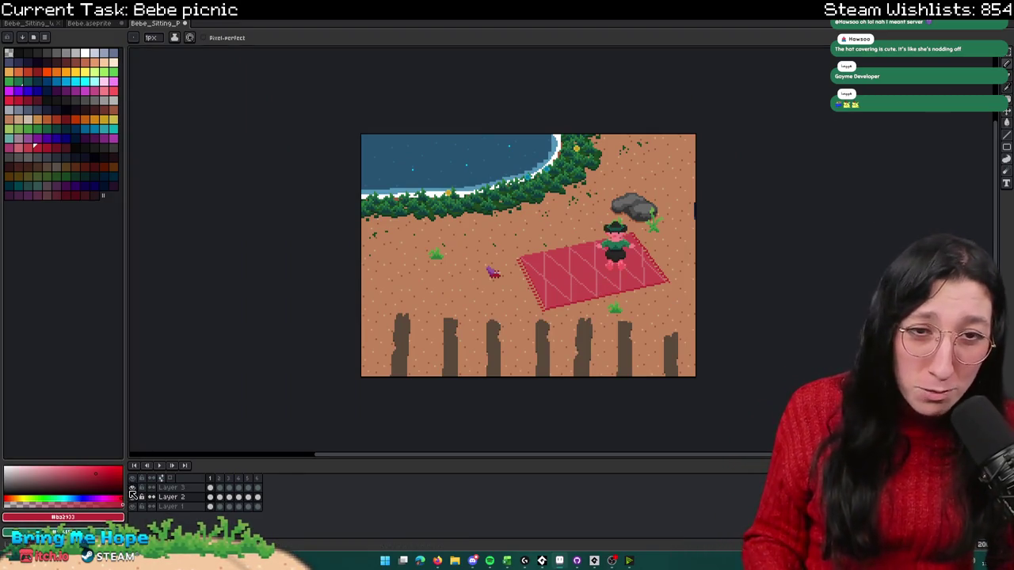
click(132, 488)
click(133, 488)
Step: Sample the blanket red and preview cyan, green and dark teal replacements, cancelling each
key(i)
scroll(369, 241, up, 2)
scroll(485, 201, down, 1)
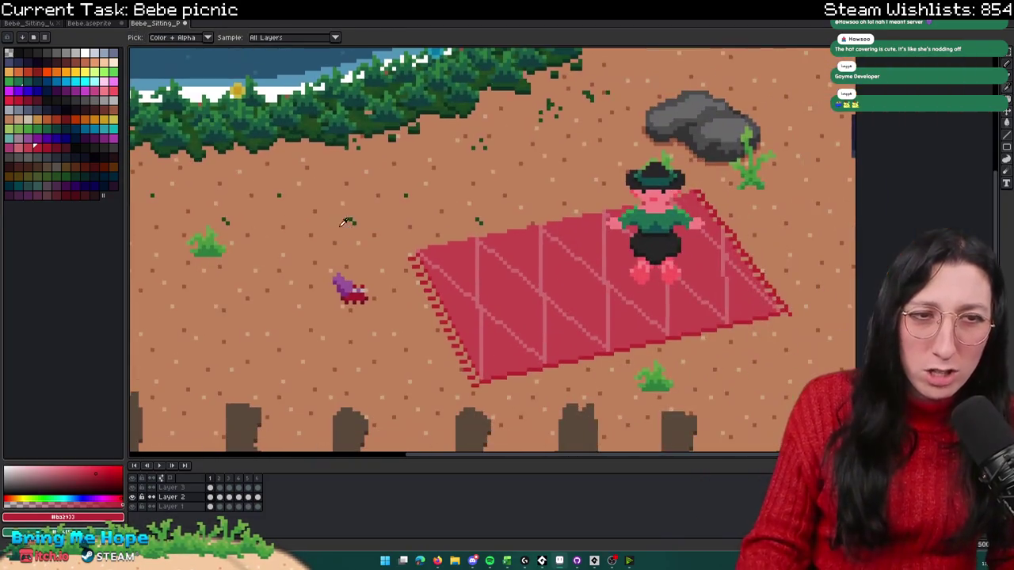
scroll(434, 284, down, 1)
scroll(435, 283, up, 2)
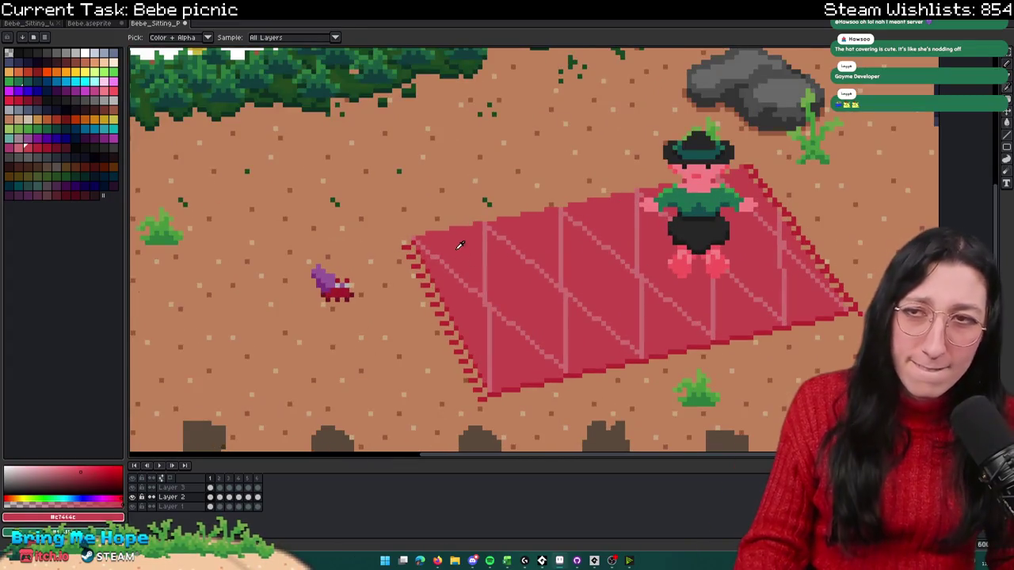
right_click(99, 131)
key(shift+r)
key(Escape)
right_click(51, 132)
key(shift+r)
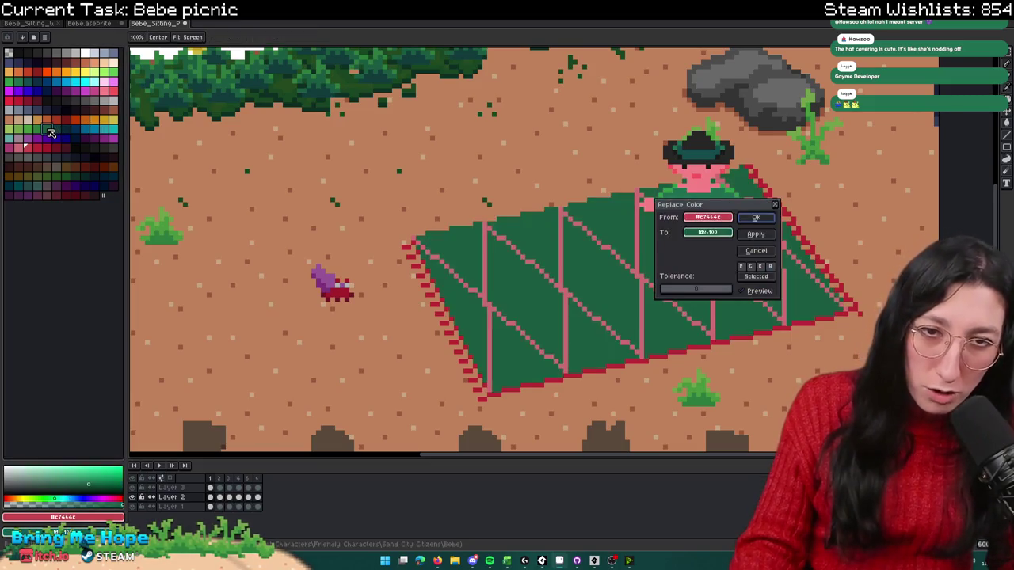
key(Escape)
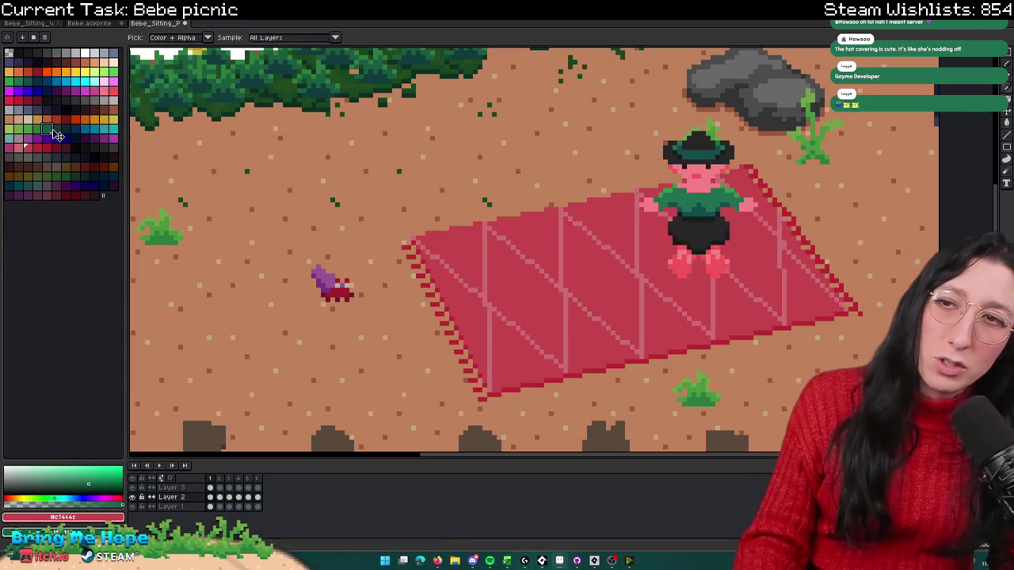
right_click(63, 131)
key(shift+r)
key(Escape)
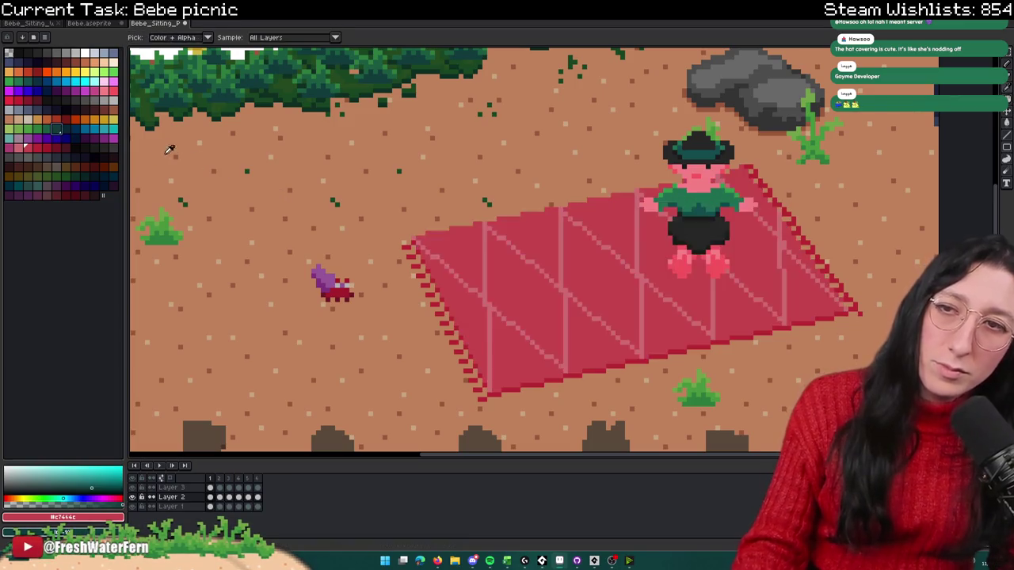
Step: Replace the blanket's red with orange using Replace Color
right_click(94, 121)
key(shift+r)
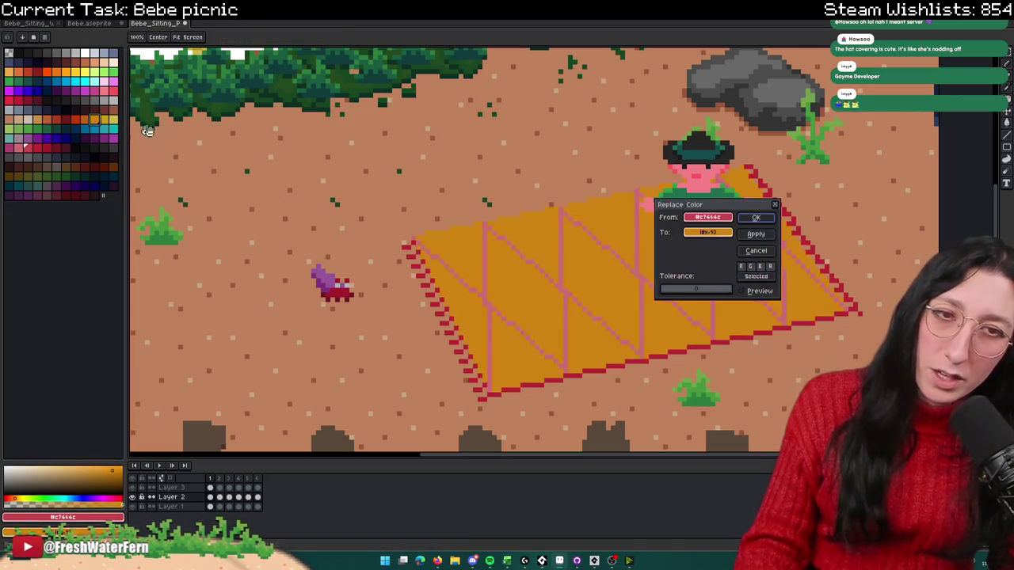
key(Return)
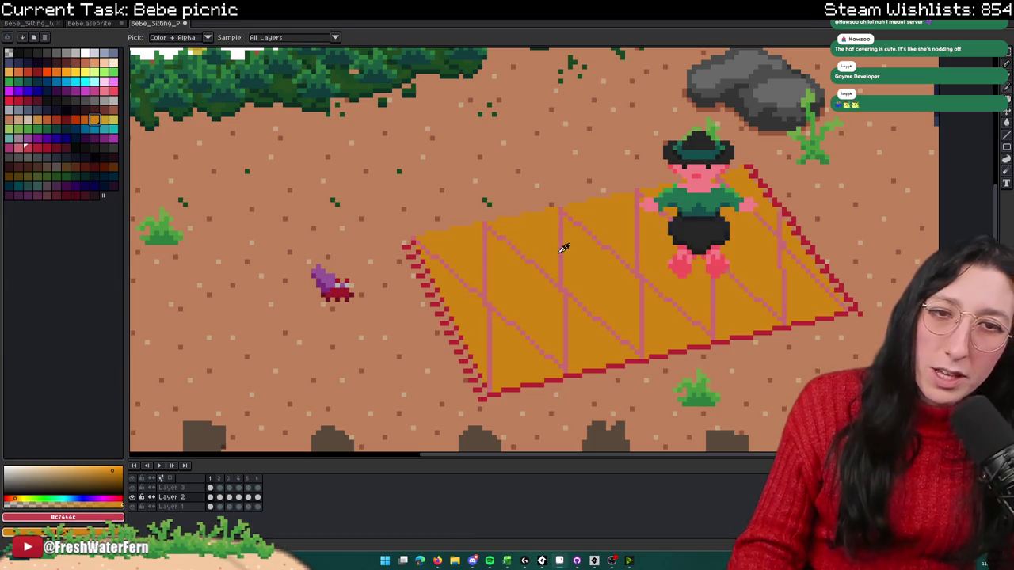
scroll(459, 266, up, 2)
scroll(482, 259, up, 2)
Step: Turn the blanket's pink stripes yellow
right_click(103, 119)
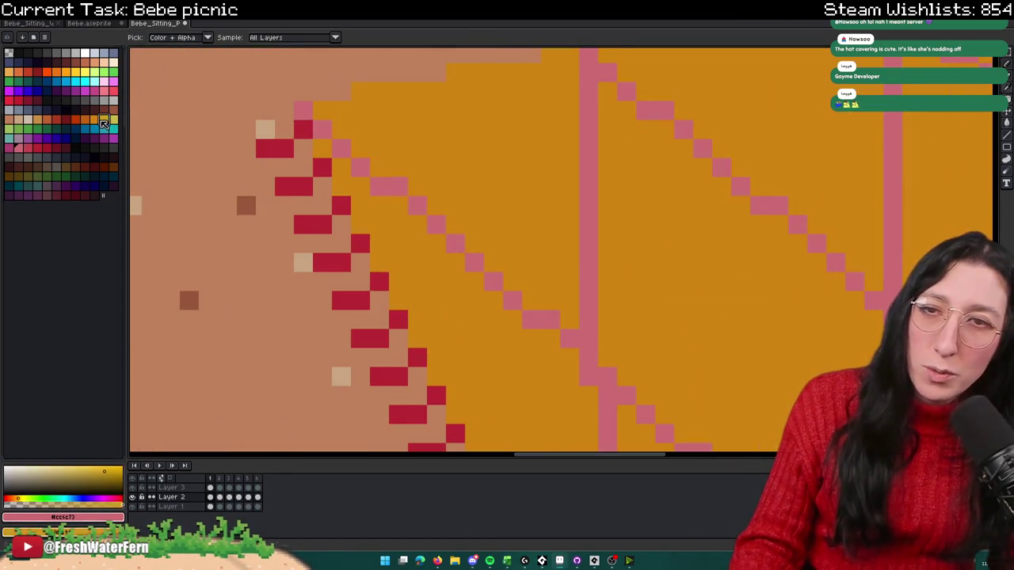
key(shift+r)
key(Return)
scroll(471, 205, down, 2)
scroll(470, 205, down, 2)
scroll(471, 205, up, 4)
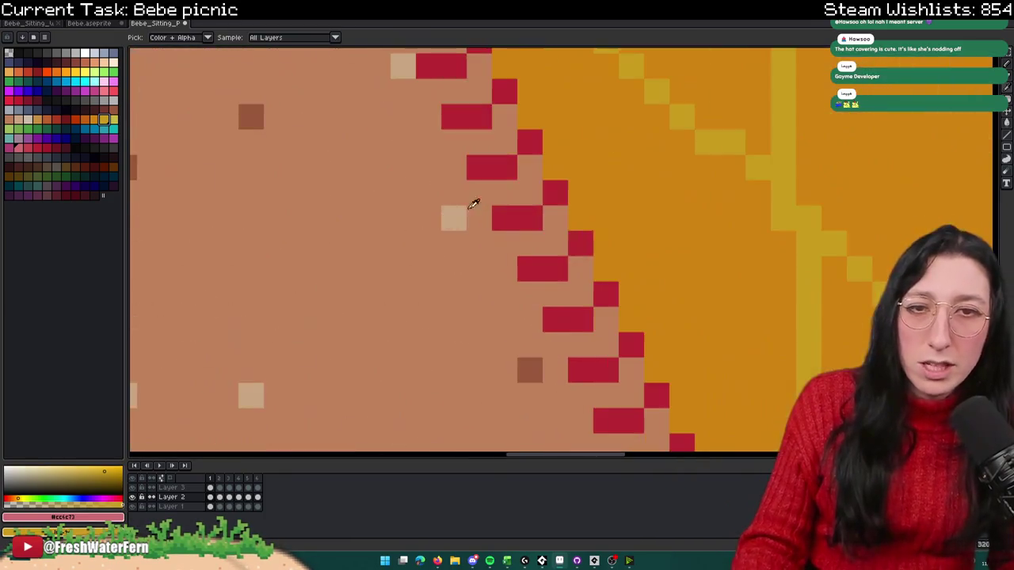
Step: Recolour the blanket fringe's dark red to orange
click(527, 215)
right_click(96, 122)
key(shift+r)
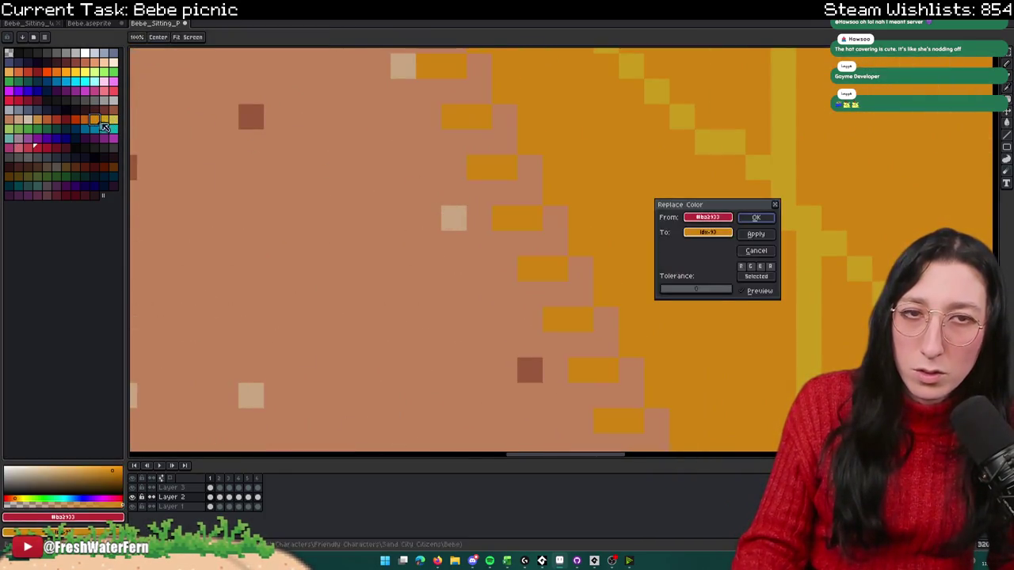
key(Escape)
right_click(84, 119)
key(shift+r)
key(Return)
Step: Undo and redo to compare the orange blanket against the original red
scroll(456, 288, down, 2)
scroll(456, 289, down, 3)
scroll(437, 219, down, 1)
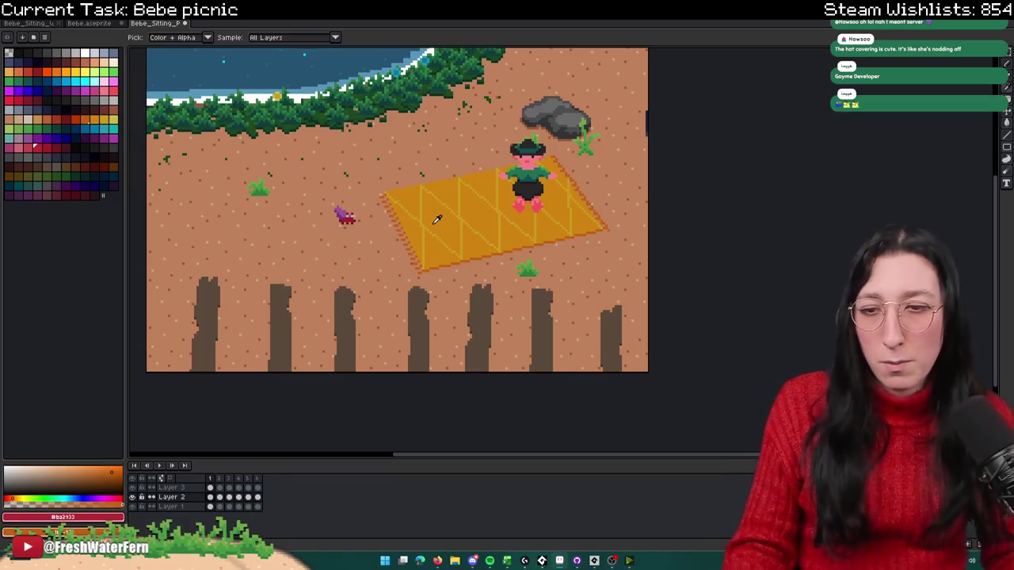
scroll(210, 356, down, 1)
scroll(266, 344, up, 1)
scroll(290, 325, down, 1)
scroll(290, 321, up, 1)
key(ctrl+z)
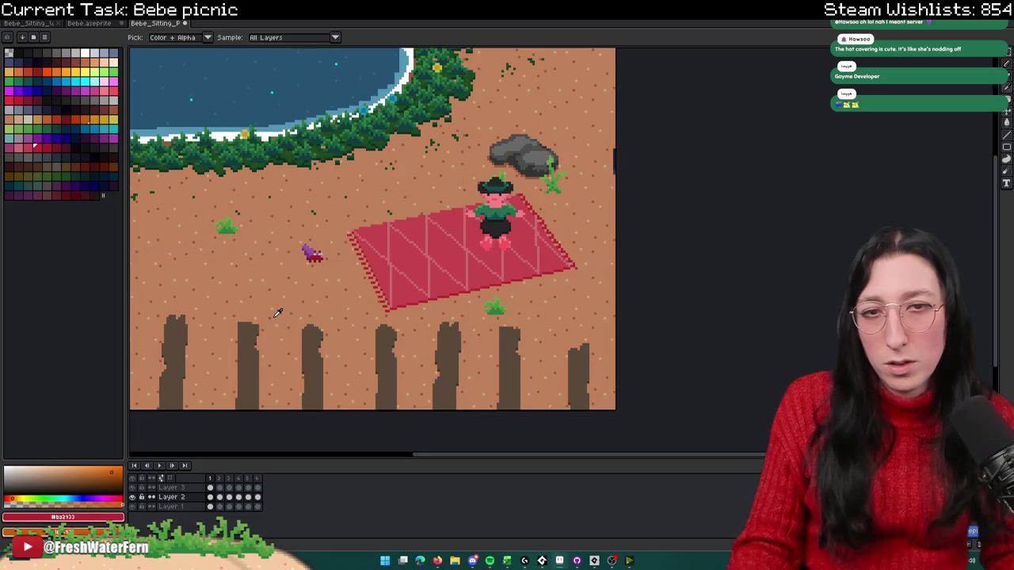
key(ctrl+y)
scroll(277, 323, down, 1)
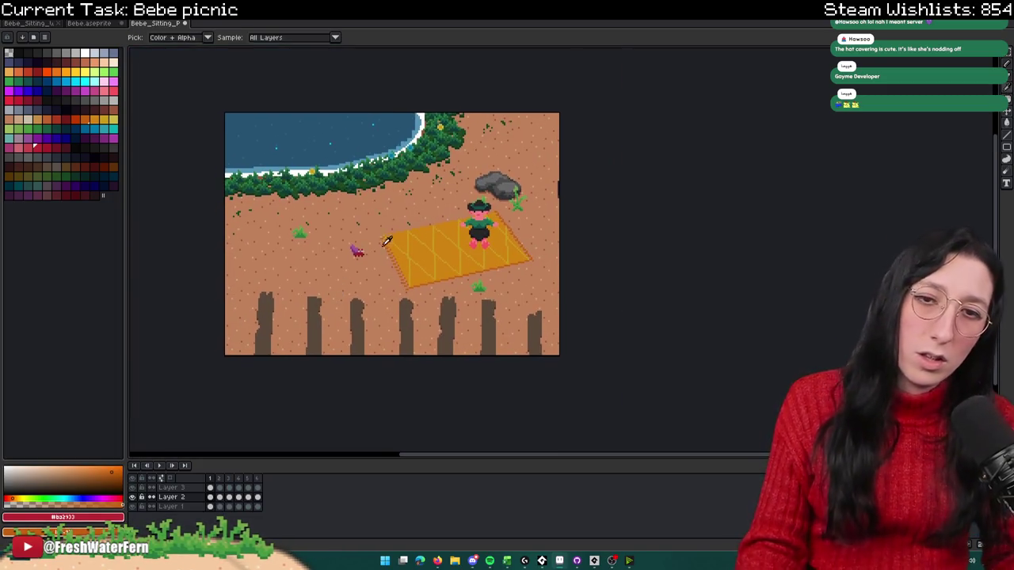
scroll(487, 285, down, 1)
scroll(487, 286, up, 1)
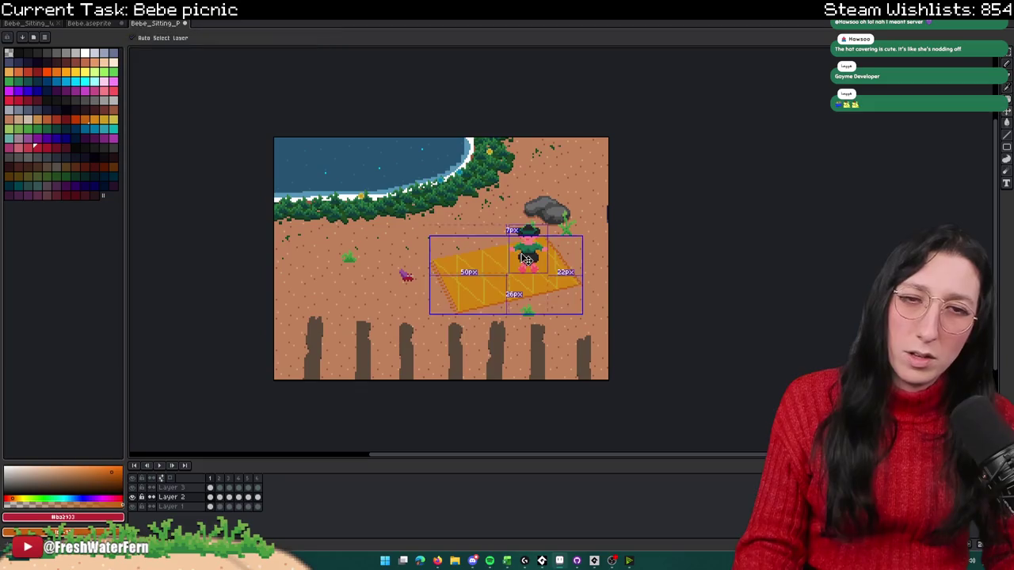
key(ctrl+z)
drag(533, 248, 541, 225)
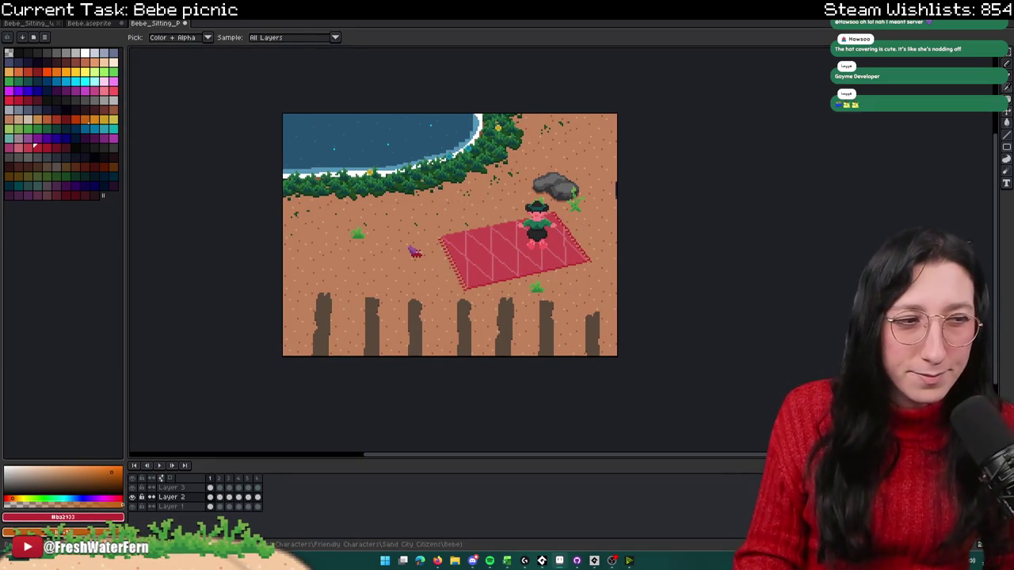
key(ctrl+y)
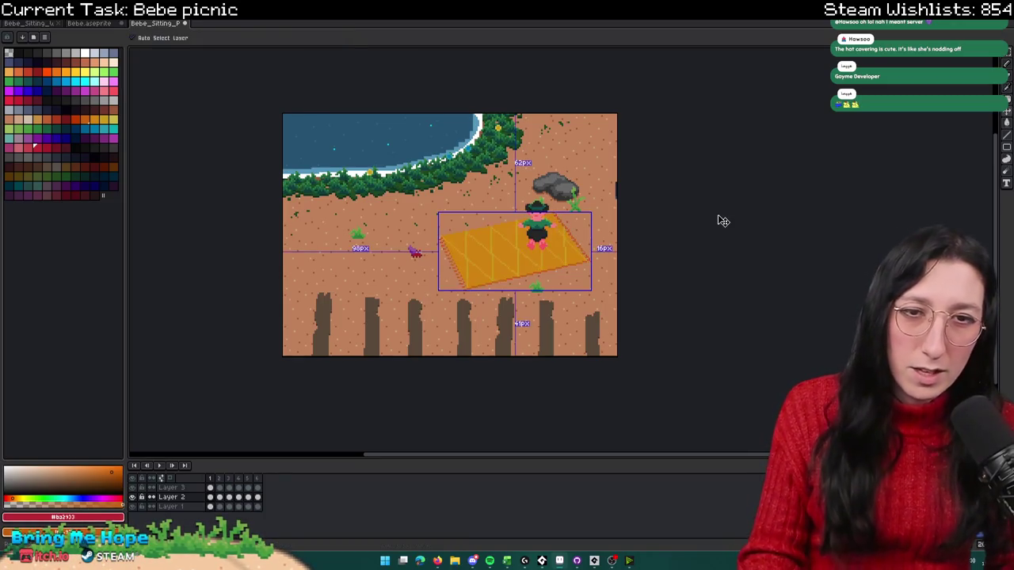
key(ctrl+z)
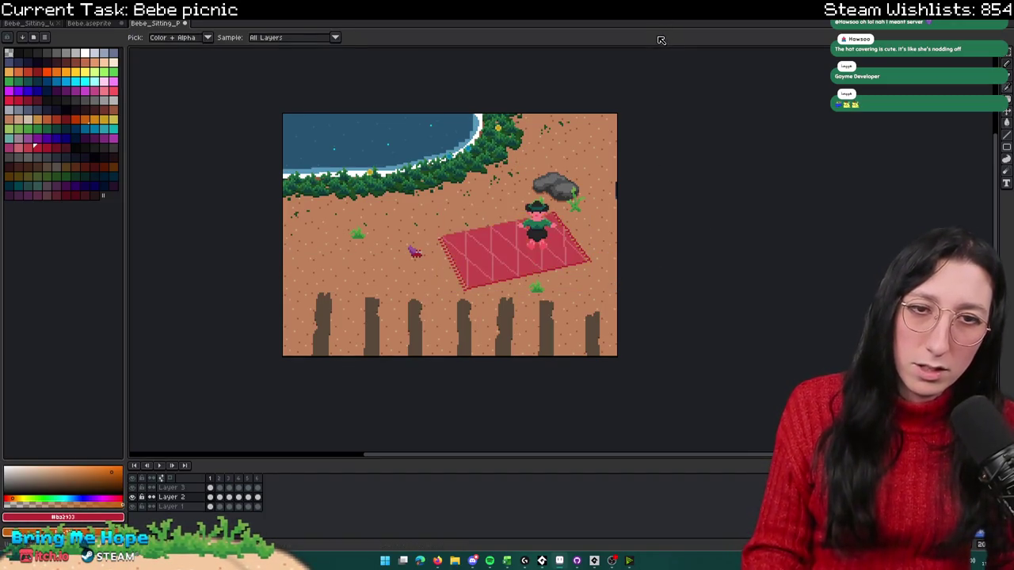
key(v)
key(ctrl+y)
key(i)
drag(610, 205, 678, 165)
scroll(677, 165, down, 1)
scroll(677, 164, up, 1)
drag(651, 199, 559, 252)
key(v)
key(ctrl+z)
key(ctrl+y)
key(i)
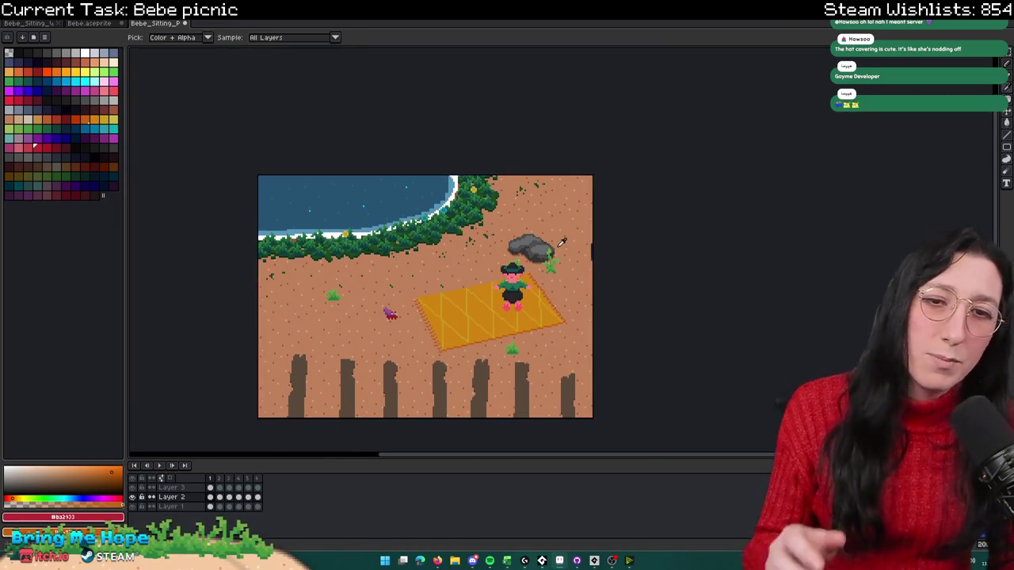
Step: Zoom into the artwork and recolour the orange fringe to dark red
scroll(536, 289, up, 1)
scroll(537, 289, up, 1)
scroll(419, 306, up, 1)
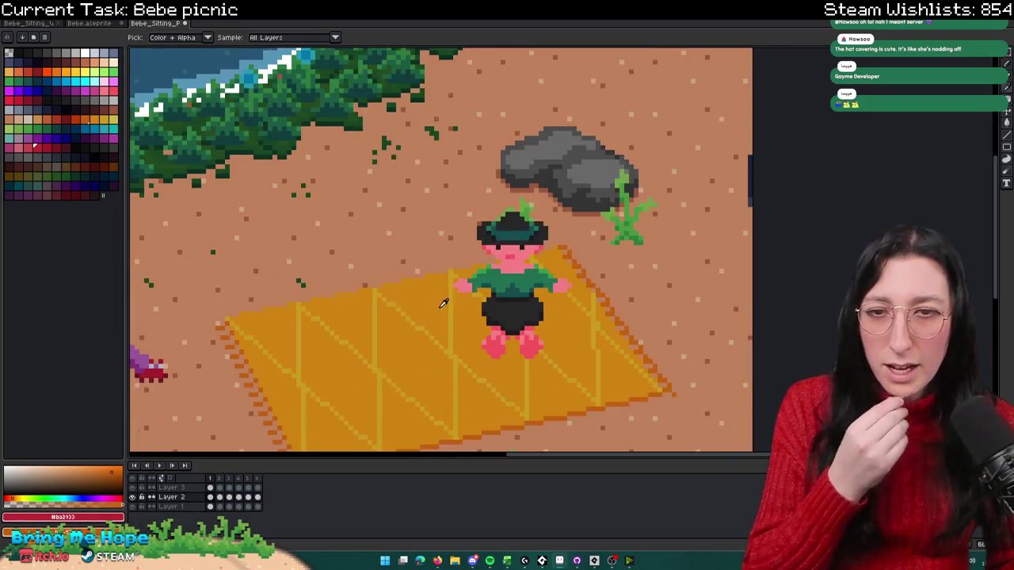
scroll(356, 304, up, 1)
scroll(294, 302, up, 2)
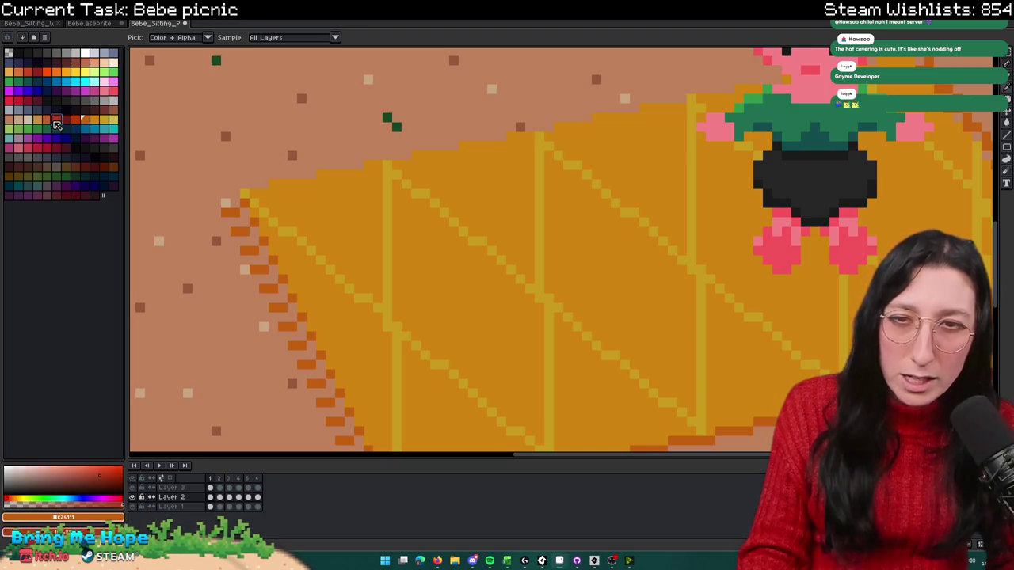
key(shift+r)
key(Return)
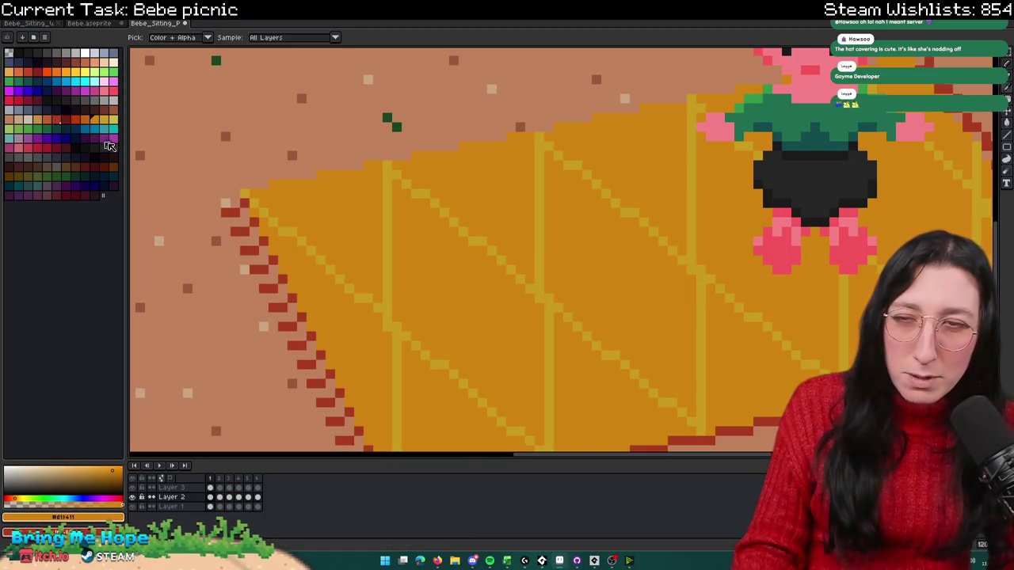
Step: Darken the mat's orange fill with a palette colour via Replace Color
click(33, 125)
key(shift+r)
key(Escape)
key(v)
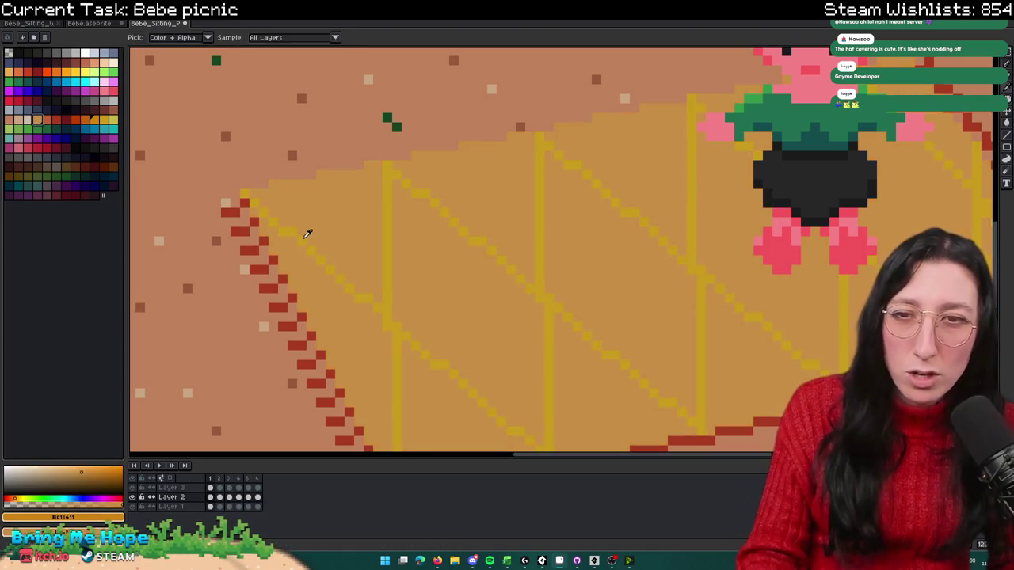
key(shift+r)
key(Return)
Step: Sample the new dark orange and recolour the mat stripes with a palette colour
key(i)
click(289, 227)
click(38, 121)
key(shift+r)
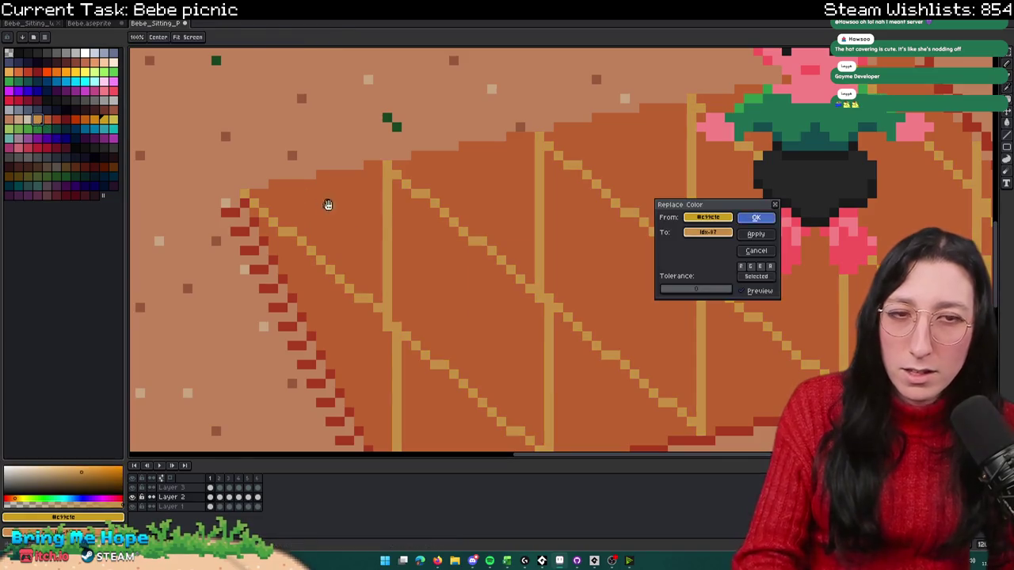
key(Return)
Step: Look over the recoloured scene, then hide the picnic blanket layer
scroll(446, 172, down, 3)
scroll(446, 172, down, 1)
scroll(446, 172, down, 1)
scroll(446, 172, down, 1)
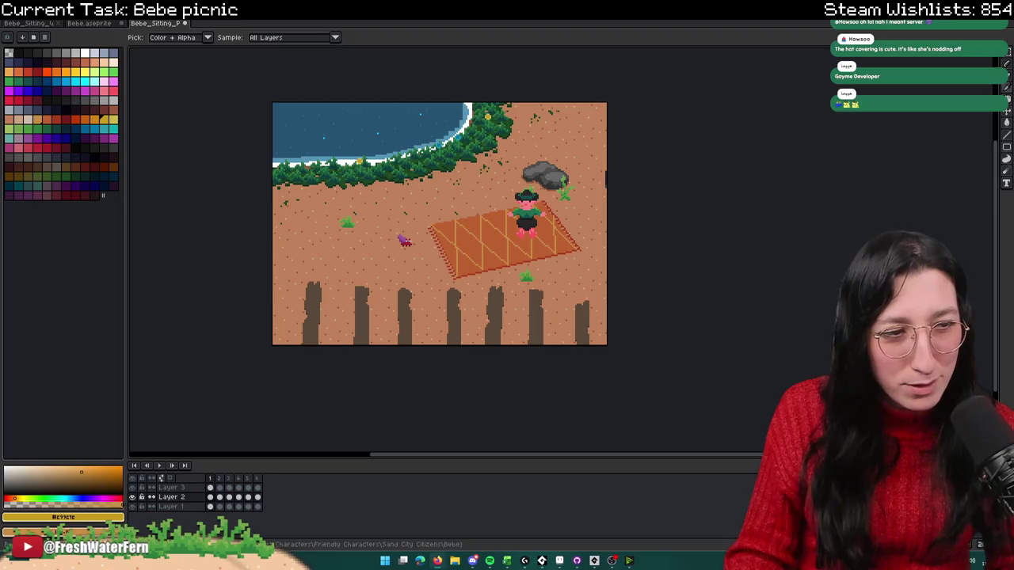
scroll(607, 199, left, 1)
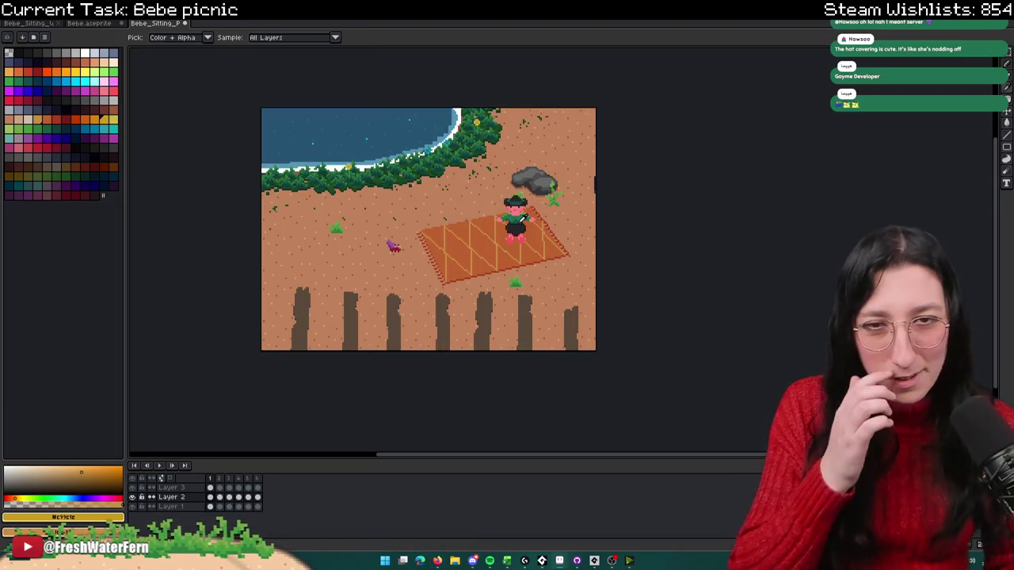
scroll(538, 141, up, 2)
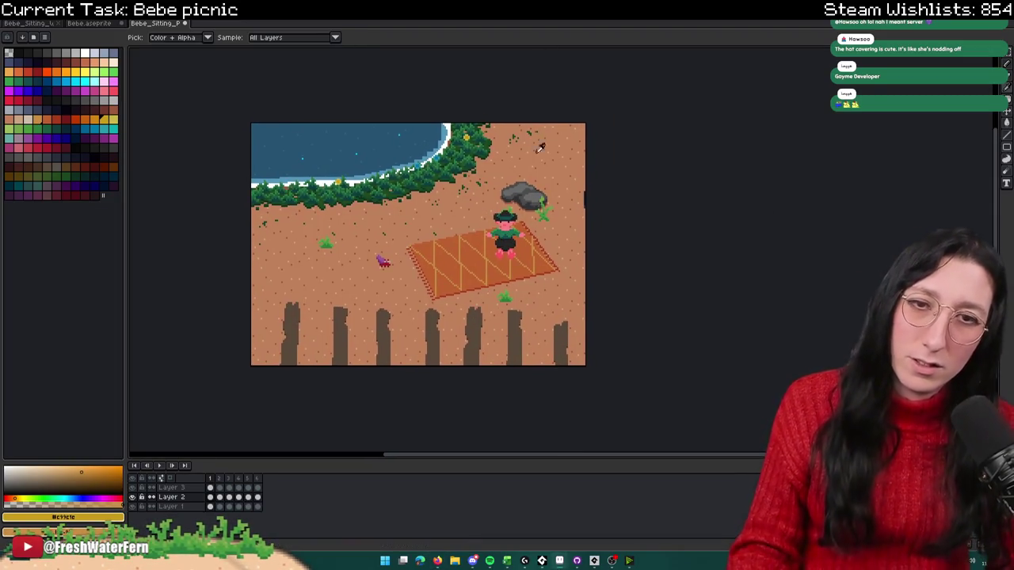
scroll(538, 141, up, 1)
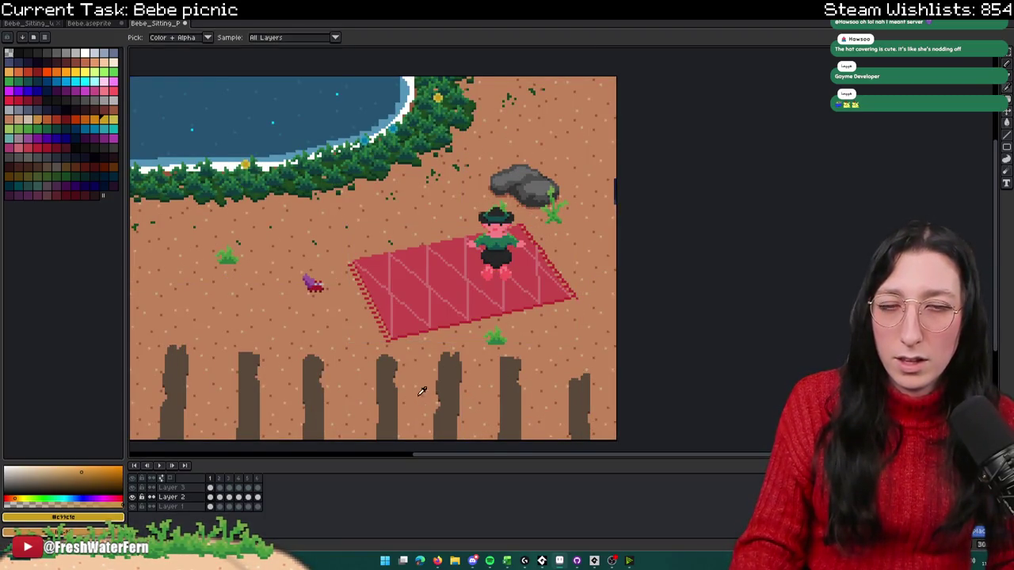
scroll(422, 395, down, 1)
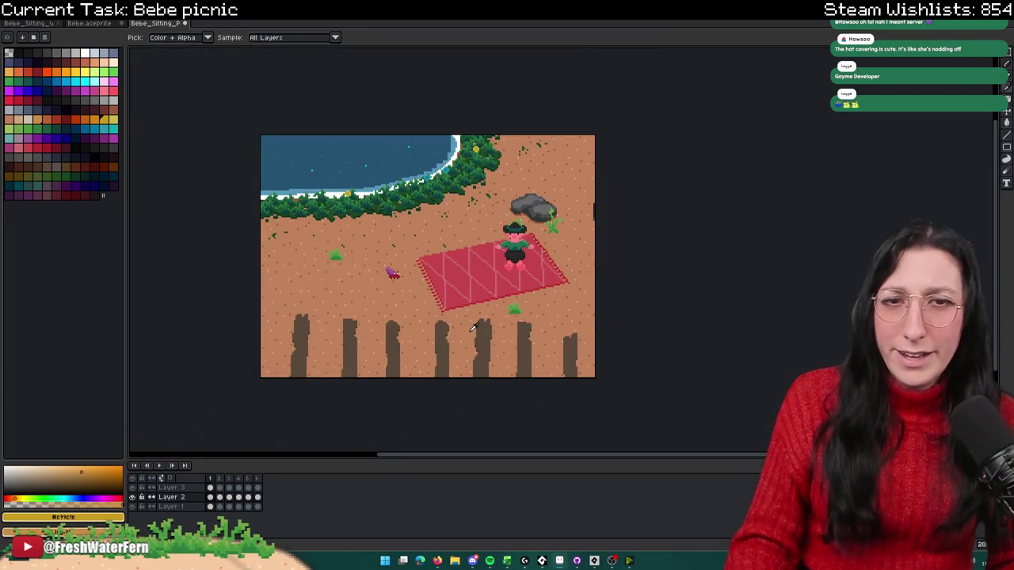
scroll(433, 210, up, 1)
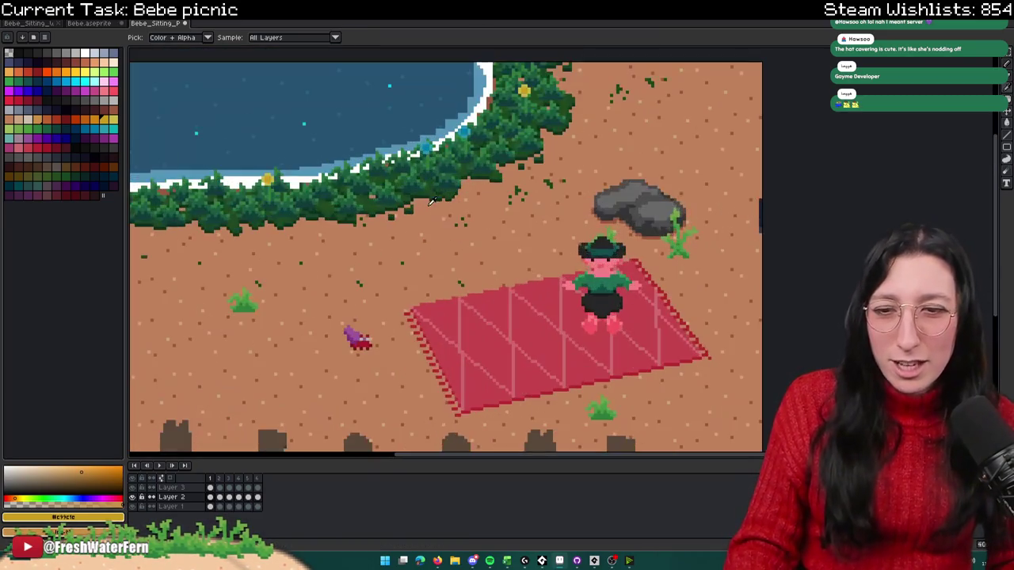
click(132, 506)
Step: Hide the background, preview Bebe's animation, and export it as Bebe_Sitting_Picnic.gif
click(132, 488)
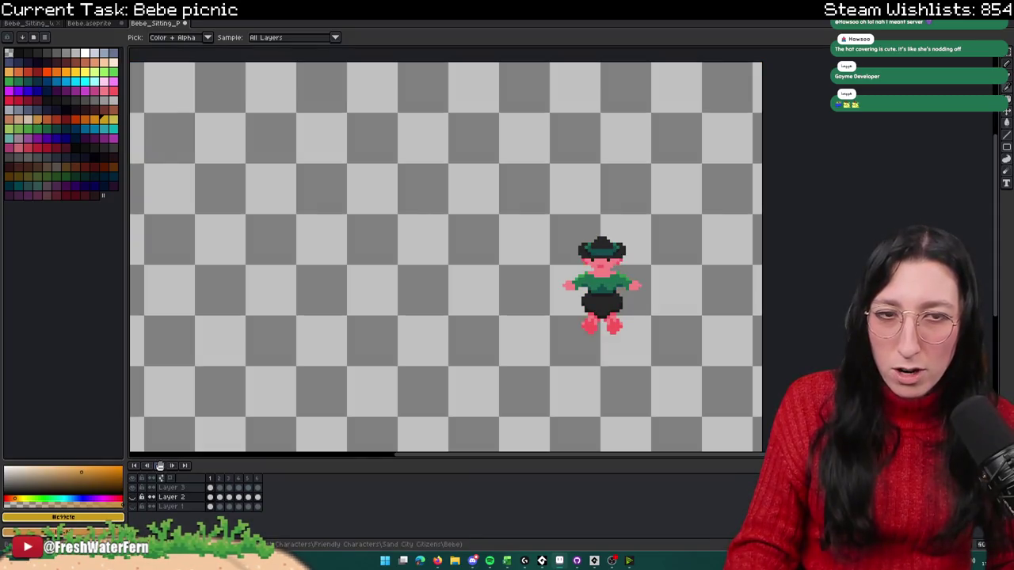
click(160, 466)
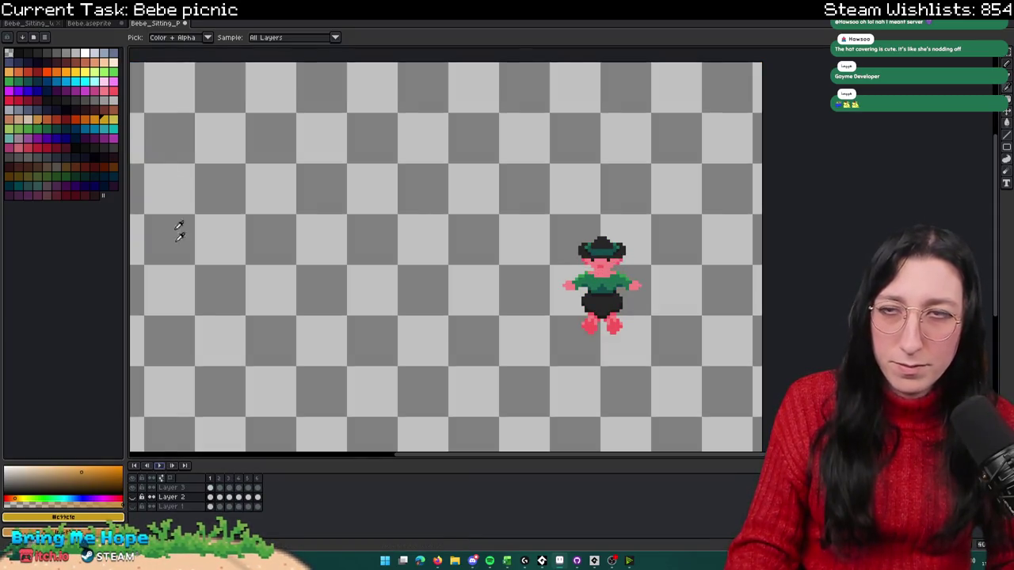
click(61, 21)
click(64, 96)
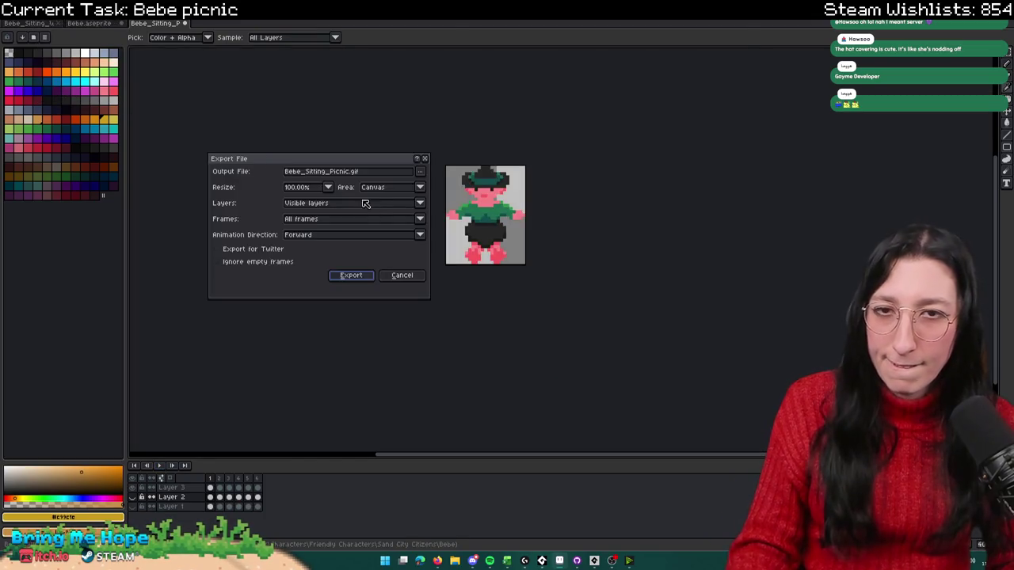
click(352, 172)
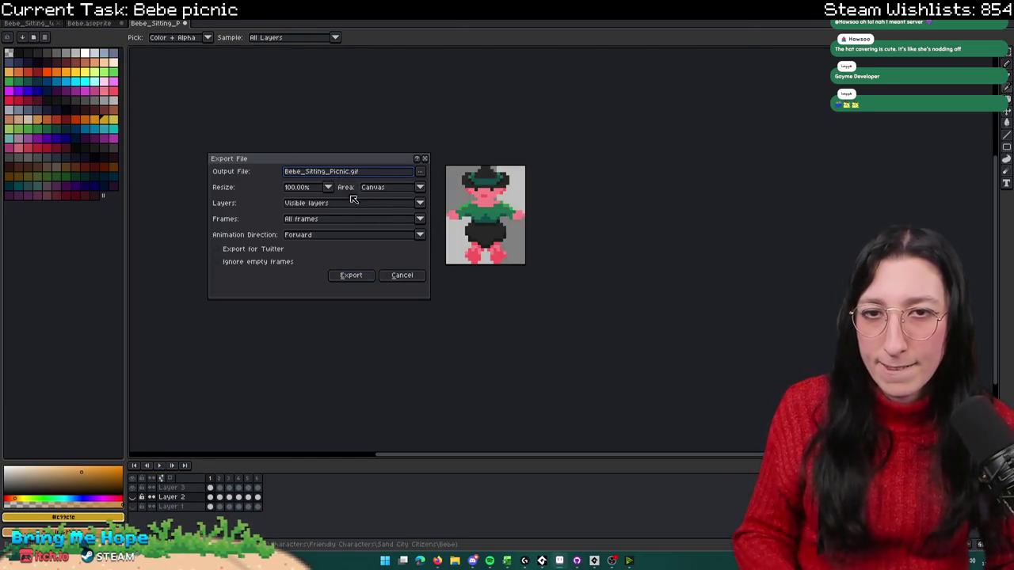
click(352, 275)
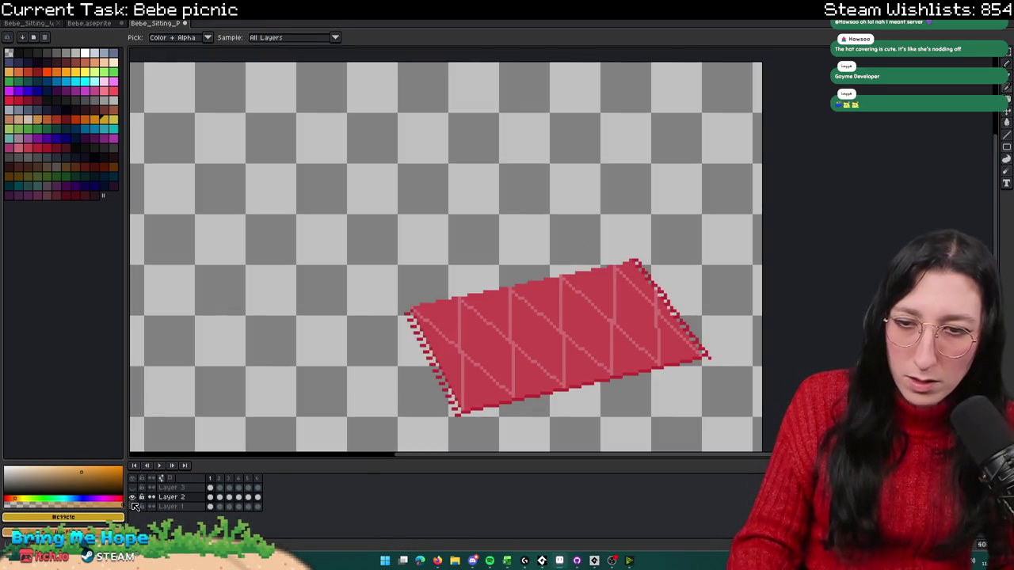
Step: Export the blanket with all frames as Bebe_Picnic_Blanket.png
click(49, 12)
click(53, 94)
key(ctrl+alt+shift+s)
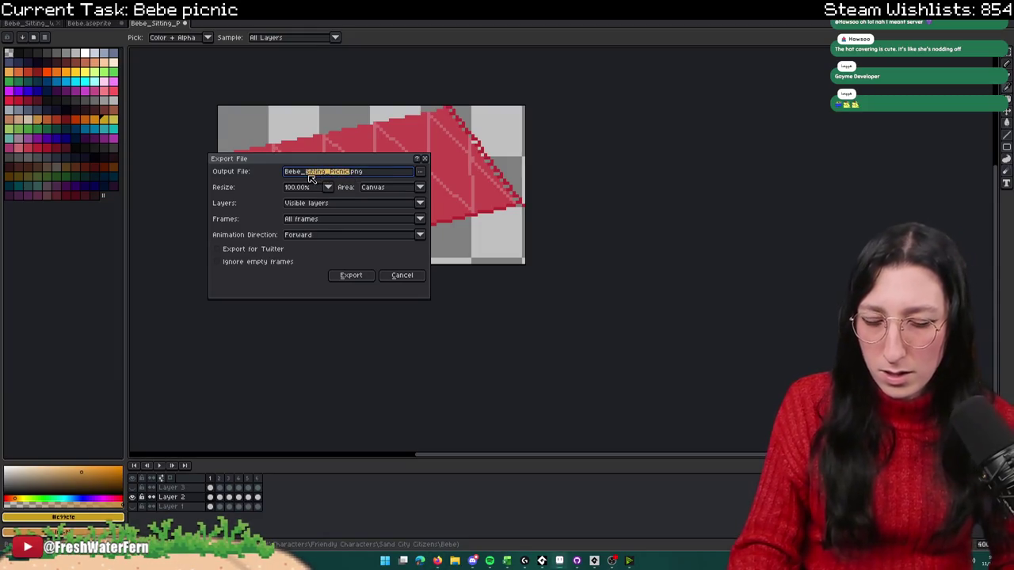
text(Pi)
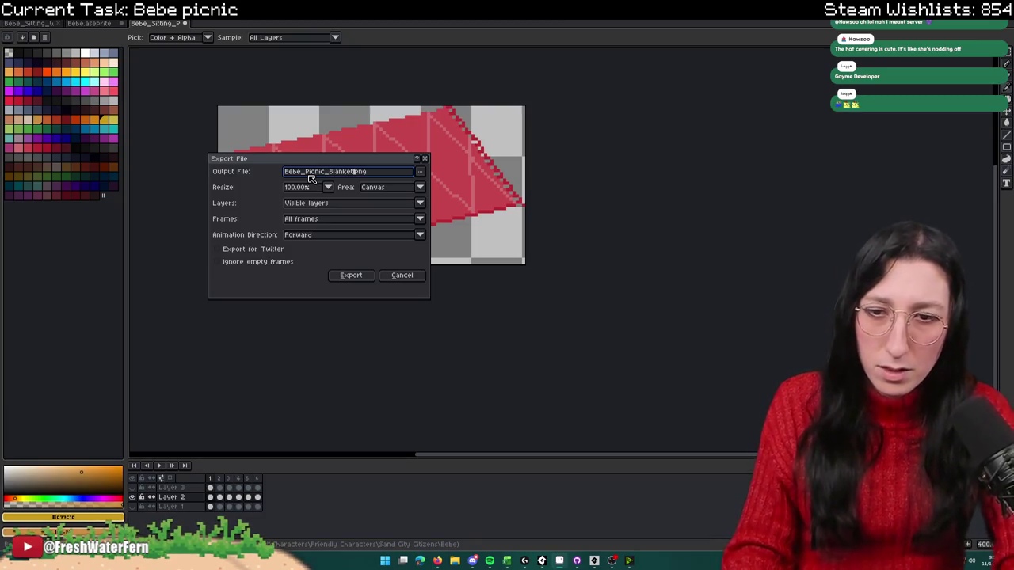
click(330, 219)
click(317, 238)
click(353, 276)
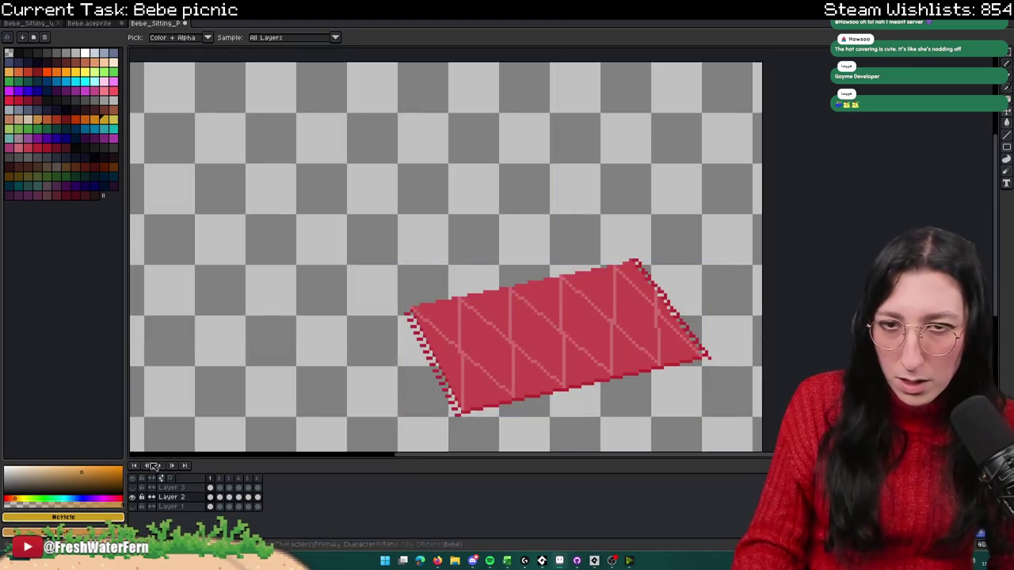
Step: Show the beach background layer again and pan to the fence posts
click(136, 506)
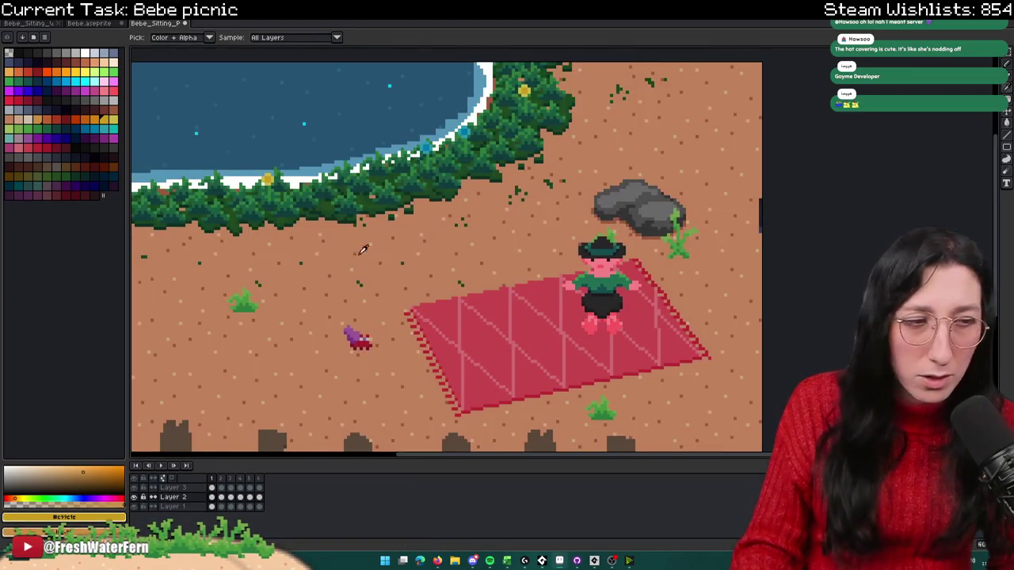
drag(359, 252, 410, 212)
drag(711, 289, 654, 235)
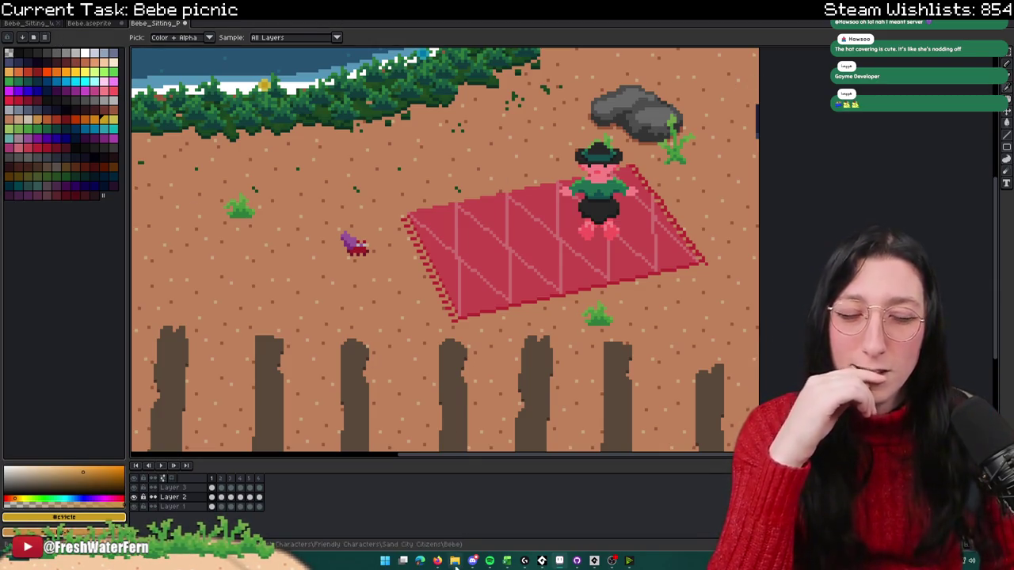
key(alt+f)
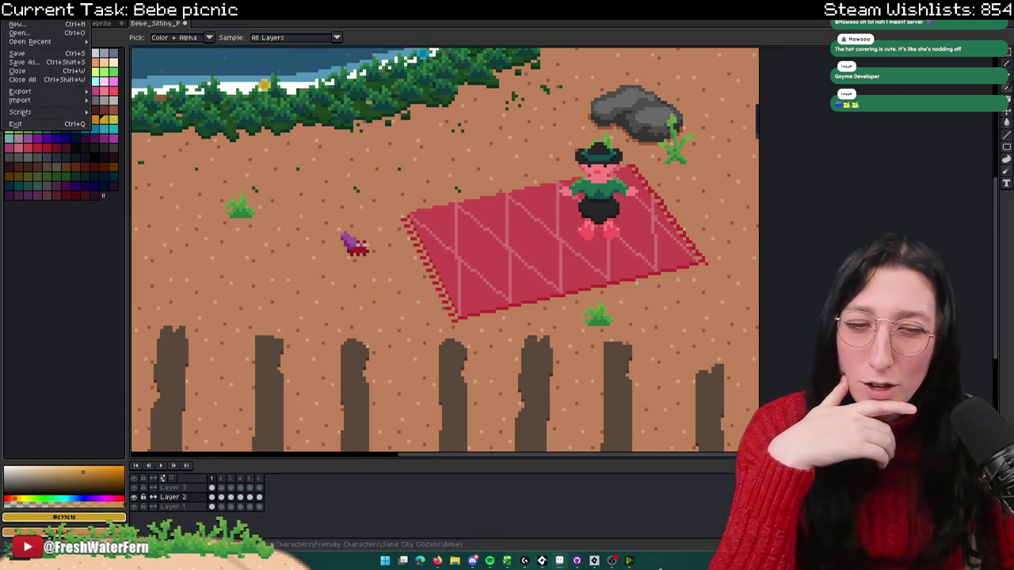
Step: Switch to GameMaker and filter the Asset Browser for 'player' assets
click(594, 561)
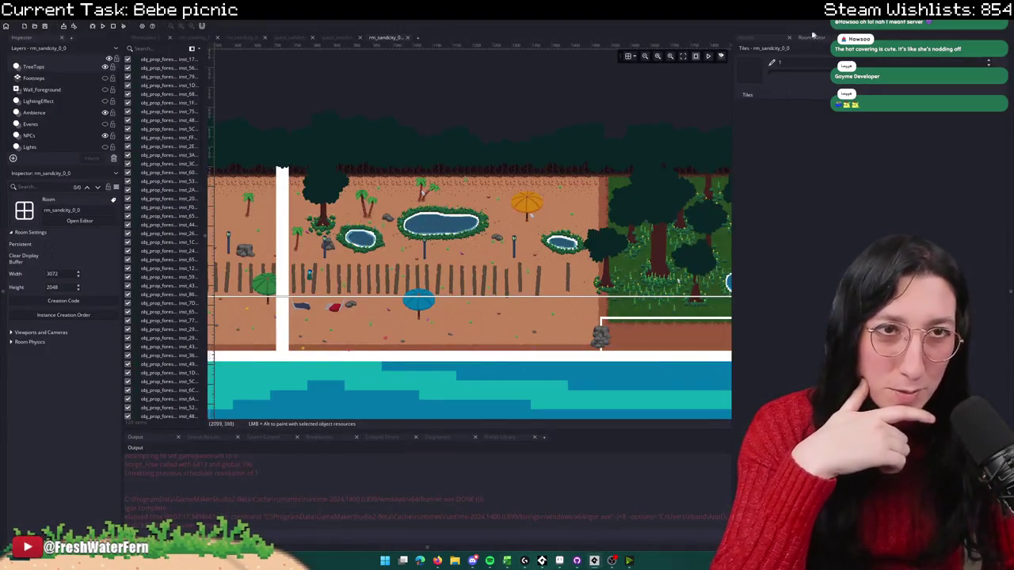
click(745, 37)
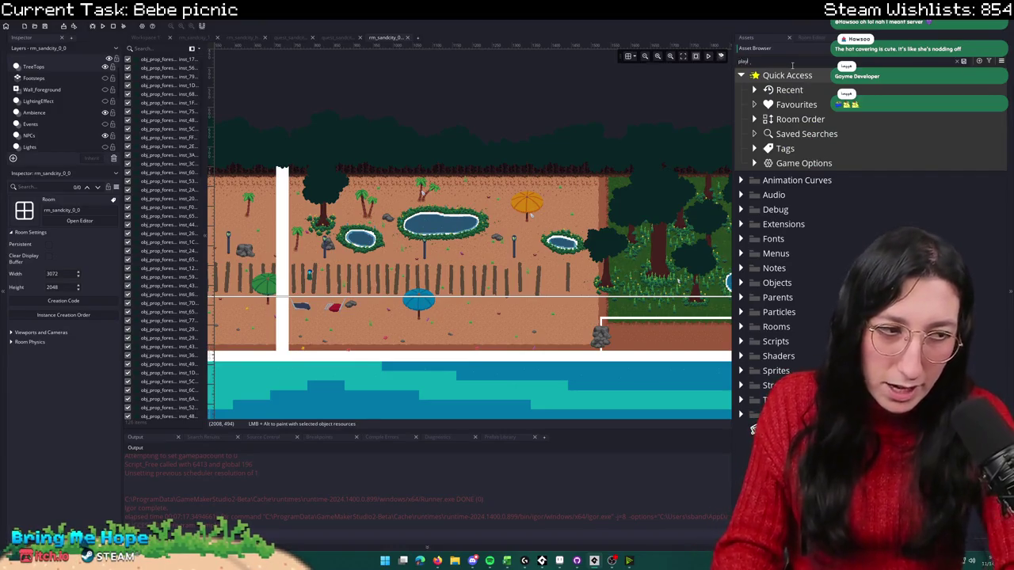
text(er)
scroll(837, 342, down, 1)
scroll(837, 342, down, 3)
scroll(838, 342, down, 1)
scroll(837, 342, up, 1)
scroll(837, 342, down, 1)
scroll(837, 343, down, 5)
scroll(837, 342, down, 1)
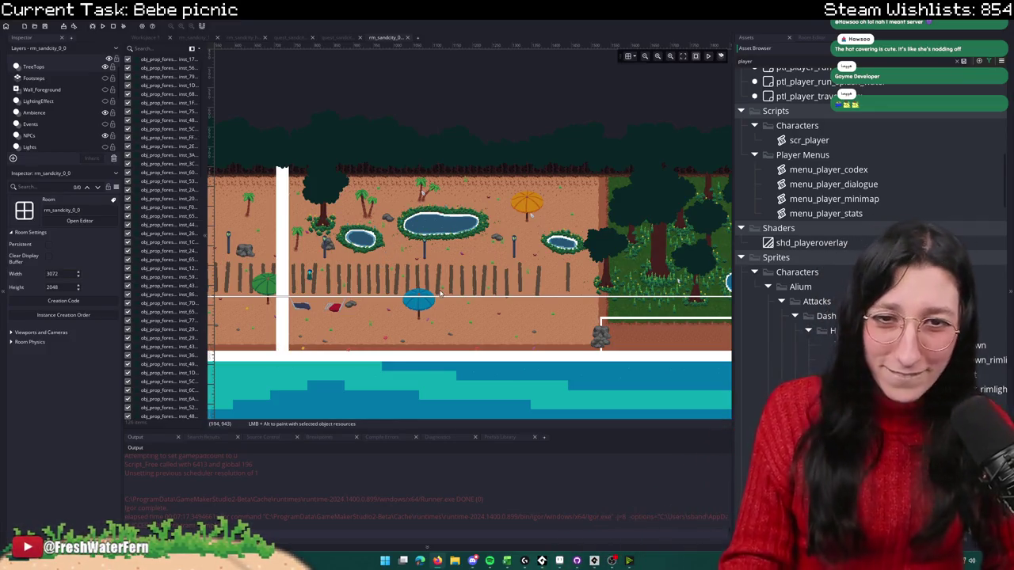
Step: Scroll down to the player sprites and open spr_player_death
scroll(483, 238, up, 3)
scroll(578, 217, down, 5)
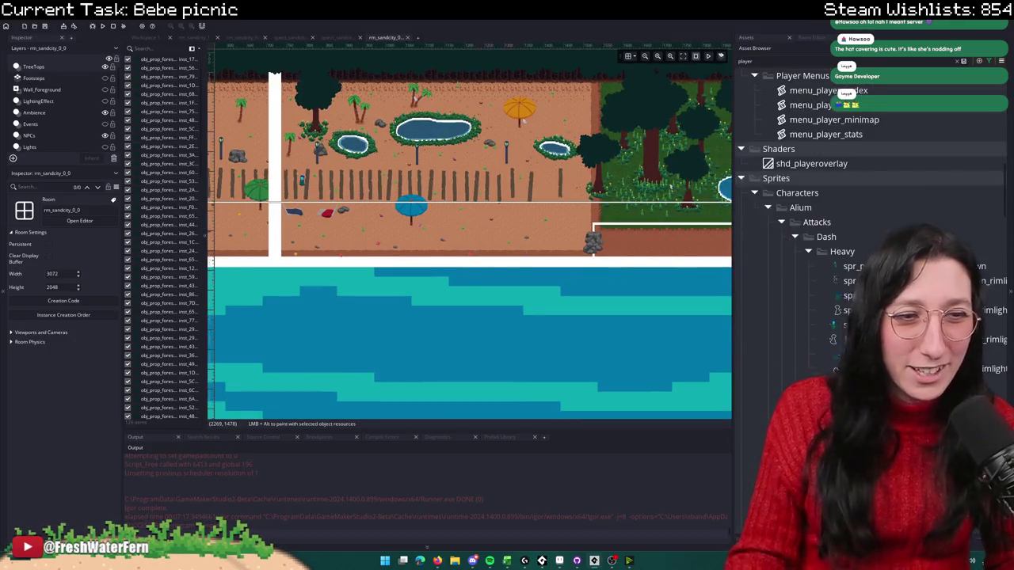
scroll(871, 198, down, 8)
scroll(872, 198, down, 3)
scroll(871, 198, down, 3)
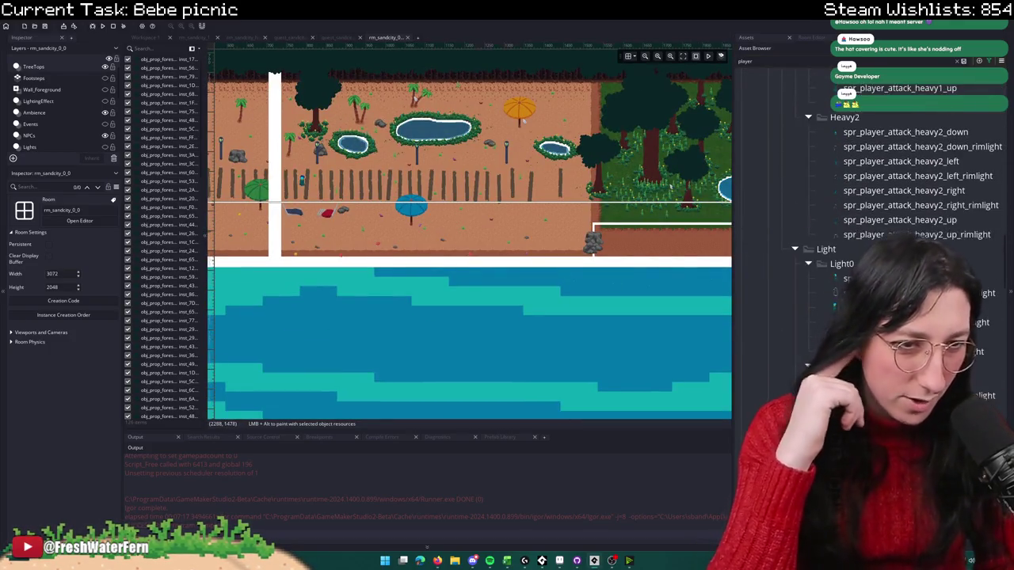
scroll(871, 198, down, 3)
scroll(871, 198, down, 2)
scroll(871, 198, down, 3)
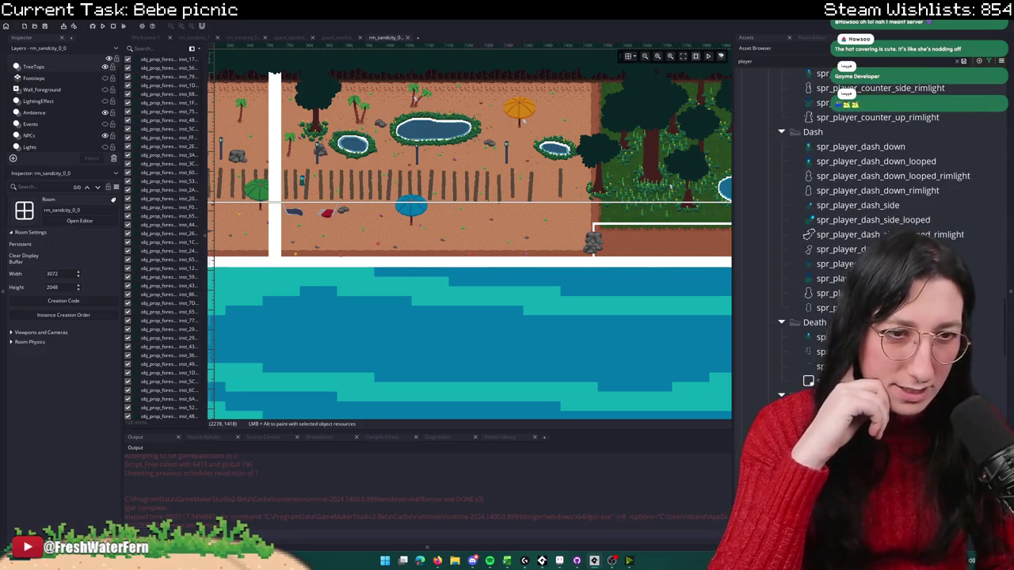
scroll(871, 198, down, 3)
double_click(836, 258)
Step: Inspect spr_player_death's frames, close it, and scroll through the sprite list
click(541, 315)
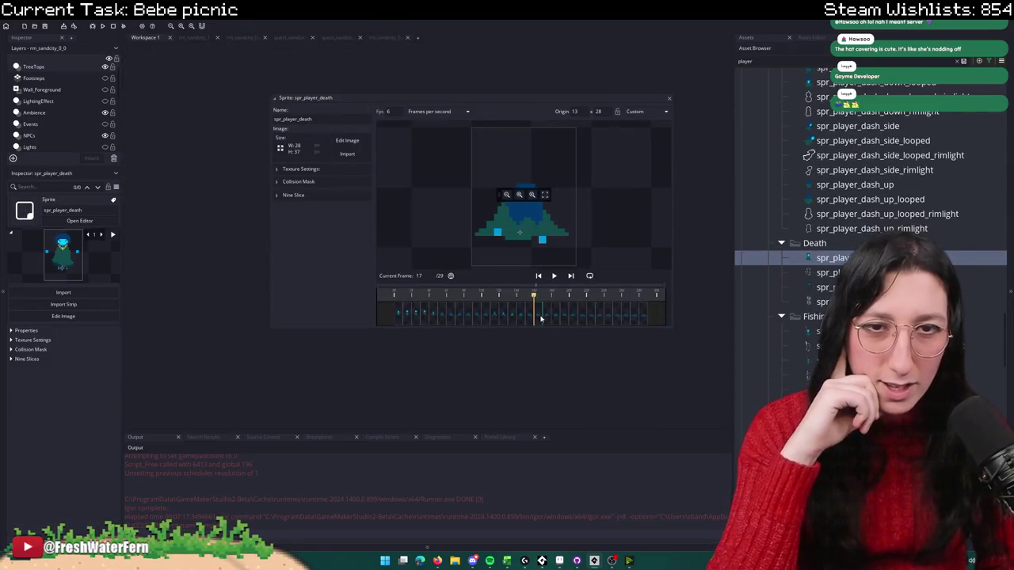
click(669, 99)
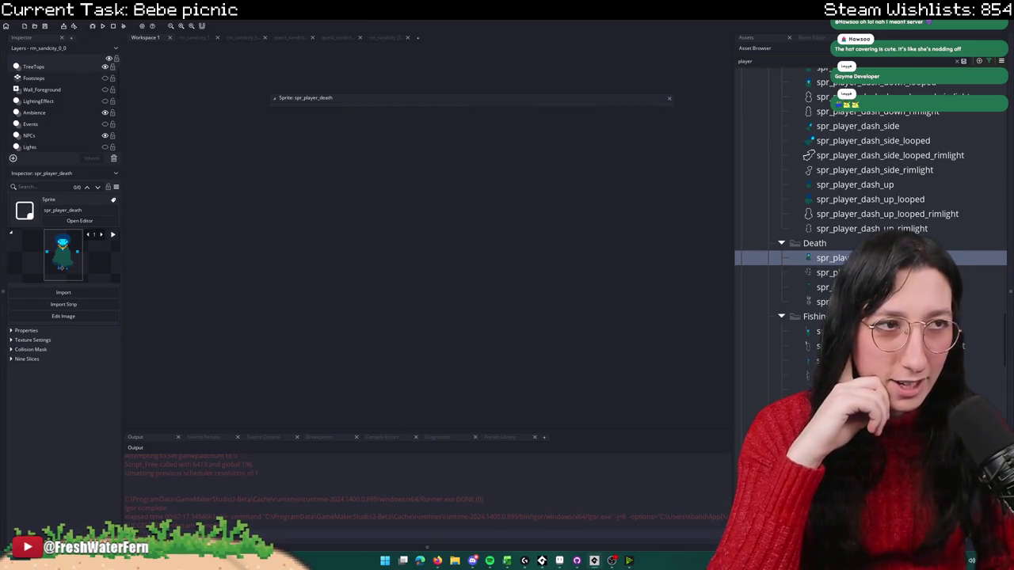
scroll(979, 243, down, 3)
scroll(979, 243, down, 3)
scroll(979, 243, down, 3)
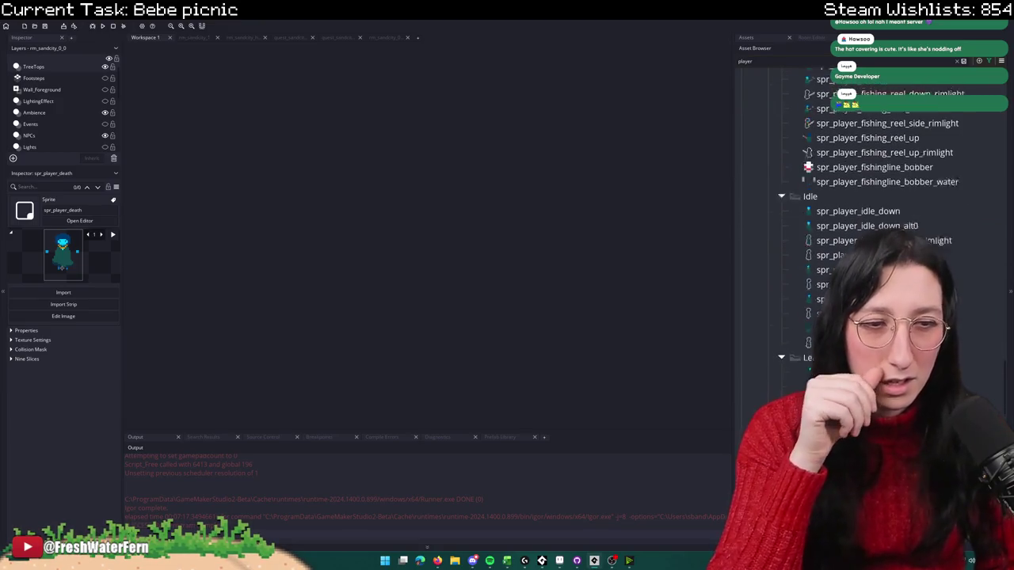
scroll(979, 243, down, 2)
scroll(979, 243, down, 5)
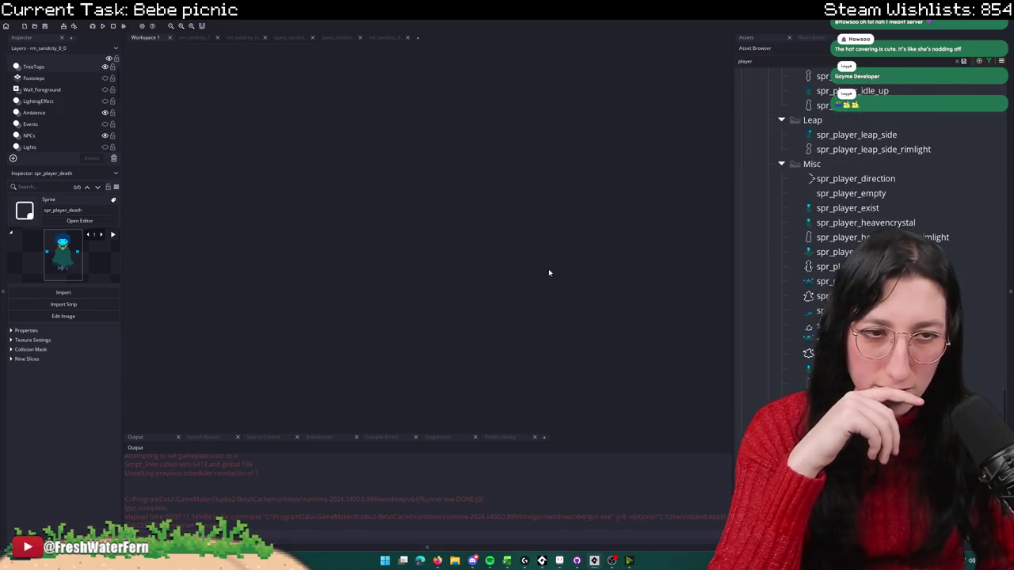
scroll(979, 243, down, 4)
scroll(978, 243, down, 3)
scroll(978, 243, down, 3)
scroll(979, 243, down, 4)
scroll(979, 244, down, 5)
scroll(872, 199, up, 4)
scroll(872, 200, up, 2)
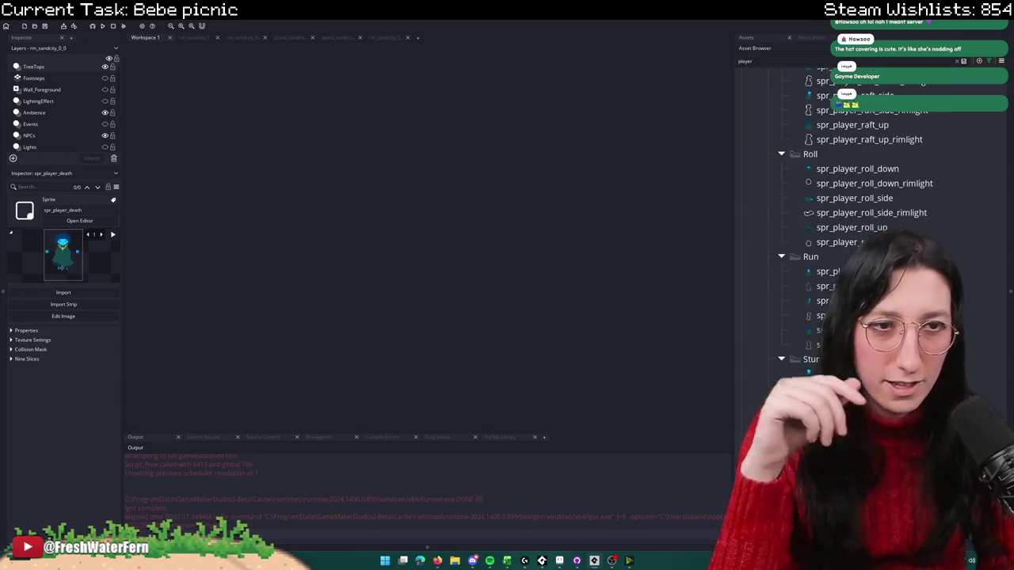
Step: Open spr_player_roll_down, compare frames 6 and 8, and load it in the image editor
click(863, 227)
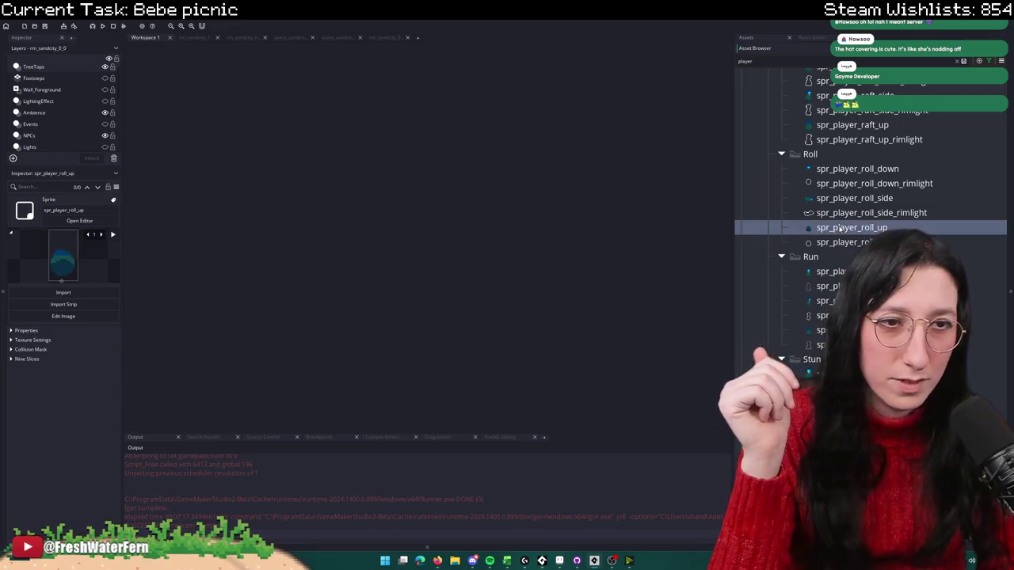
click(869, 169)
double_click(868, 169)
click(570, 316)
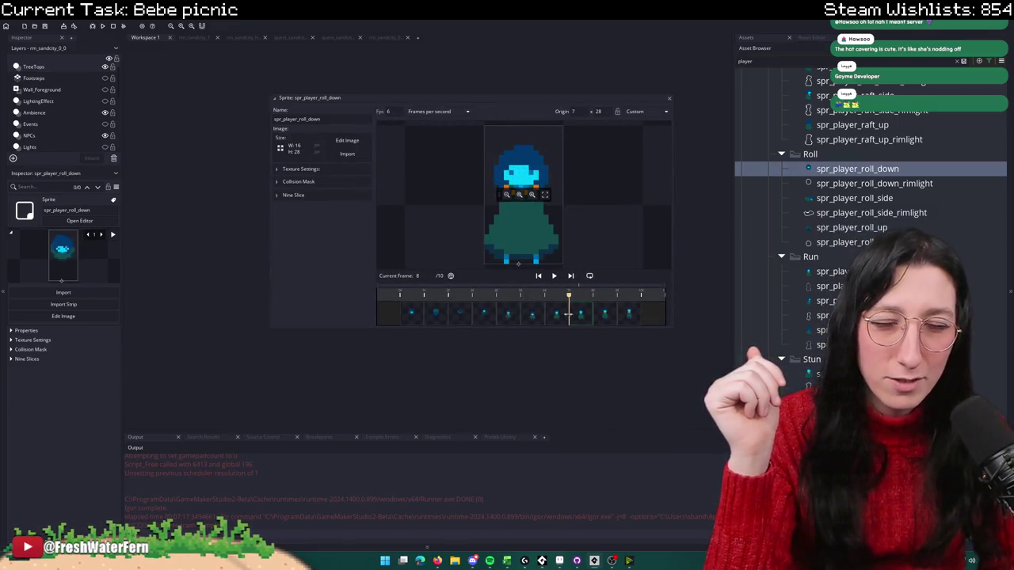
click(536, 316)
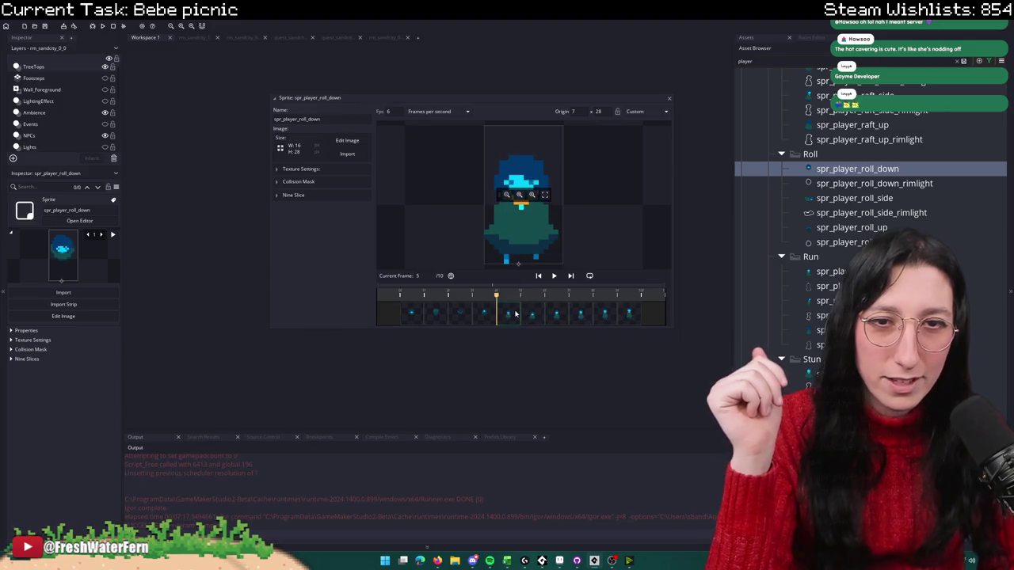
click(562, 317)
click(537, 316)
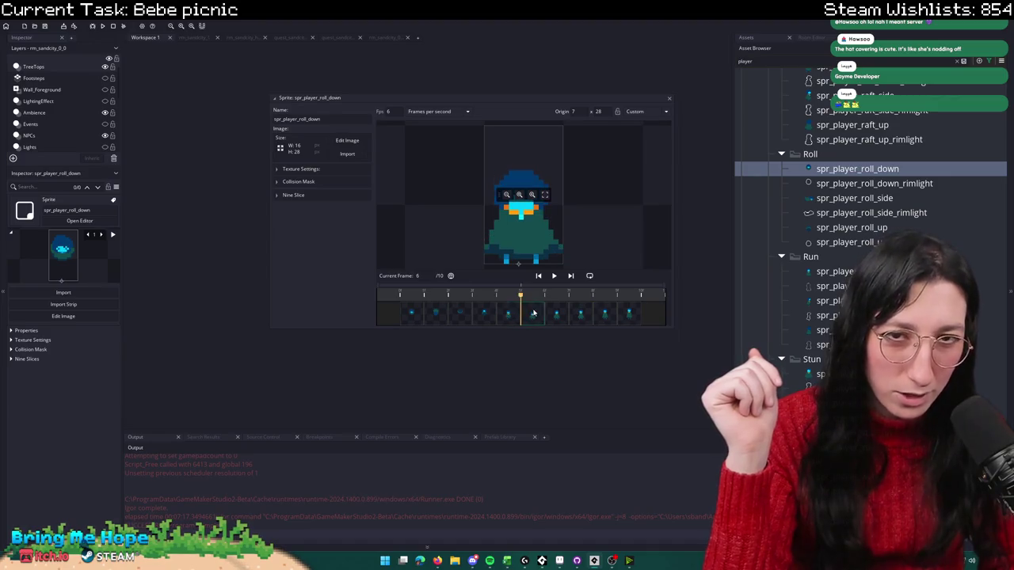
click(341, 140)
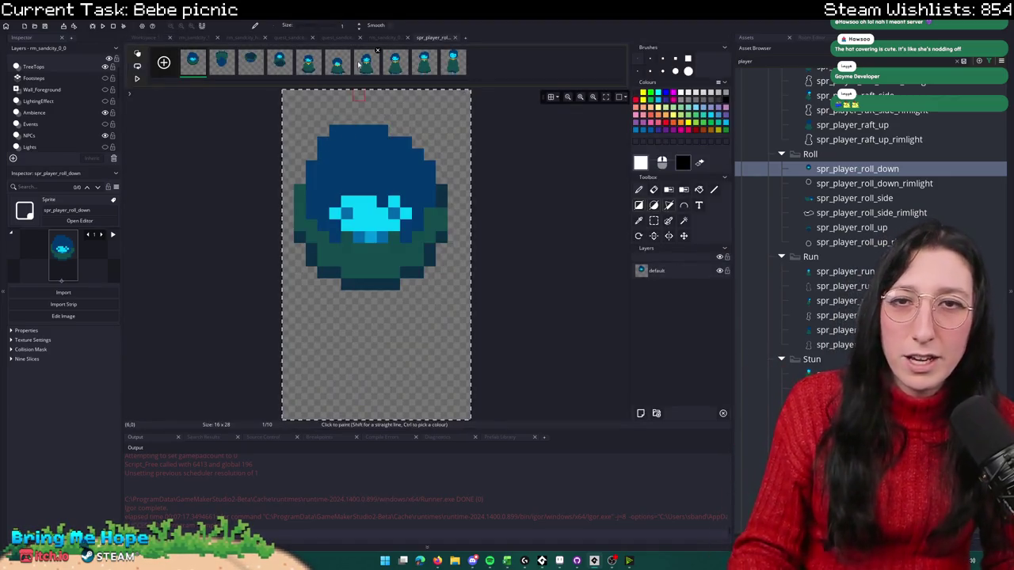
Step: Copy frame 7 of GameMaker's spr_player_roll_down and paste the 16x28 player into the picnic
click(363, 59)
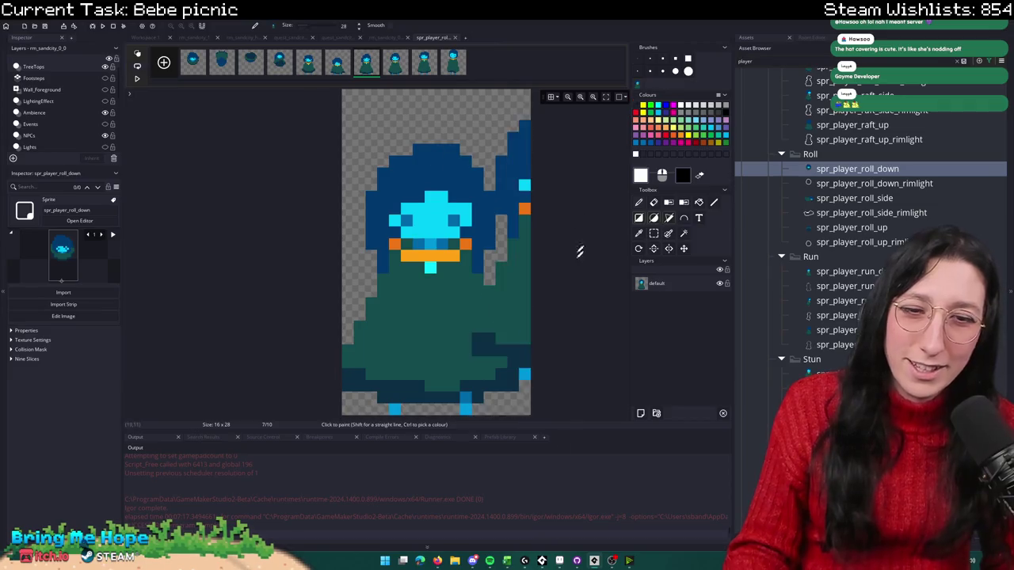
click(592, 560)
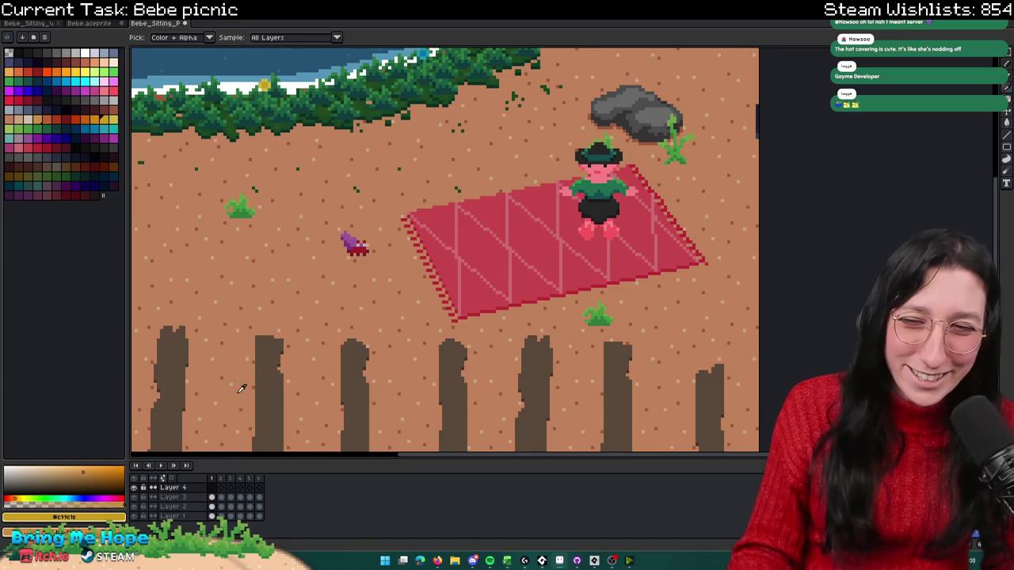
scroll(407, 288, up, 2)
key(alt+Tab)
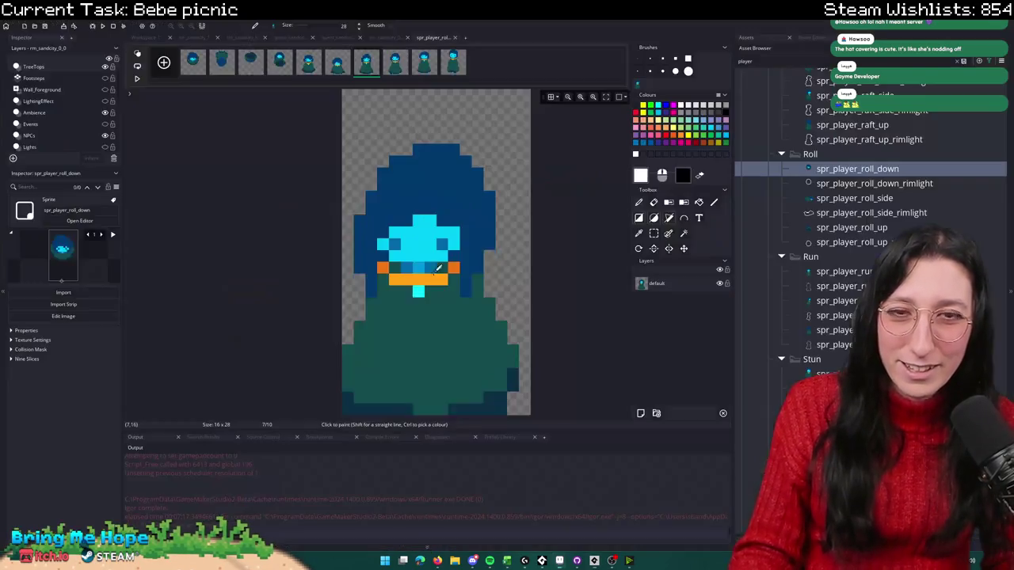
key(alt+Tab)
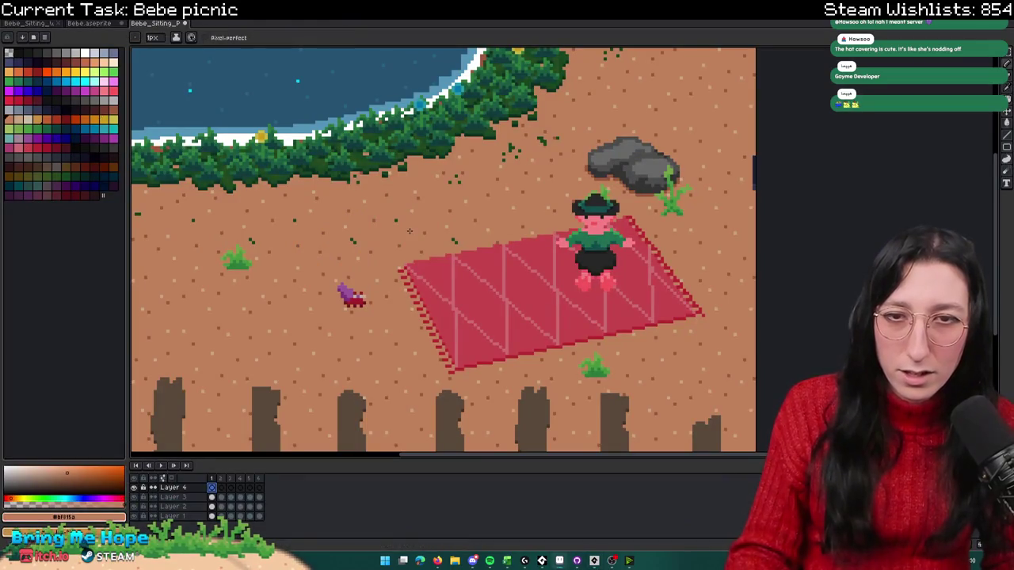
scroll(413, 236, down, 3)
key(alt+Tab)
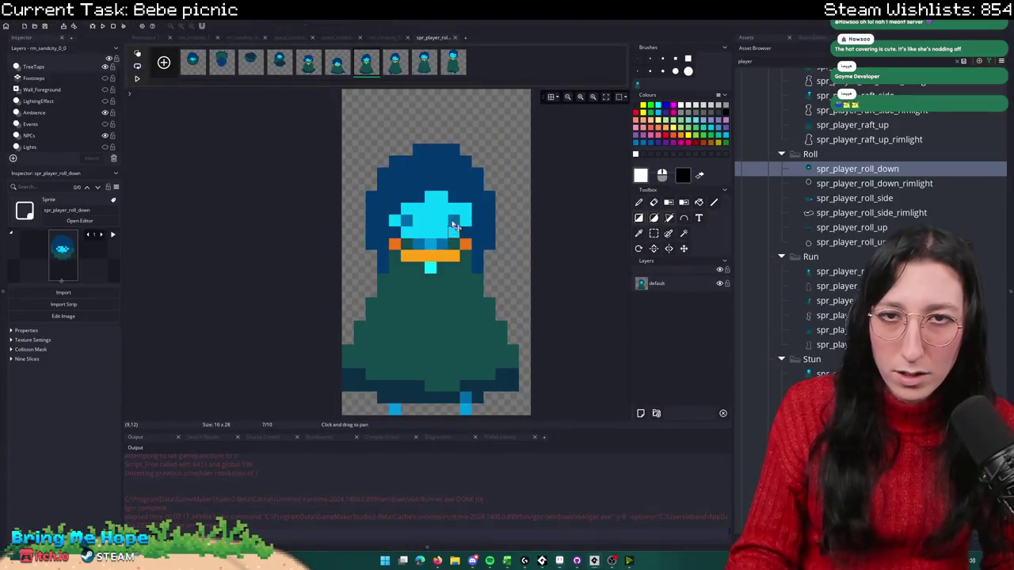
key(alt+Tab)
key(ctrl+v)
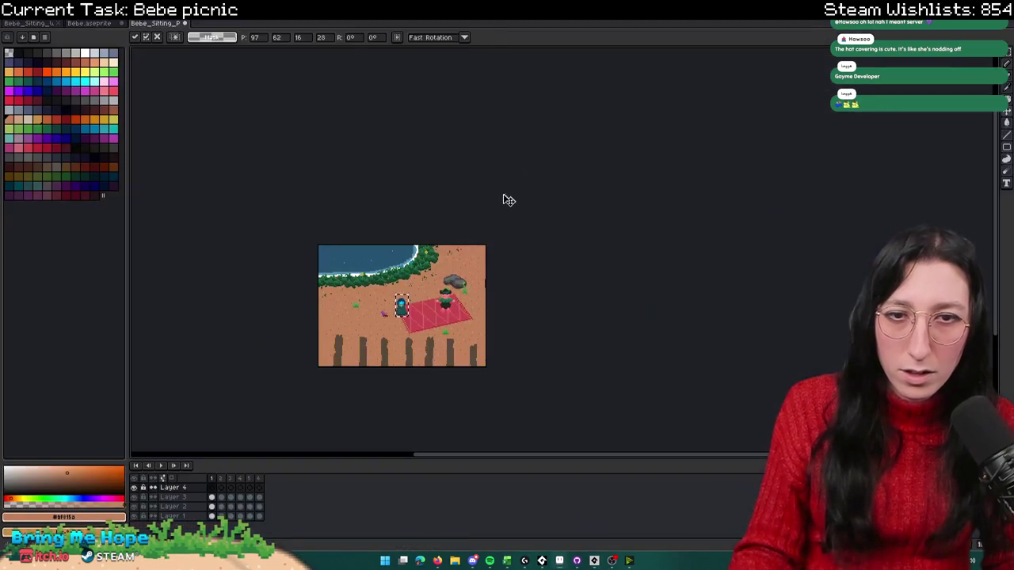
Step: Commit the pasted player and move it down-right onto the red blanket
scroll(507, 197, up, 2)
scroll(449, 308, up, 1)
click(457, 289)
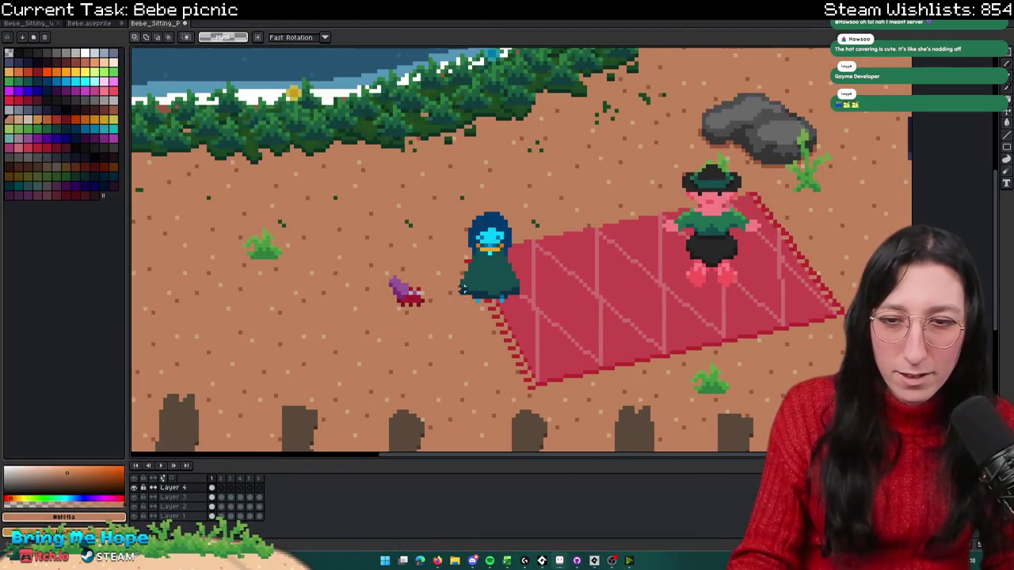
drag(434, 191, 532, 301)
scroll(532, 301, right, 3)
drag(420, 253, 464, 273)
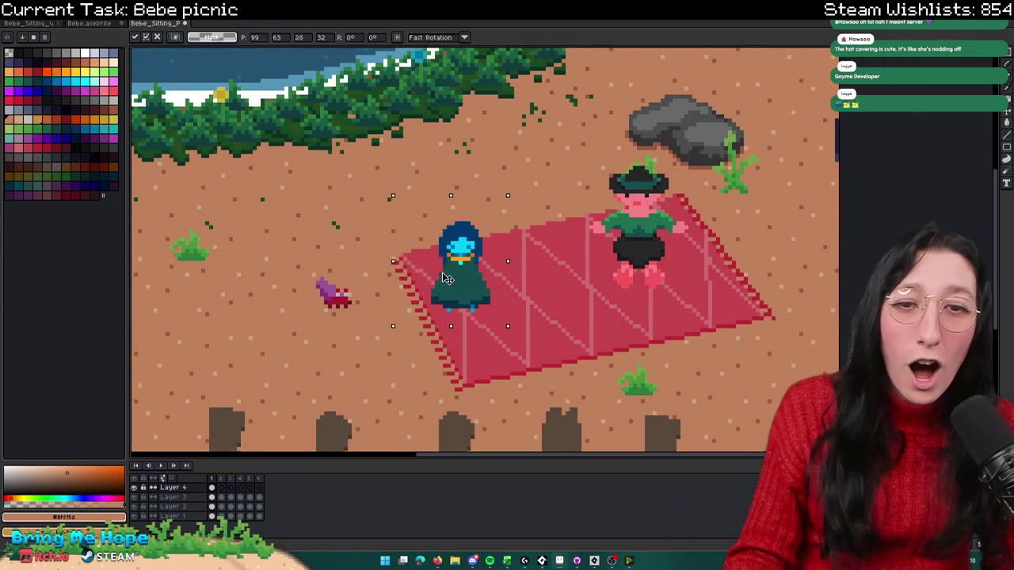
Step: Sample the feet's light blue and rectangle-select the player sprite, then clear the selection
scroll(515, 292, up, 3)
key(alt)
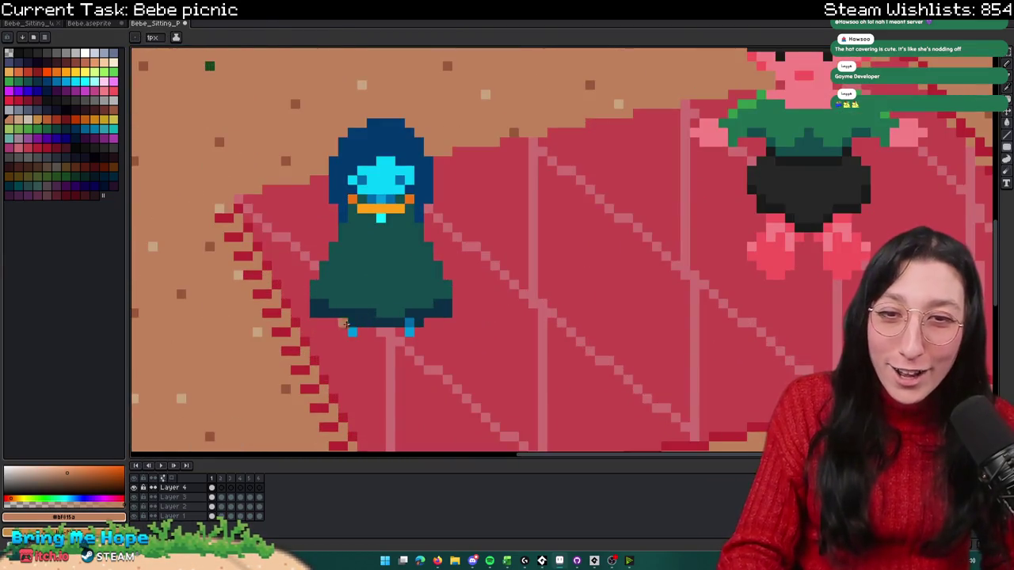
click(353, 330)
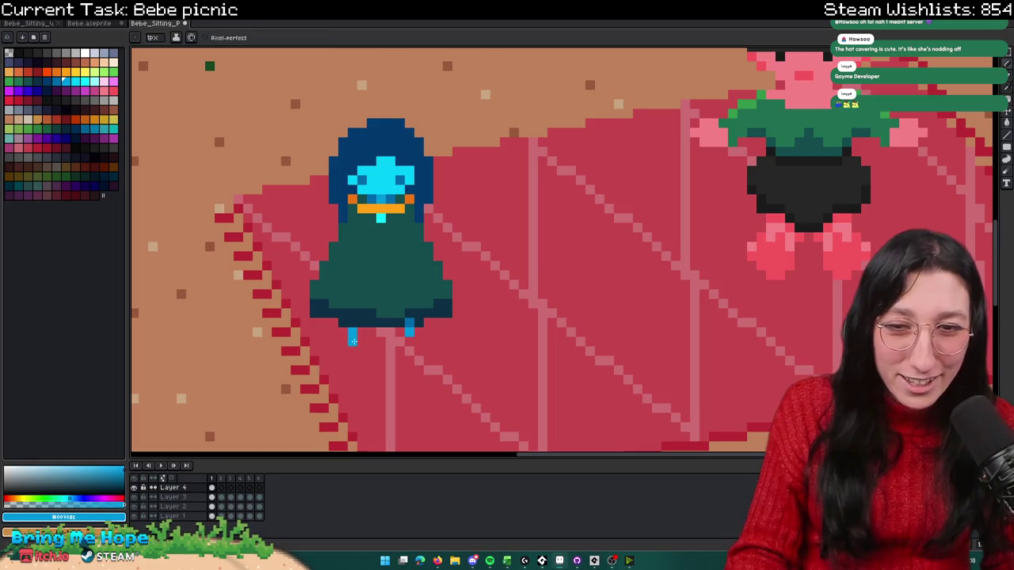
scroll(409, 335, down, 3)
scroll(420, 351, down, 1)
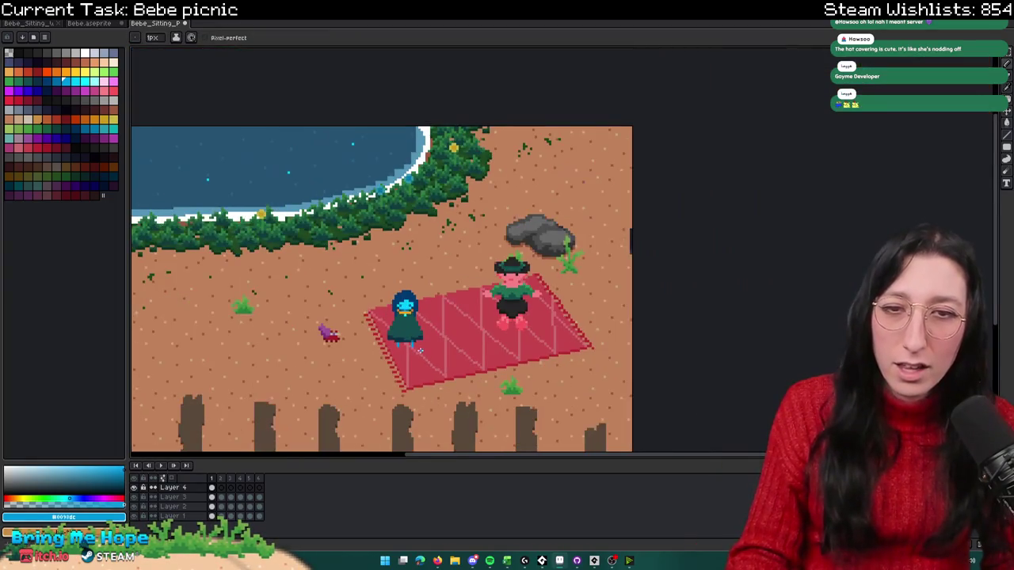
key(m)
scroll(411, 339, up, 2)
drag(460, 217, 334, 328)
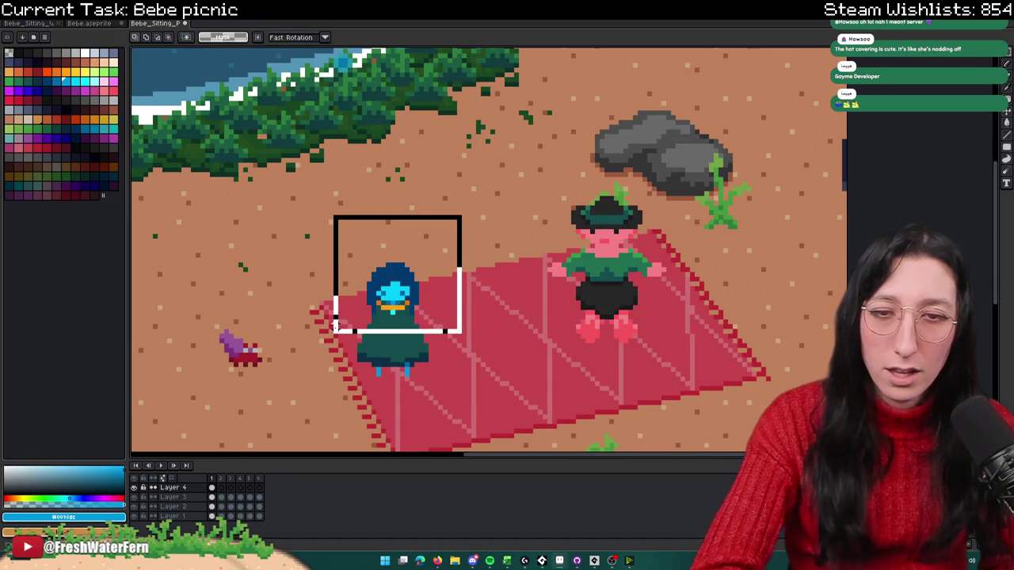
click(486, 414)
scroll(450, 254, down, 1)
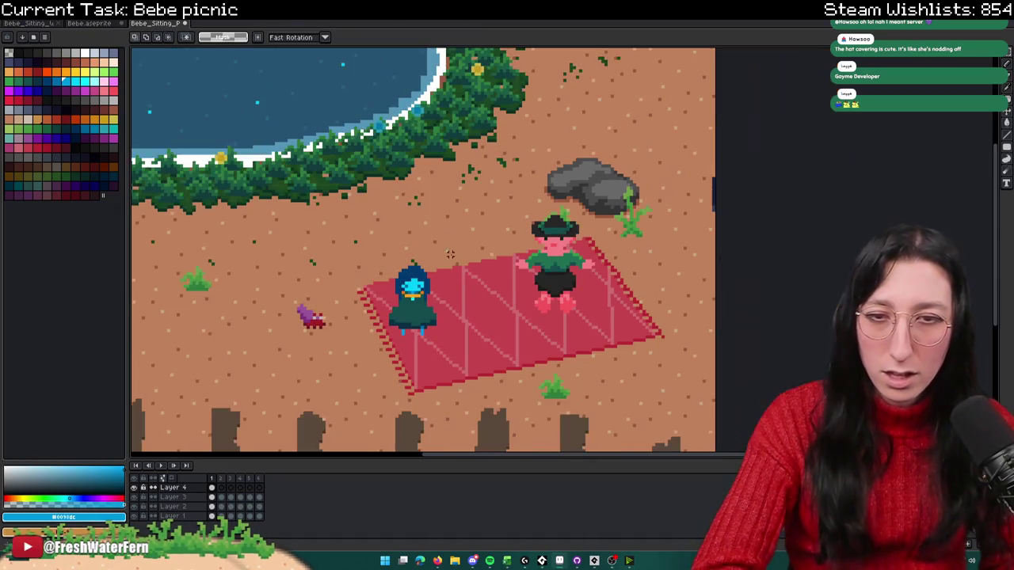
click(372, 300)
Step: Reselect the player and drop it up-right on the blanket beside Bebe
key(i)
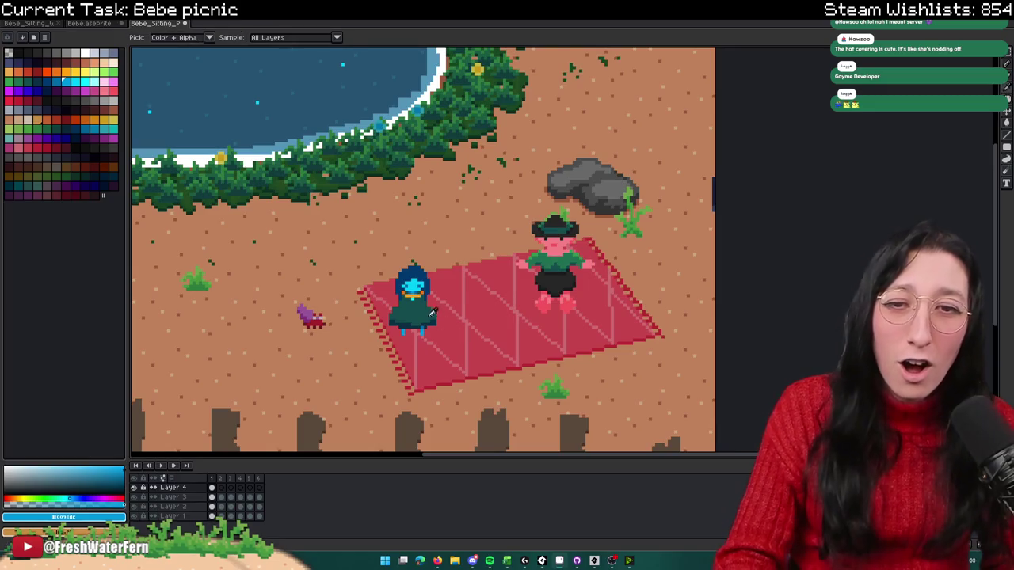
scroll(387, 300, up, 2)
scroll(387, 300, up, 2)
key(b)
scroll(503, 308, down, 2)
key(m)
drag(570, 231, 418, 374)
mouse_move(461, 342)
mouse_down()
mouse_move(612, 302)
mouse_move(493, 292)
mouse_up()
key(ctrl+d)
scroll(545, 324, down, 2)
scroll(546, 324, up, 1)
Step: Redraw the player's left foot with light blue pixels sampled from the feet
key(i)
scroll(488, 301, up, 1)
scroll(482, 313, up, 2)
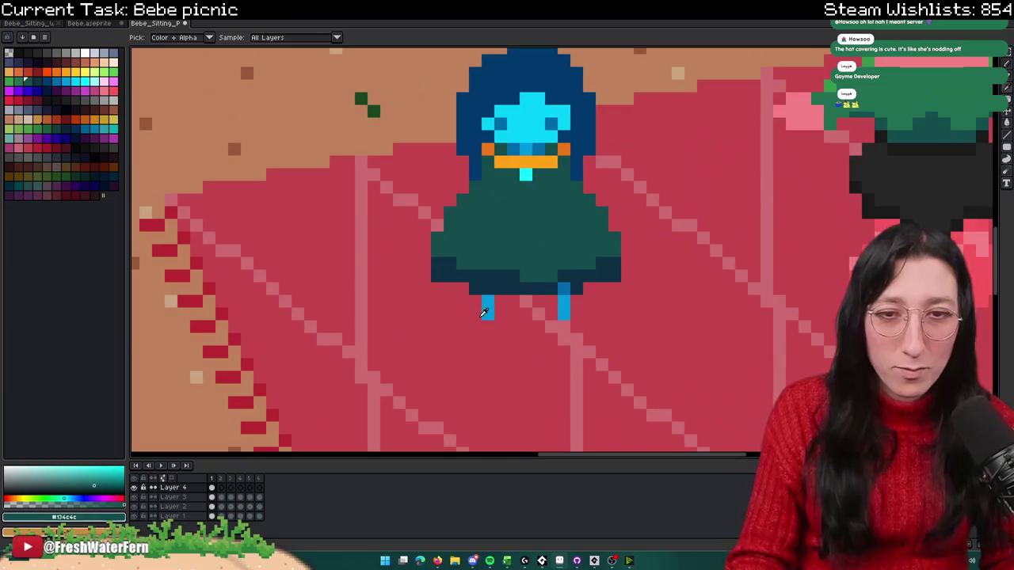
click(488, 309)
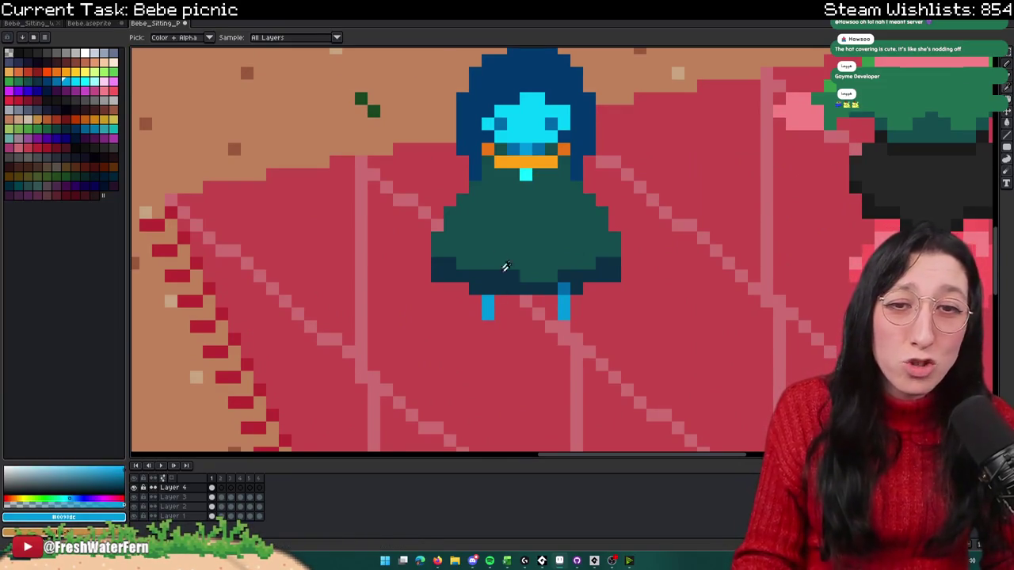
scroll(503, 266, up, 1)
scroll(507, 278, up, 1)
key(b)
drag(468, 313, 468, 340)
click(441, 316)
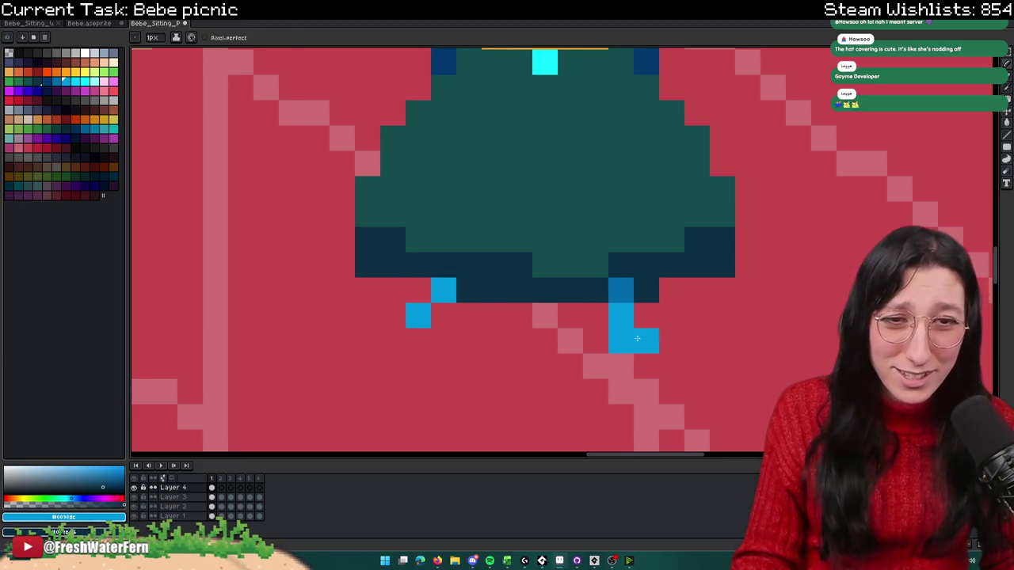
Step: Add a bottom-left foot pixel and repaint it in the lighter blue
scroll(642, 318, down, 4)
scroll(646, 325, up, 3)
key(i)
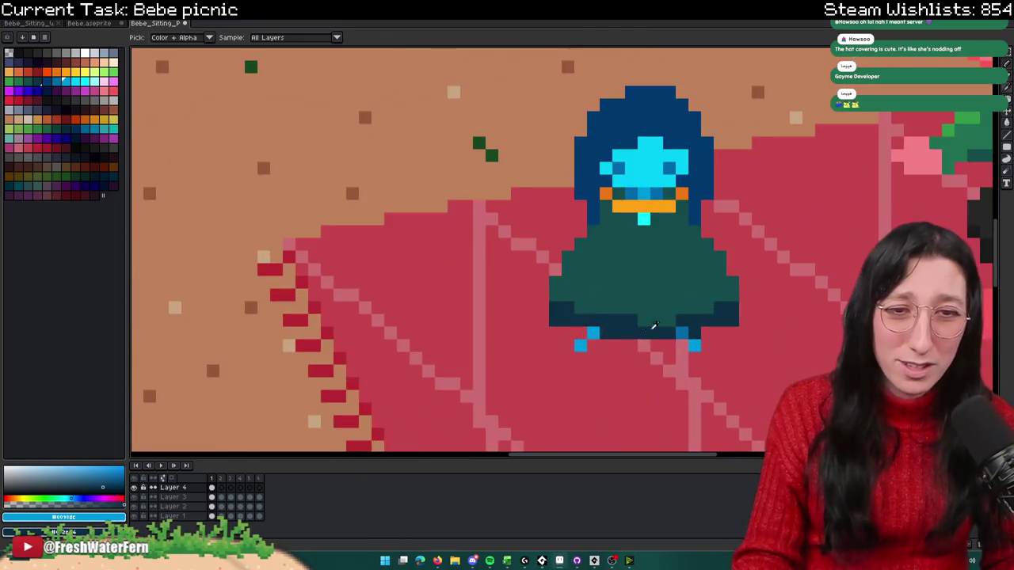
key(b)
scroll(602, 363, down, 3)
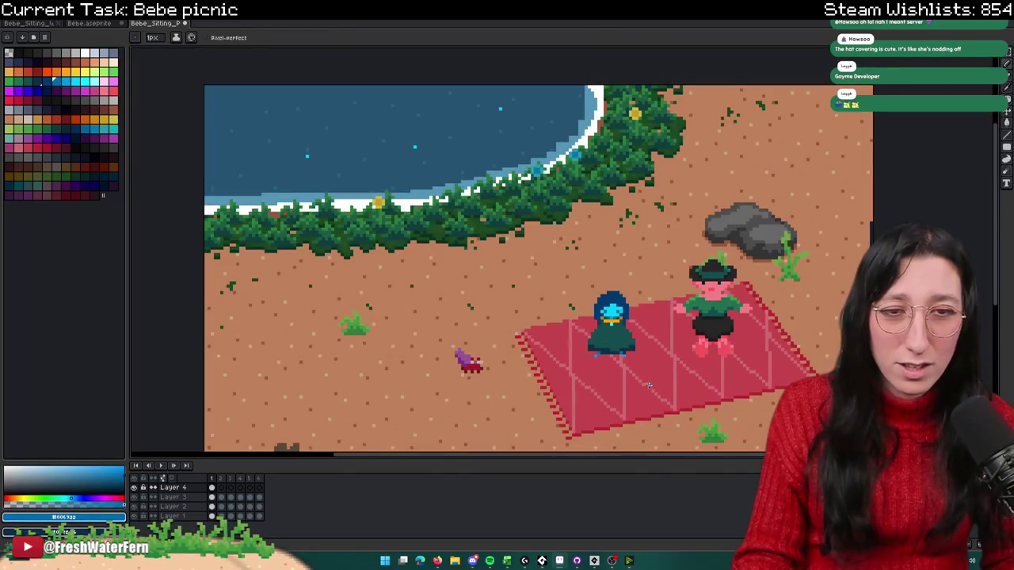
drag(648, 385, 632, 368)
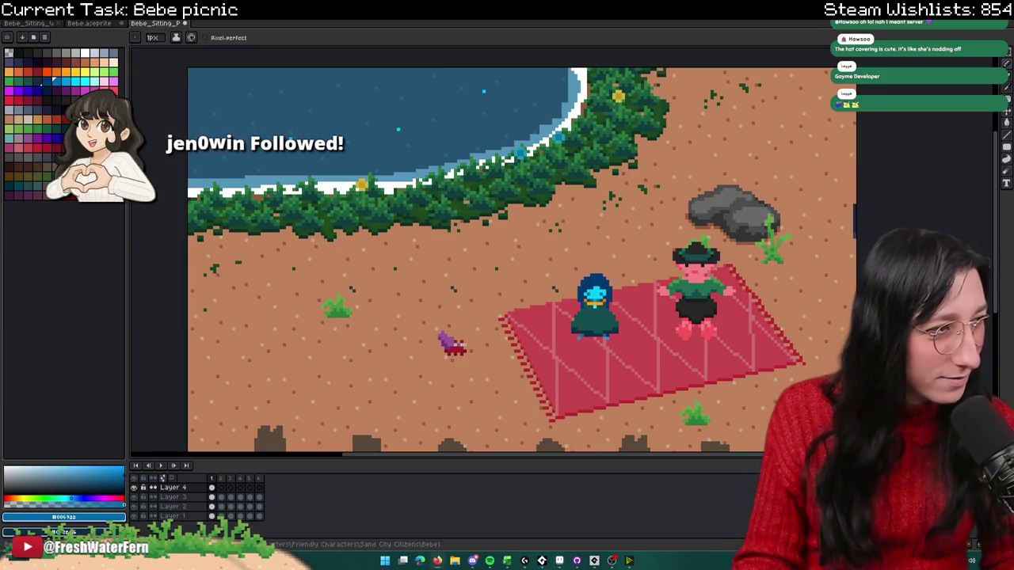
scroll(503, 310, up, 1)
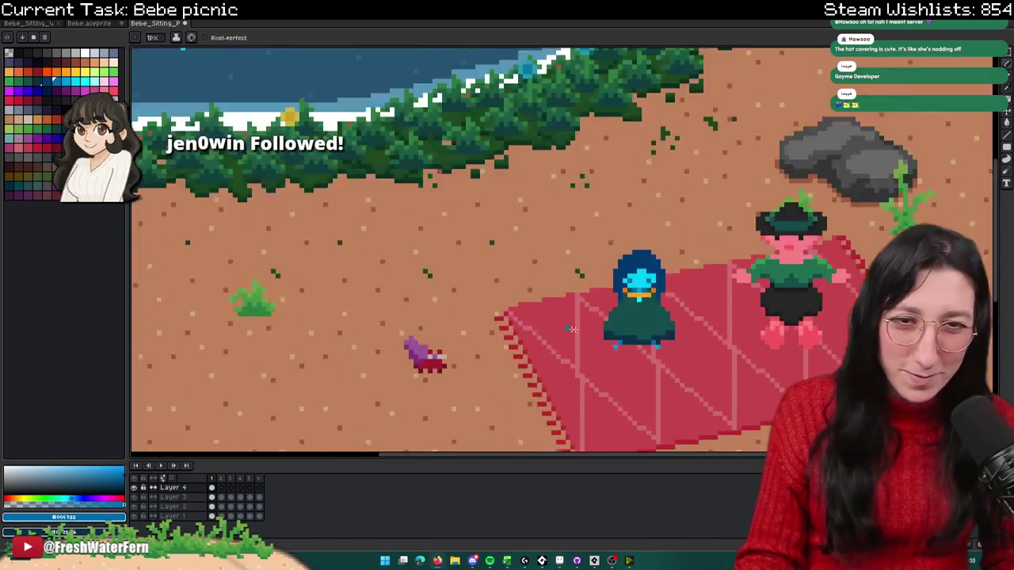
scroll(545, 326, up, 4)
click(592, 356)
key(bracketright)
click(584, 357)
Step: Fill the gap under the robe with the hem's dark navy
scroll(778, 365, down, 4)
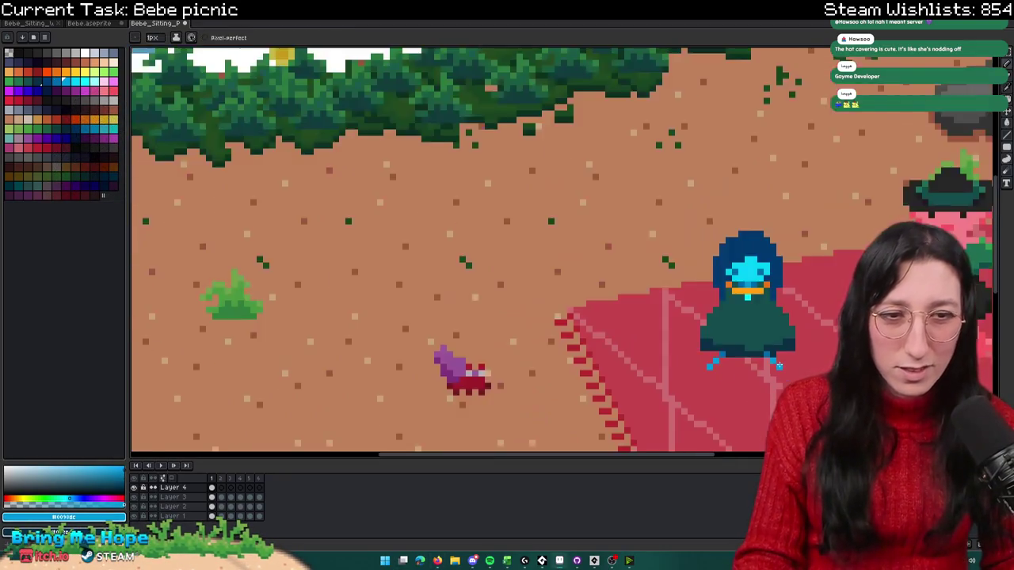
scroll(617, 333, down, 2)
scroll(586, 317, up, 5)
scroll(554, 283, up, 3)
alt+click(553, 283)
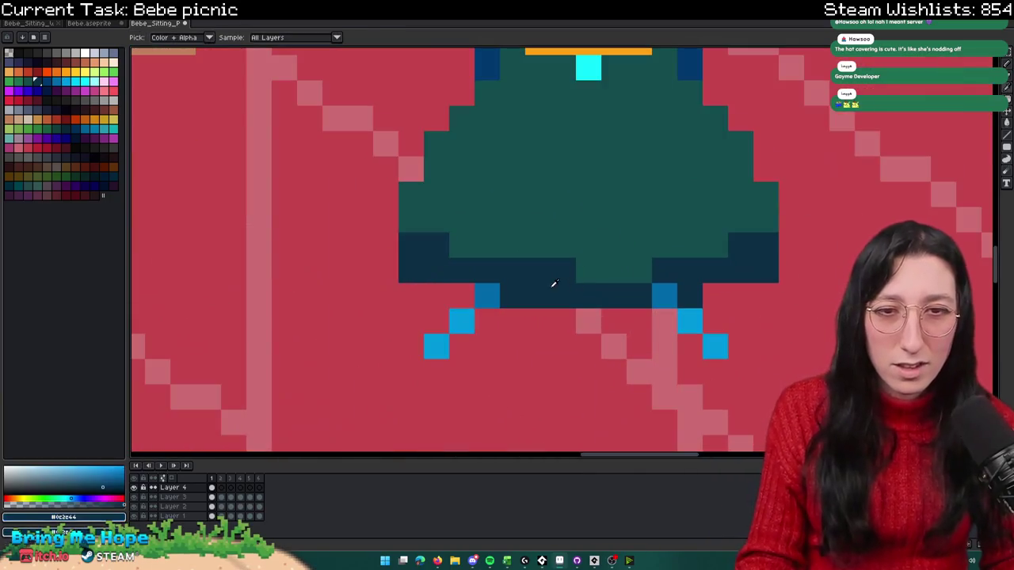
click(493, 314)
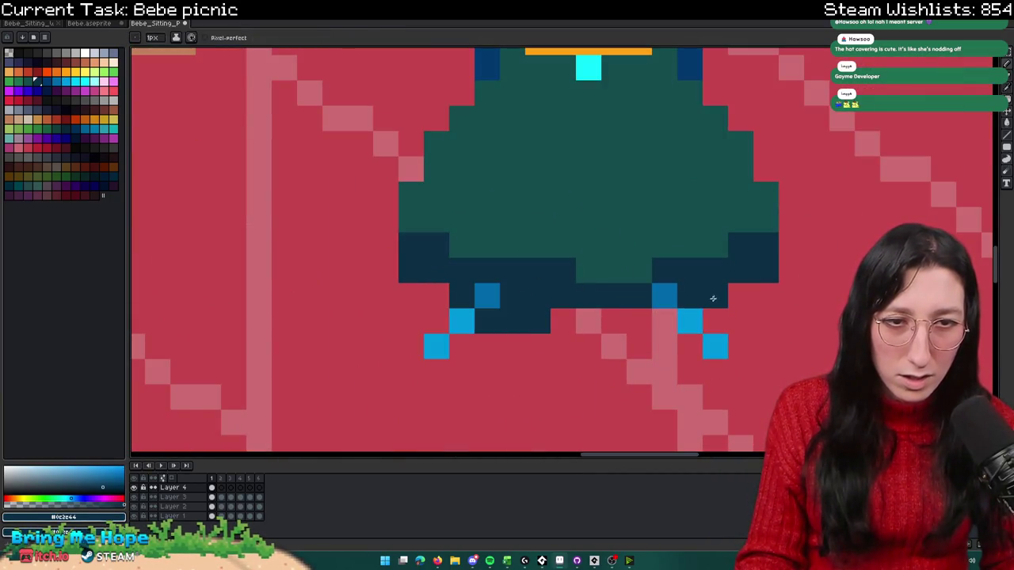
drag(631, 329, 554, 321)
Step: Paint teal pixels sampled from the robe along its bottom
scroll(554, 320, down, 3)
scroll(515, 301, up, 2)
scroll(491, 333, up, 2)
alt+click(538, 341)
drag(547, 384, 470, 356)
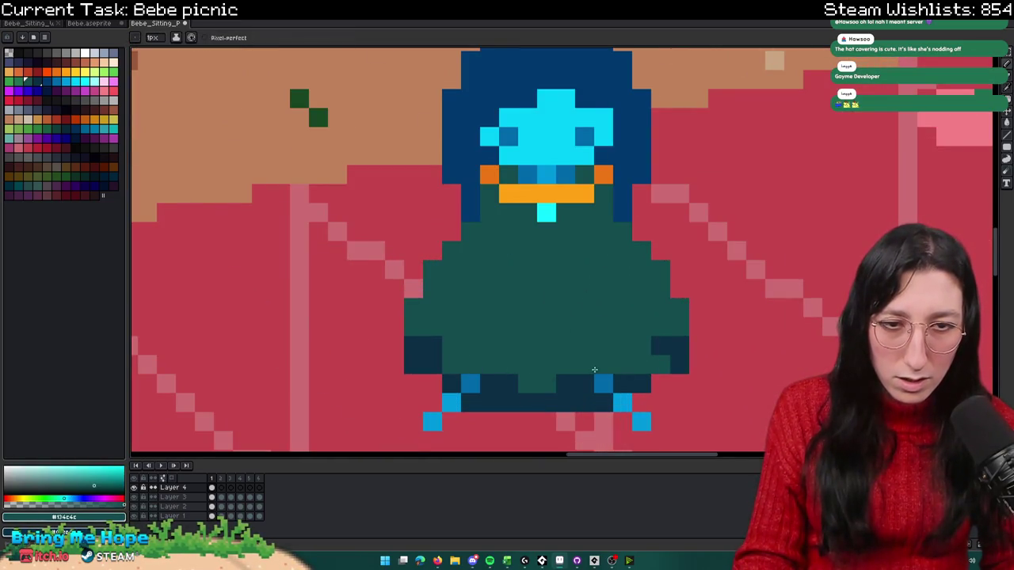
Step: Add a navy pixel to the robe hem
scroll(551, 385, down, 3)
scroll(546, 373, up, 2)
scroll(554, 365, up, 2)
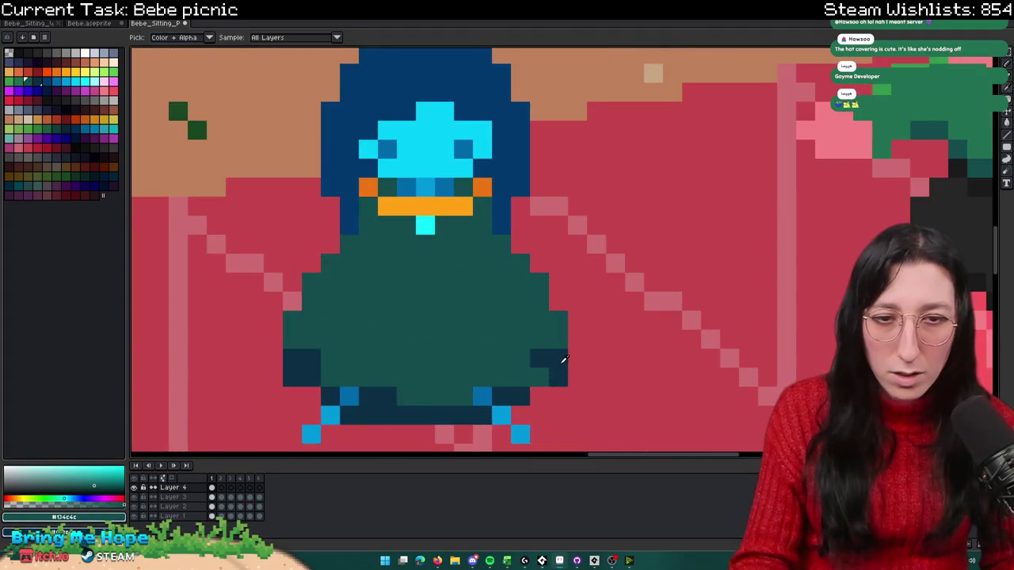
alt+click(561, 362)
click(520, 375)
scroll(520, 376, down, 3)
scroll(501, 406, up, 4)
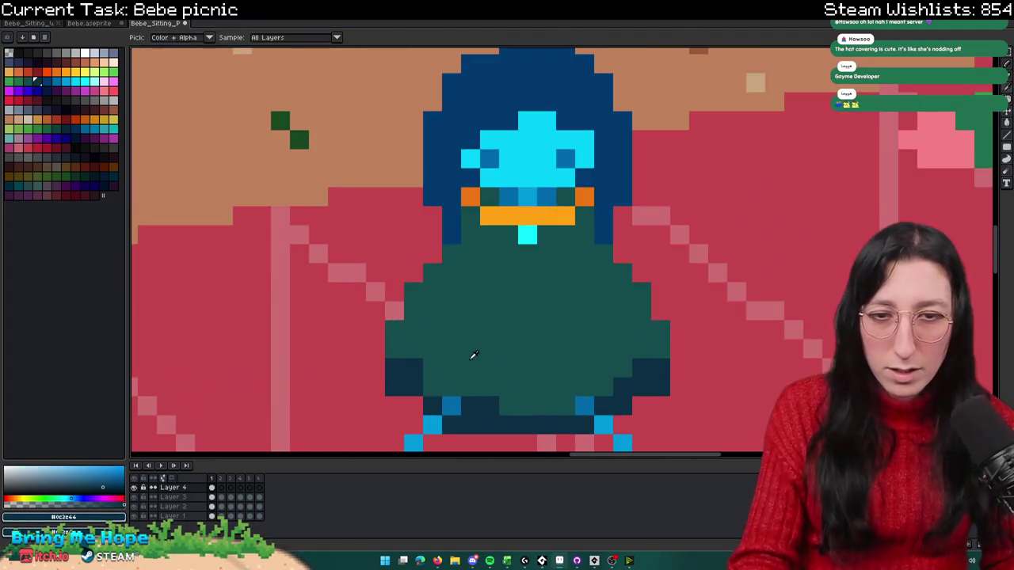
alt+click(460, 356)
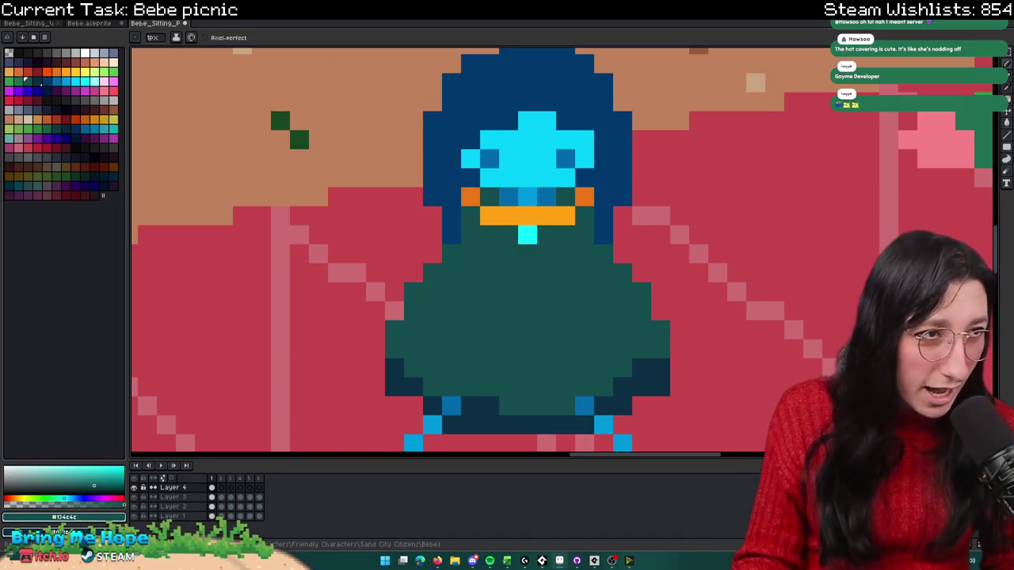
Step: Recentre on the character and turn a teal hem pixel navy
drag(569, 357, 668, 301)
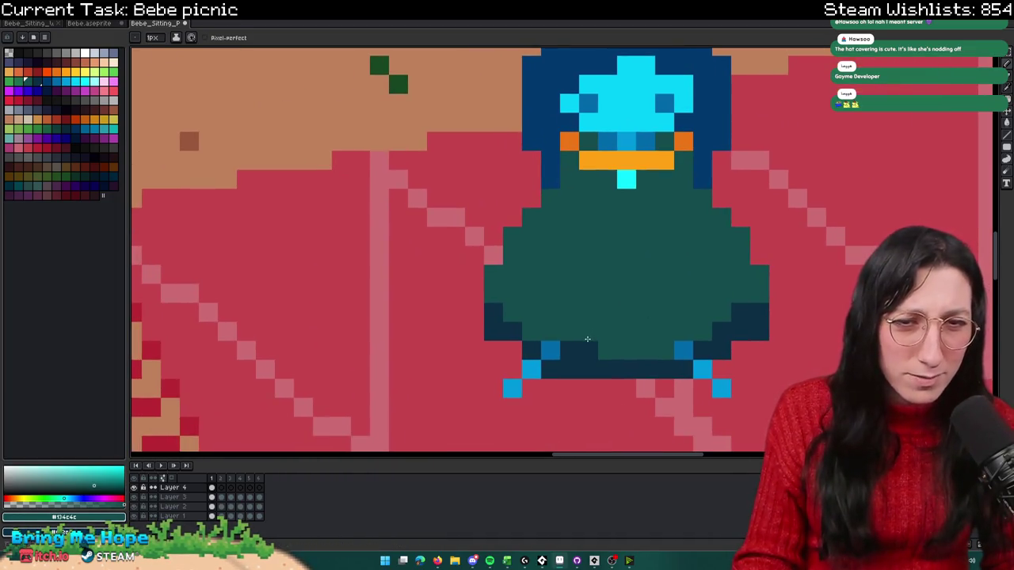
scroll(585, 347, down, 3)
scroll(585, 357, up, 1)
scroll(585, 372, up, 2)
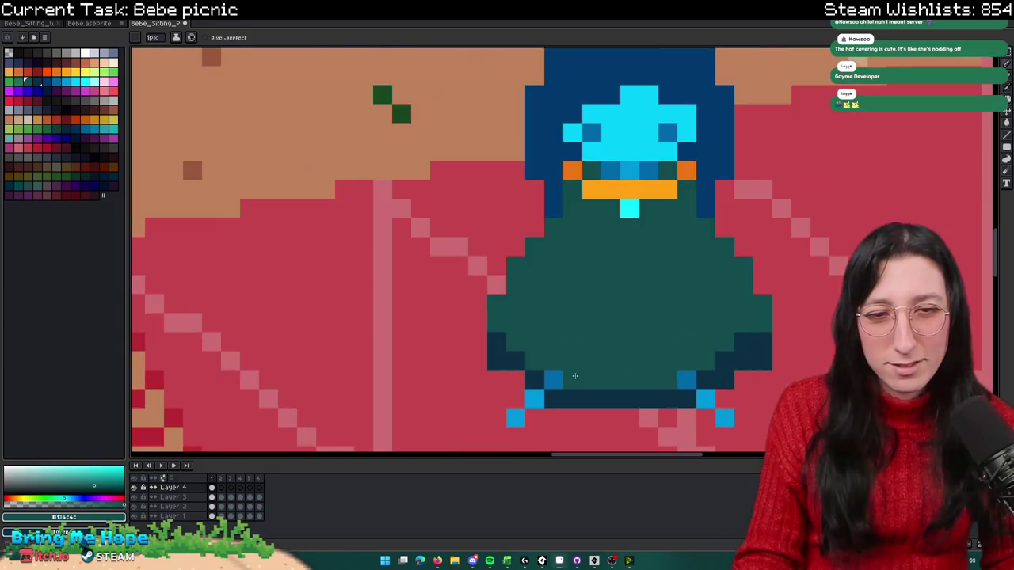
scroll(586, 393, down, 3)
scroll(585, 393, down, 1)
scroll(583, 380, up, 2)
scroll(579, 365, up, 6)
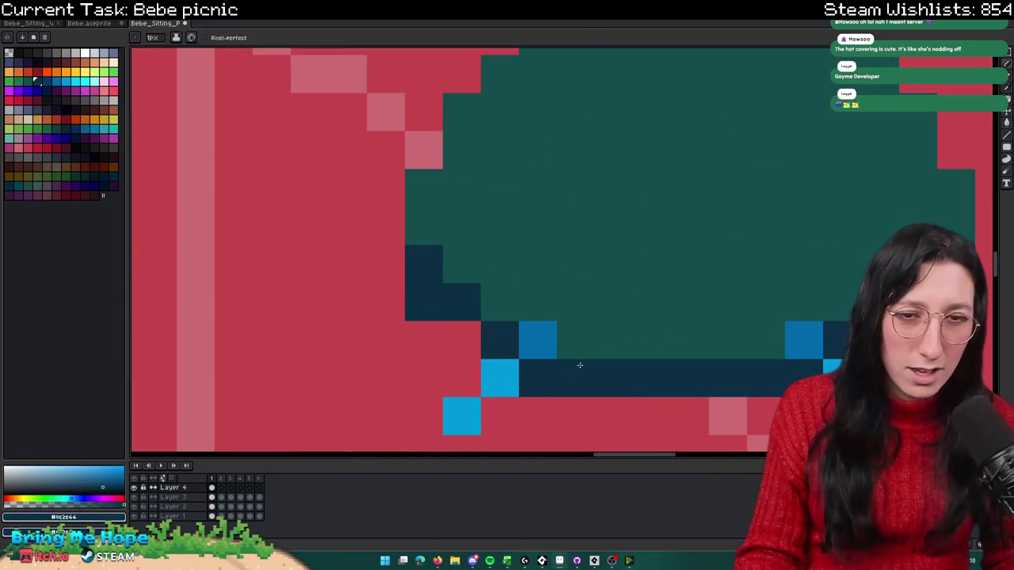
click(727, 340)
drag(728, 341, 732, 180)
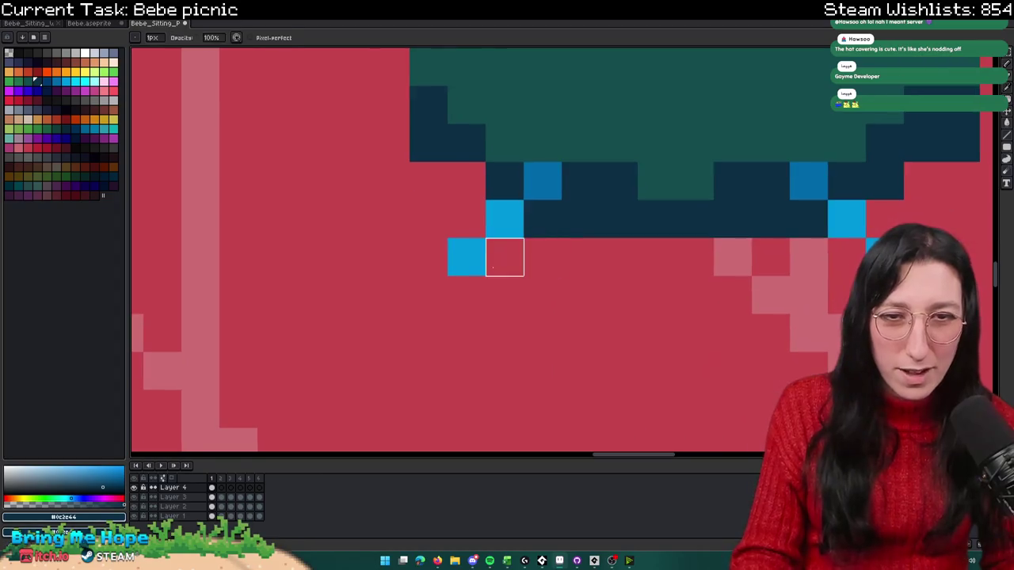
Step: Erase stray pixels below the robe back to the blanket colour
drag(809, 258, 580, 220)
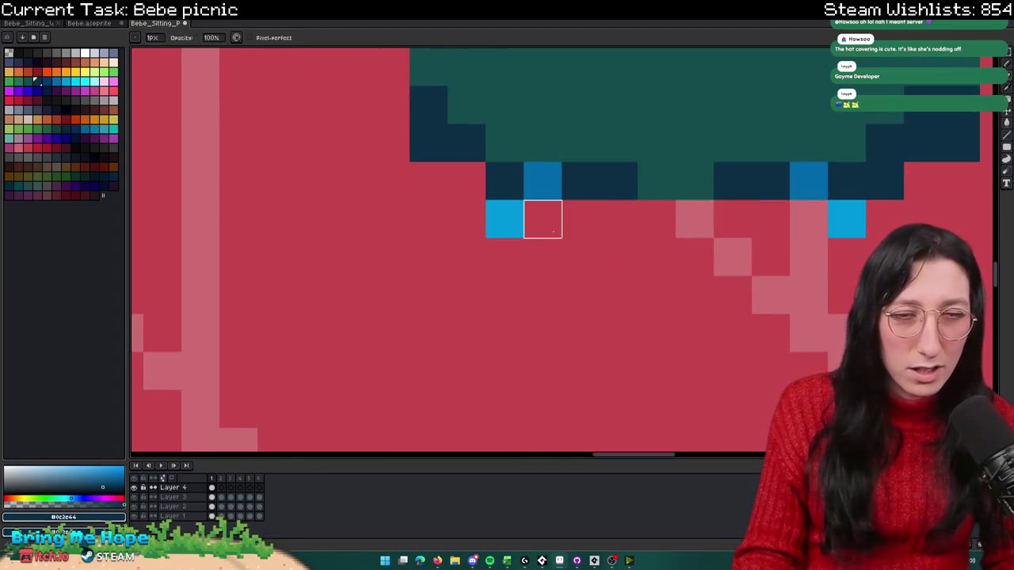
scroll(542, 219, down, 6)
scroll(555, 266, up, 4)
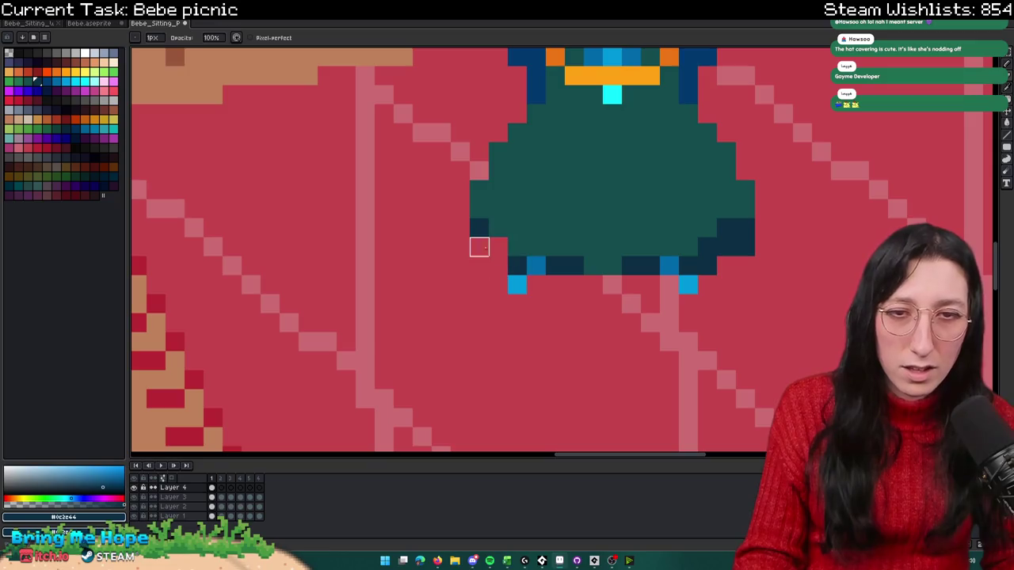
scroll(708, 266, down, 3)
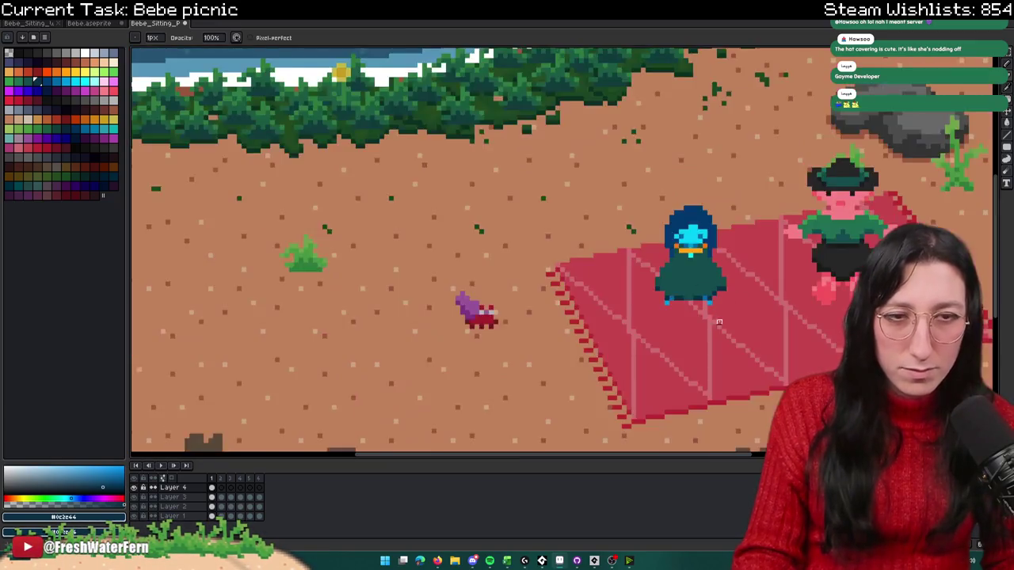
scroll(708, 266, down, 2)
scroll(620, 285, up, 4)
Step: Nudge the character layer down a pixel, undoing to fine-tune its height
key(ctrl)
key(Down)
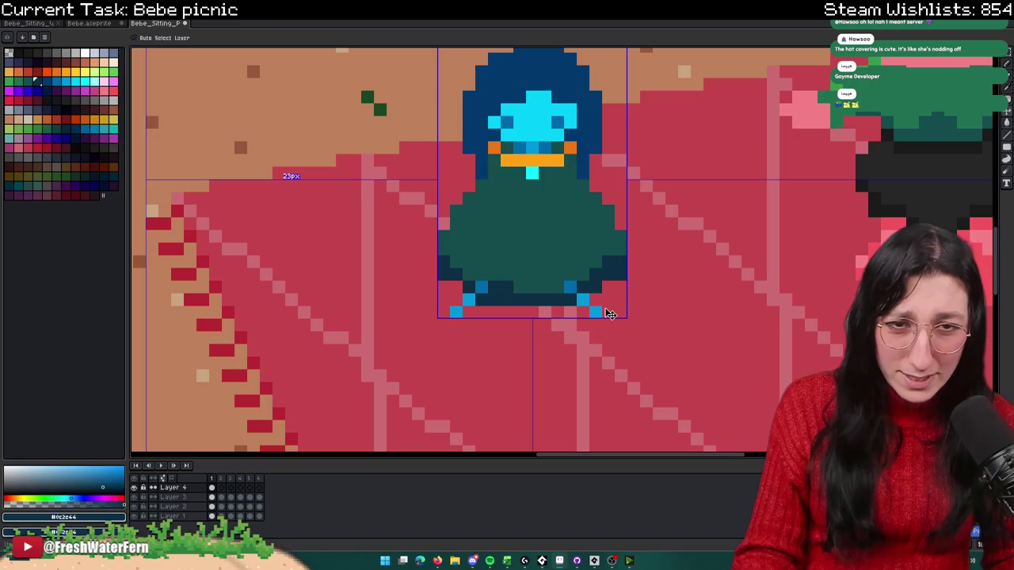
key(ctrl+z)
key(ctrl+z)
key(ctrl+z)
key(ctrl+z)
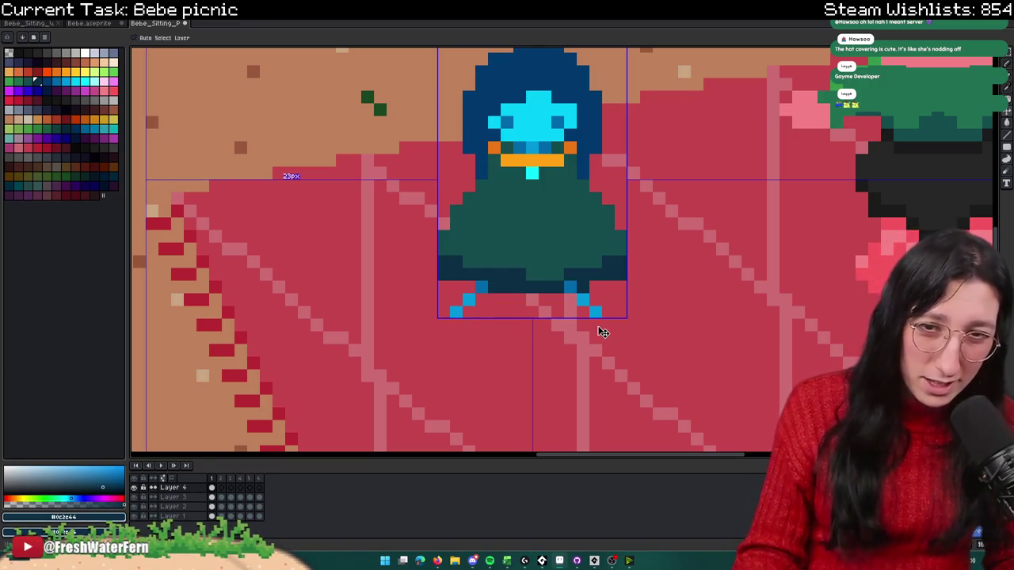
scroll(602, 328, down, 3)
scroll(555, 301, up, 3)
scroll(484, 282, up, 1)
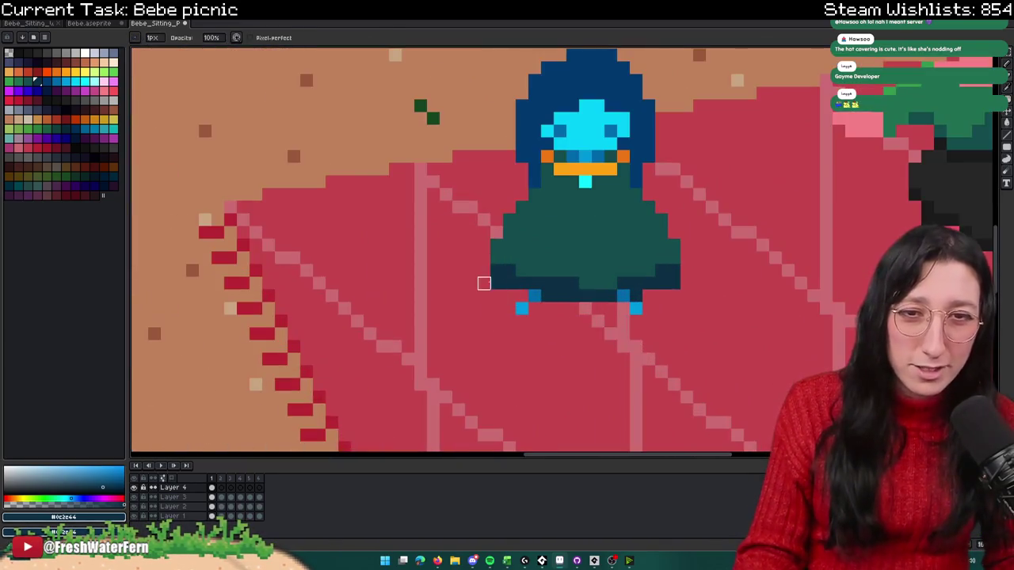
scroll(502, 285, down, 2)
scroll(502, 285, down, 1)
Step: Repaint the dark bottom pixels teal and pick up the teal cloak colour
scroll(586, 297, up, 2)
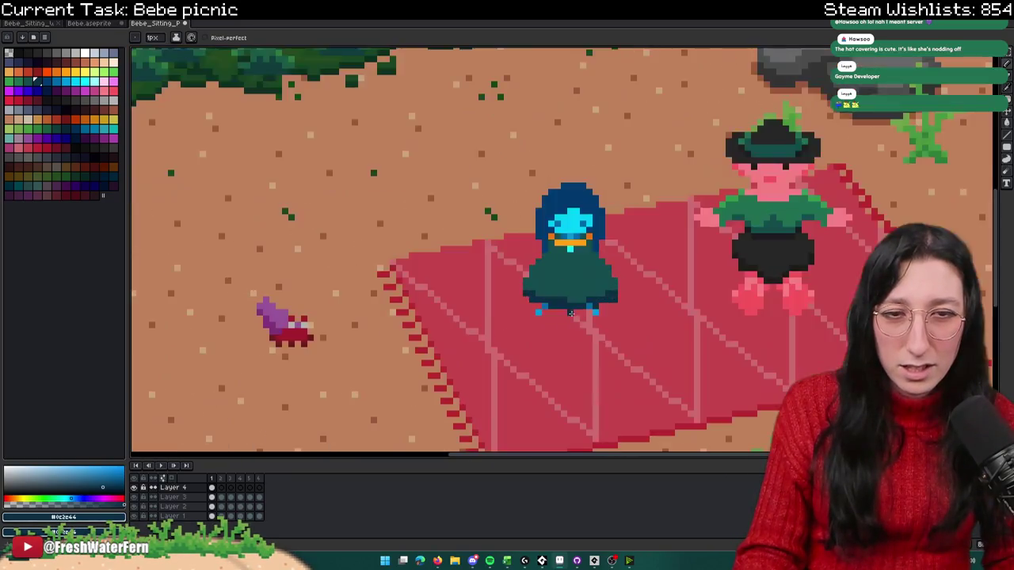
scroll(586, 297, up, 3)
scroll(616, 263, down, 3)
scroll(586, 270, up, 3)
alt+click(559, 240)
drag(523, 272, 549, 272)
scroll(549, 271, down, 3)
scroll(612, 328, down, 4)
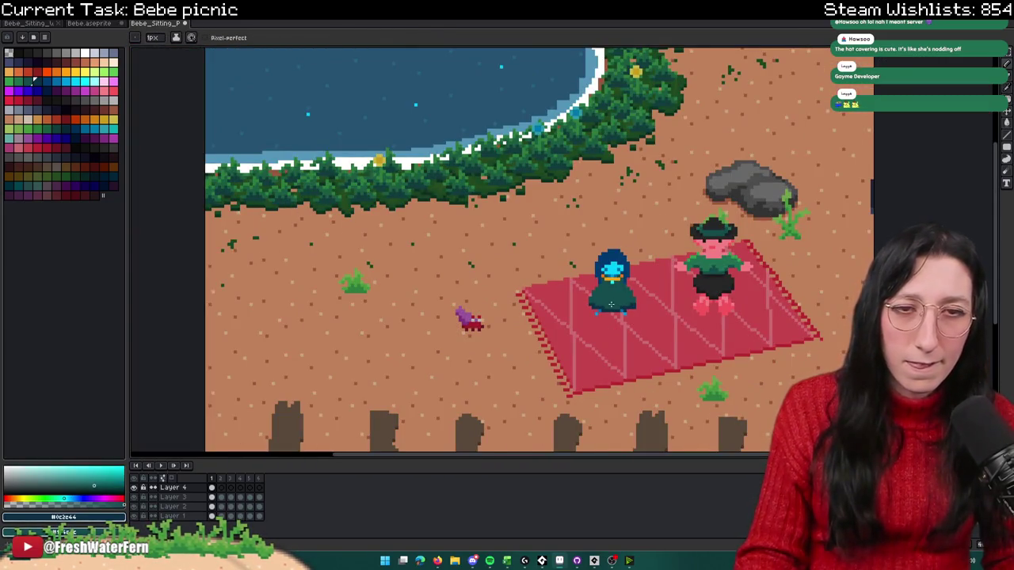
scroll(646, 290, down, 1)
scroll(580, 331, down, 1)
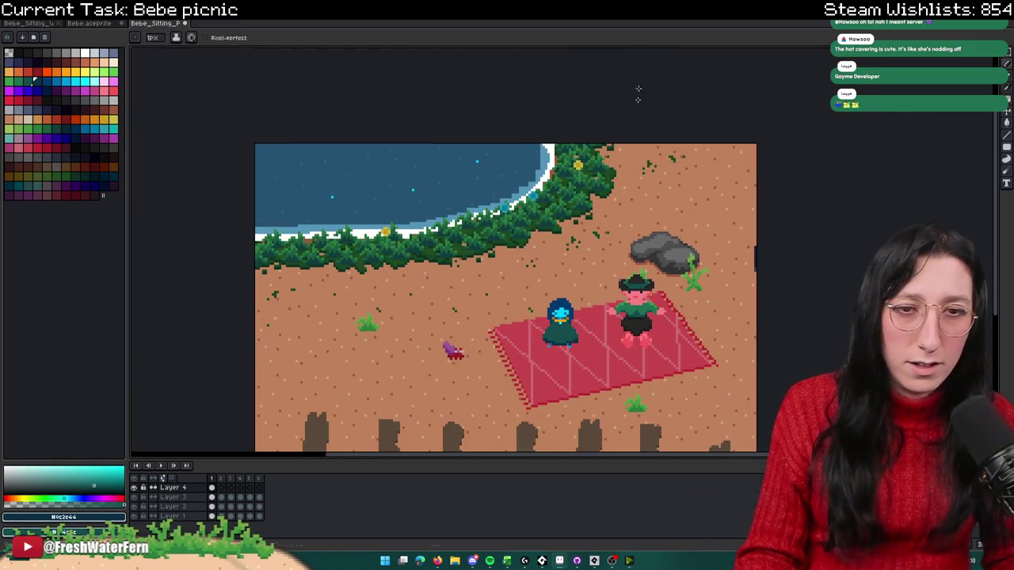
scroll(538, 342, up, 3)
alt+click(575, 351)
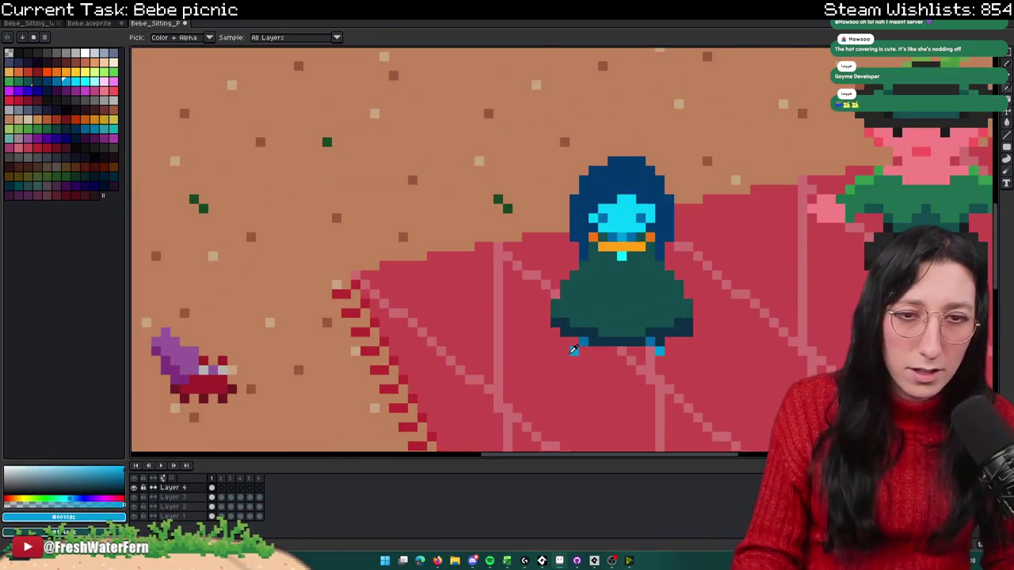
Step: Set the pencil to 2px and extend the teal cloak outward on the right side
key(plus)
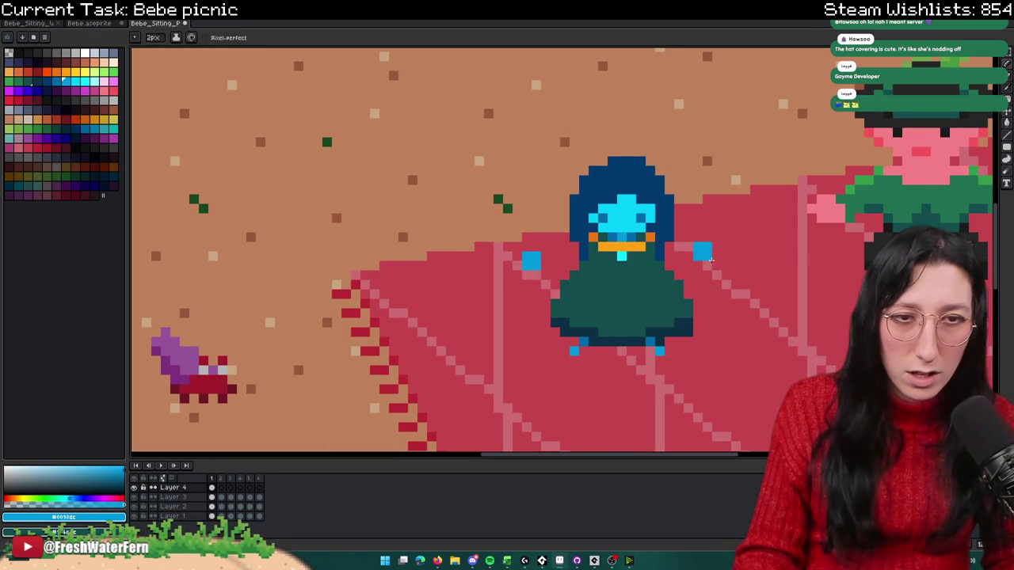
scroll(711, 266, down, 2)
scroll(689, 285, down, 2)
scroll(673, 301, down, 1)
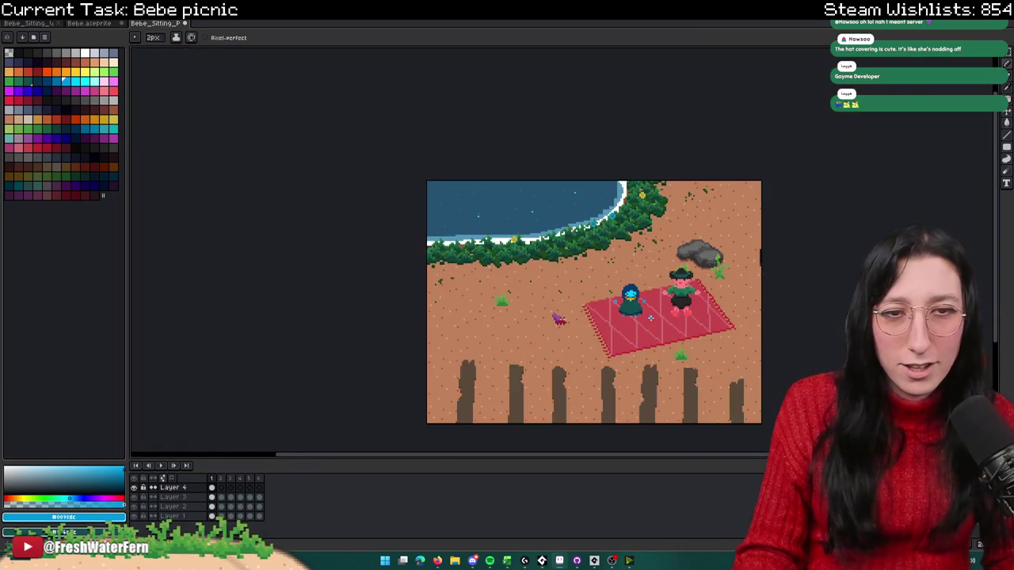
scroll(649, 318, up, 2)
scroll(649, 317, up, 1)
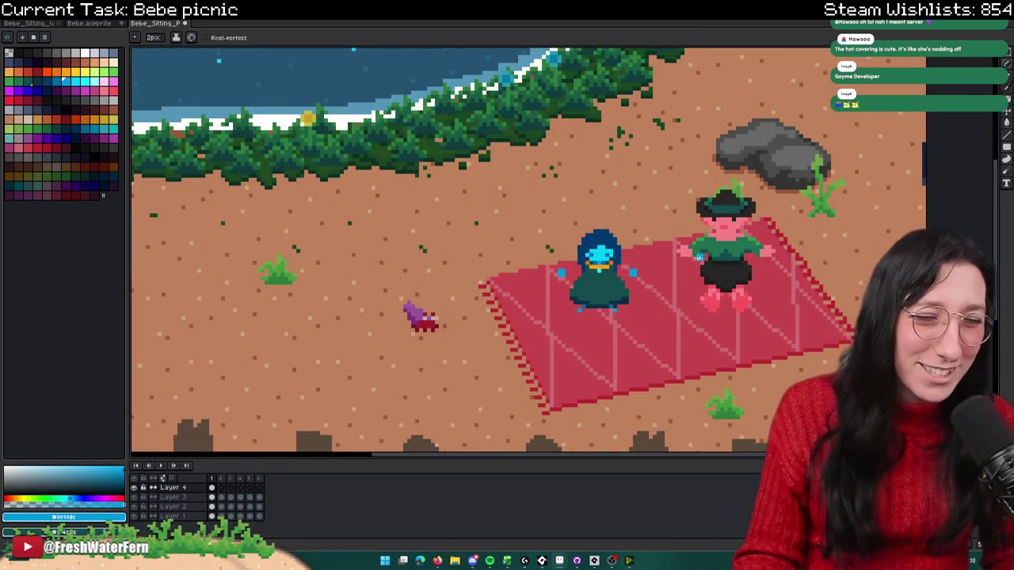
drag(630, 266, 625, 315)
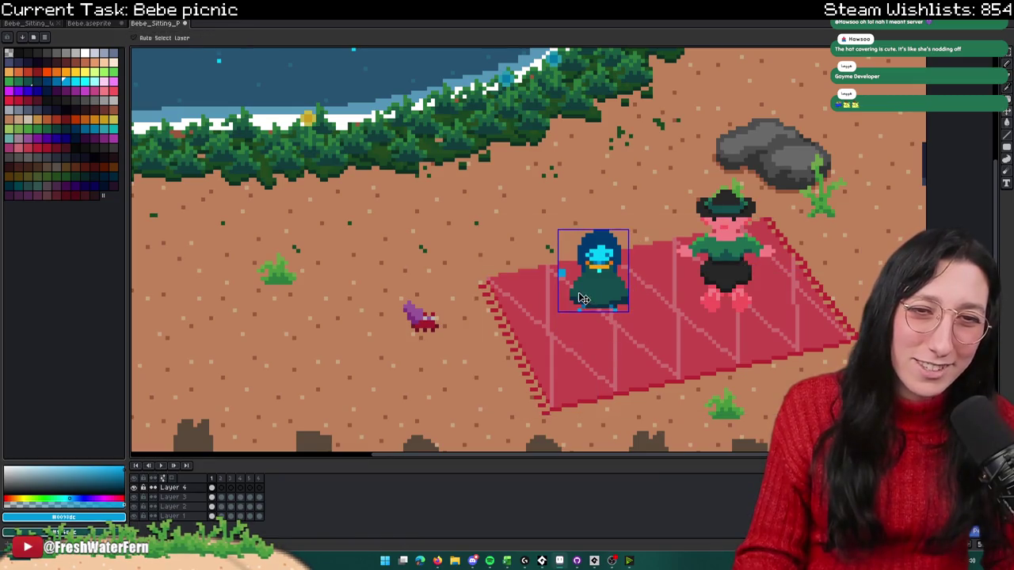
scroll(557, 279, up, 3)
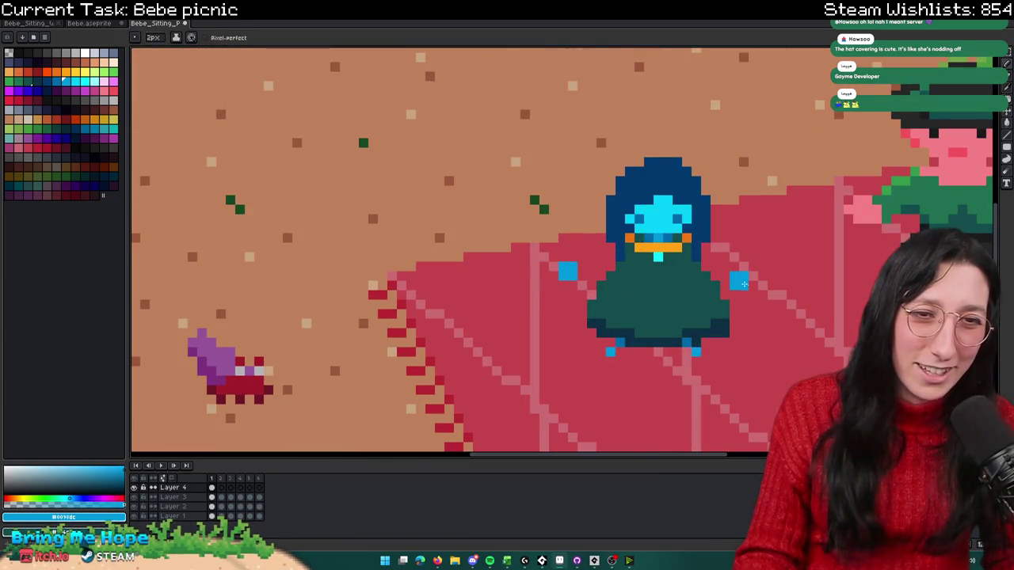
scroll(744, 277, down, 4)
scroll(713, 301, up, 1)
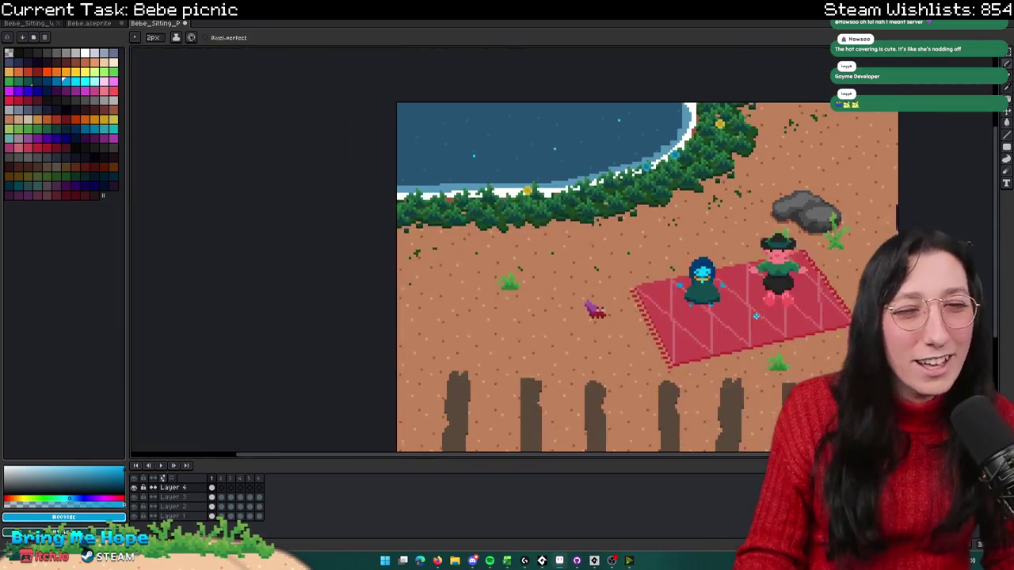
scroll(689, 285, up, 1)
scroll(657, 278, up, 1)
scroll(641, 275, up, 3)
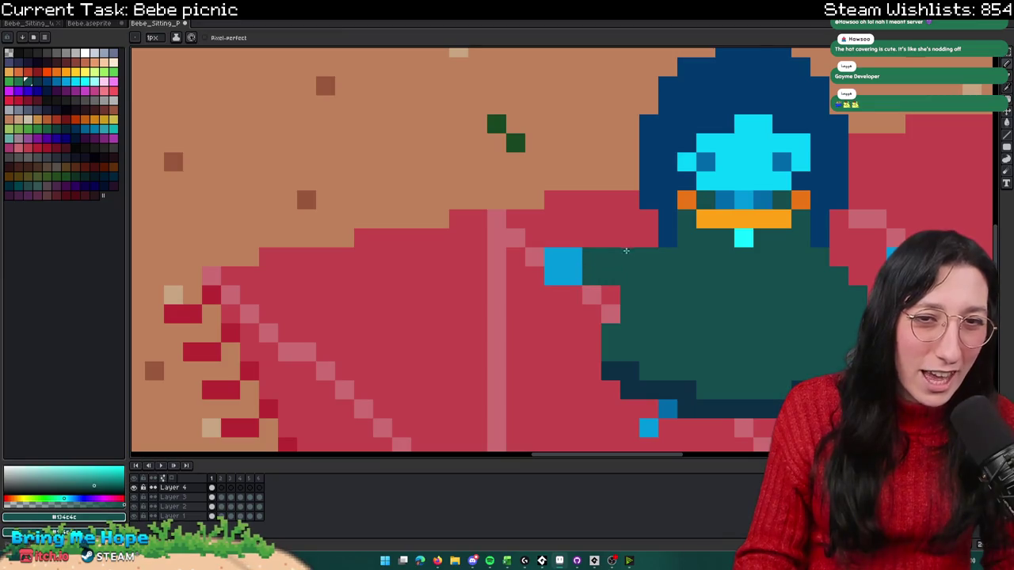
scroll(632, 244, down, 3)
scroll(641, 238, down, 1)
scroll(657, 230, up, 2)
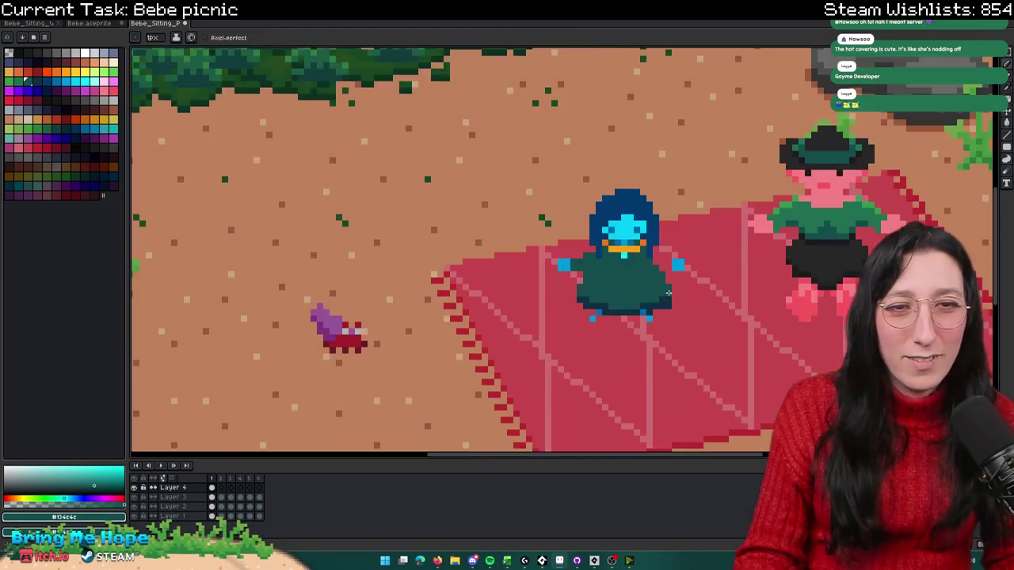
scroll(670, 220, up, 2)
Step: Add a dark green pixel beside the character's outstretched hand
click(670, 220)
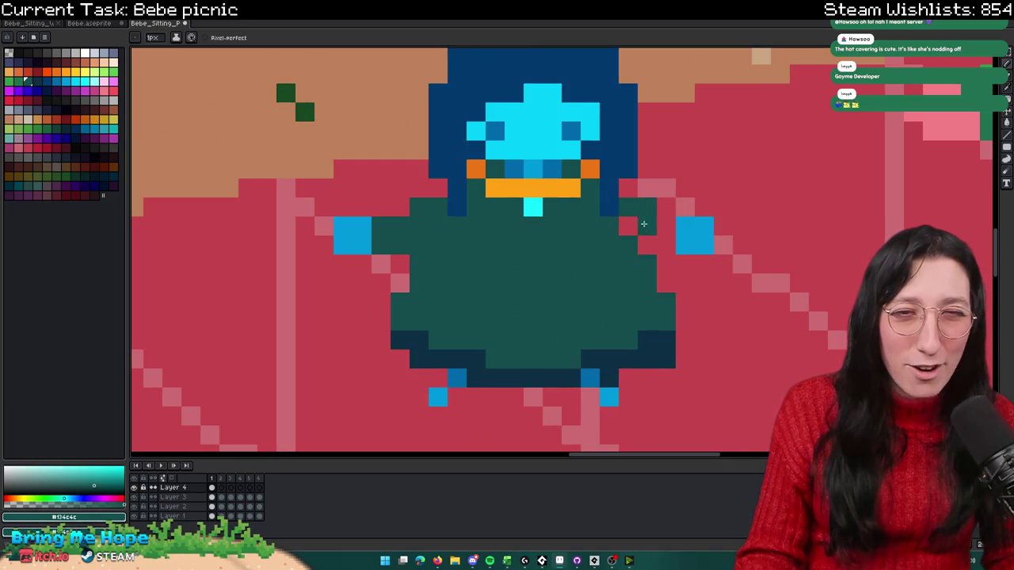
scroll(645, 262, down, 4)
scroll(666, 320, down, 1)
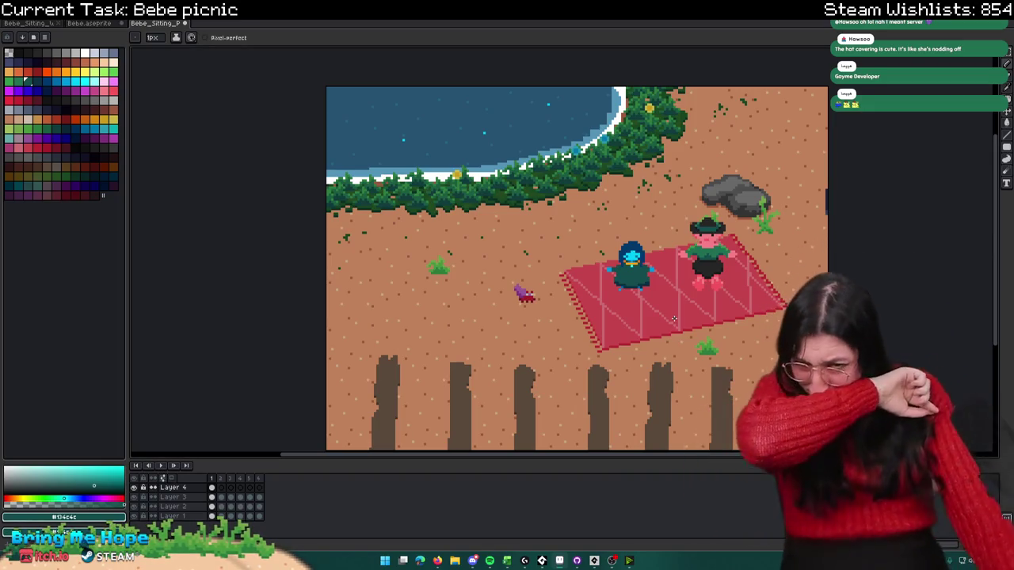
scroll(633, 274, up, 2)
scroll(652, 226, up, 3)
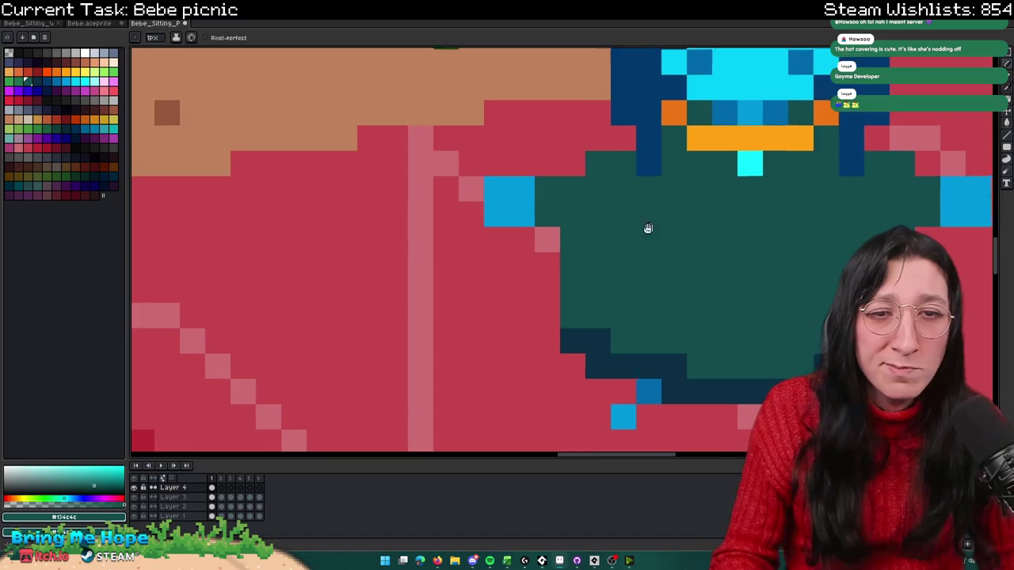
scroll(652, 227, down, 2)
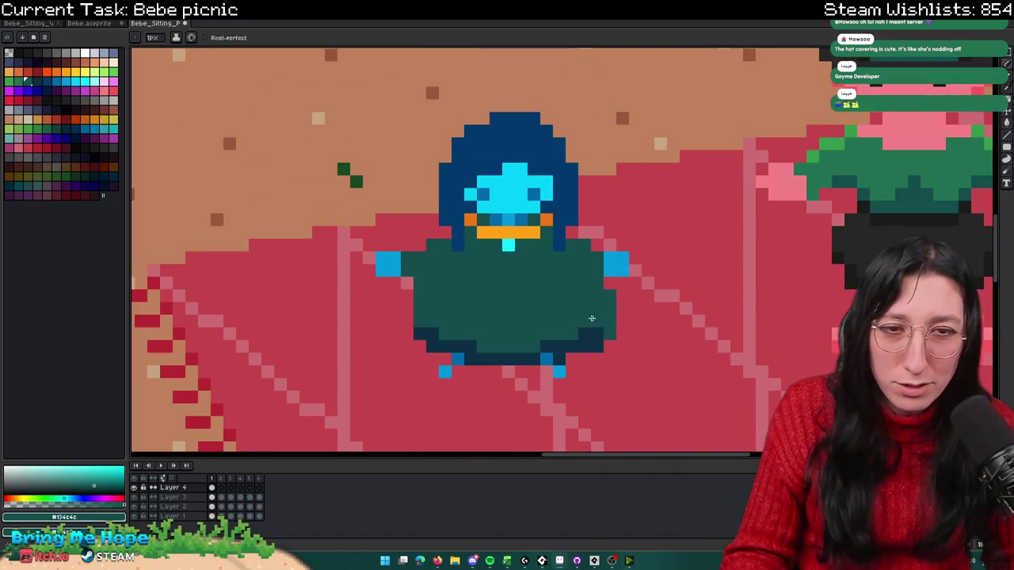
scroll(411, 299, down, 3)
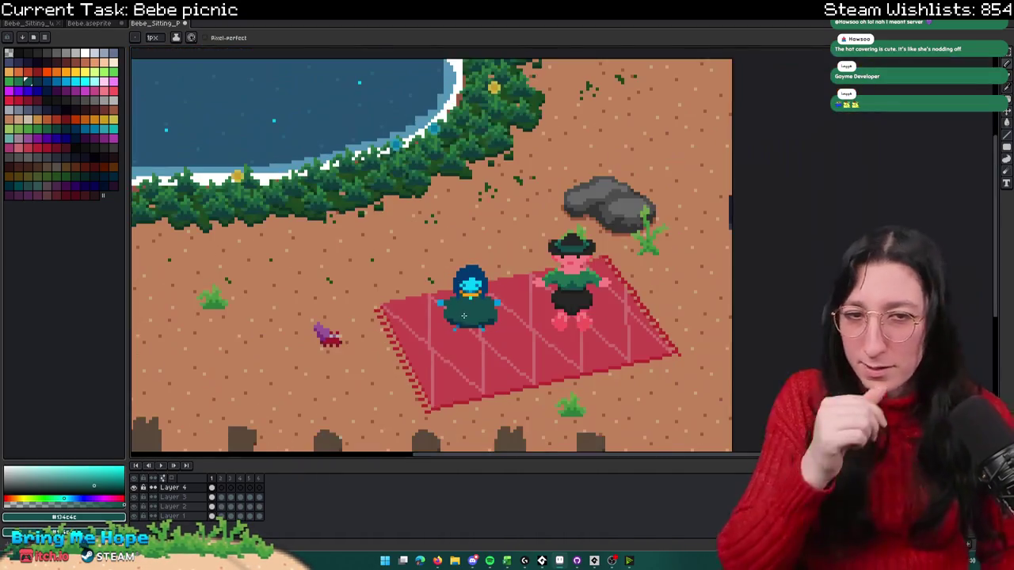
scroll(406, 323, up, 1)
scroll(406, 322, up, 3)
Step: Eyedrop the dark navy shadow colour and shade the cloak's bottom edge with it
key(i)
scroll(406, 322, up, 2)
click(335, 308)
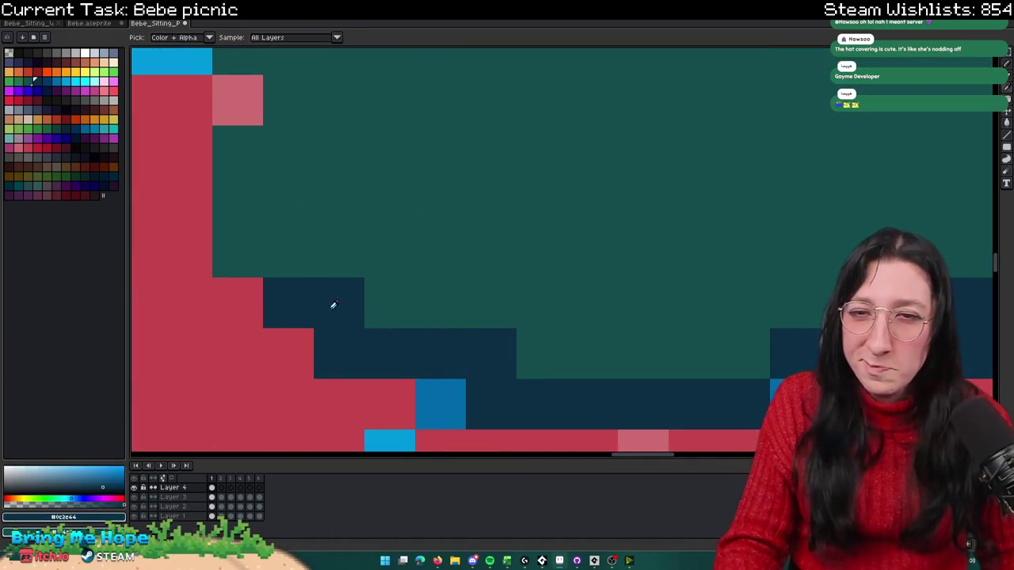
scroll(355, 301, down, 2)
key(b)
click(346, 296)
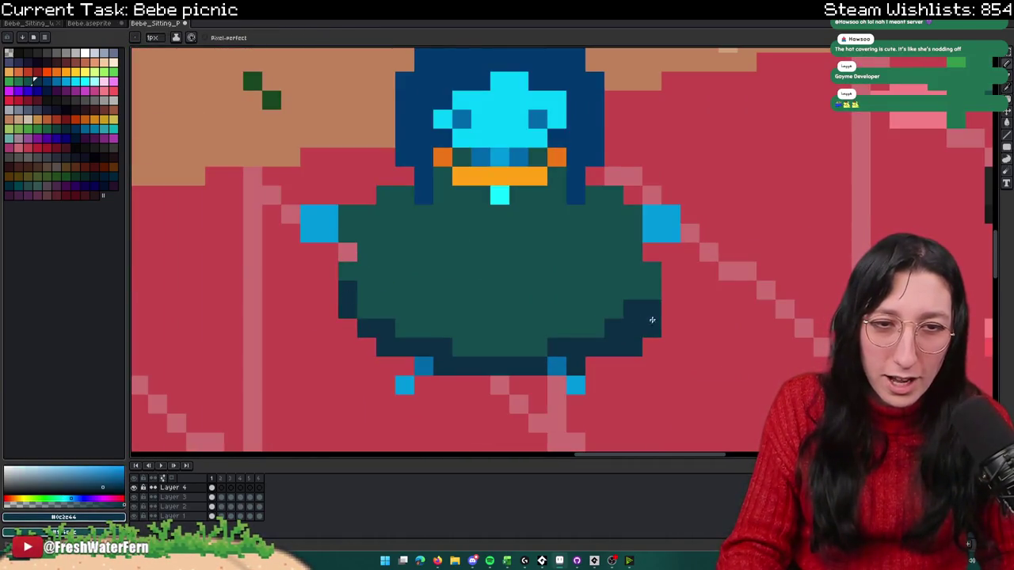
scroll(612, 323, down, 4)
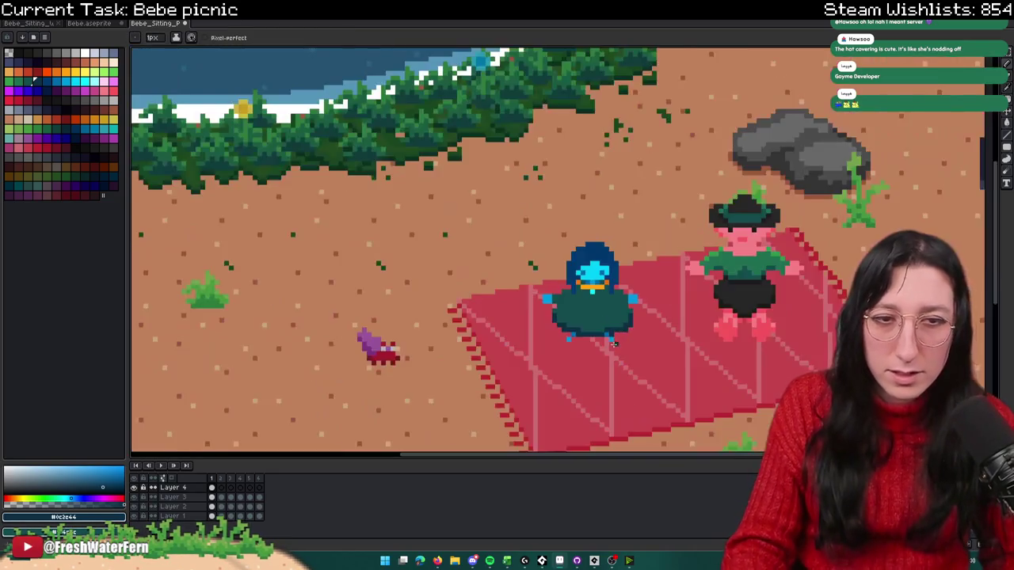
scroll(622, 324, up, 1)
scroll(628, 314, down, 1)
scroll(616, 385, down, 1)
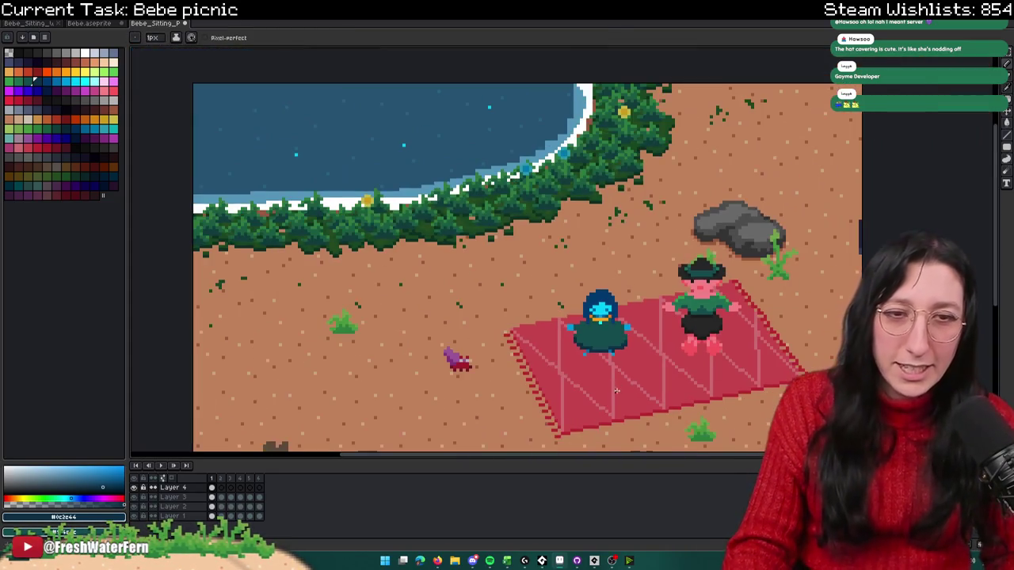
scroll(628, 406, down, 1)
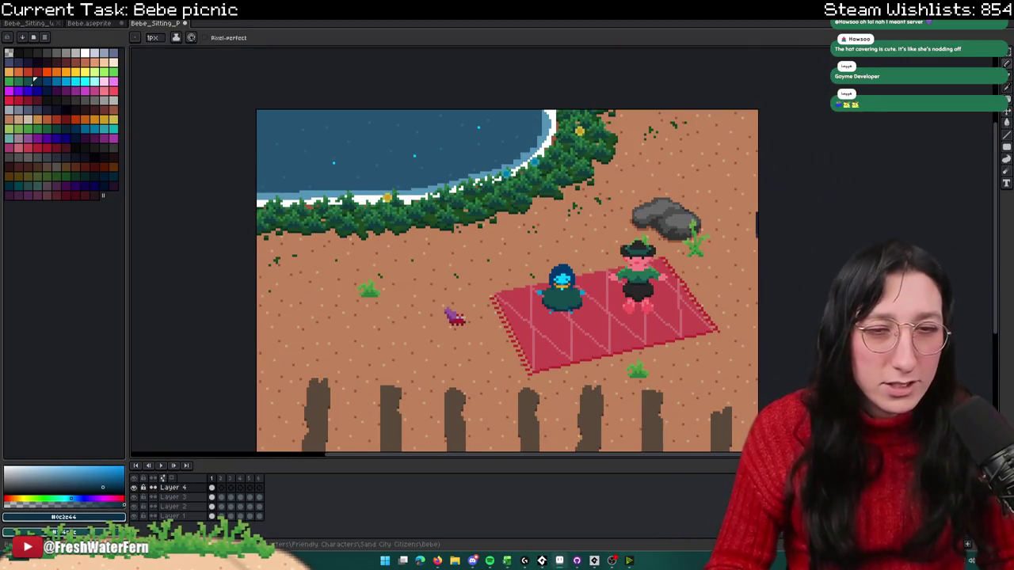
scroll(589, 287, up, 1)
Step: Shift the blue hooded character slightly on the red picnic blanket
key(ctrl)
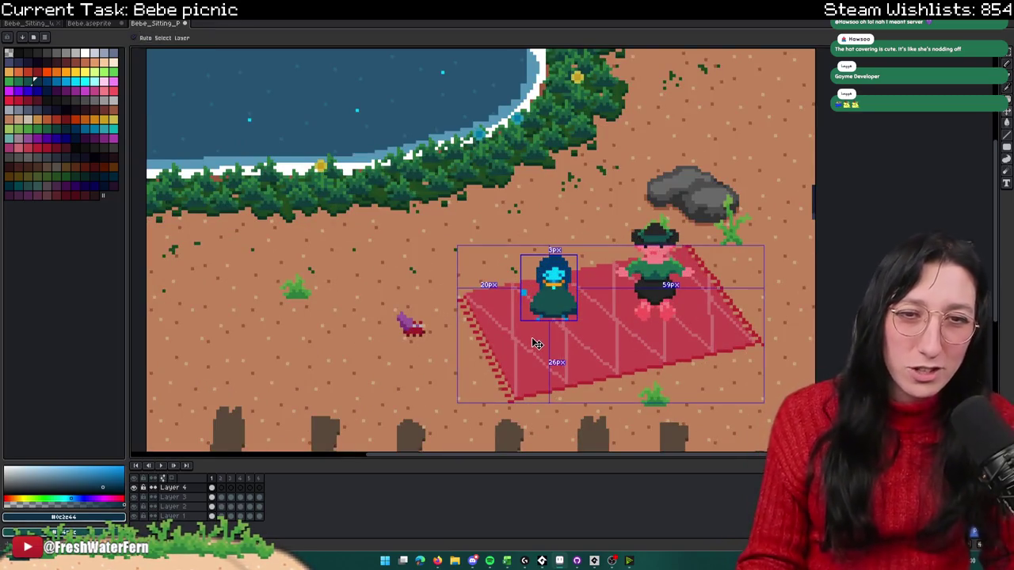
scroll(546, 349, down, 1)
scroll(554, 354, up, 1)
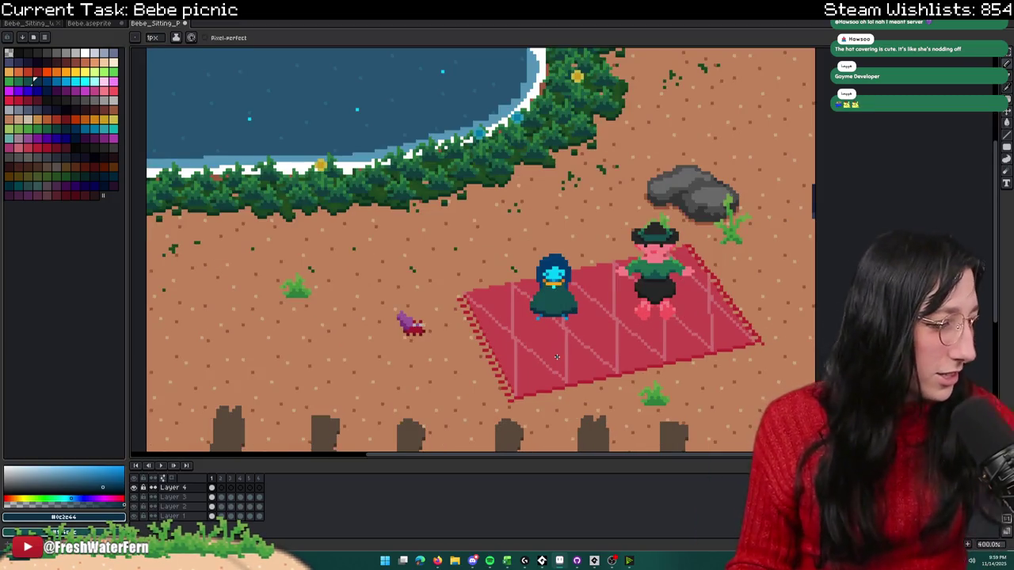
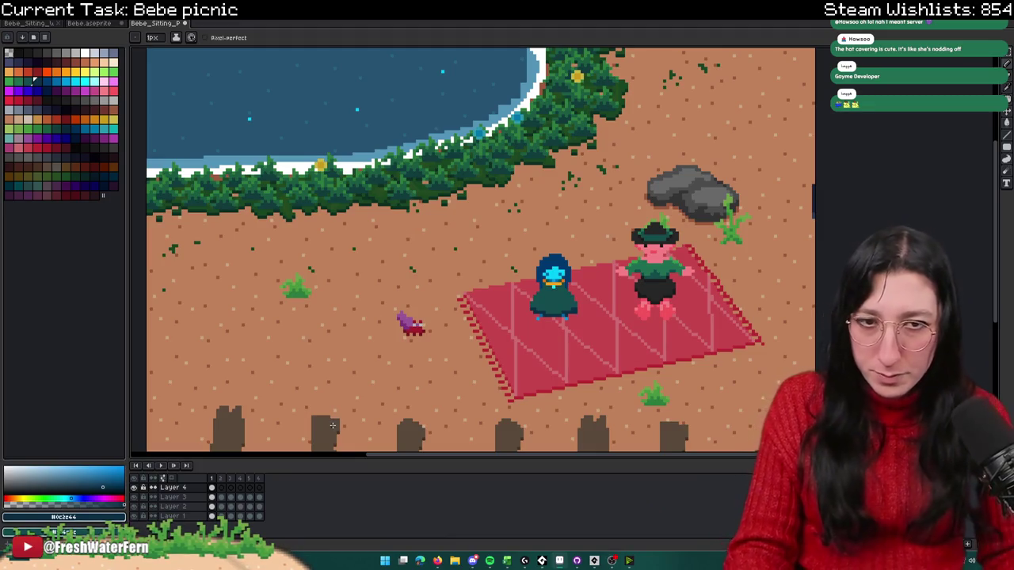
Step: Review Layer 4 and blanket-layer frames, briefly hiding and reshowing the blanket layer
scroll(475, 278, up, 1)
key(v)
click(214, 488)
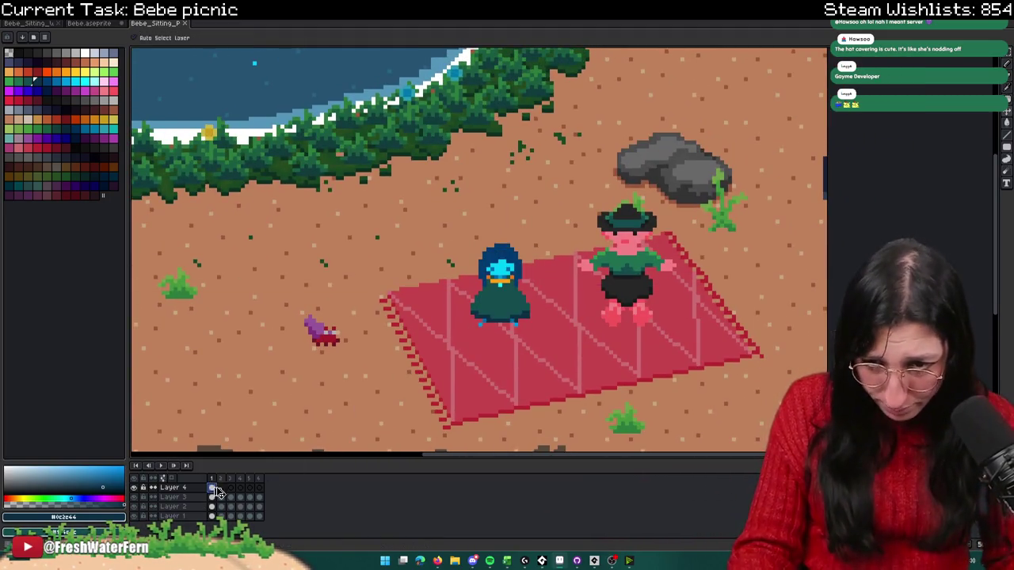
click(221, 488)
click(211, 488)
key(b)
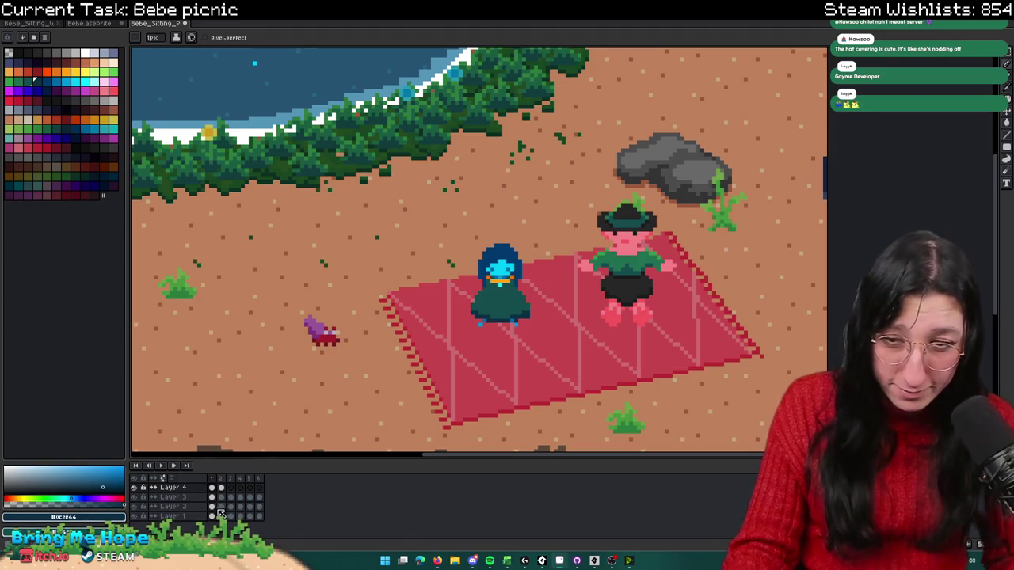
click(212, 507)
click(134, 506)
click(134, 506)
key(Return)
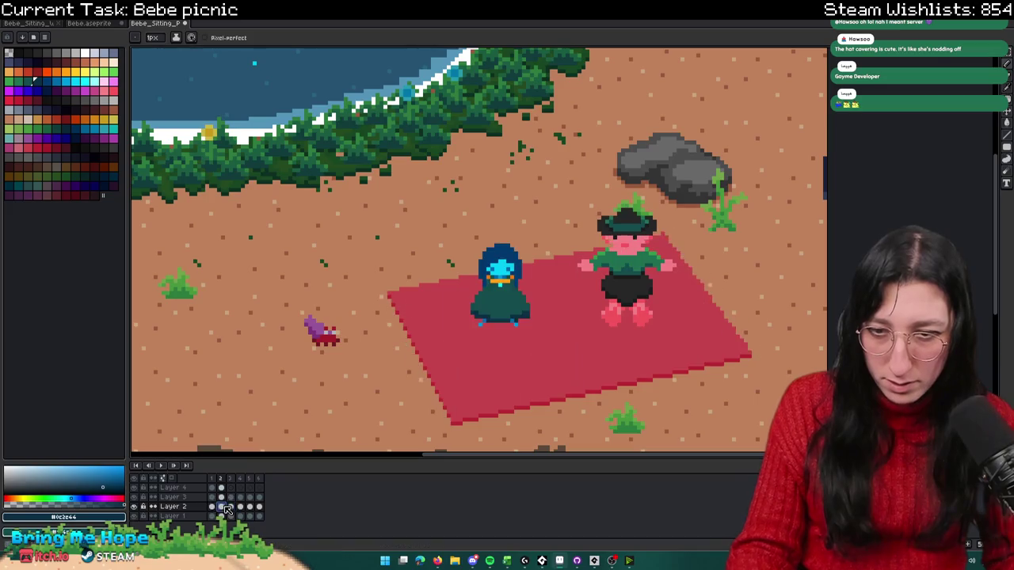
click(245, 507)
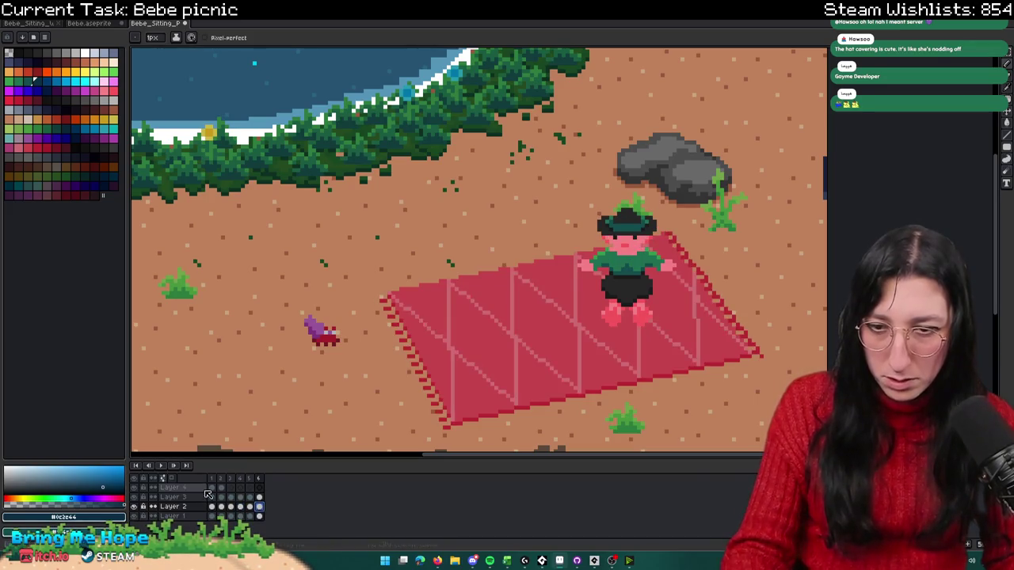
click(212, 487)
Step: Inspect Bebe's second sitting frame, switching between pencil and eraser
scroll(487, 282, up, 3)
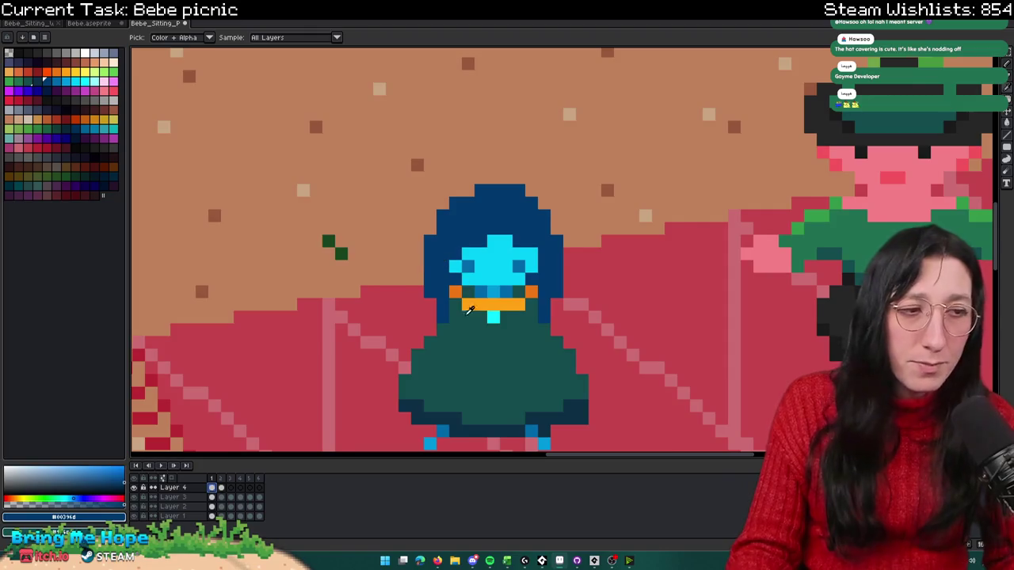
scroll(487, 301, down, 1)
click(226, 491)
key(b)
scroll(436, 306, up, 2)
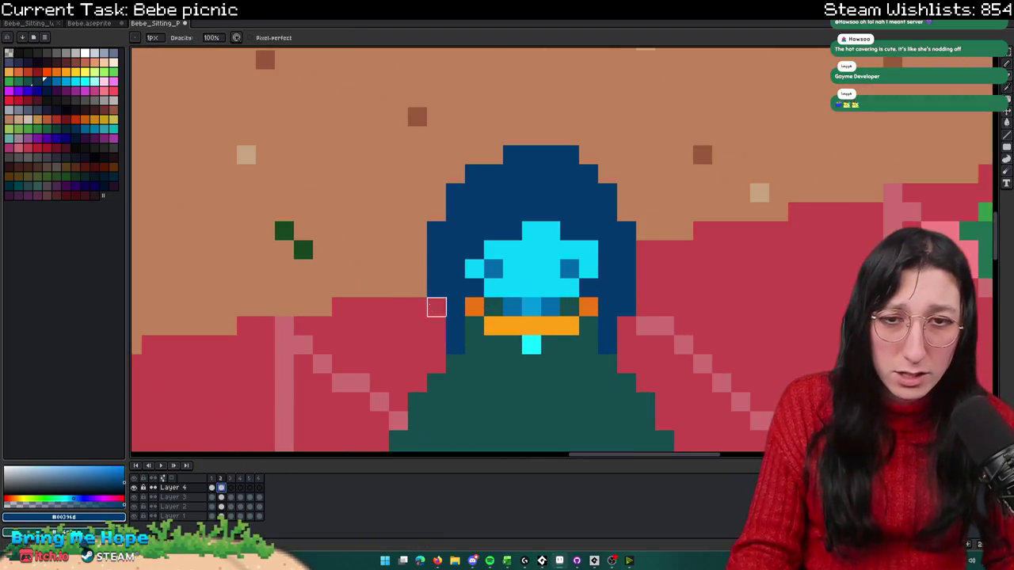
key(e)
key(b)
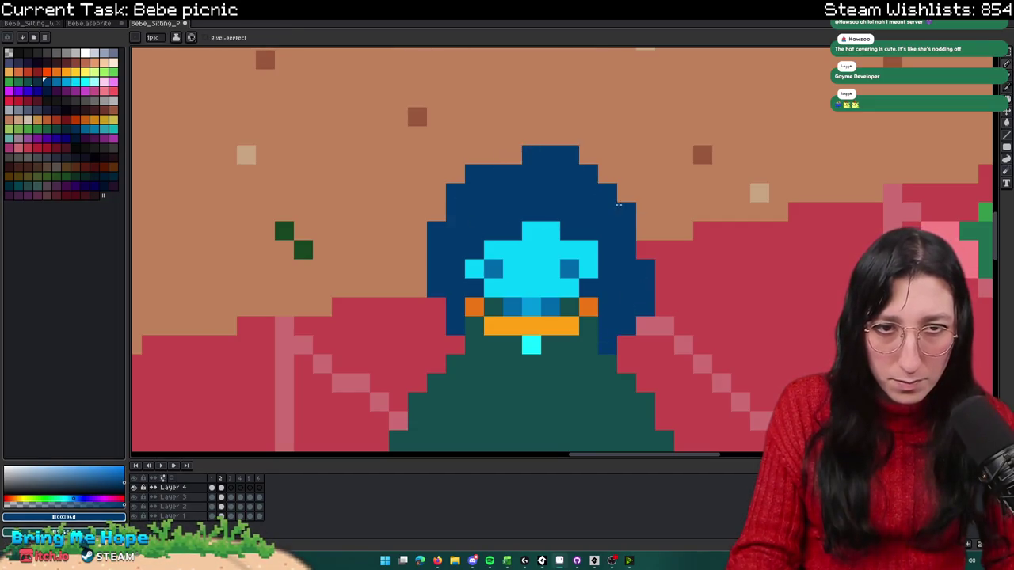
scroll(619, 205, down, 3)
scroll(683, 210, down, 1)
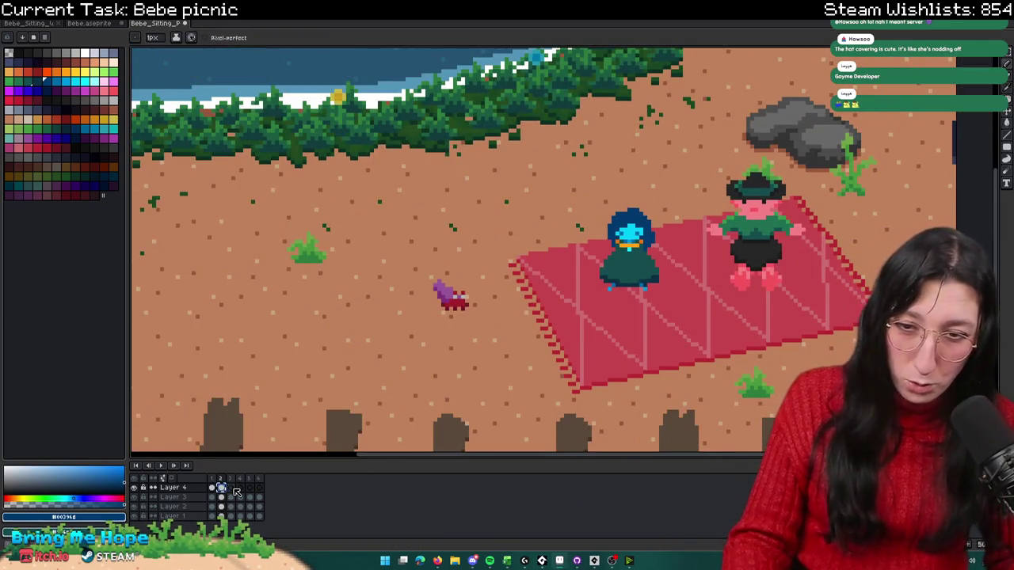
click(230, 487)
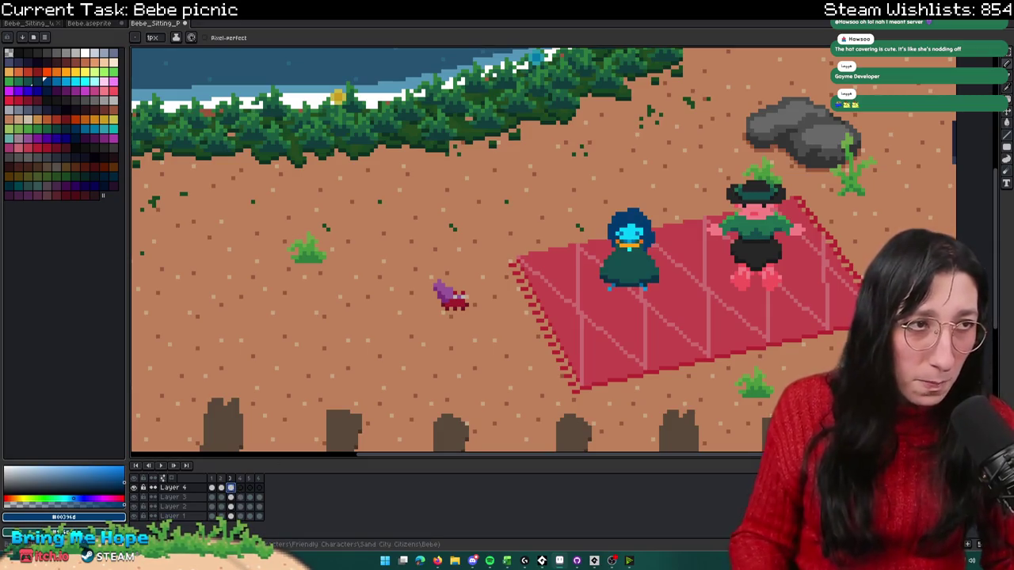
Step: Zoom in and out to examine Bebe's head on frame 2
scroll(559, 270, up, 1)
scroll(558, 271, up, 2)
scroll(558, 270, up, 1)
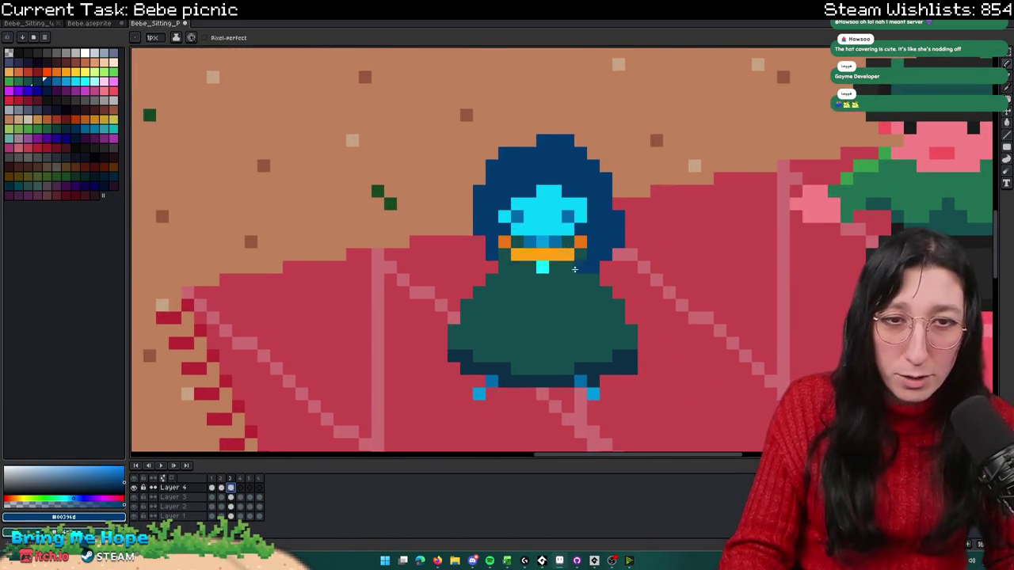
scroll(559, 270, up, 1)
scroll(621, 256, down, 2)
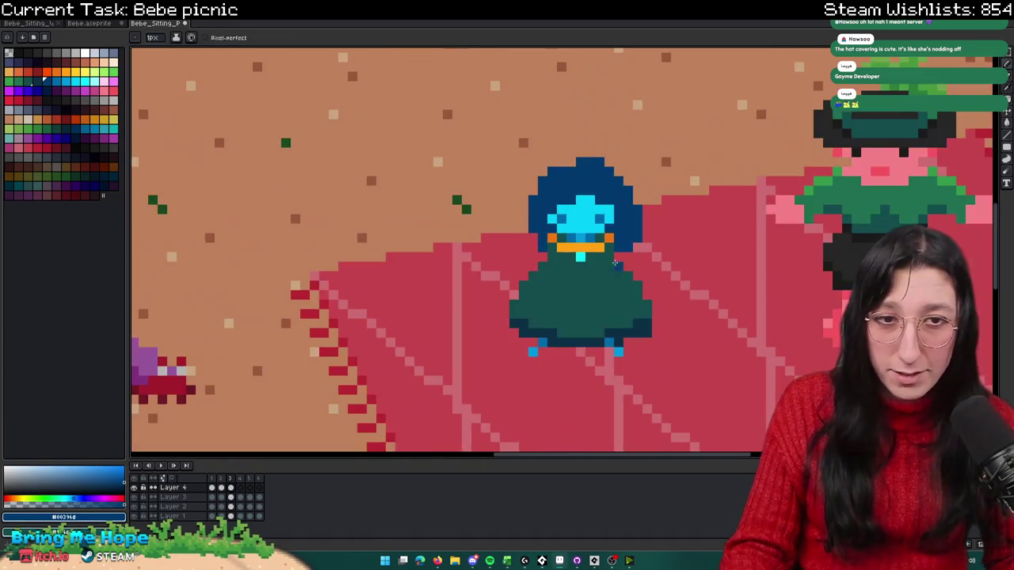
scroll(536, 243, up, 2)
scroll(525, 218, down, 3)
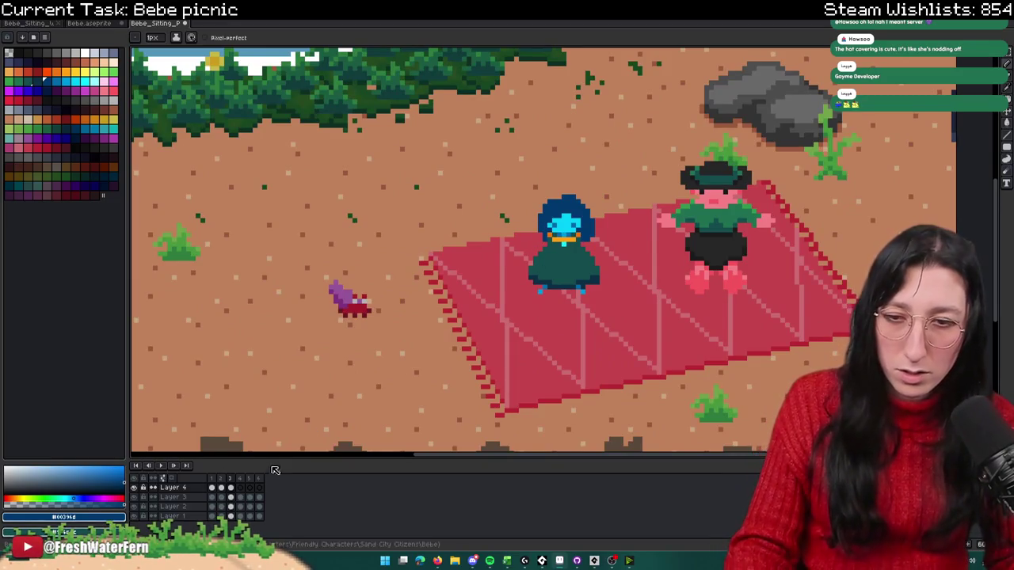
scroll(625, 238, up, 2)
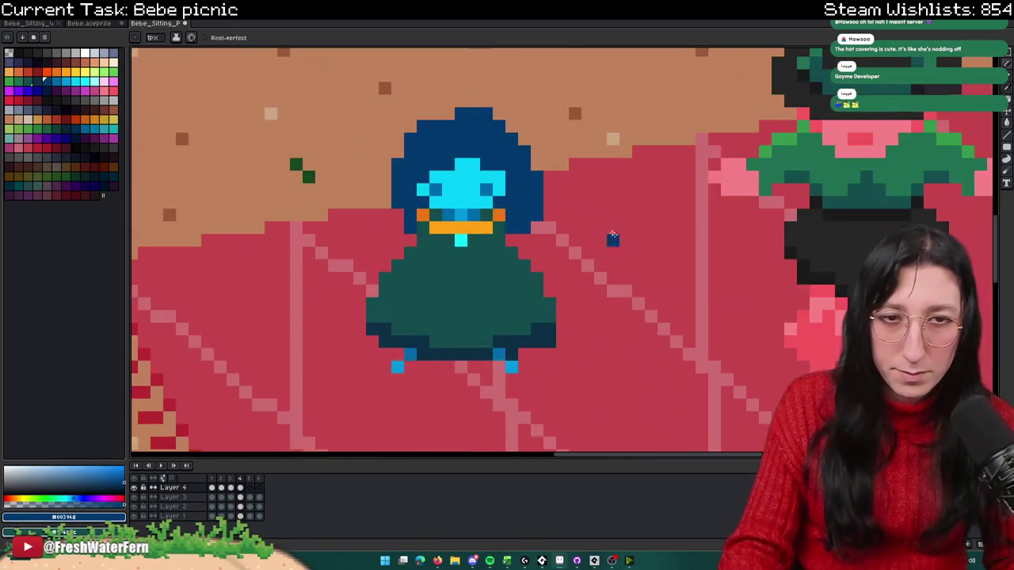
scroll(536, 197, up, 2)
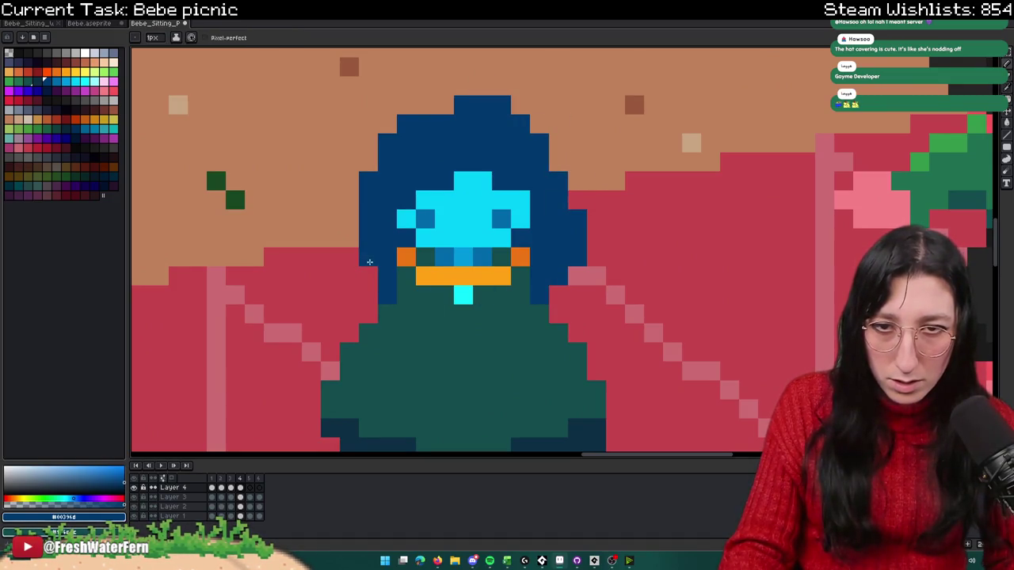
scroll(369, 264, down, 3)
scroll(388, 273, down, 1)
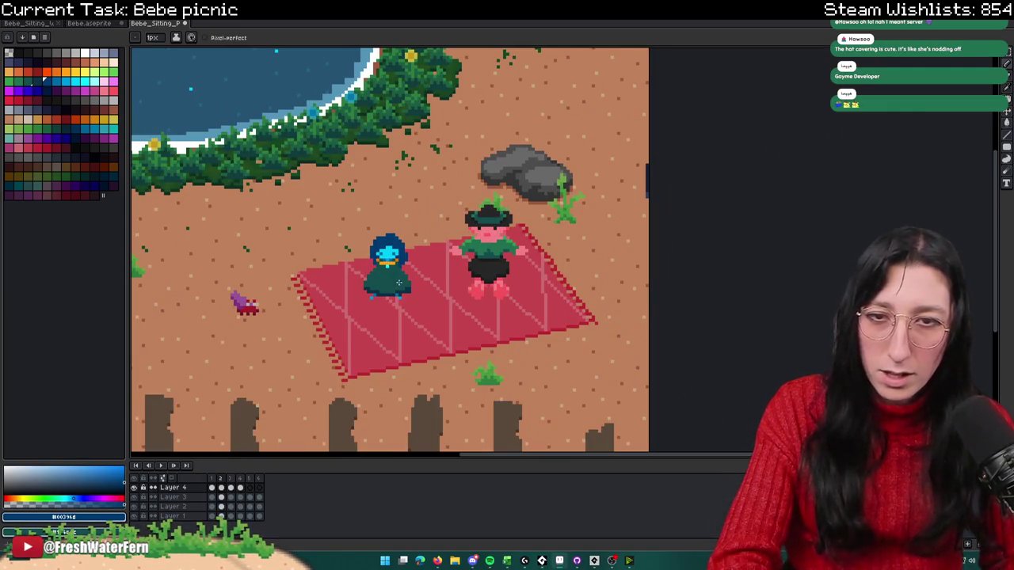
Step: Select Bebe's hair and face block with a rectangular marquee
key(m)
scroll(398, 283, up, 2)
drag(361, 168, 498, 293)
click(534, 360)
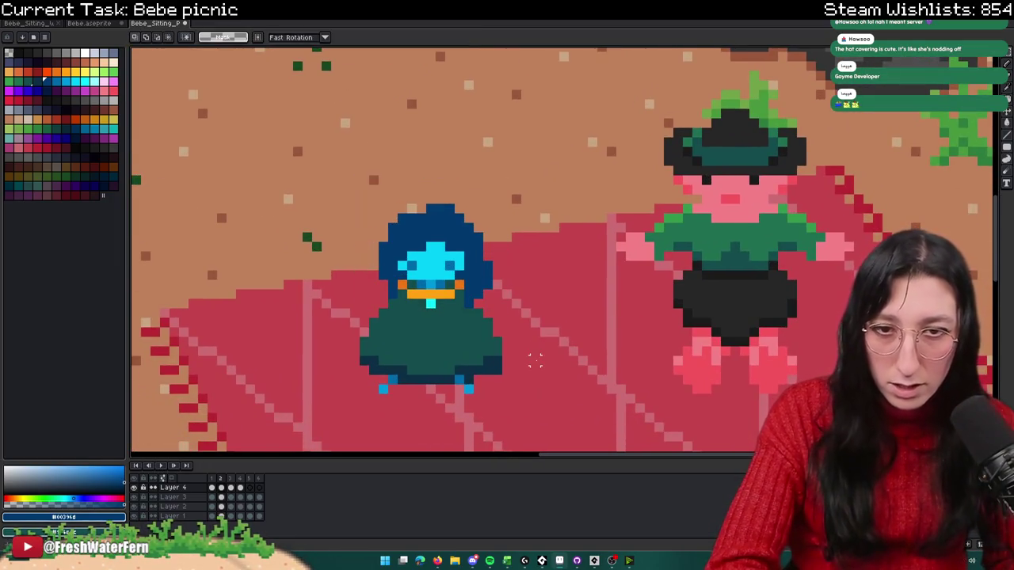
scroll(534, 361, down, 2)
scroll(506, 333, down, 1)
scroll(469, 286, up, 1)
drag(470, 286, 549, 337)
Step: Try nudging Bebe's head down one pixel, undo it, and play the animation
scroll(529, 297, up, 2)
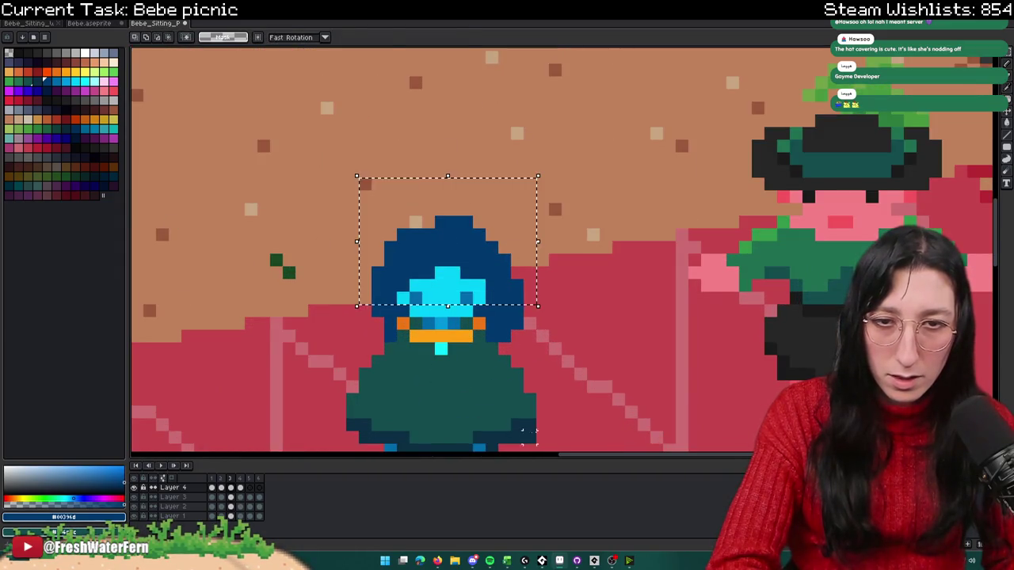
key(Down)
scroll(541, 437, down, 2)
key(ctrl+z)
scroll(568, 321, up, 2)
drag(556, 146, 366, 252)
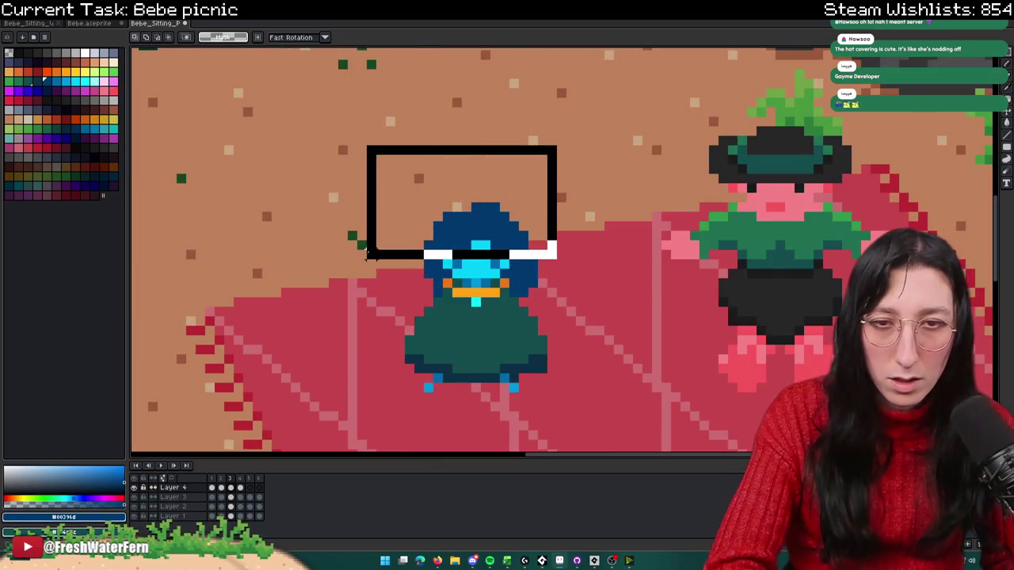
key(ctrl+z)
scroll(388, 311, down, 1)
key(Return)
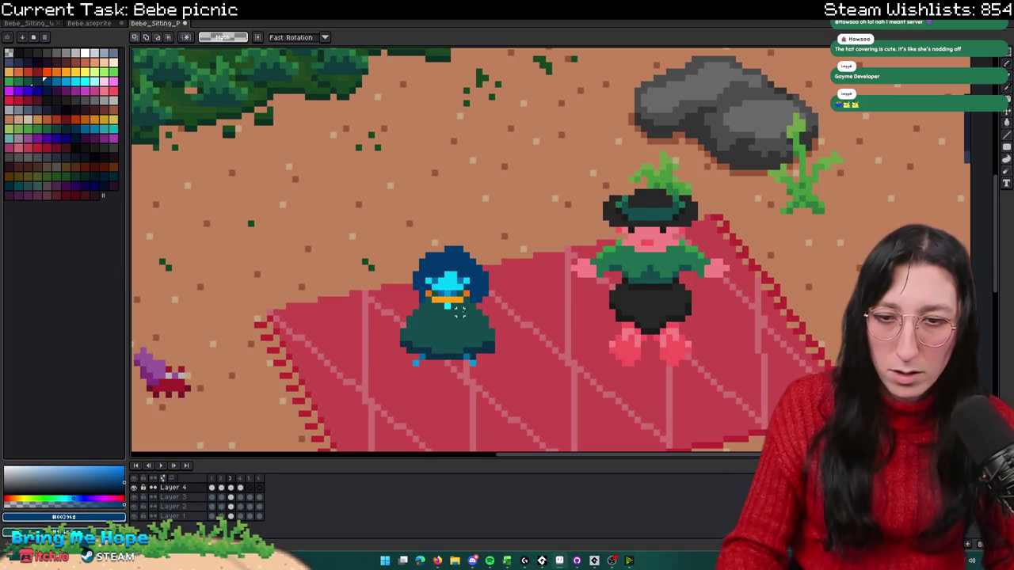
Step: Select another frame of Bebe's layer and sample a colour with the eyedropper
scroll(458, 315, up, 2)
click(229, 488)
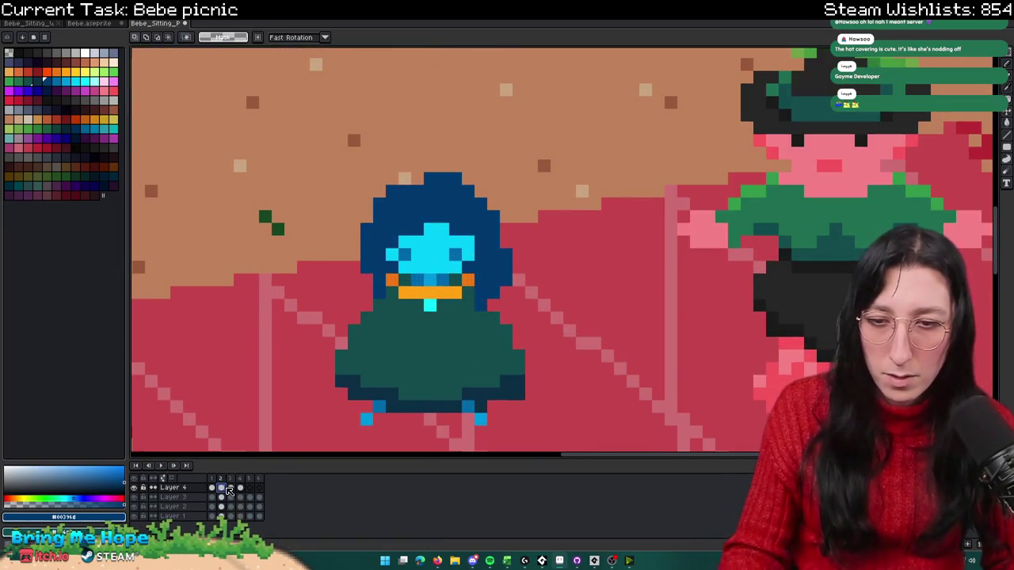
click(245, 489)
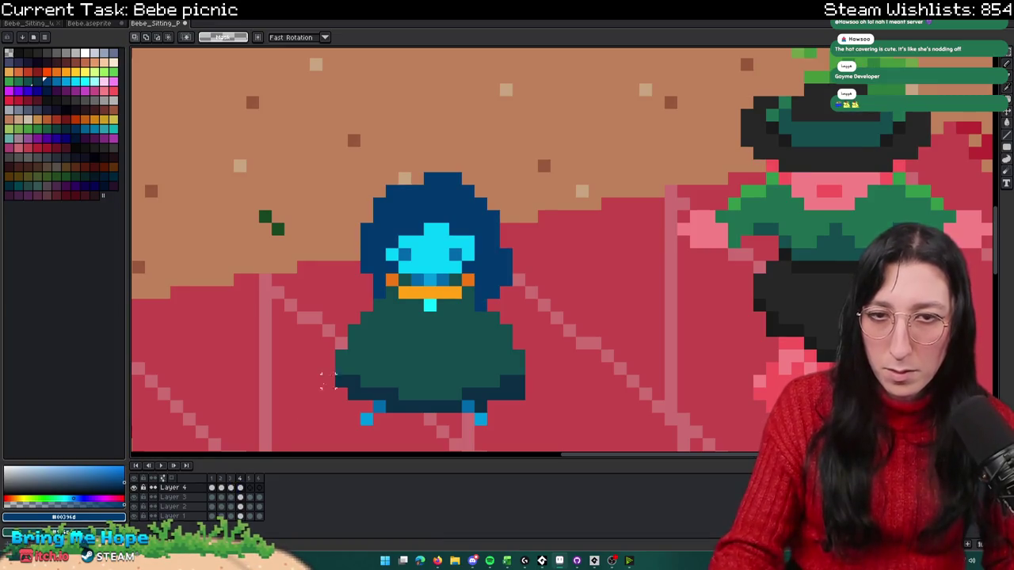
key(i)
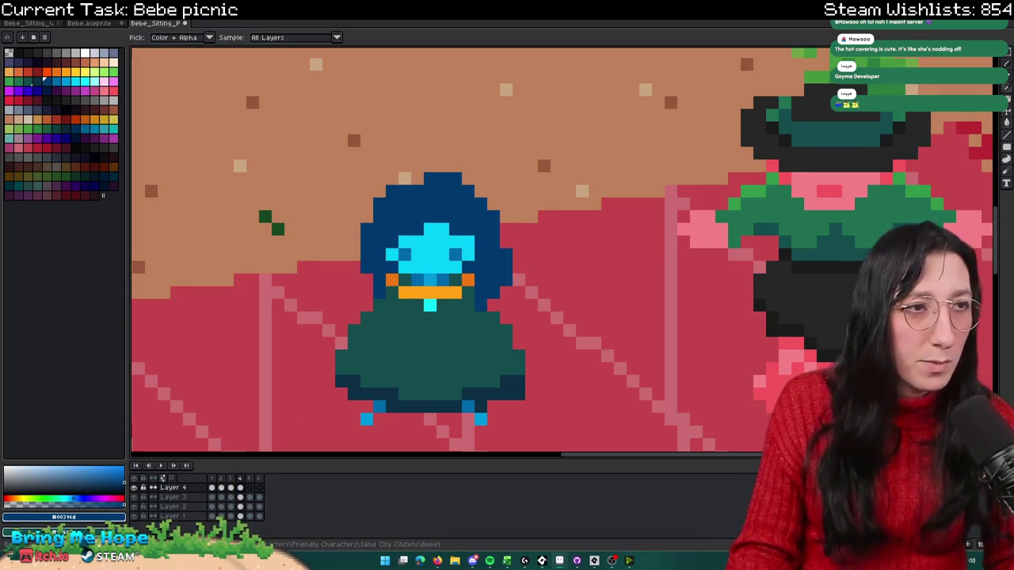
scroll(600, 244, down, 2)
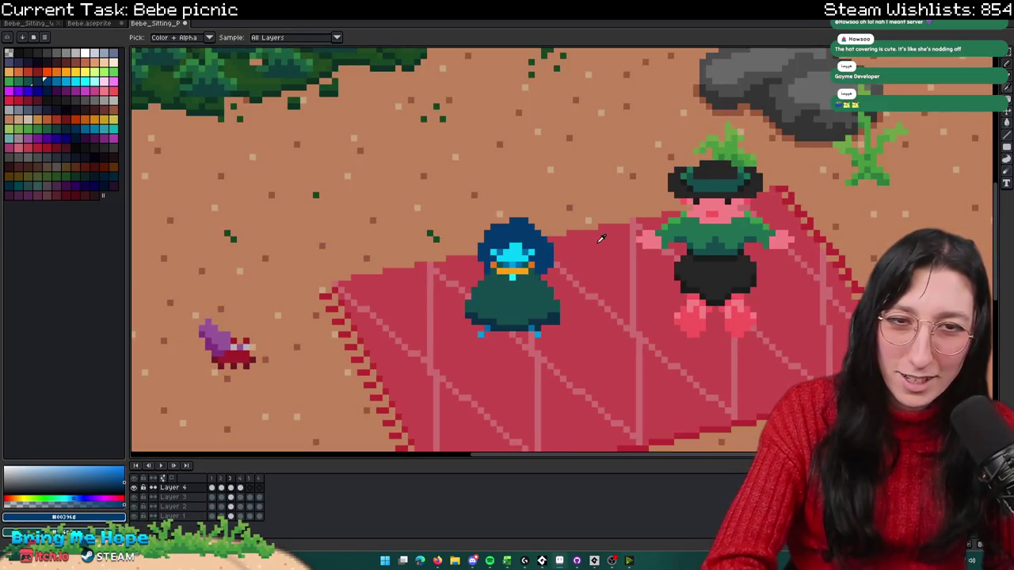
scroll(523, 267, up, 1)
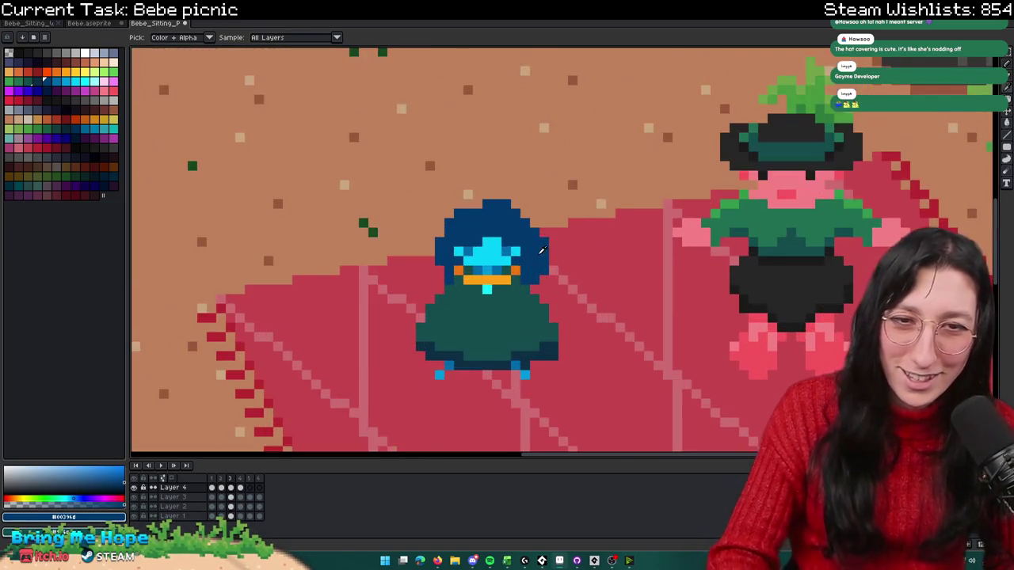
scroll(523, 267, up, 2)
key(b)
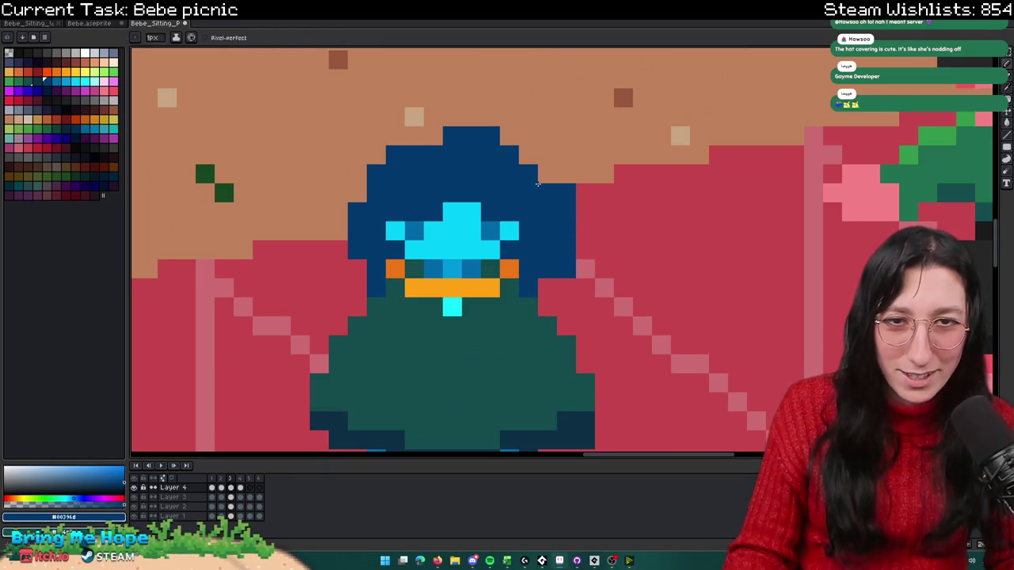
key(b)
Step: Zoom around Bebe's face with the pencil tool ready
scroll(576, 283, down, 2)
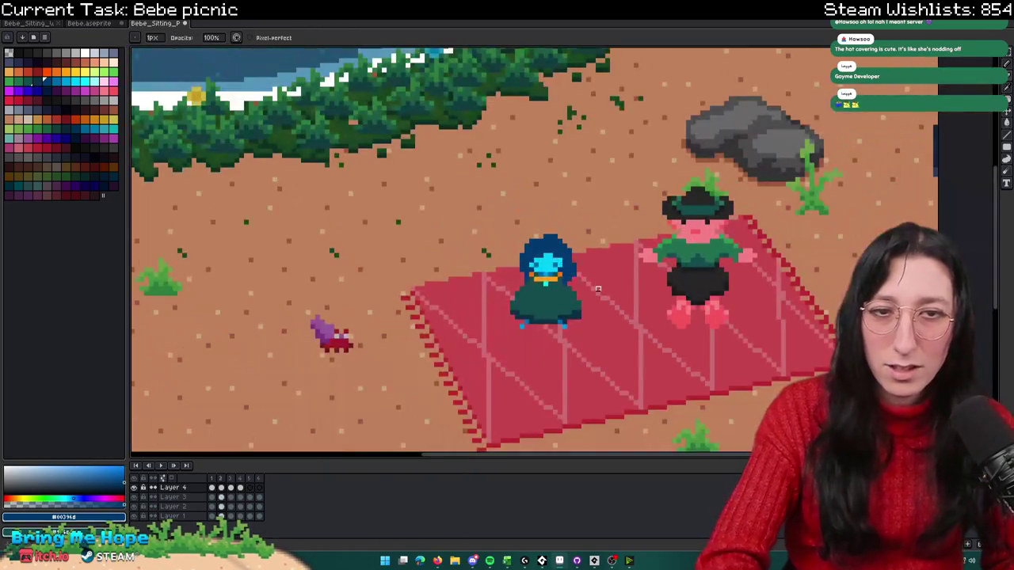
scroll(598, 289, up, 1)
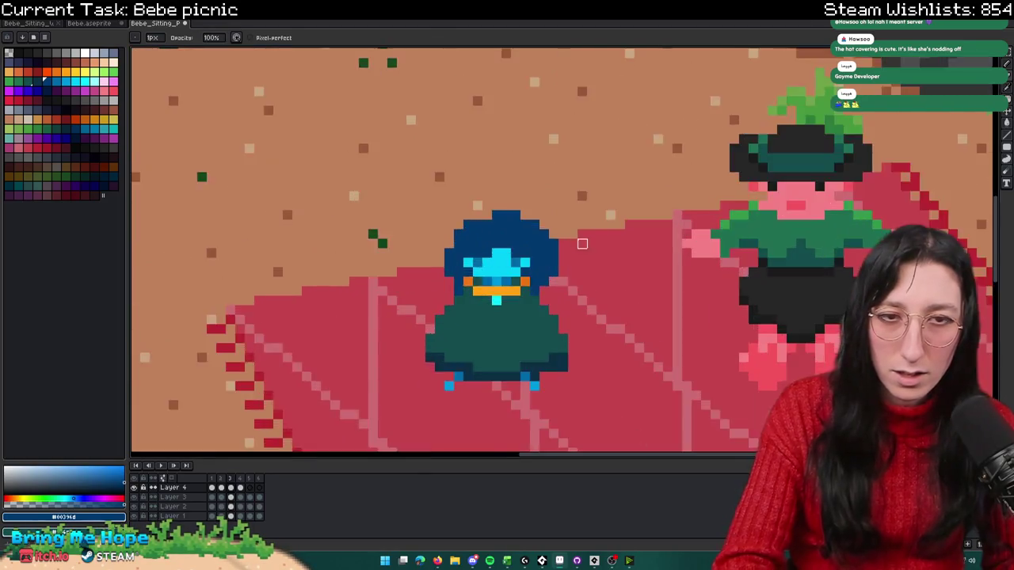
scroll(511, 248, up, 1)
scroll(588, 320, down, 2)
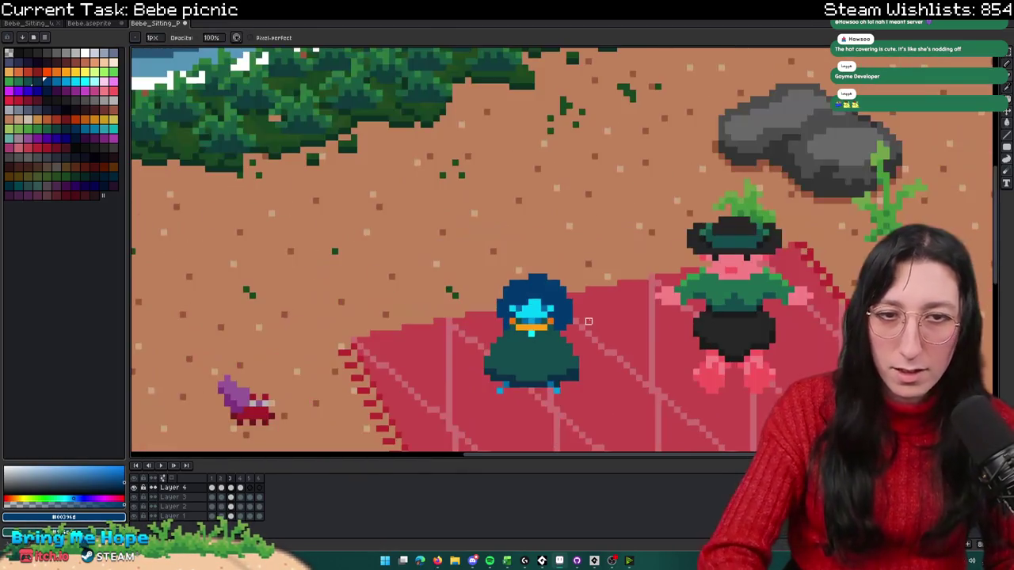
scroll(588, 321, up, 1)
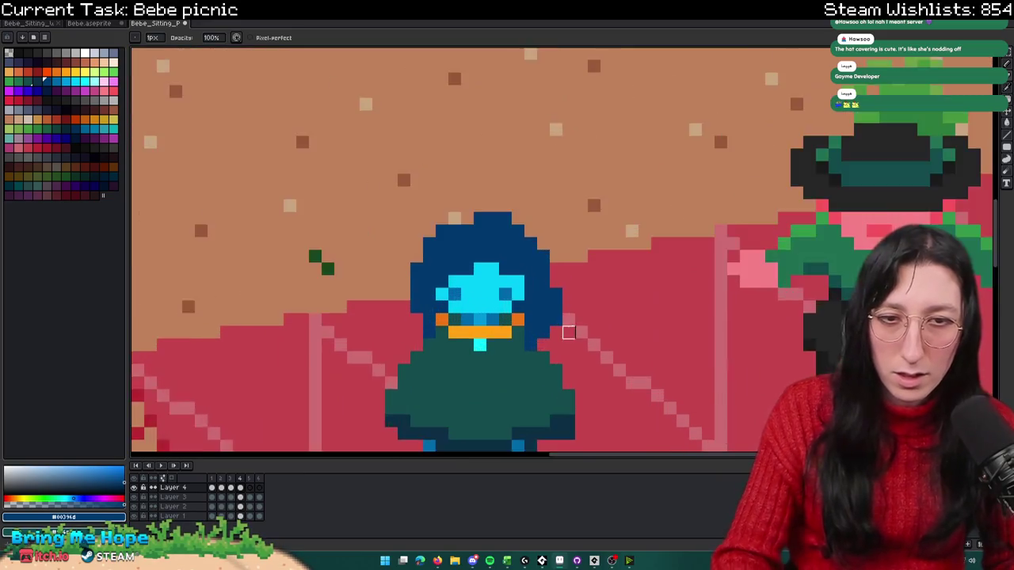
scroll(535, 353, up, 1)
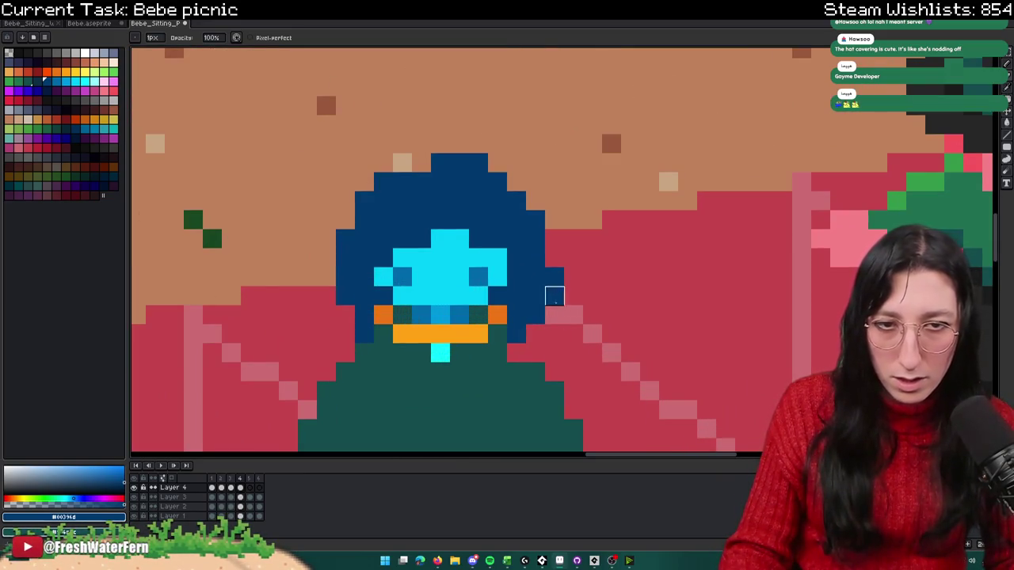
scroll(555, 276, down, 2)
scroll(515, 293, up, 2)
scroll(467, 298, up, 1)
scroll(380, 305, down, 2)
scroll(443, 238, down, 1)
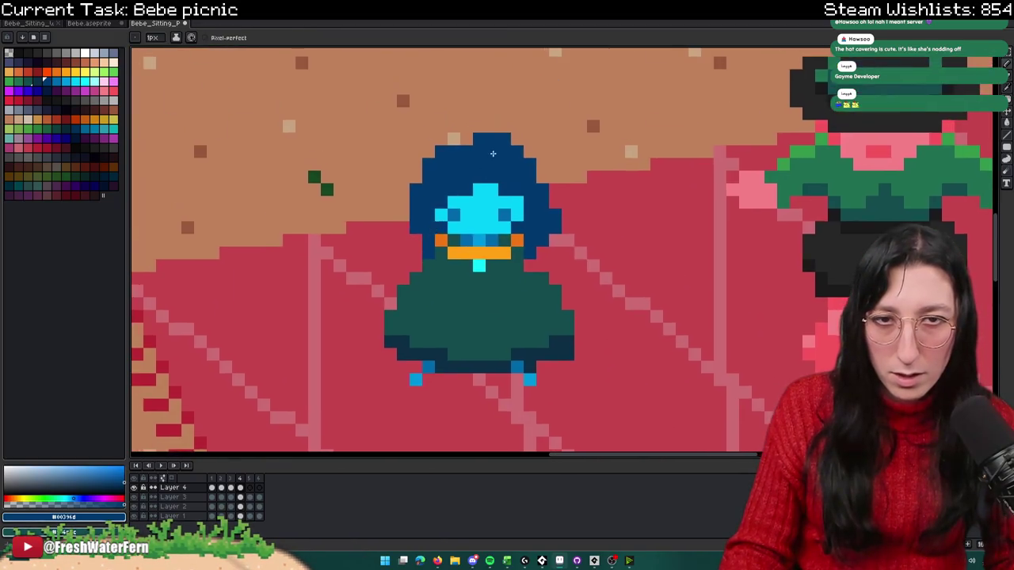
scroll(511, 129, up, 2)
key(b)
scroll(457, 148, down, 3)
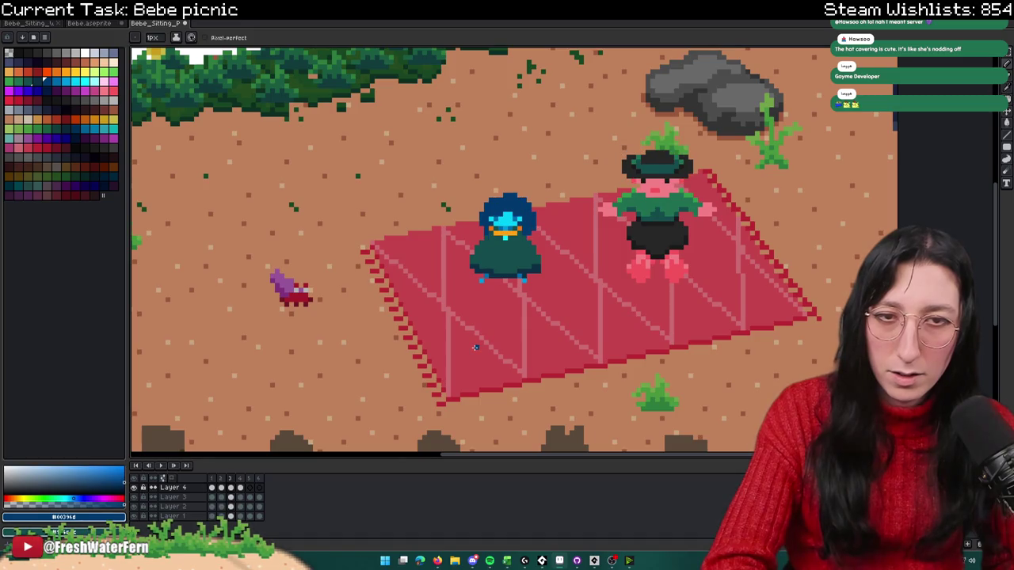
scroll(531, 230, up, 3)
scroll(530, 230, up, 3)
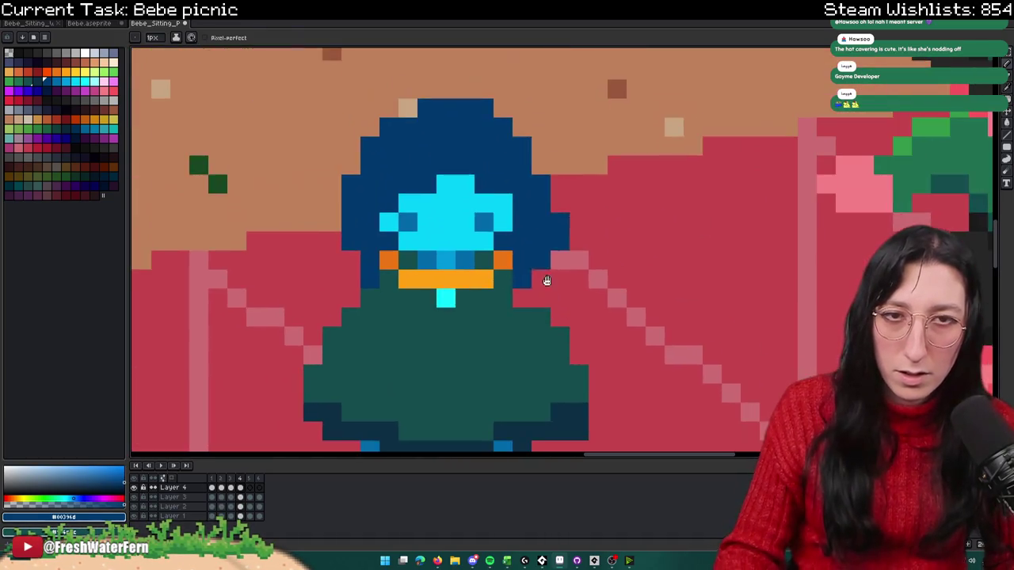
scroll(541, 279, down, 3)
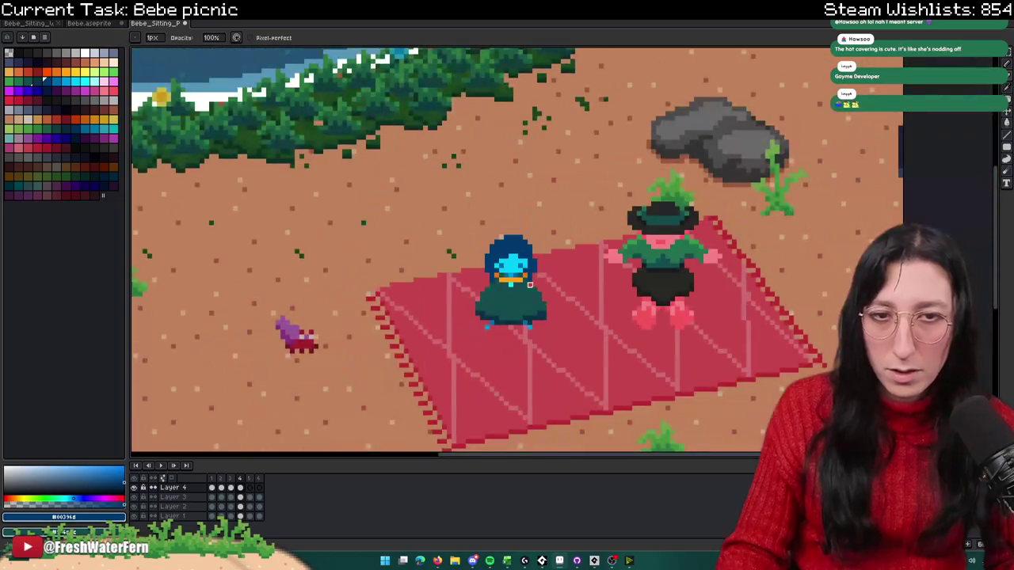
scroll(534, 229, up, 2)
scroll(451, 459, up, 1)
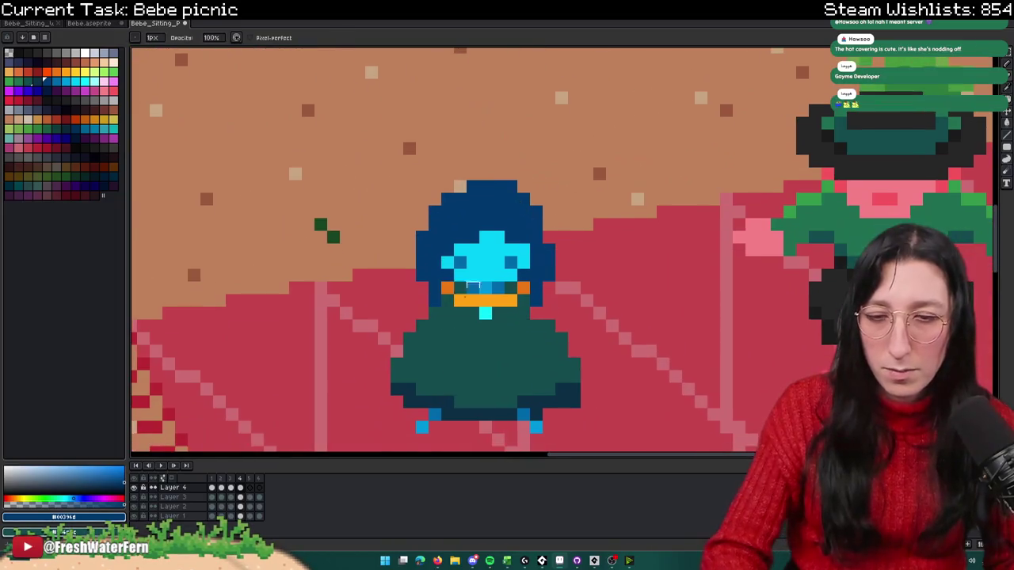
Step: Compare Bebe's sitting poses across the animation frames
click(213, 487)
click(240, 488)
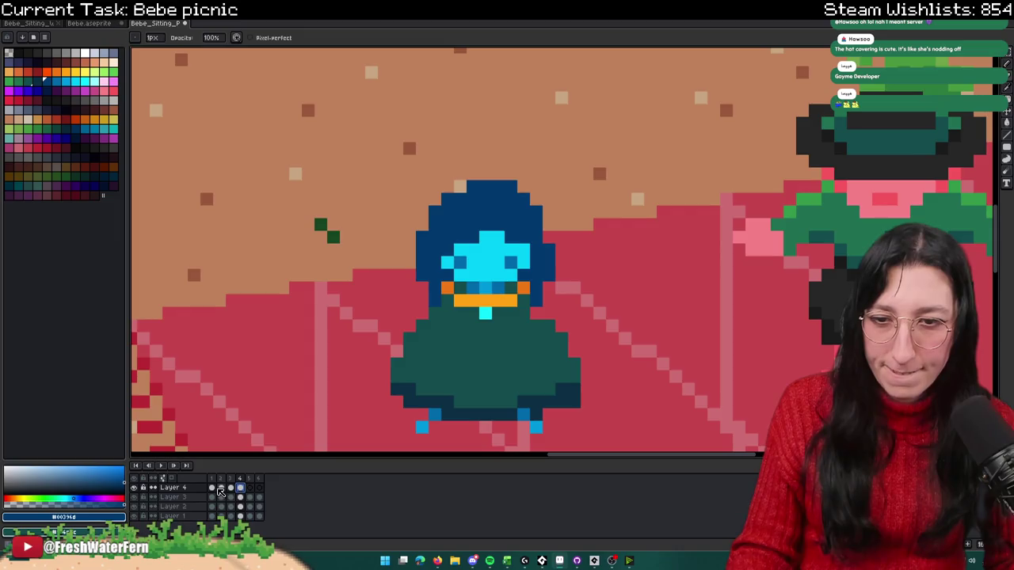
click(215, 488)
click(231, 488)
click(240, 488)
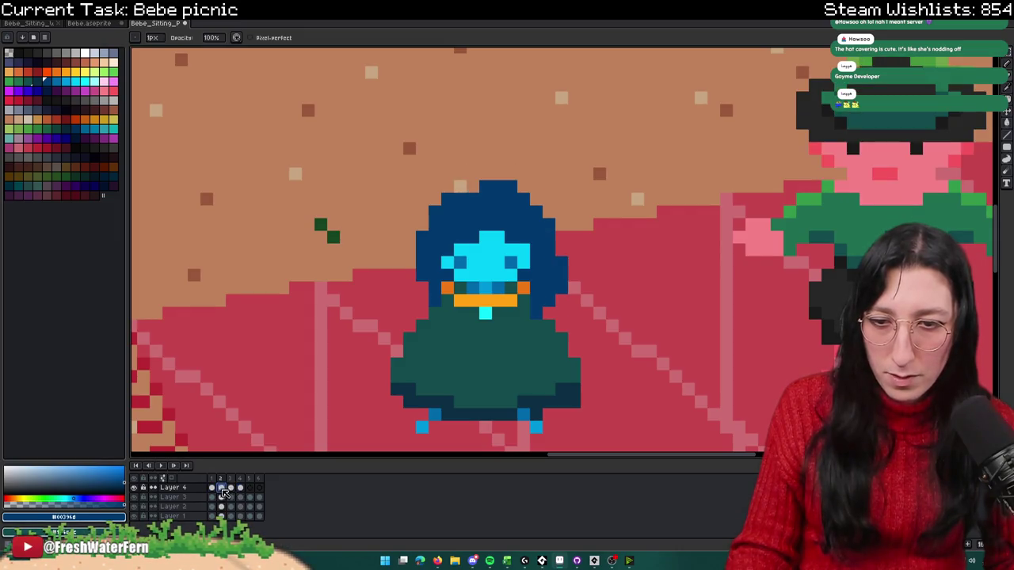
click(232, 488)
click(241, 487)
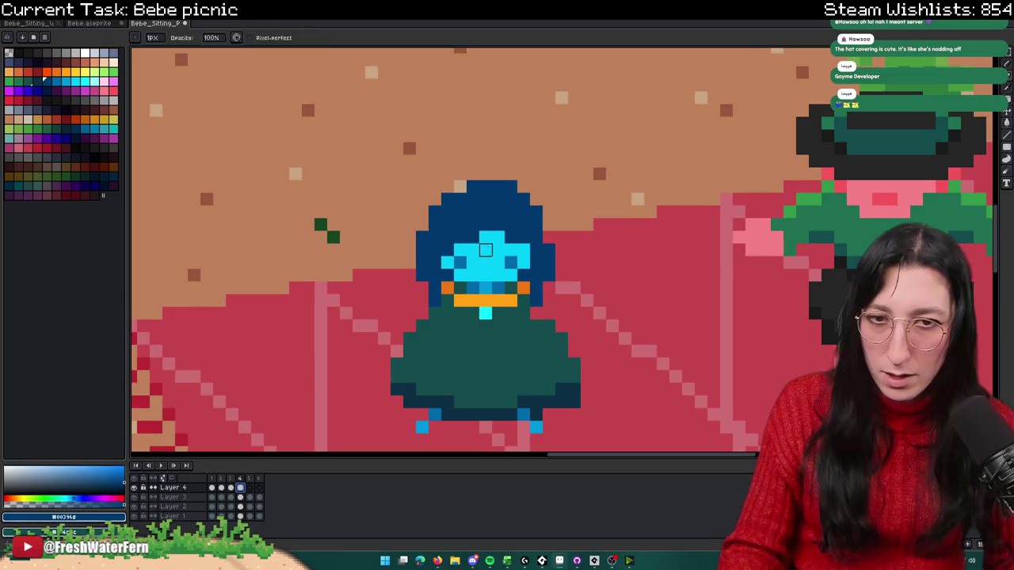
Step: Move Bebe's orange scarf row down on the raised-pose frame
key(m)
scroll(485, 250, up, 2)
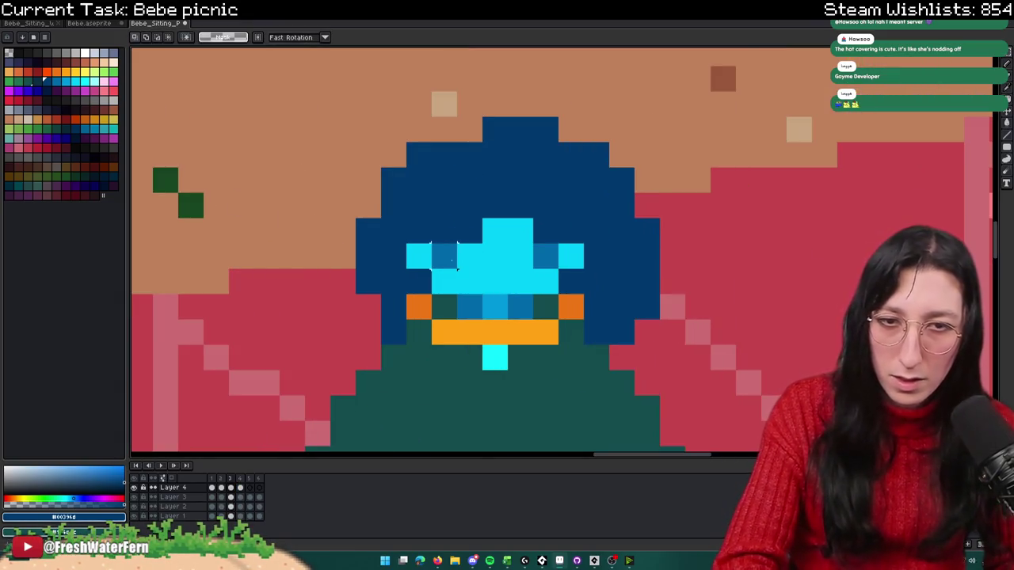
scroll(456, 257, down, 1)
scroll(459, 265, down, 2)
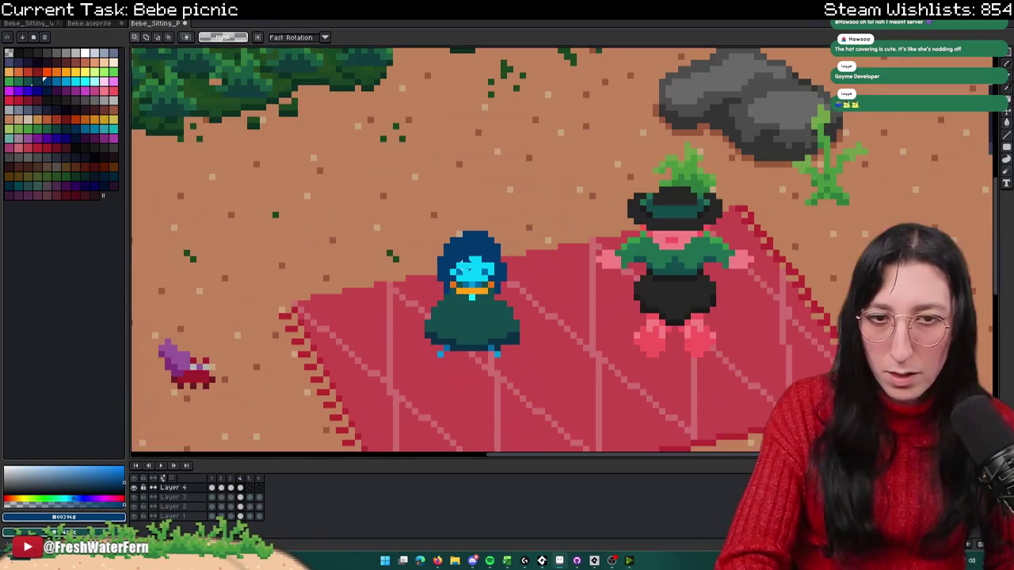
click(214, 487)
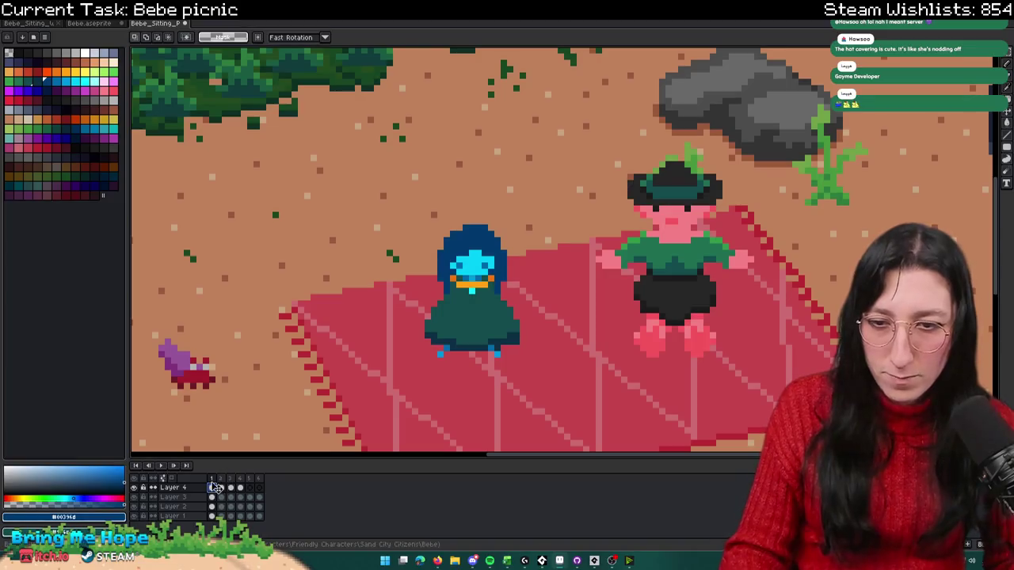
click(250, 488)
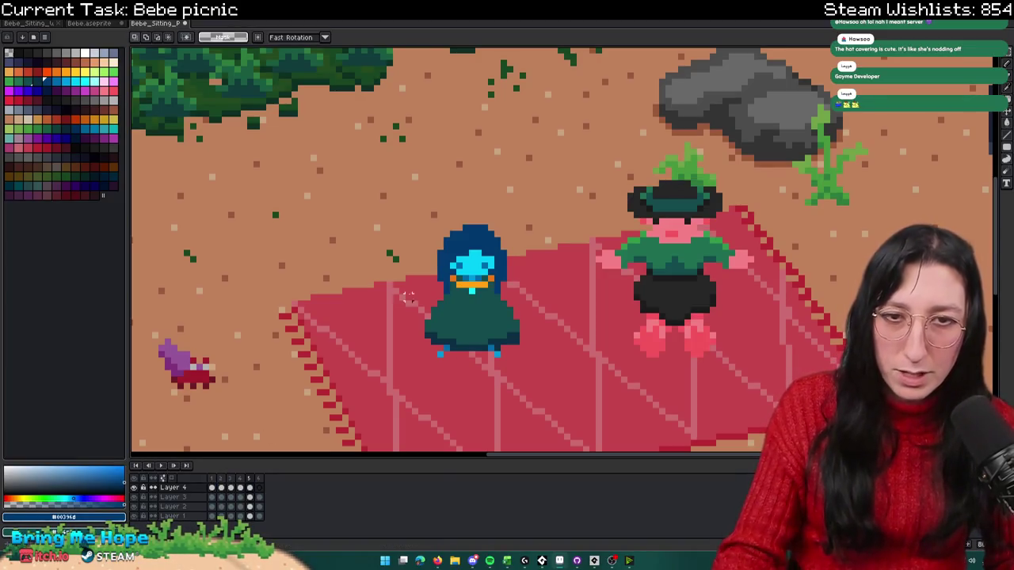
scroll(419, 279, up, 3)
scroll(554, 301, up, 1)
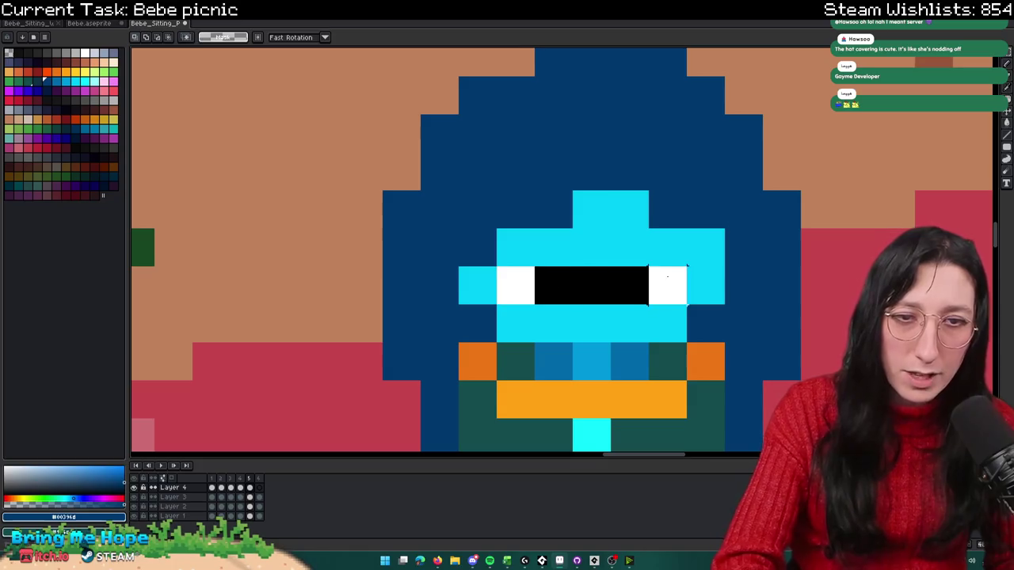
scroll(741, 325, down, 3)
scroll(547, 230, up, 1)
mouse_move(569, 228)
mouse_down()
mouse_move(469, 274)
mouse_move(481, 260)
mouse_up()
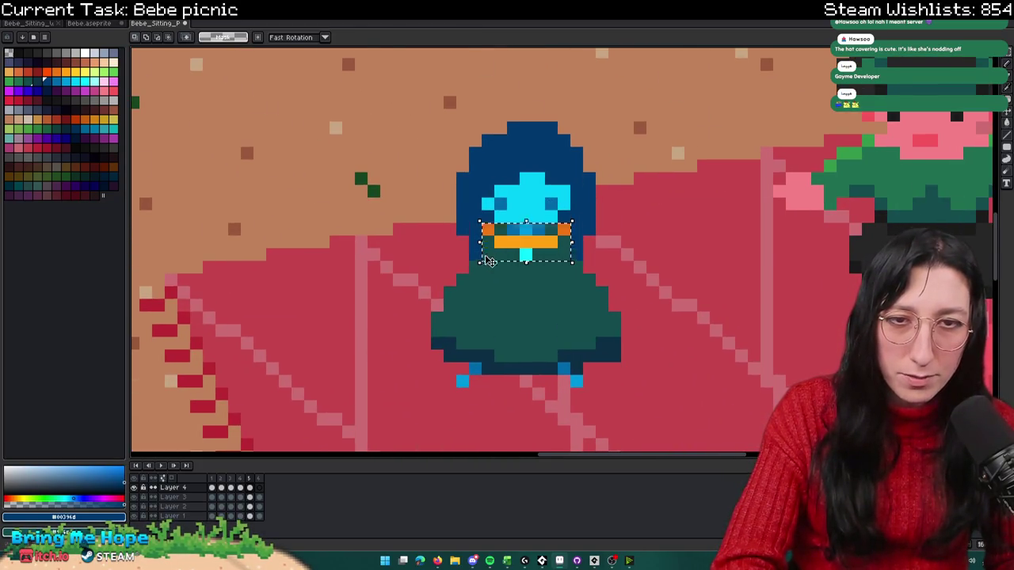
Step: Fill Bebe's eye row cyan and paint the eye and face pixels dark navy
click(532, 204)
key(p)
key(Escape)
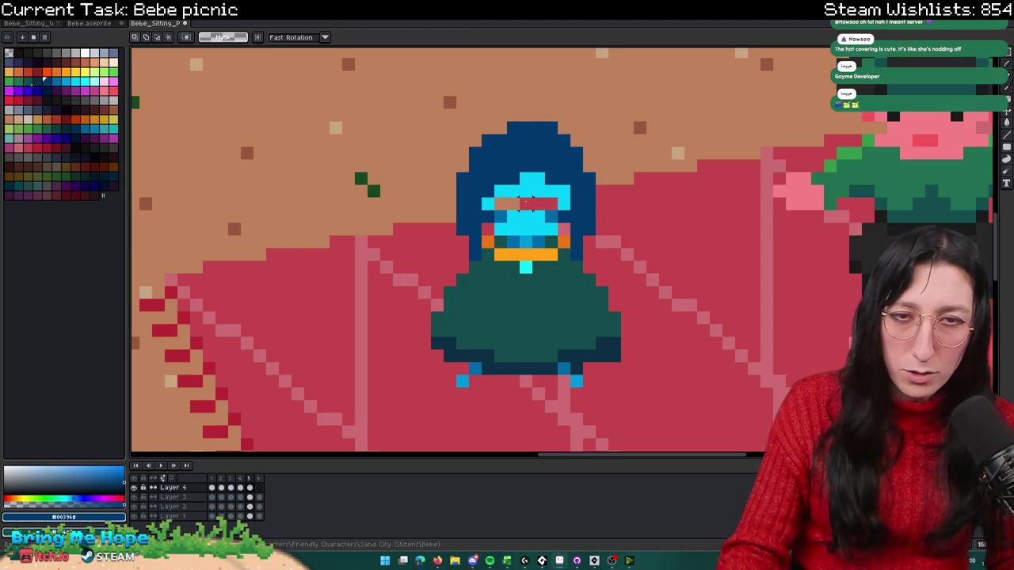
scroll(532, 200, up, 2)
key(g)
click(525, 227)
click(430, 223)
key(ctrl+z)
alt+click(430, 230)
key(b)
click(447, 248)
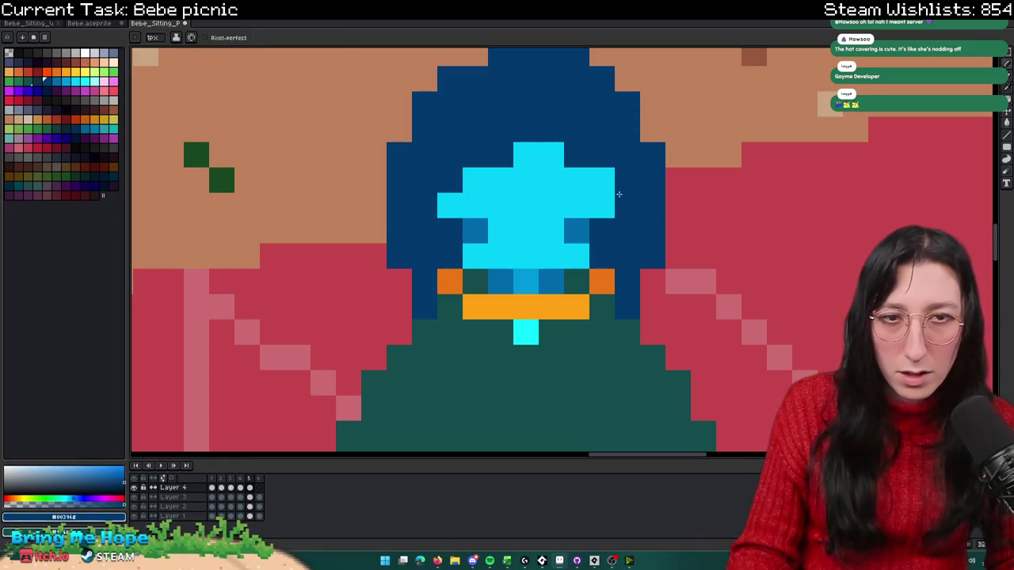
click(526, 155)
Step: Step through frames 2 to 5 to check the recoloured eyes
scroll(538, 198, down, 5)
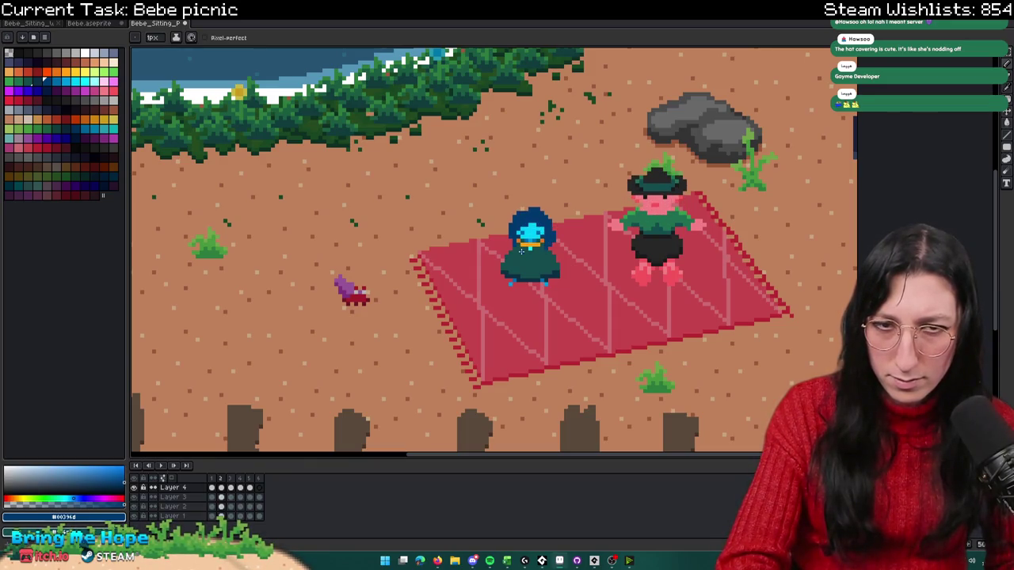
scroll(521, 251, up, 1)
scroll(554, 247, up, 2)
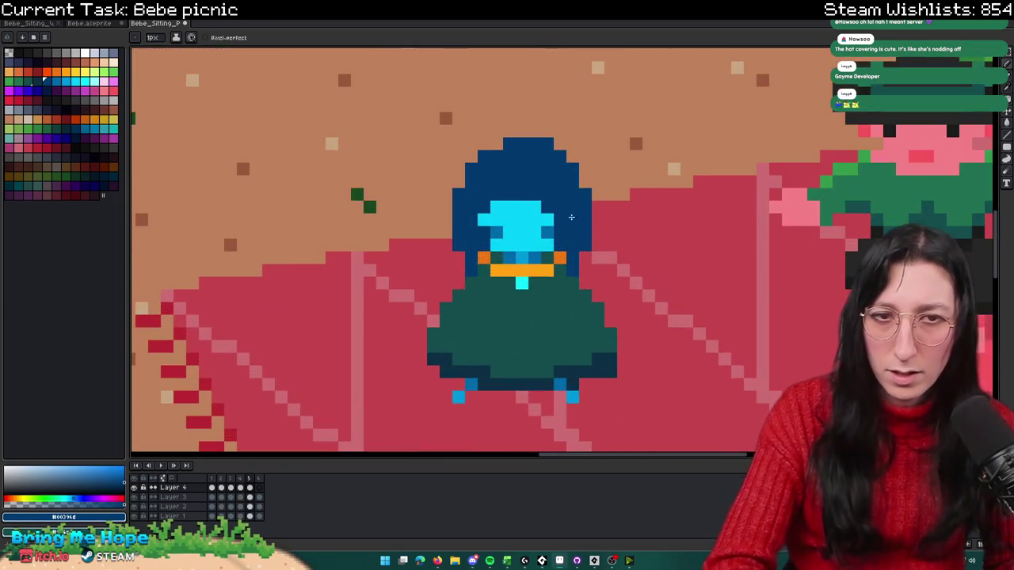
click(223, 490)
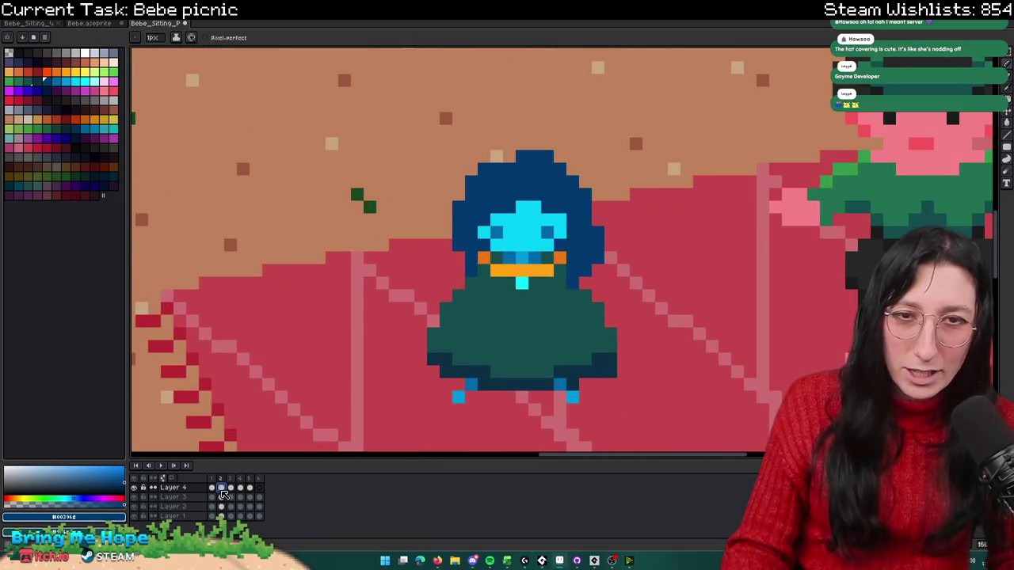
click(240, 488)
click(230, 488)
click(240, 488)
click(251, 488)
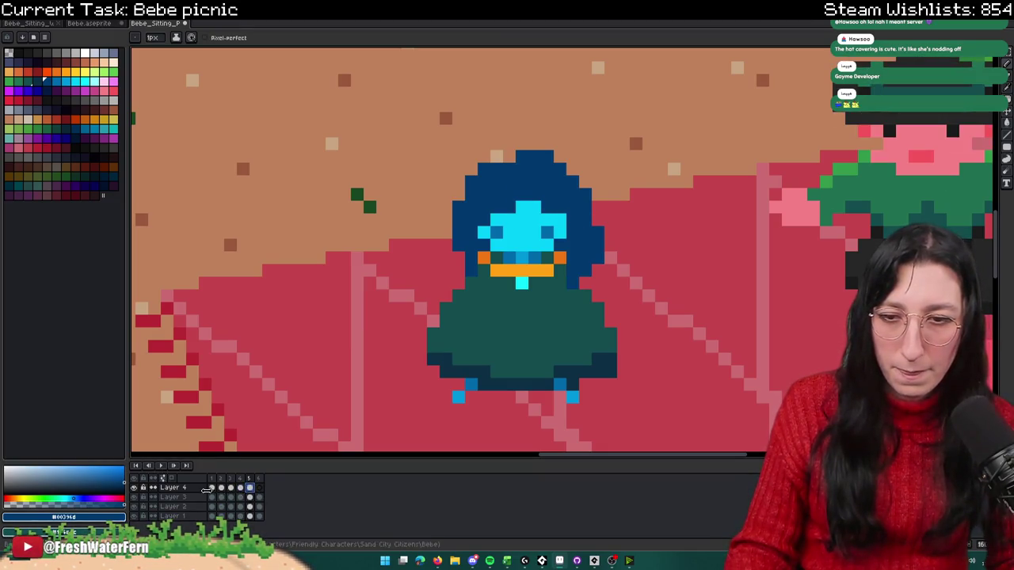
key(Right)
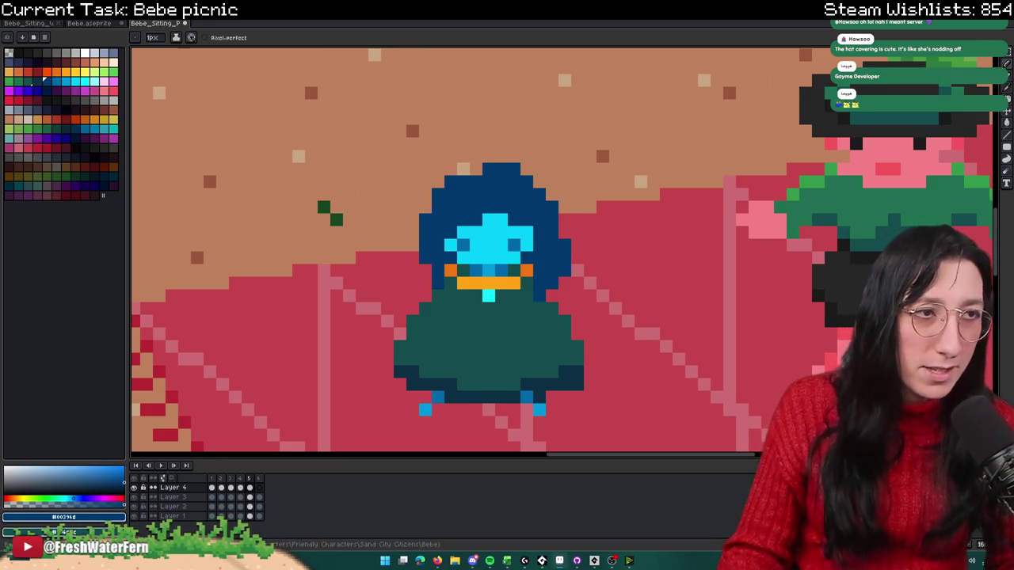
scroll(553, 243, down, 2)
scroll(554, 243, up, 3)
Step: Erase the stray bump from Bebe's hood
key(i)
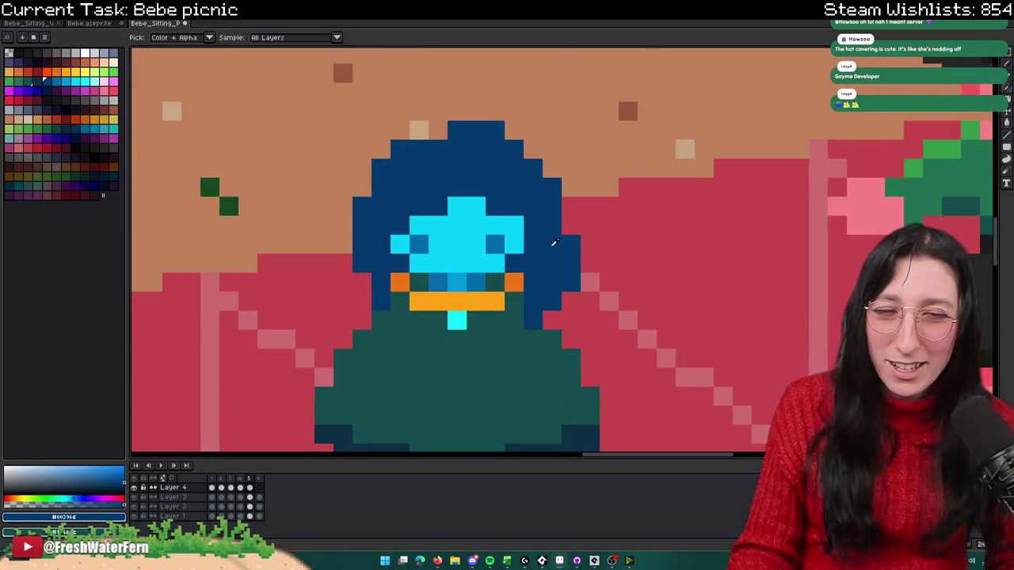
key(e)
drag(565, 242, 571, 282)
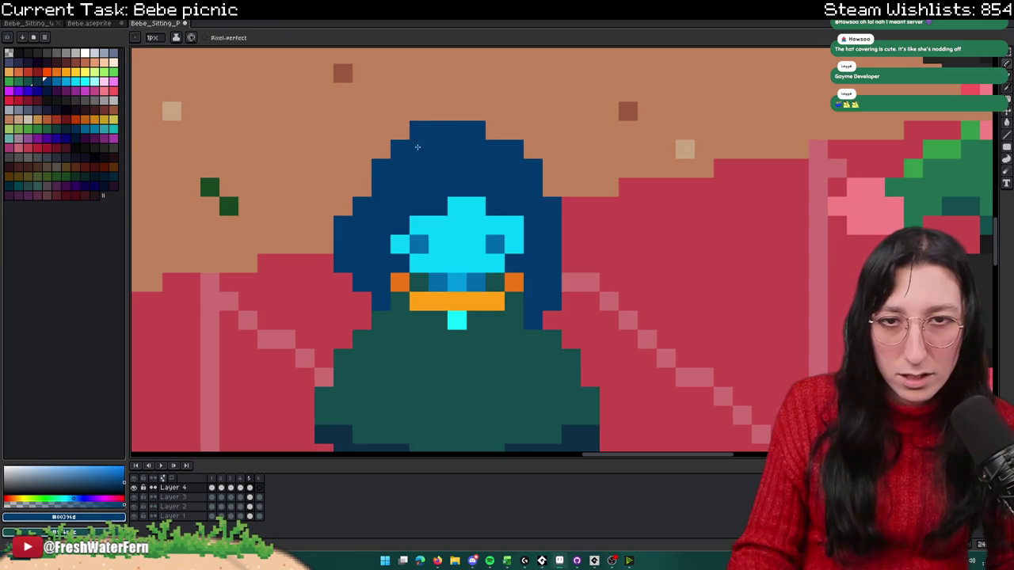
scroll(417, 146, down, 2)
scroll(473, 171, up, 2)
key(b)
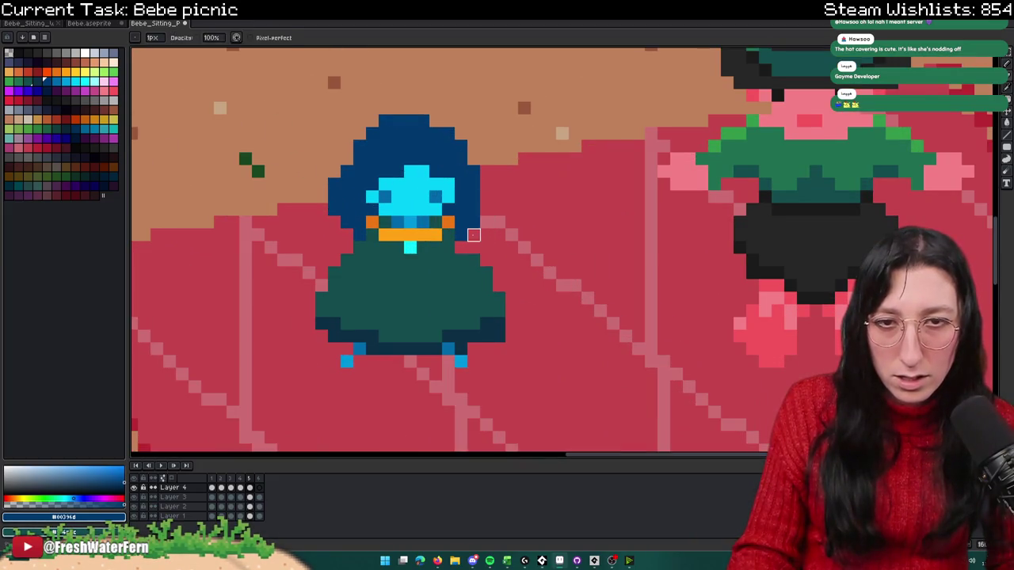
Step: Zoom out and review frame 2 of the touched-up sitting animation
scroll(473, 235, down, 3)
scroll(472, 235, down, 1)
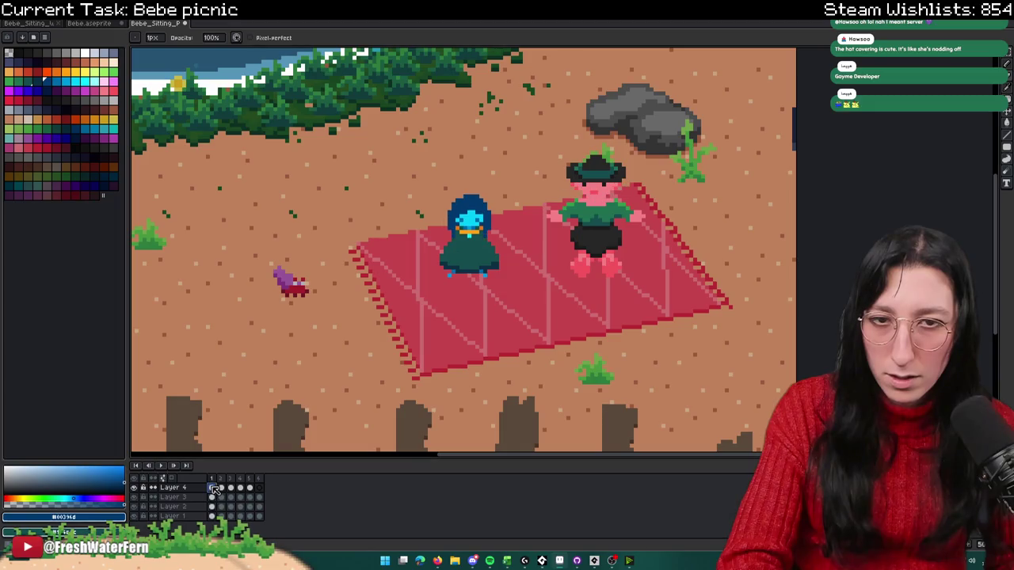
scroll(446, 219, up, 3)
scroll(471, 227, up, 3)
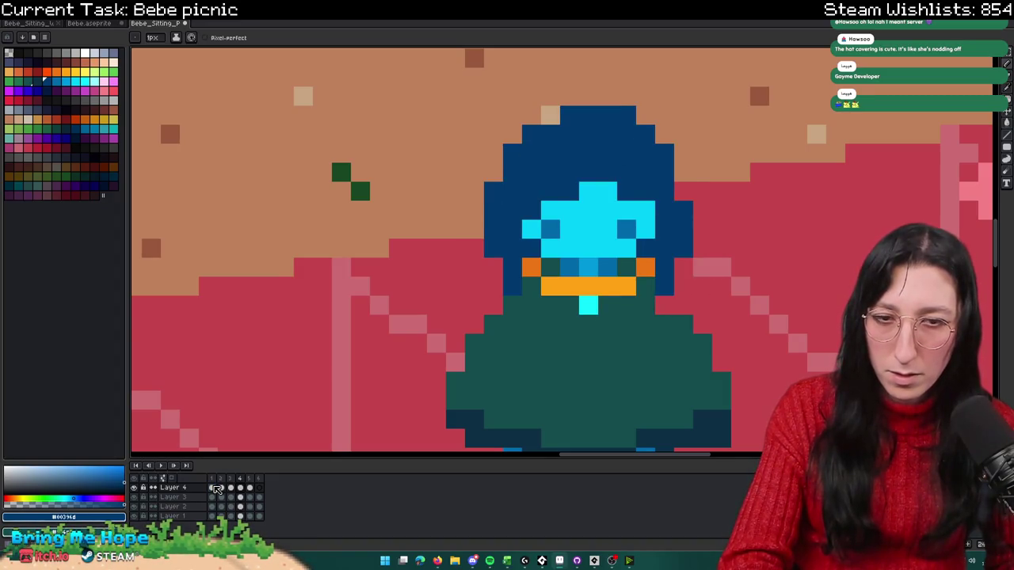
click(223, 488)
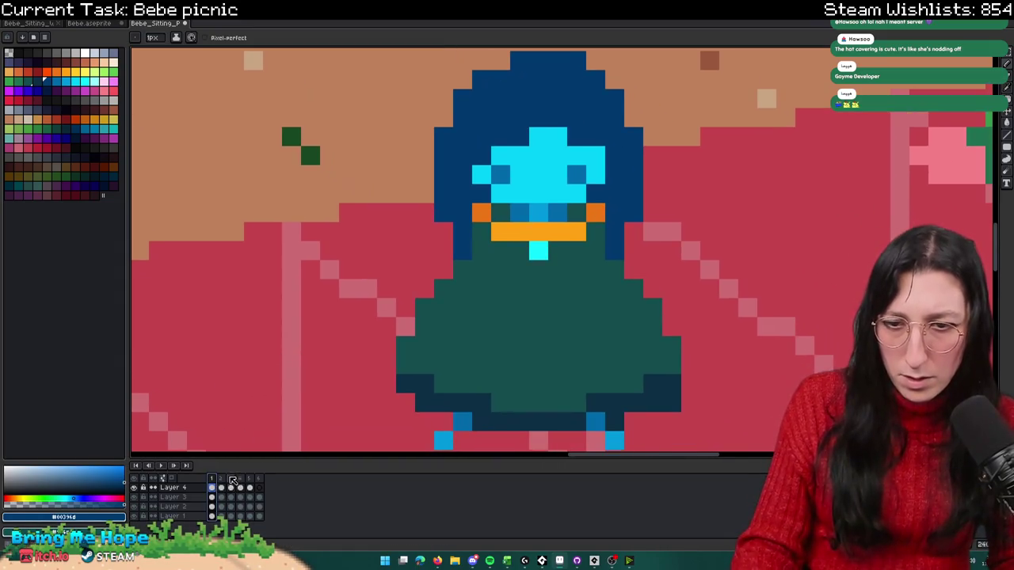
Step: Make trial rectangle selections around Bebe's head, clearing each one
key(m)
scroll(385, 245, down, 2)
drag(385, 132, 518, 282)
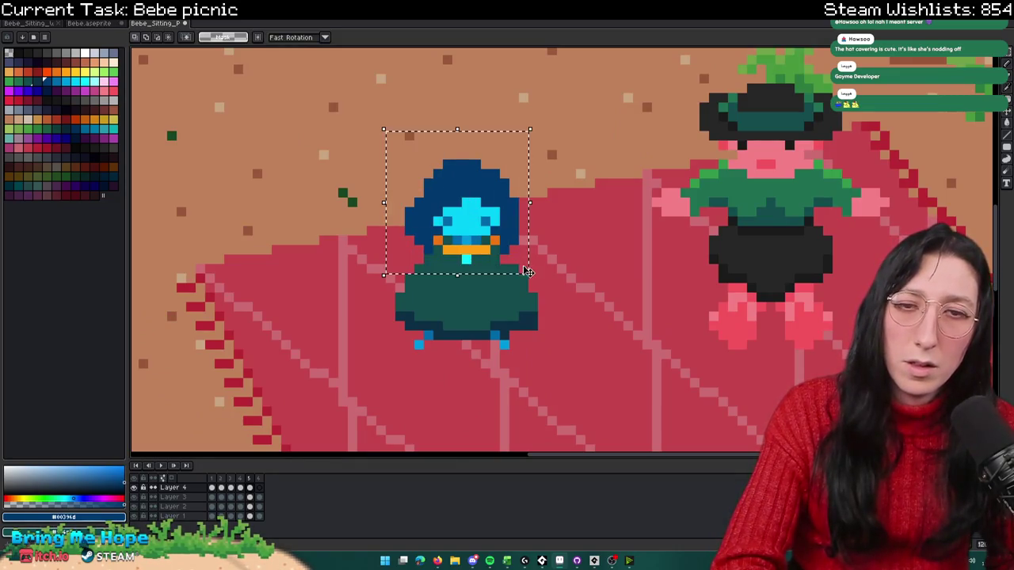
key(ctrl+d)
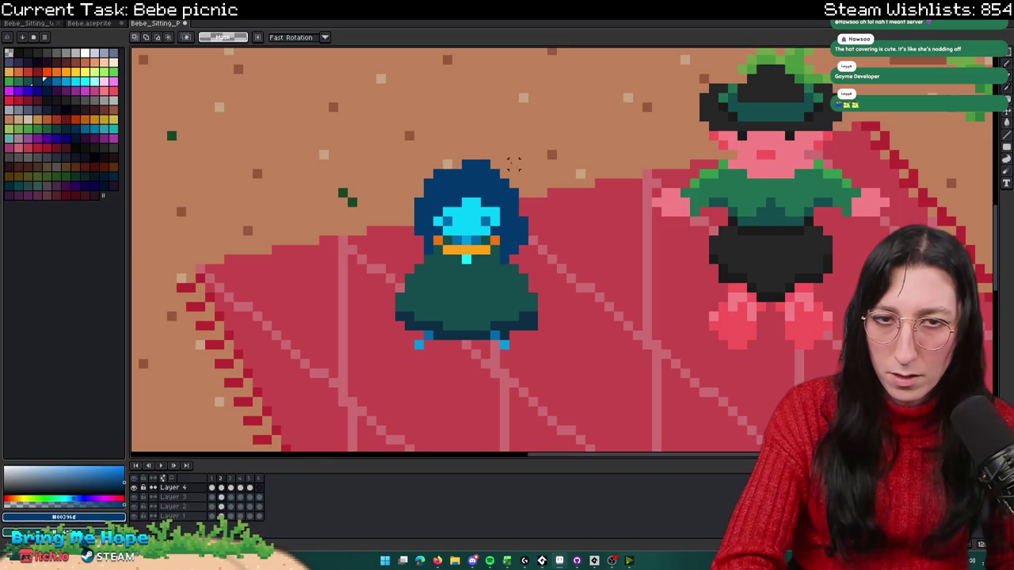
drag(396, 142, 545, 261)
click(512, 249)
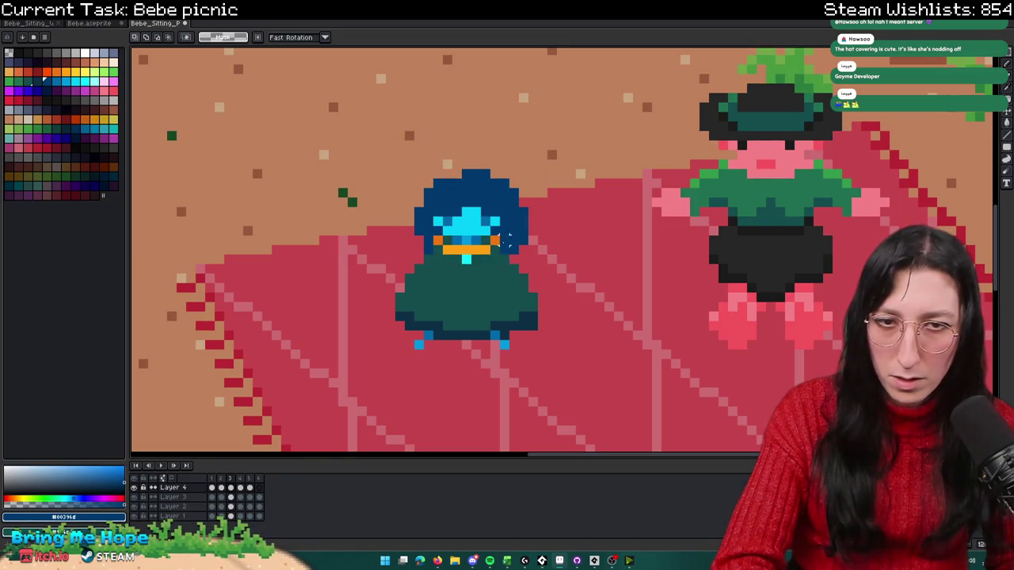
drag(377, 144, 528, 263)
click(607, 339)
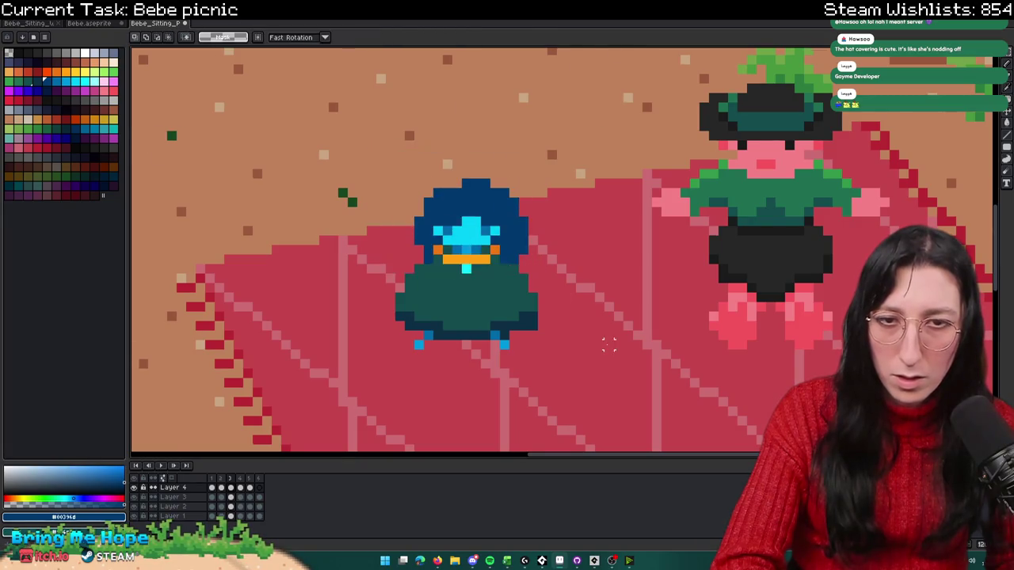
Step: Select and clear the region around Bebe's head, then pan over the picnic scene
scroll(606, 342, down, 3)
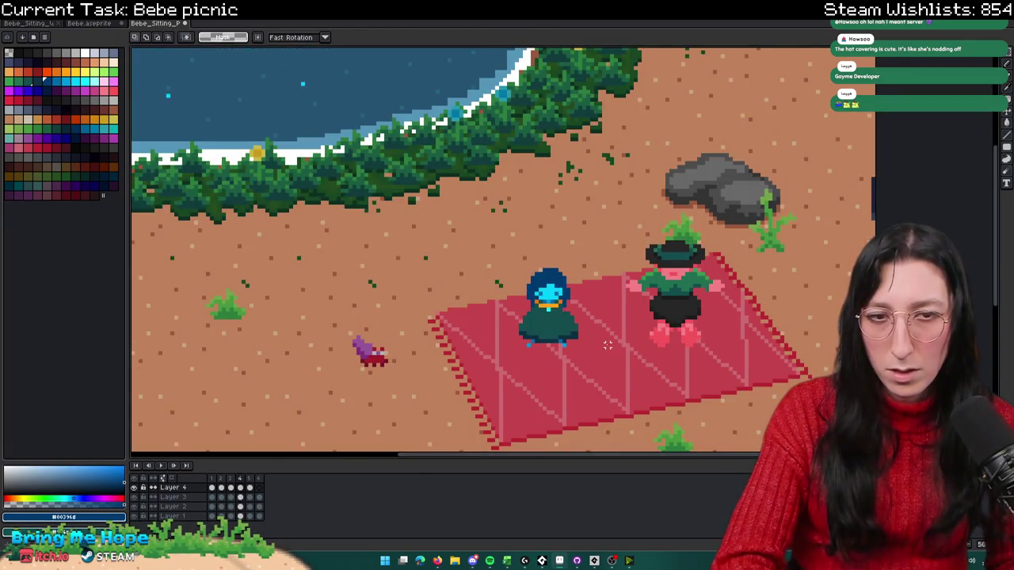
scroll(489, 226, up, 3)
drag(475, 244, 605, 340)
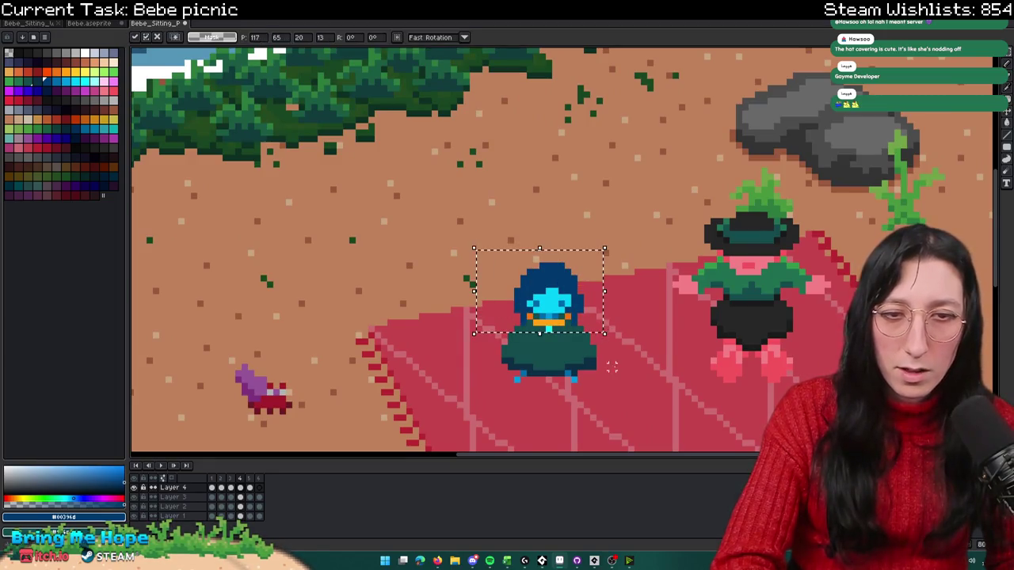
click(612, 366)
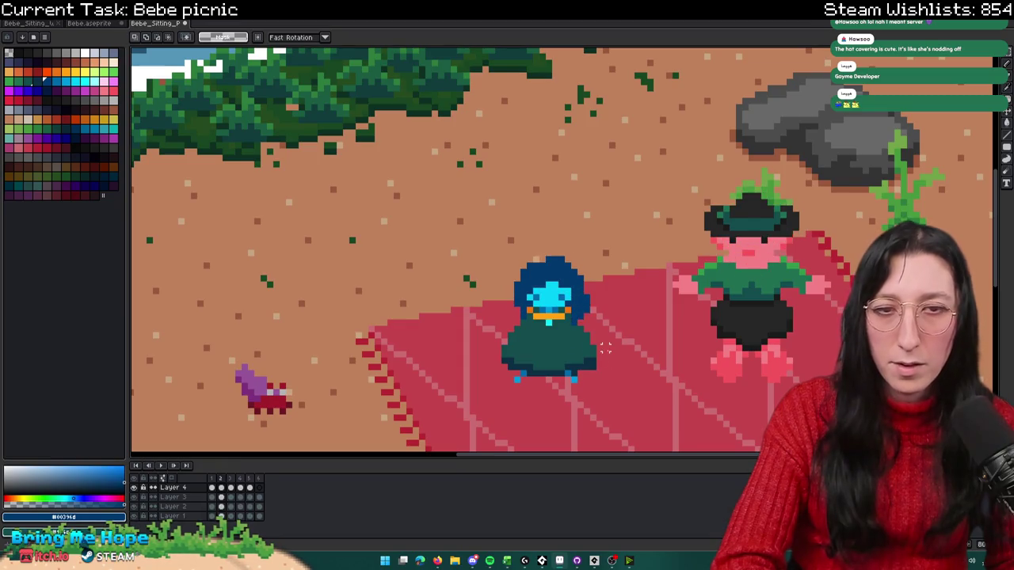
scroll(608, 355, down, 1)
drag(607, 349, 547, 277)
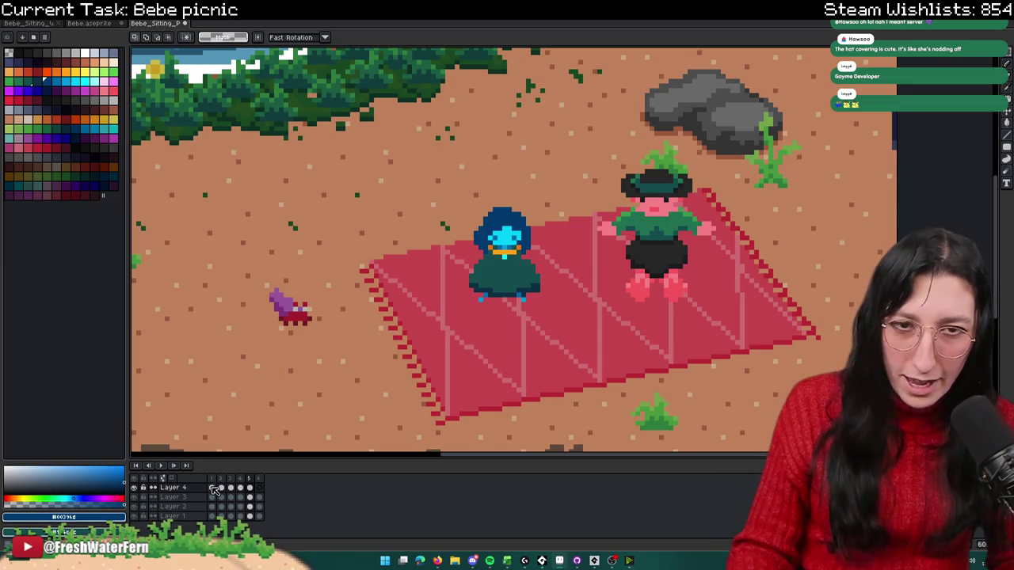
Step: Paint a dark-blue pencil pixel on Bebe's hood in another frame, then return to frame 1
click(251, 489)
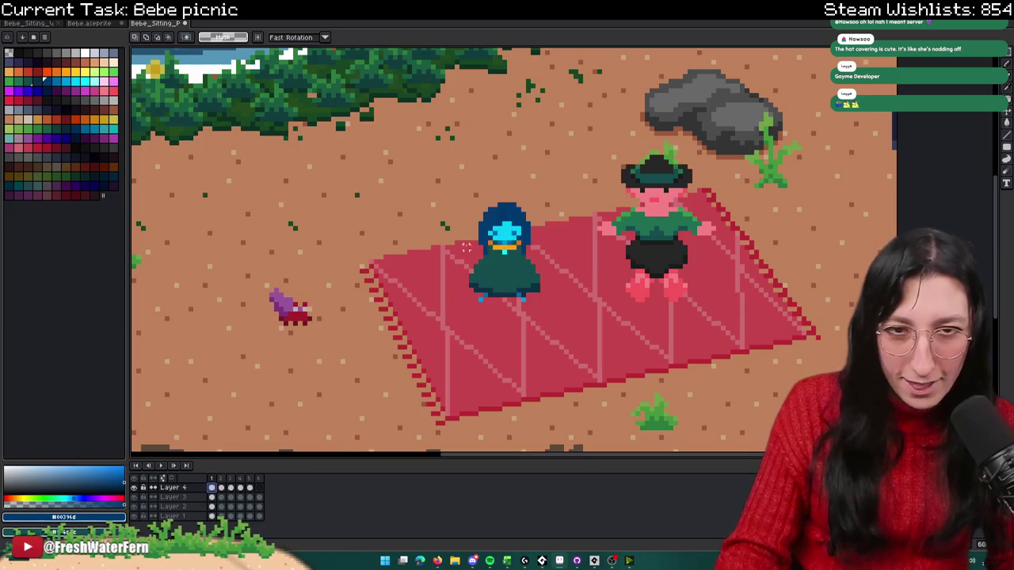
scroll(459, 255, up, 5)
key(b)
click(485, 221)
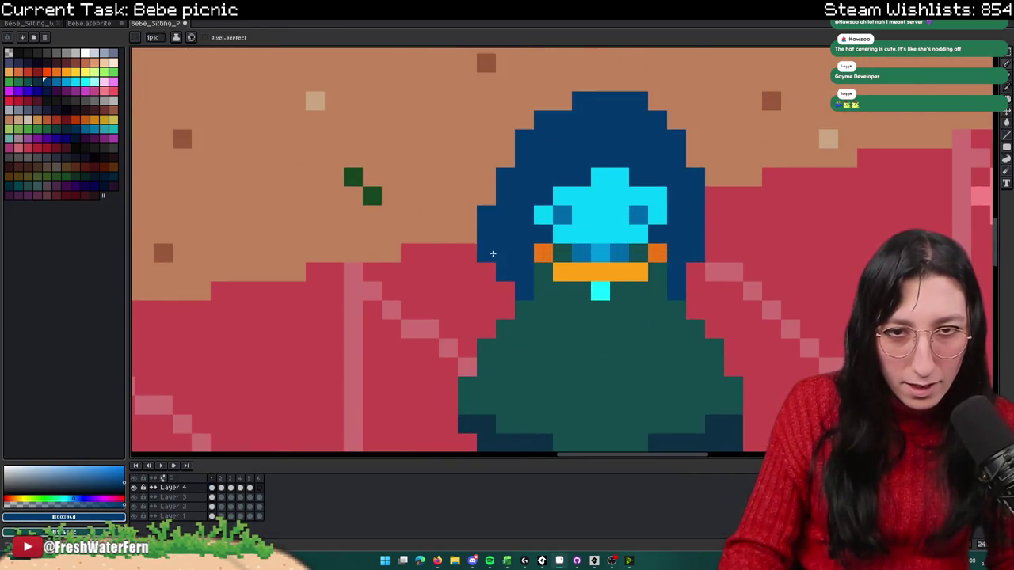
click(230, 490)
click(215, 489)
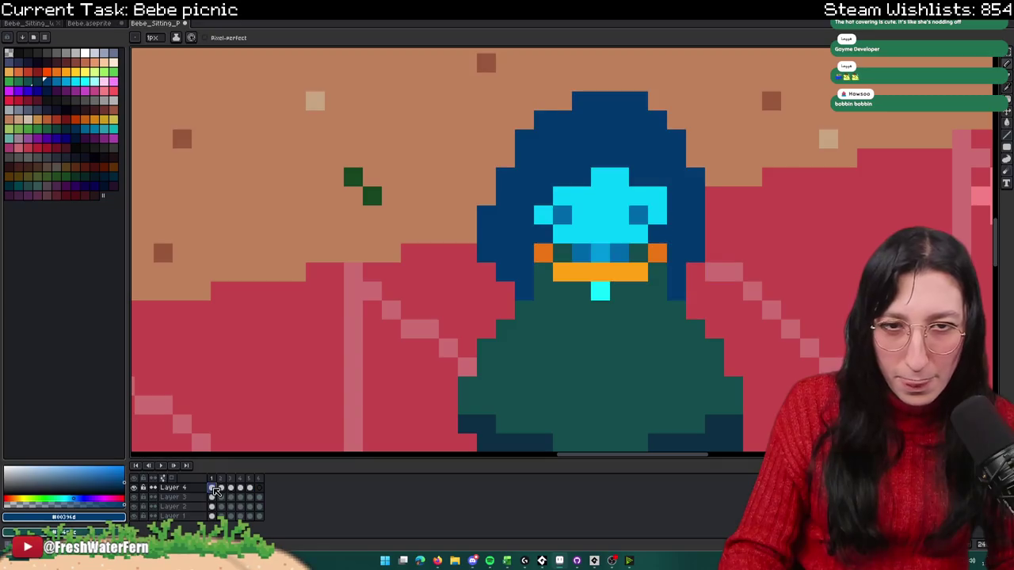
Step: Fill the red gap beside Bebe's hood dark blue in frame 1 and check the other frames
scroll(468, 226, up, 2)
drag(507, 190, 451, 192)
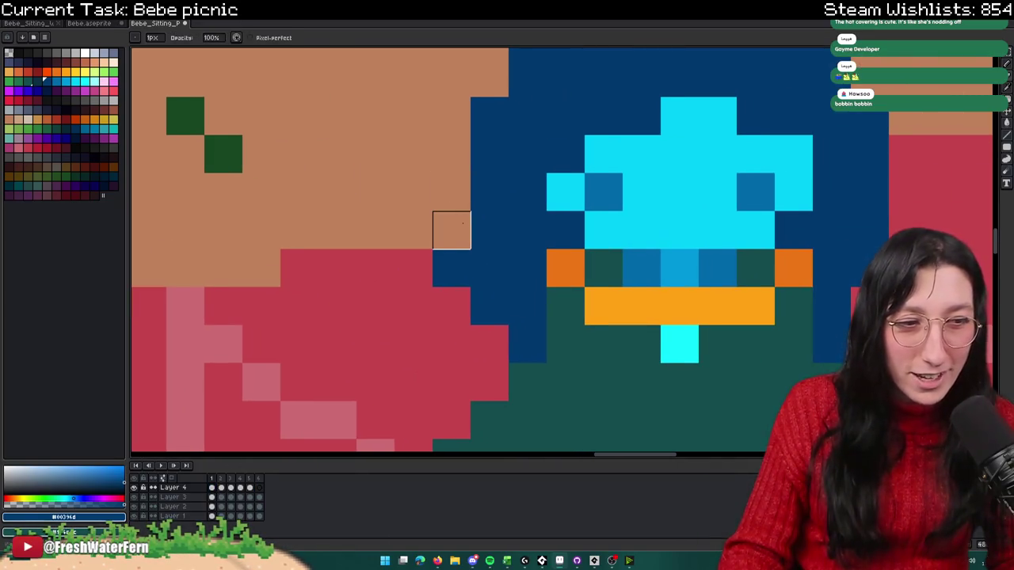
click(489, 326)
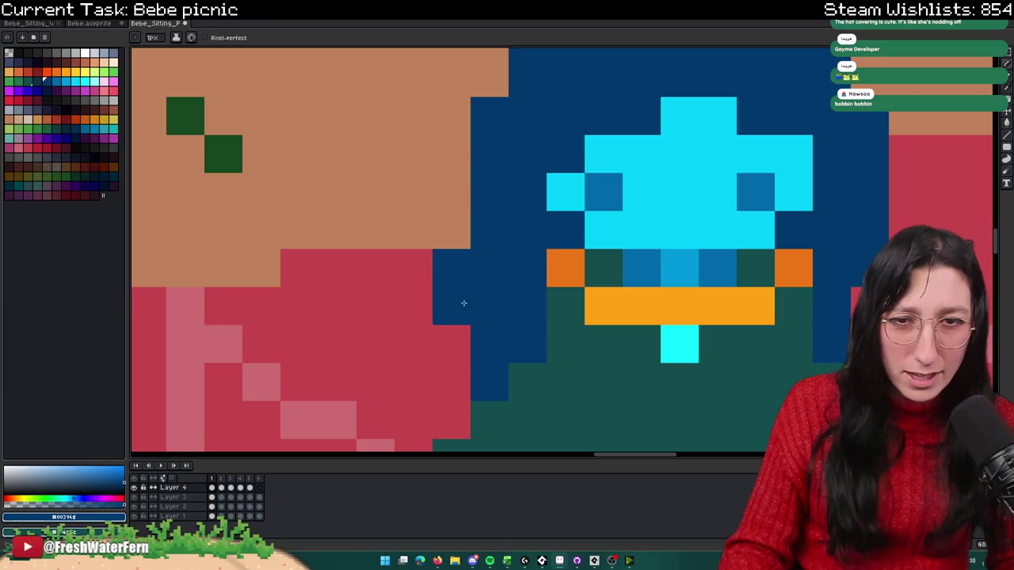
scroll(464, 303, down, 5)
scroll(466, 321, down, 2)
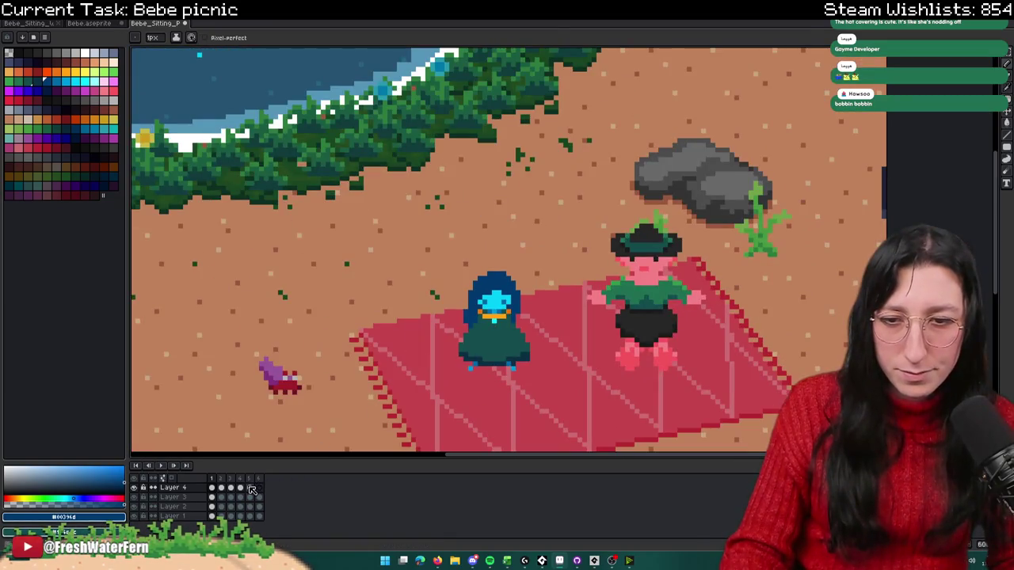
click(251, 488)
click(212, 488)
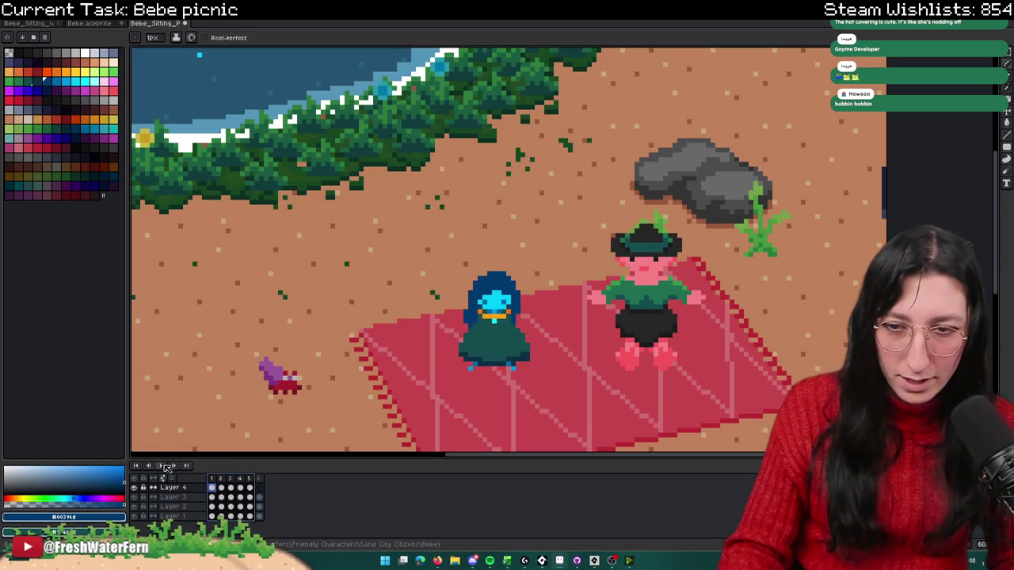
right_click(231, 479)
Step: Add a Loop tag to the animation frames and play the animation
click(266, 531)
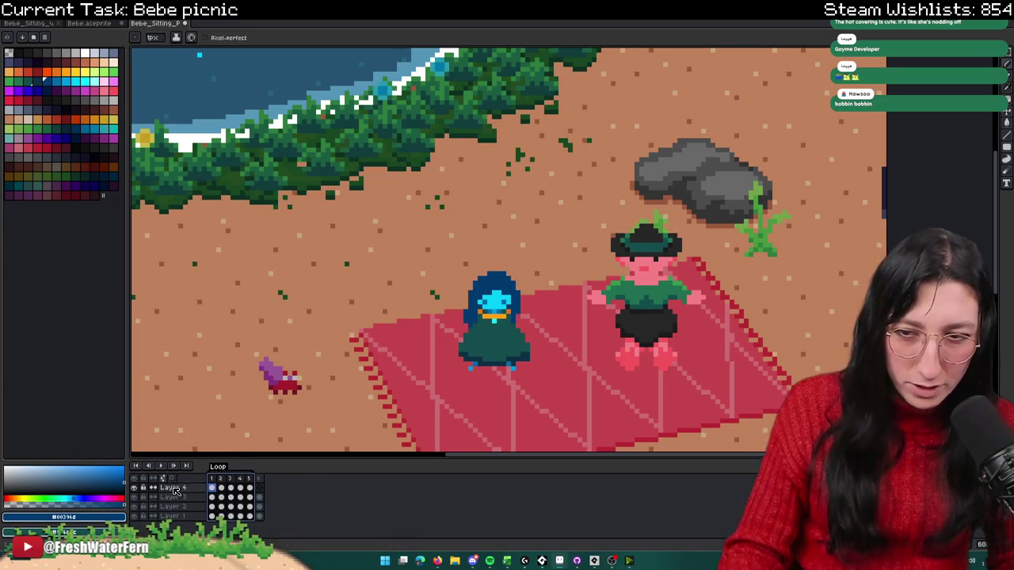
click(161, 470)
scroll(323, 362, down, 1)
drag(323, 362, 338, 271)
scroll(337, 271, down, 1)
scroll(337, 271, down, 1)
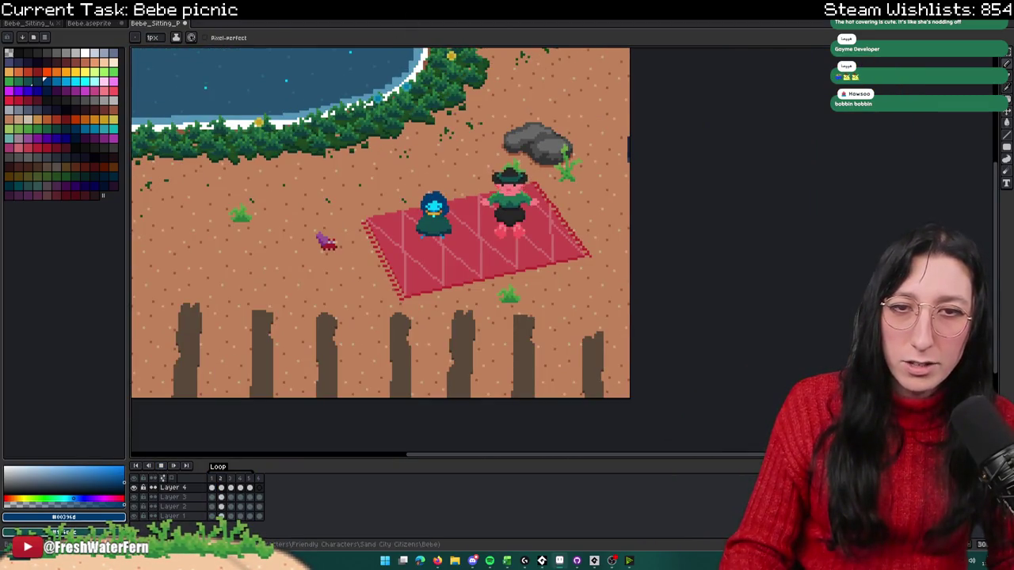
drag(342, 158, 337, 182)
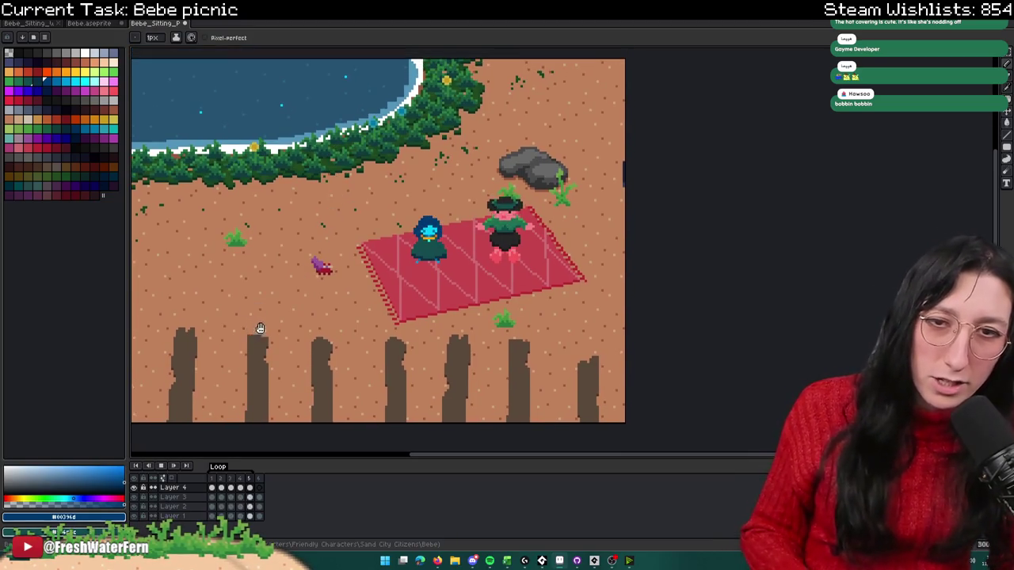
scroll(388, 270, up, 2)
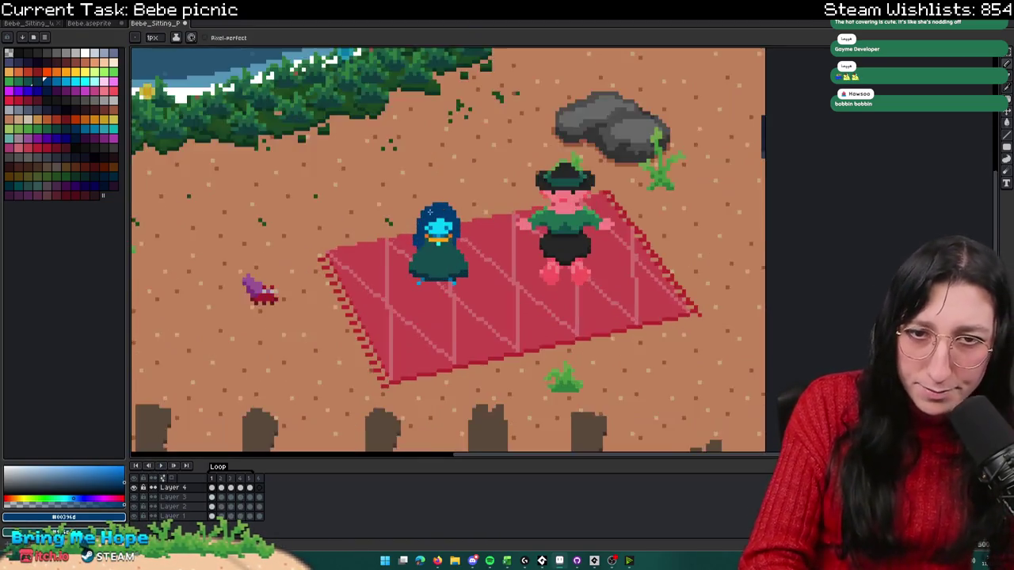
scroll(388, 270, up, 3)
scroll(411, 267, up, 1)
Step: Erase the stray dark-blue pixels left of Bebe's hood back to red
key(e)
drag(439, 275, 419, 197)
scroll(419, 206, down, 2)
scroll(424, 230, up, 1)
scroll(431, 238, down, 2)
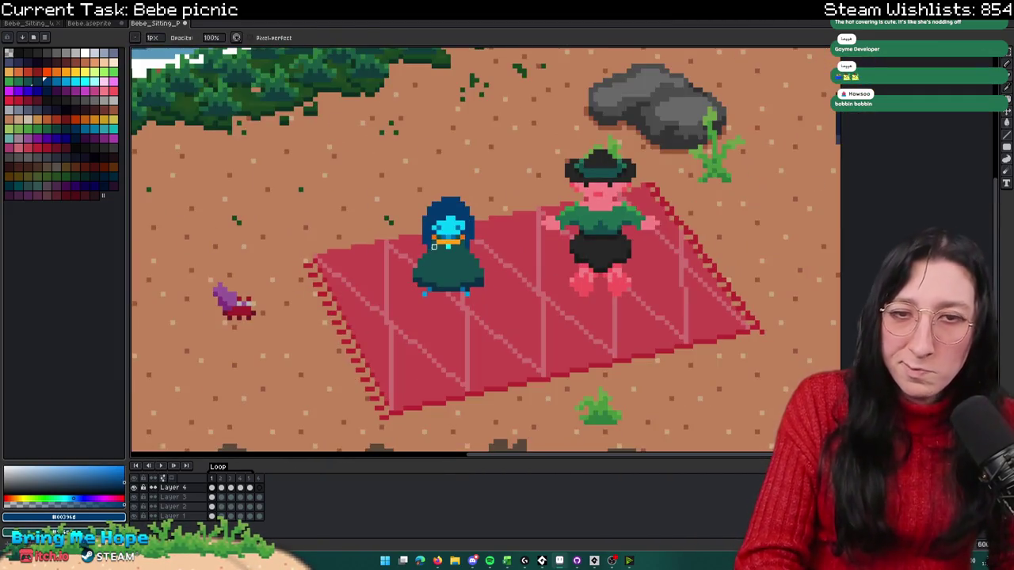
scroll(476, 226, up, 3)
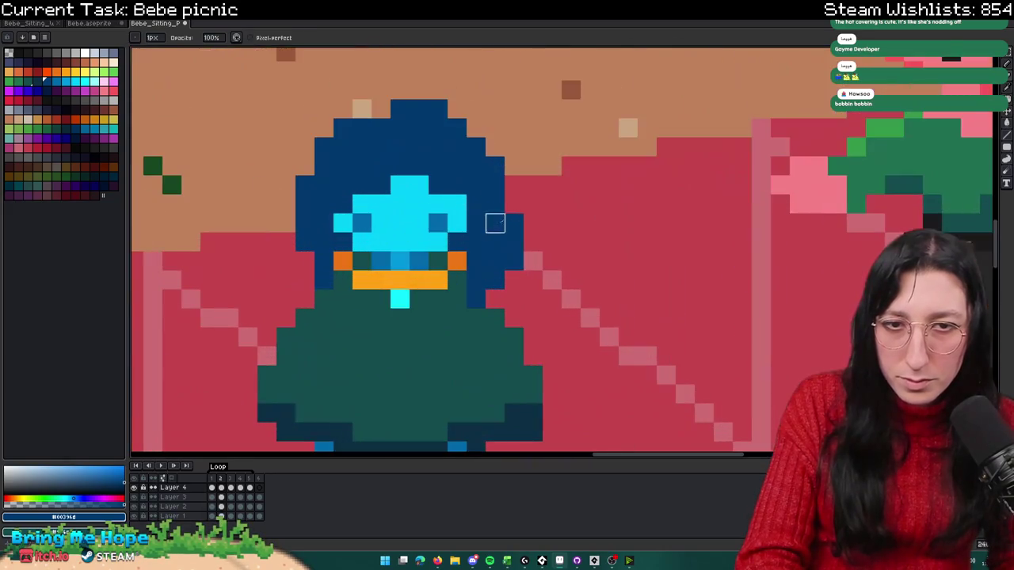
scroll(493, 226, down, 2)
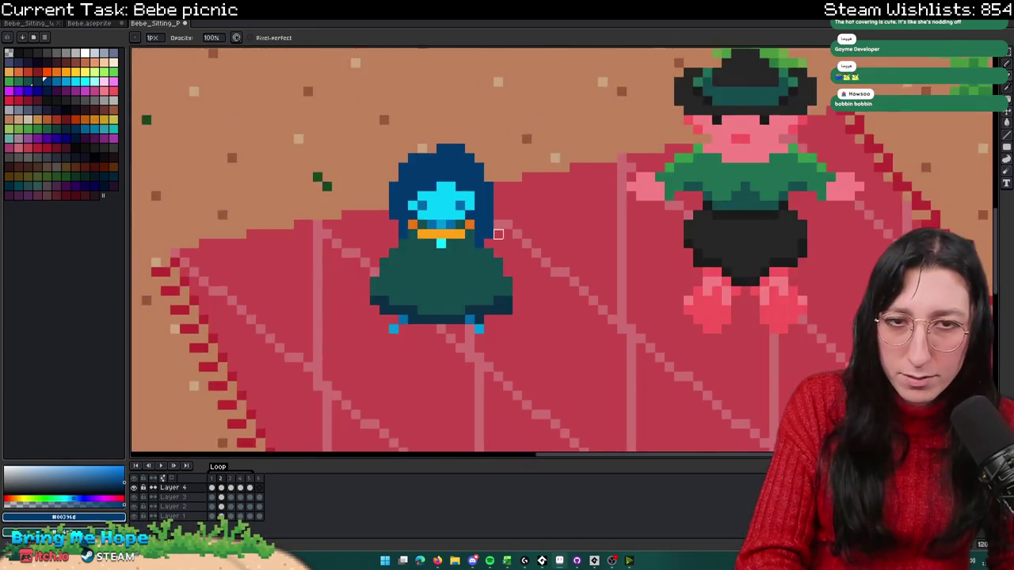
scroll(479, 231, up, 1)
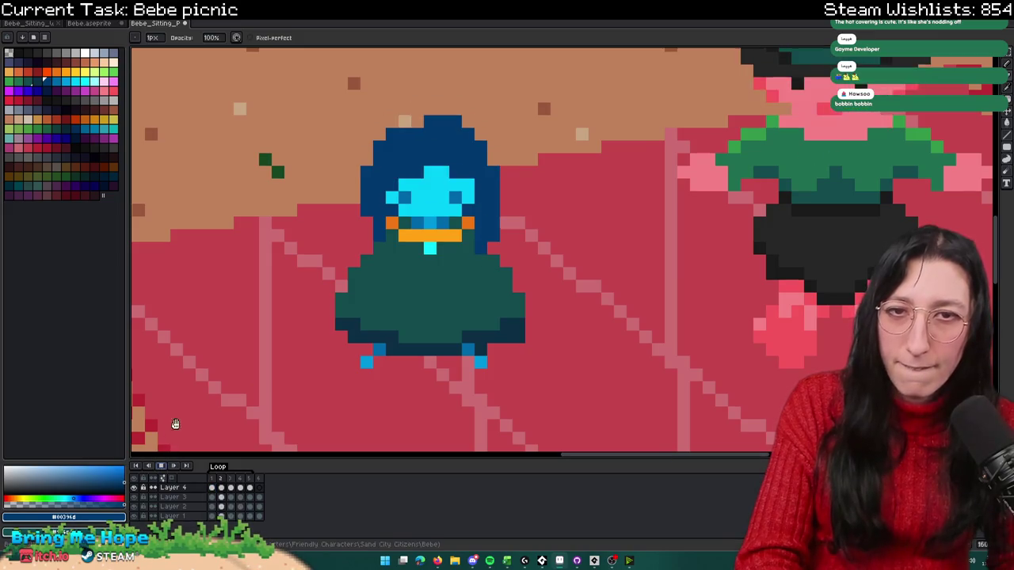
scroll(293, 339, down, 3)
drag(293, 339, 407, 344)
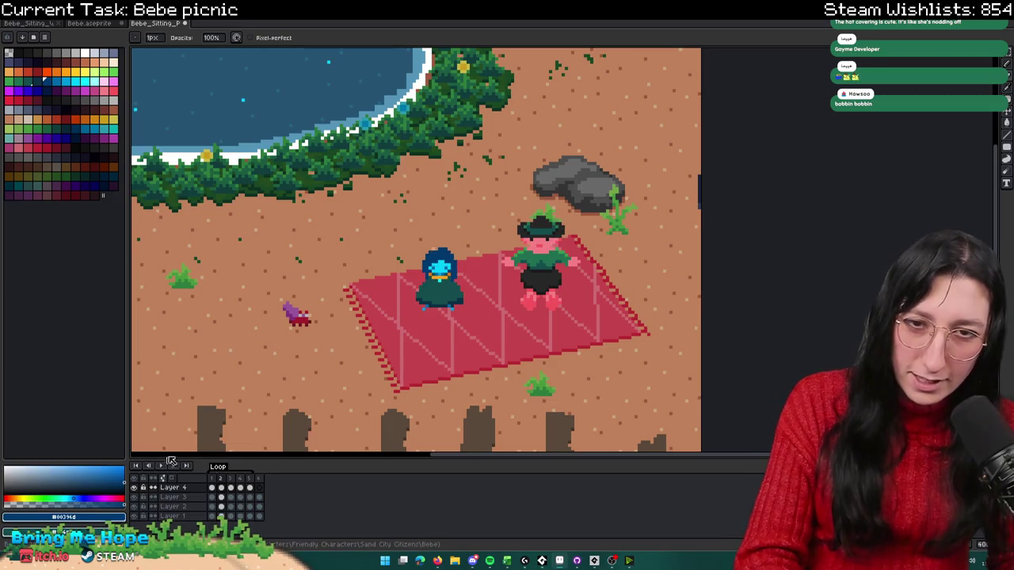
scroll(480, 256, up, 2)
scroll(480, 255, up, 2)
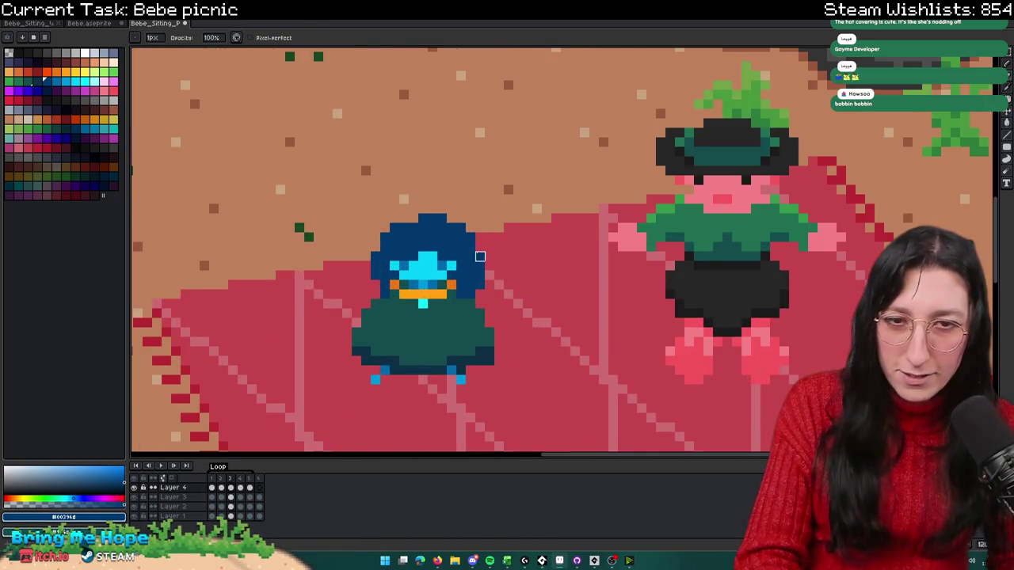
scroll(471, 237, down, 1)
scroll(473, 295, up, 1)
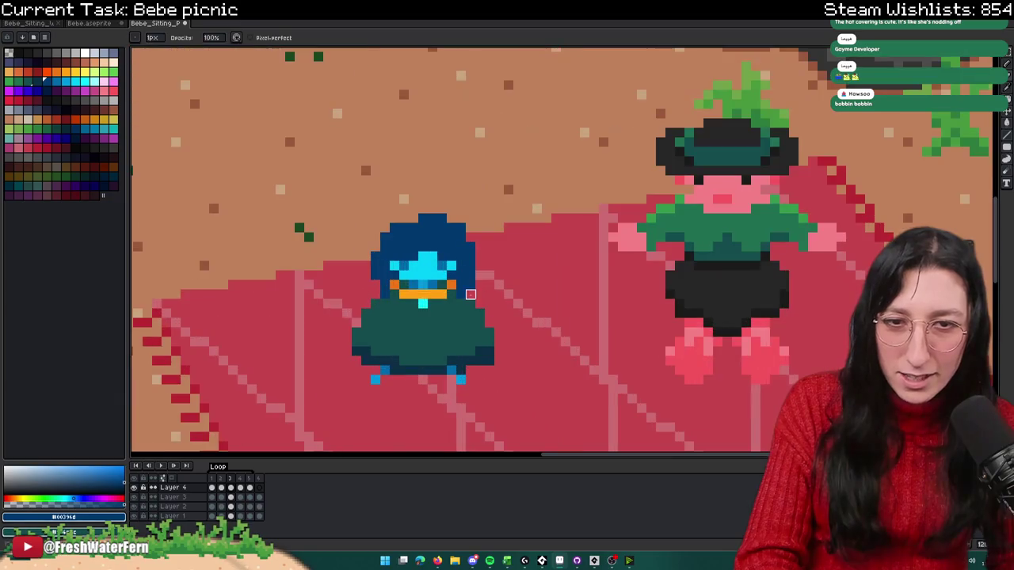
scroll(489, 321, down, 1)
scroll(485, 313, up, 2)
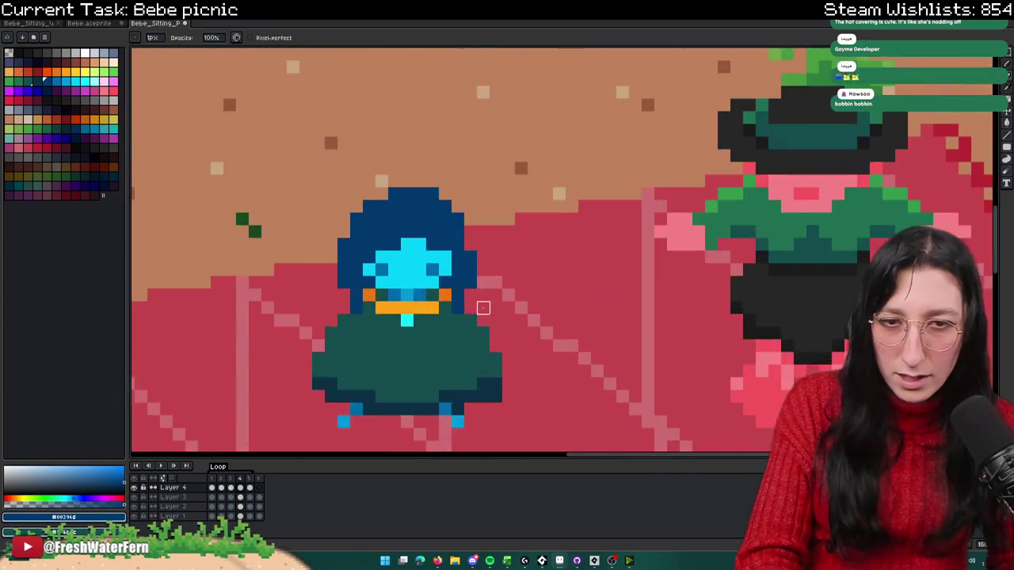
scroll(475, 305, up, 1)
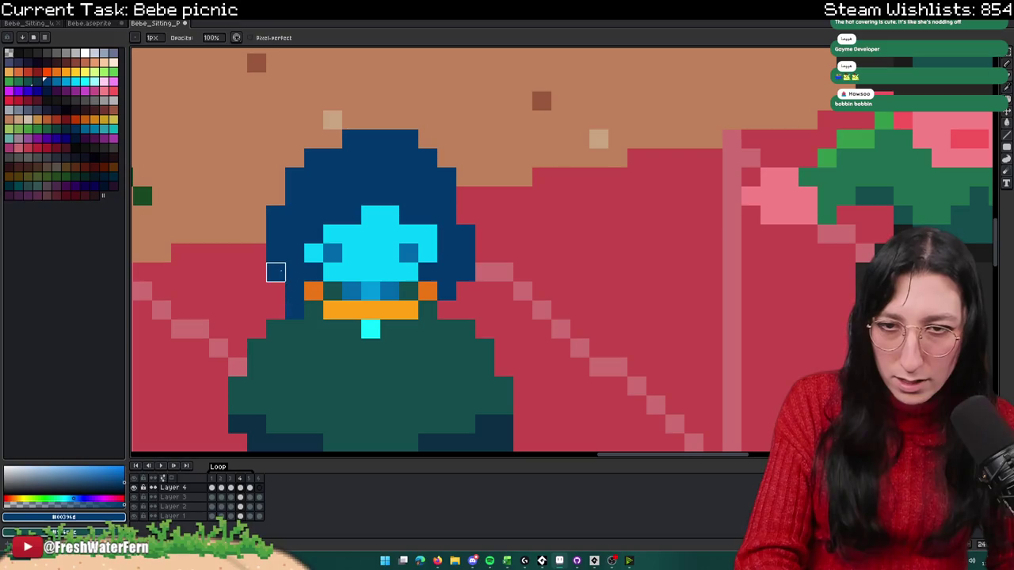
scroll(256, 290, down, 1)
drag(256, 290, 375, 297)
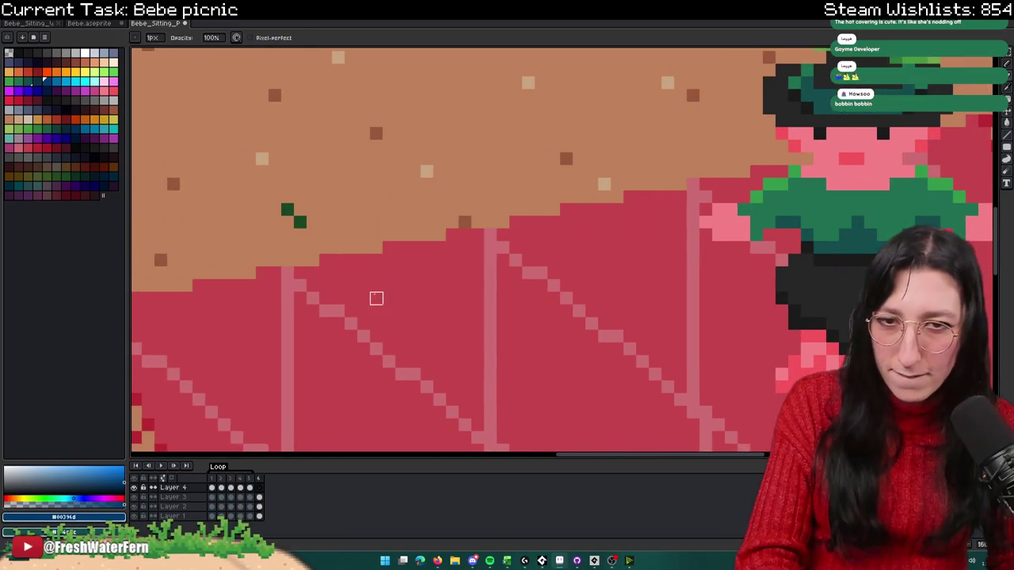
click(214, 489)
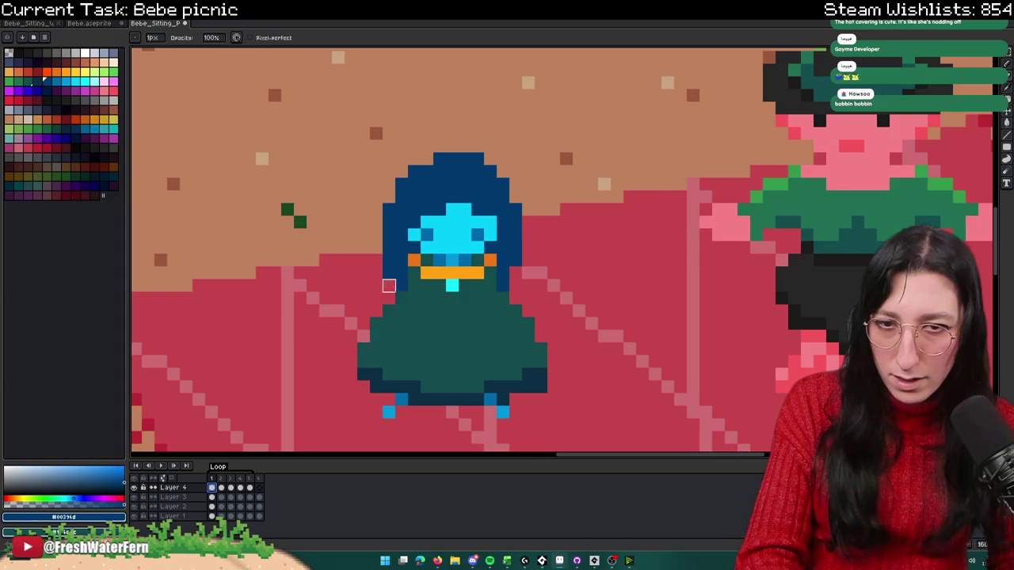
scroll(388, 273, down, 2)
click(163, 468)
scroll(343, 326, down, 1)
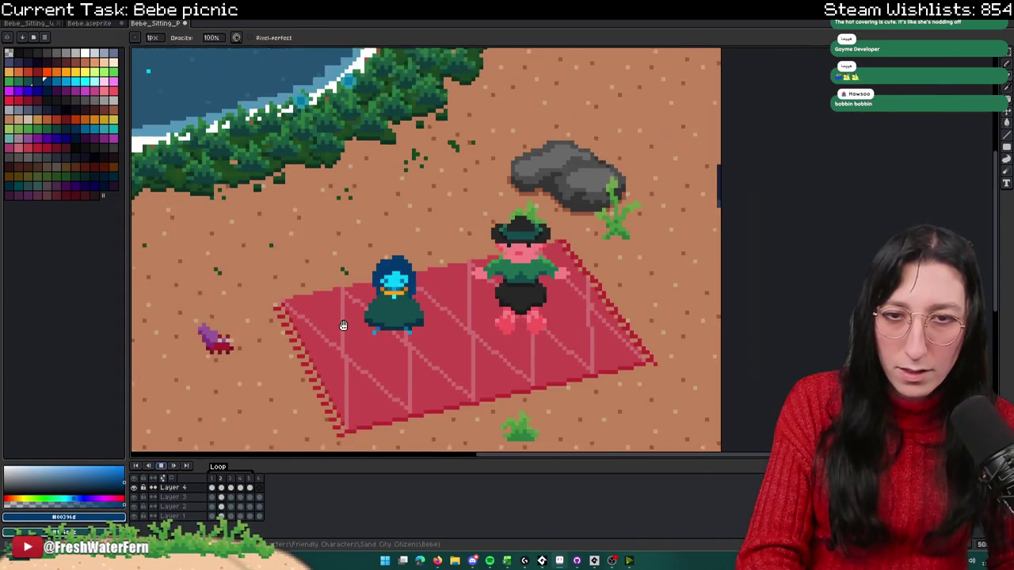
scroll(343, 326, down, 1)
scroll(345, 362, down, 1)
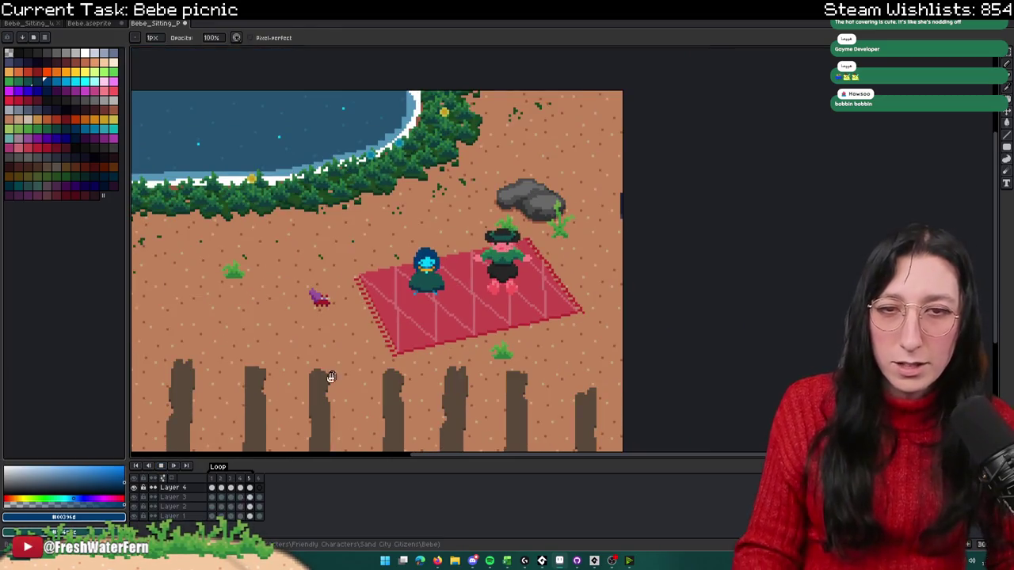
scroll(427, 285, up, 1)
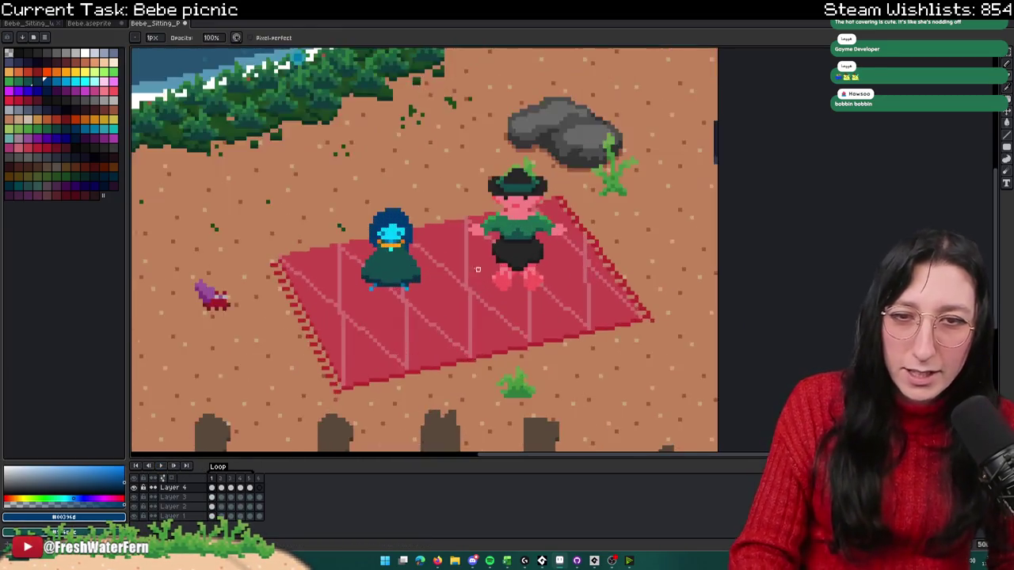
scroll(428, 286, up, 1)
scroll(428, 285, down, 1)
scroll(450, 289, up, 3)
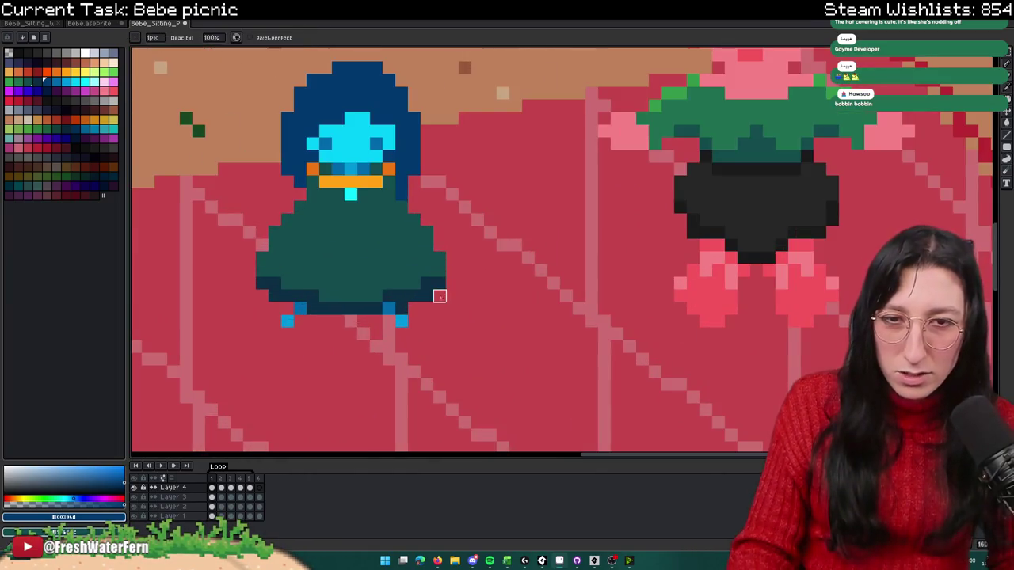
scroll(440, 297, down, 4)
key(m)
Step: Clear a trial selection around Bebe's body and step to the next frame with the Pencil active
scroll(432, 357, up, 1)
drag(465, 356, 361, 301)
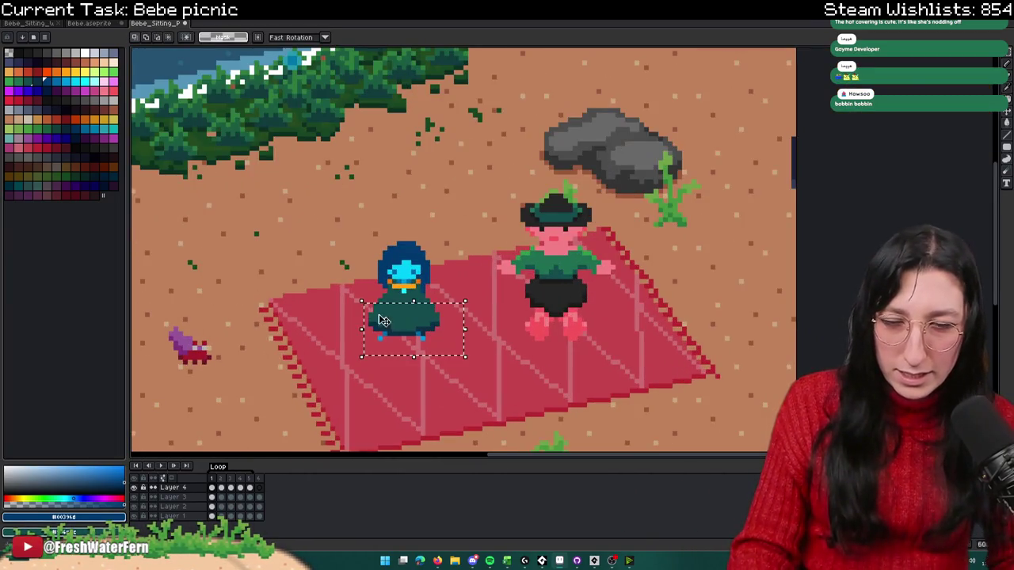
click(381, 320)
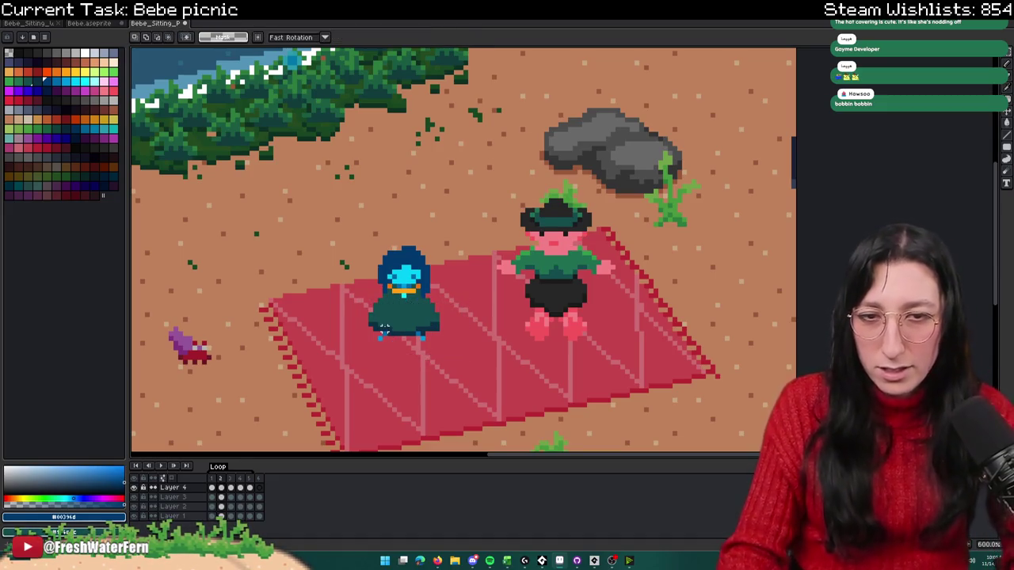
key(b)
scroll(428, 328, up, 3)
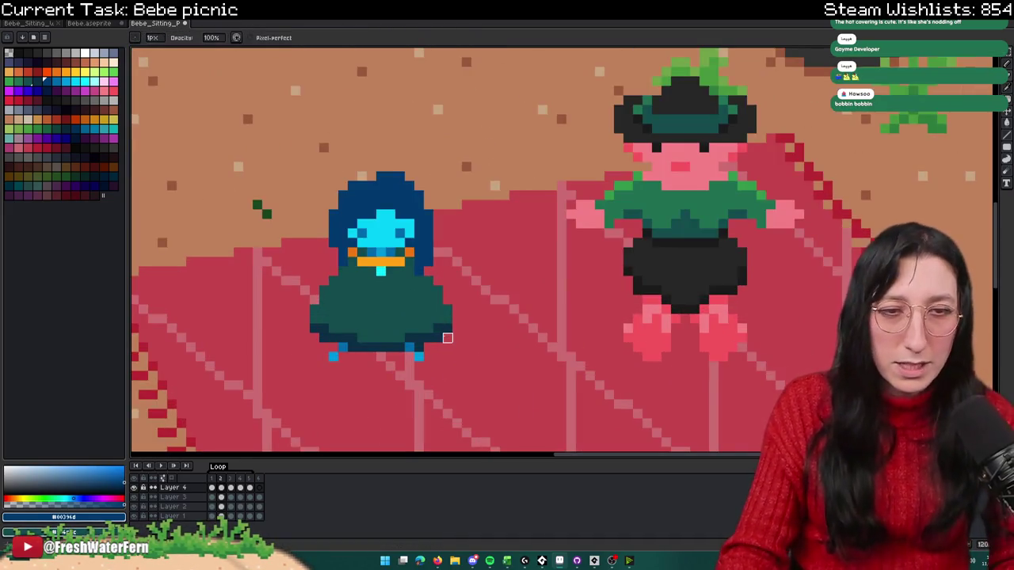
key(Right)
key(e)
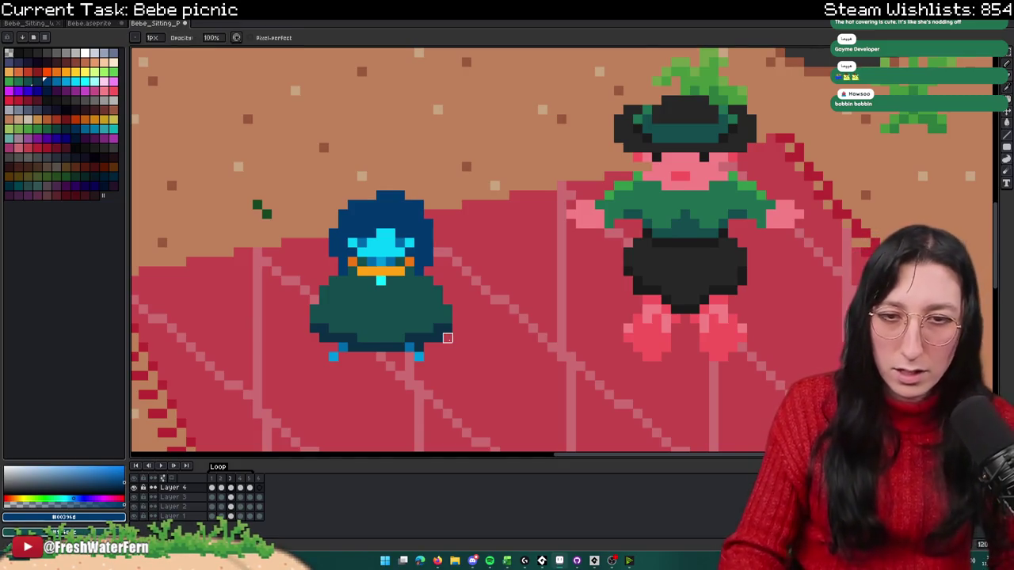
Step: Play the picnic animation in a loop while zooming to watch it
scroll(448, 338, down, 3)
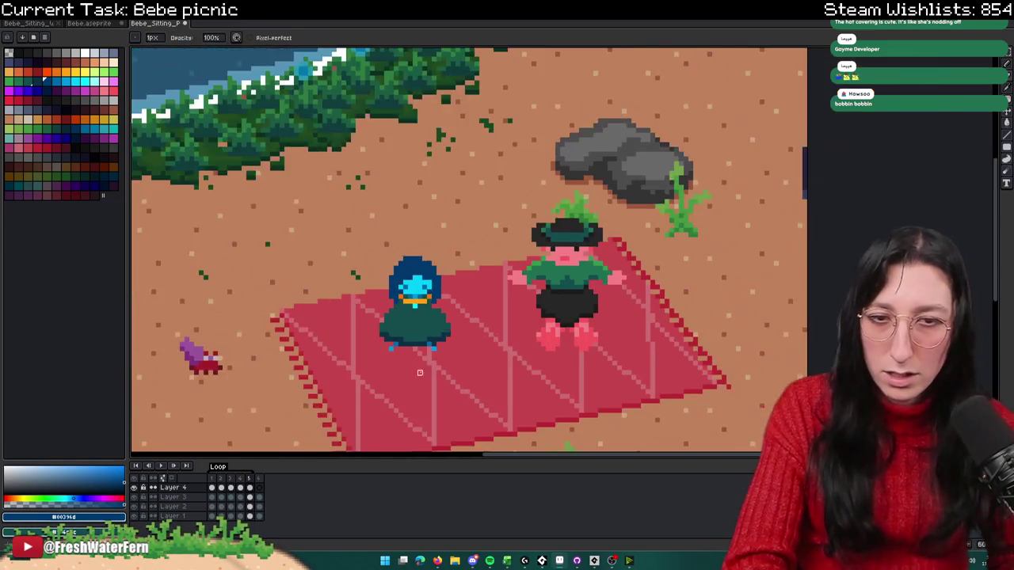
scroll(425, 367, down, 2)
click(164, 468)
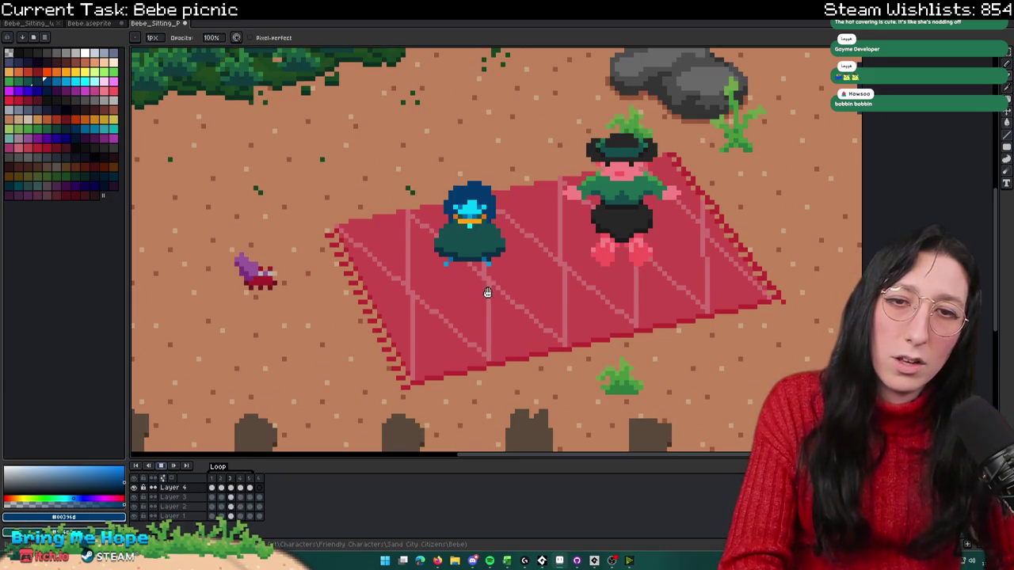
scroll(485, 290, down, 1)
scroll(482, 295, down, 2)
scroll(482, 297, down, 1)
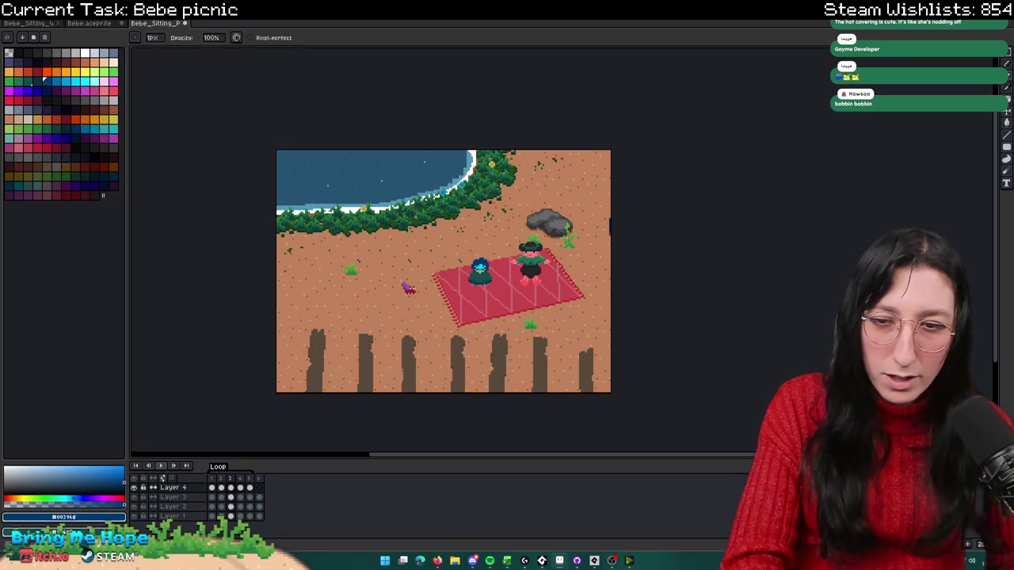
scroll(487, 261, up, 1)
scroll(475, 269, up, 1)
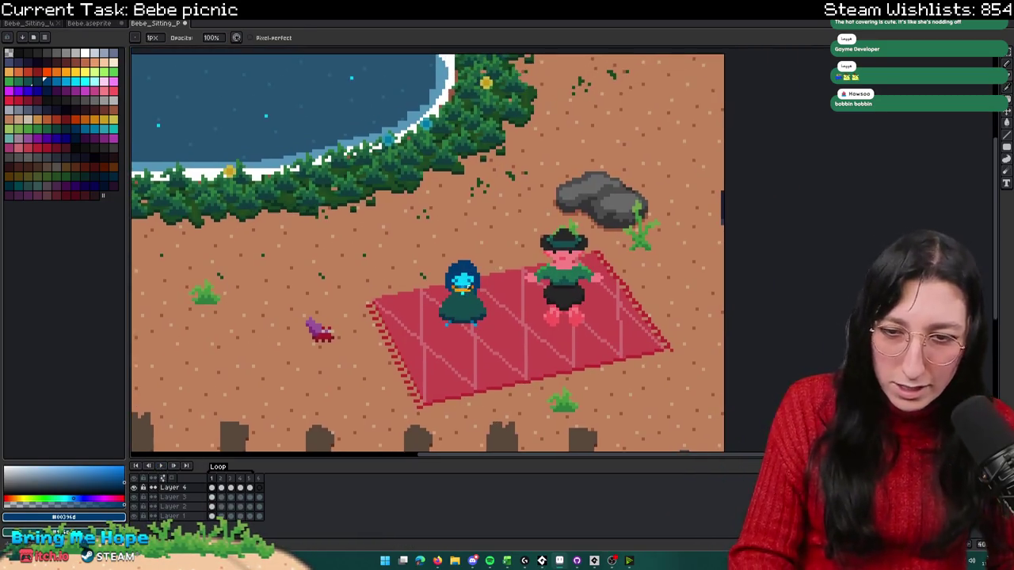
scroll(464, 264, up, 1)
scroll(464, 263, up, 3)
Step: Make two trial selections over the blue character's head and deselect each
drag(413, 242, 583, 339)
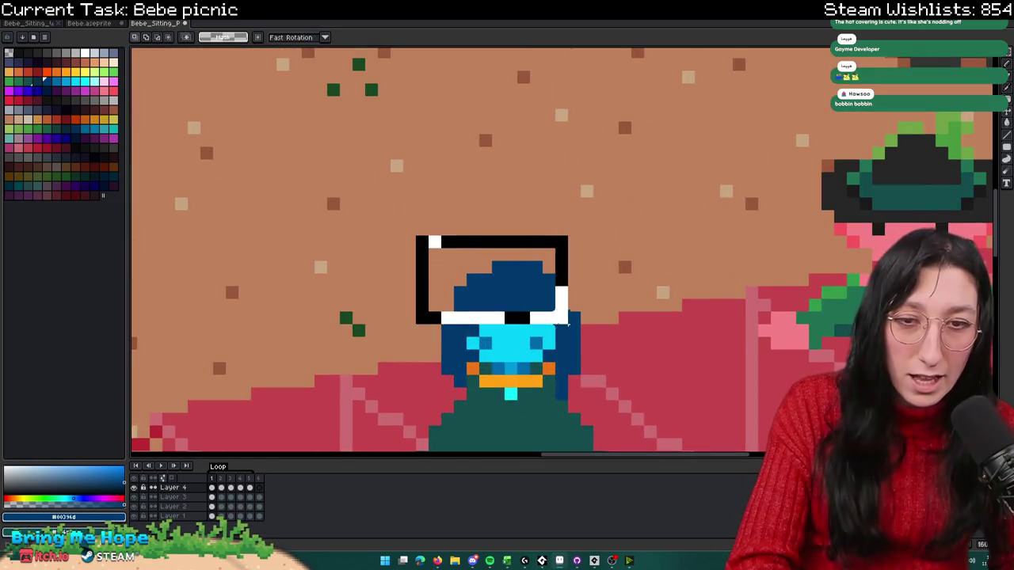
key(ctrl+d)
scroll(599, 381, down, 3)
scroll(570, 340, down, 1)
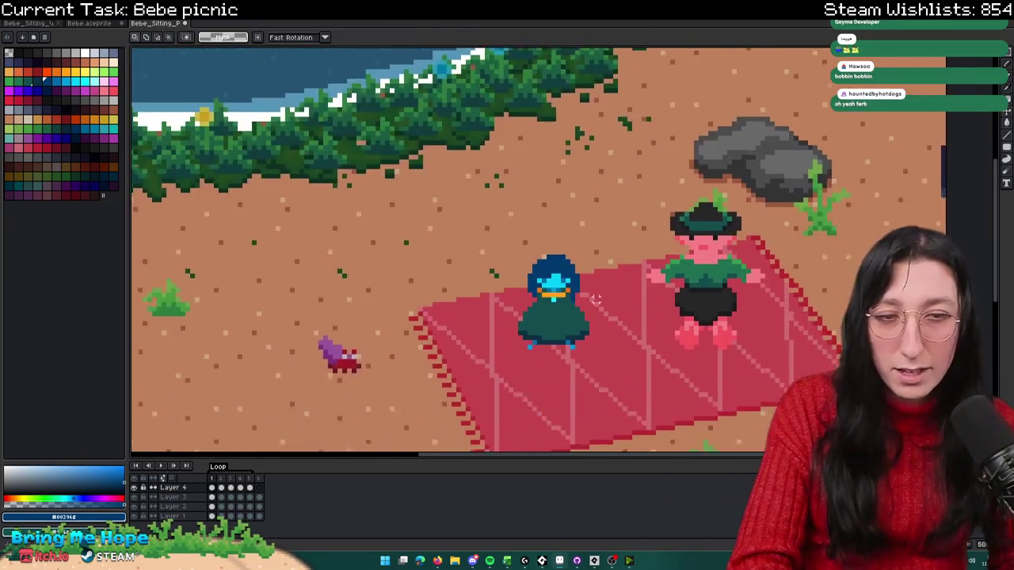
scroll(555, 281, up, 2)
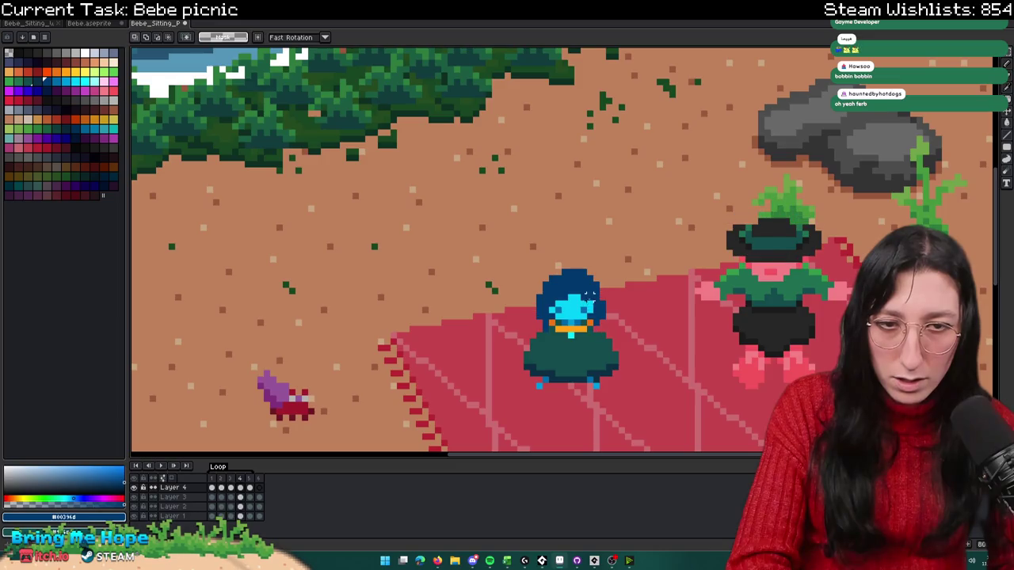
drag(508, 249, 614, 308)
key(ctrl+d)
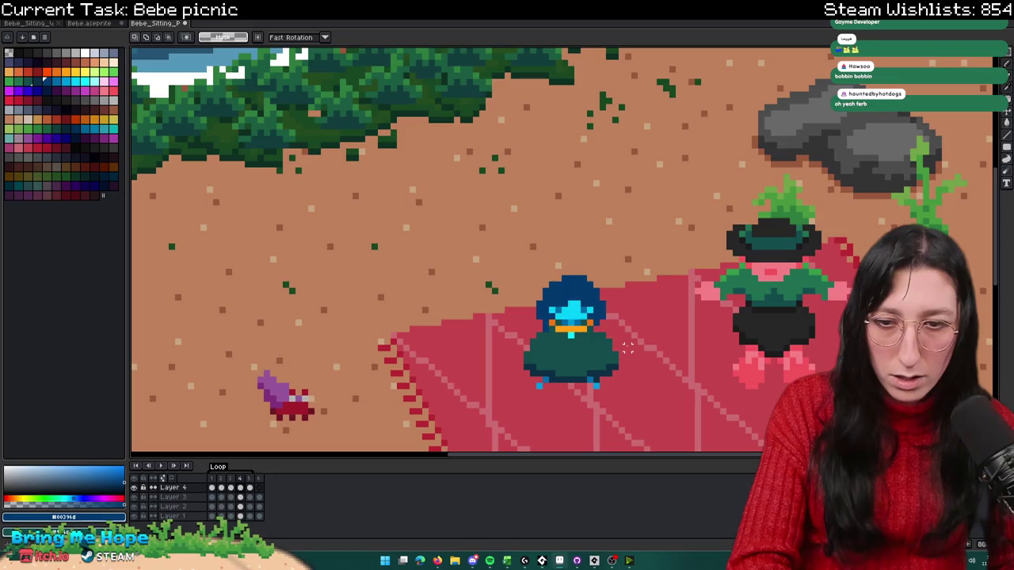
Step: Replay the animation from frame 1 zoomed out, clearing a trial selection above the character
click(214, 488)
key(minus)
click(163, 466)
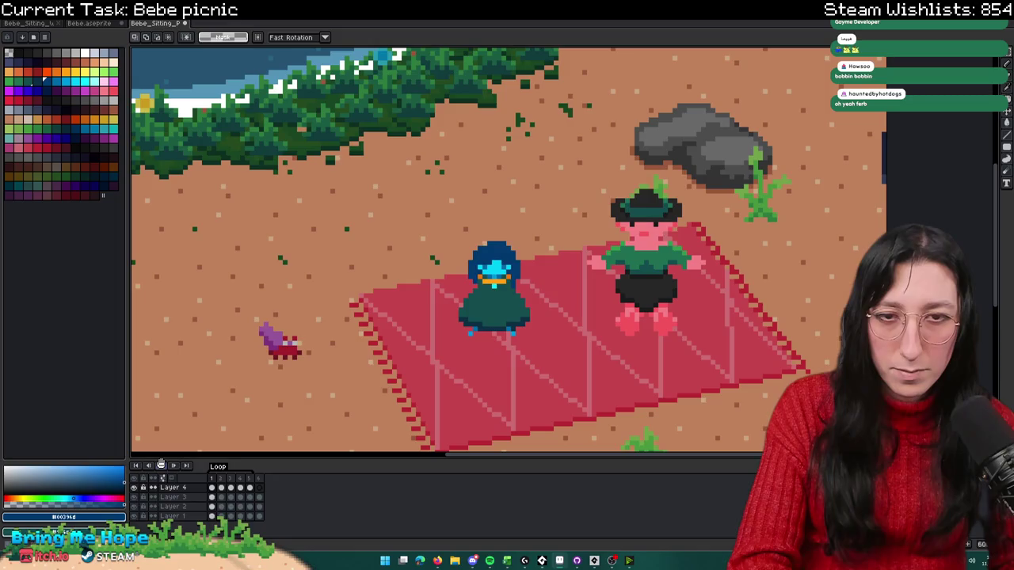
scroll(430, 226, up, 1)
drag(469, 196, 567, 273)
click(549, 333)
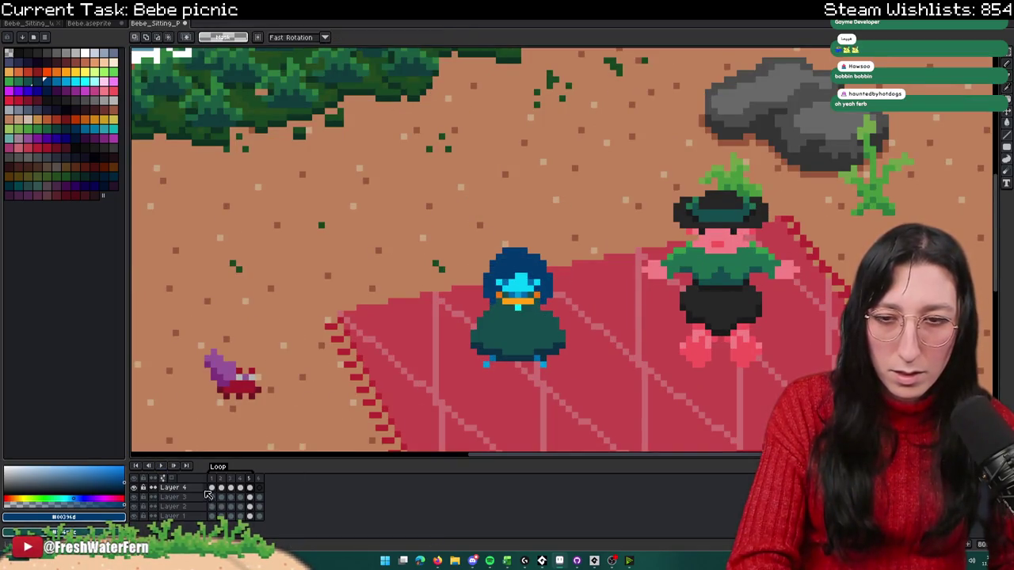
scroll(469, 318, down, 1)
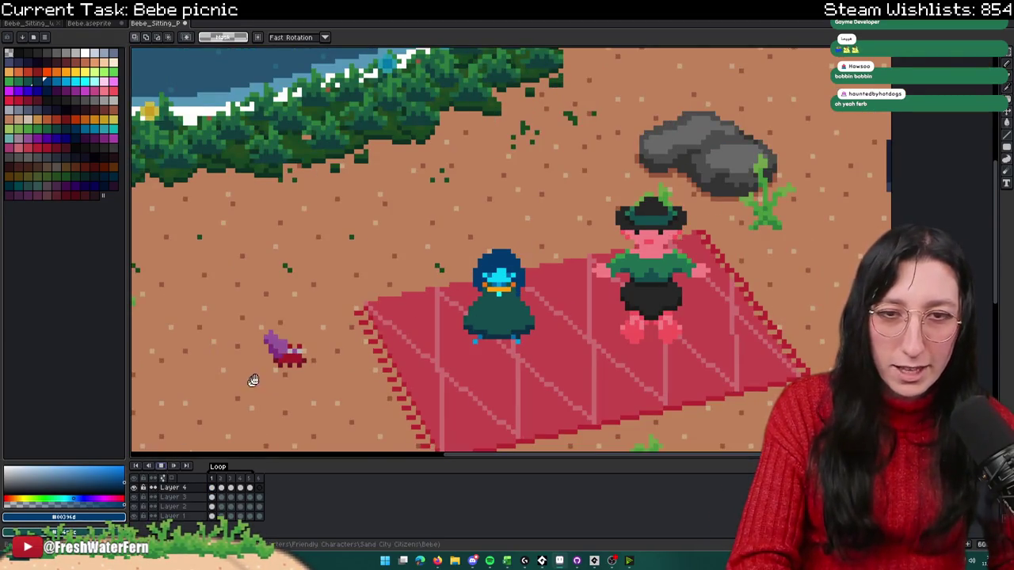
scroll(271, 360, down, 1)
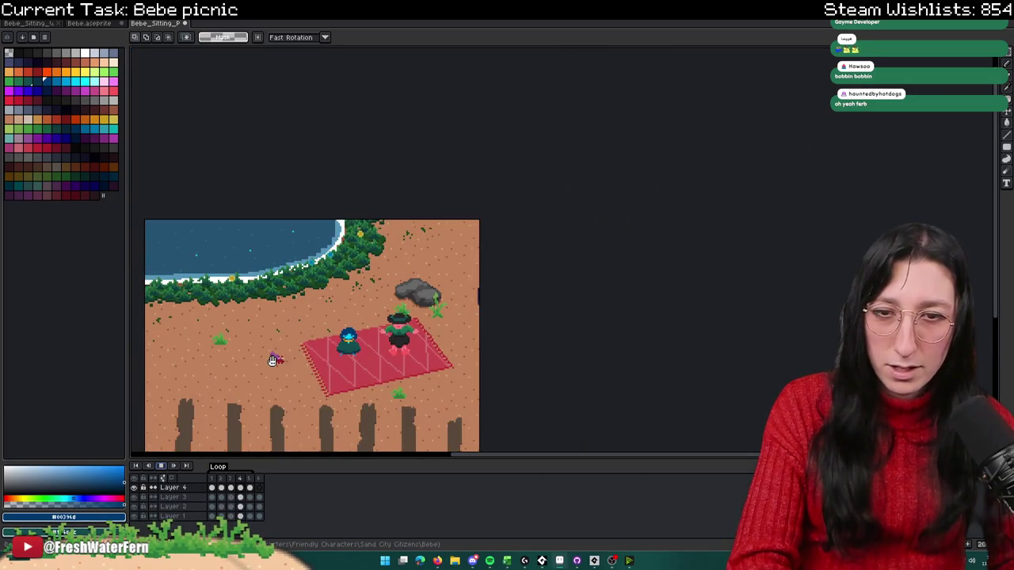
Step: Stop the picnic animation playback so it rests on frame 5
scroll(273, 361, up, 1)
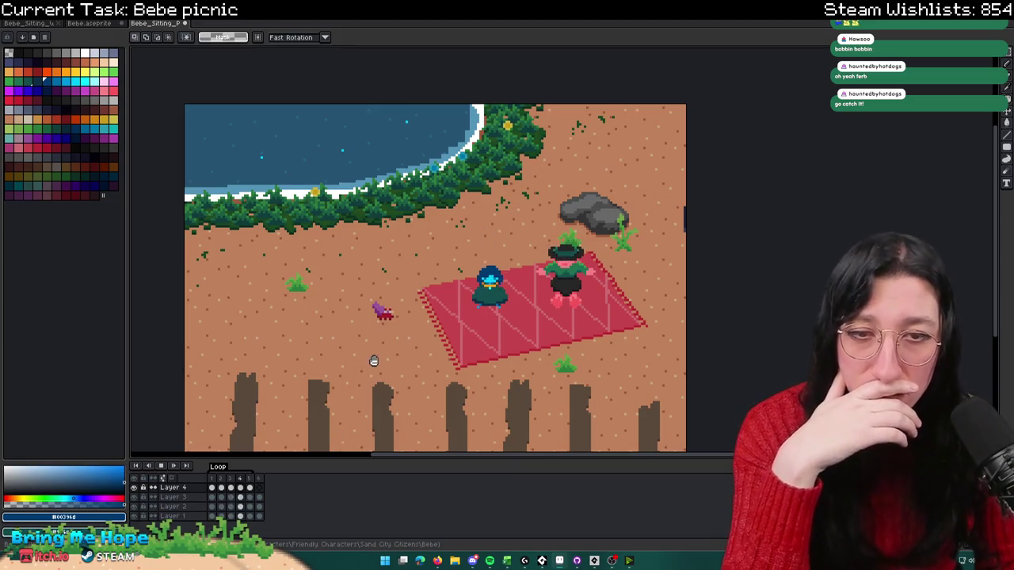
scroll(312, 398, down, 3)
scroll(312, 396, up, 3)
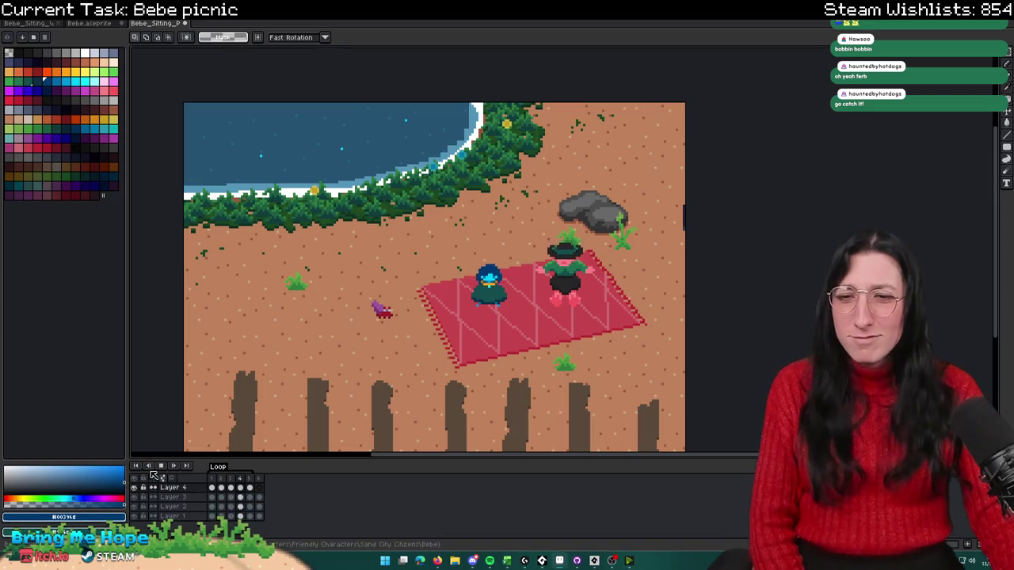
click(250, 487)
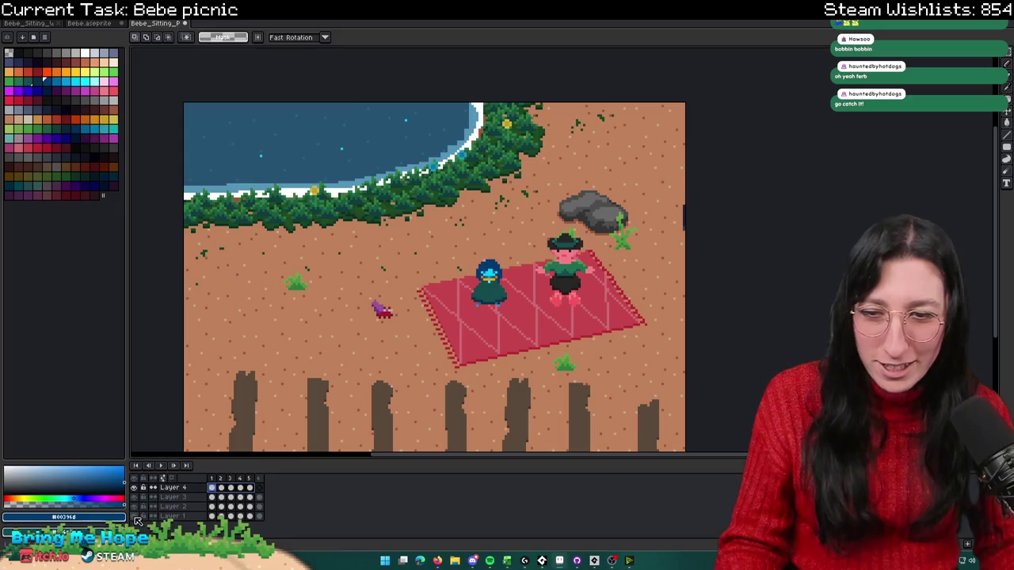
scroll(471, 265, up, 3)
Step: With the Pencil active, briefly play then stop the animation and return to frame 1
key(b)
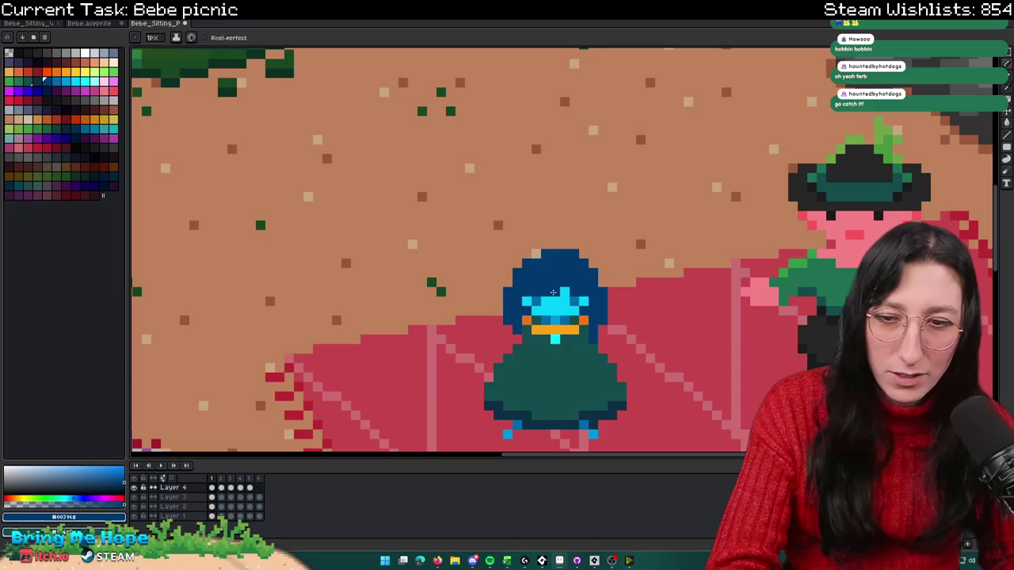
key(Return)
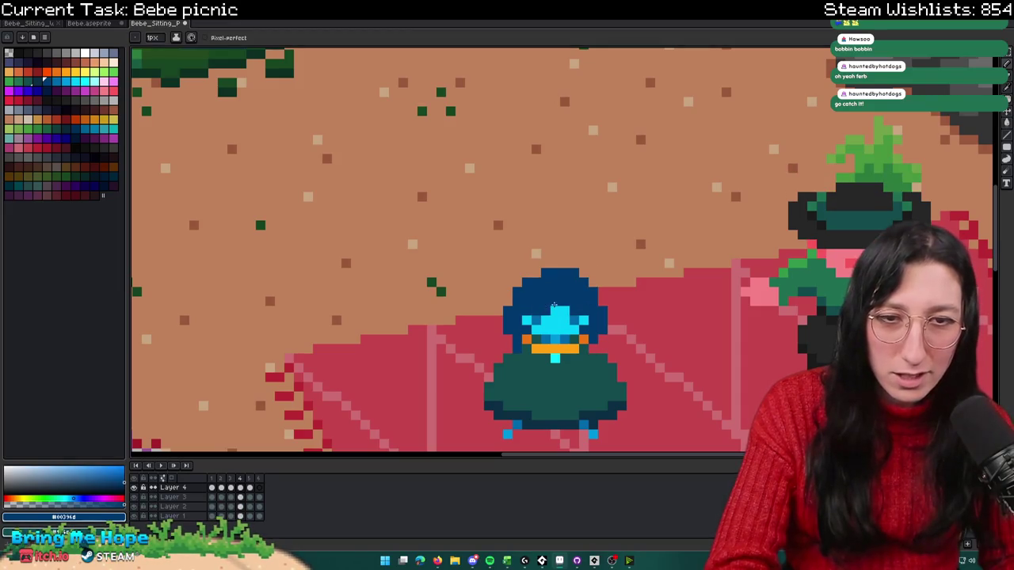
drag(554, 310, 562, 249)
scroll(554, 250, down, 3)
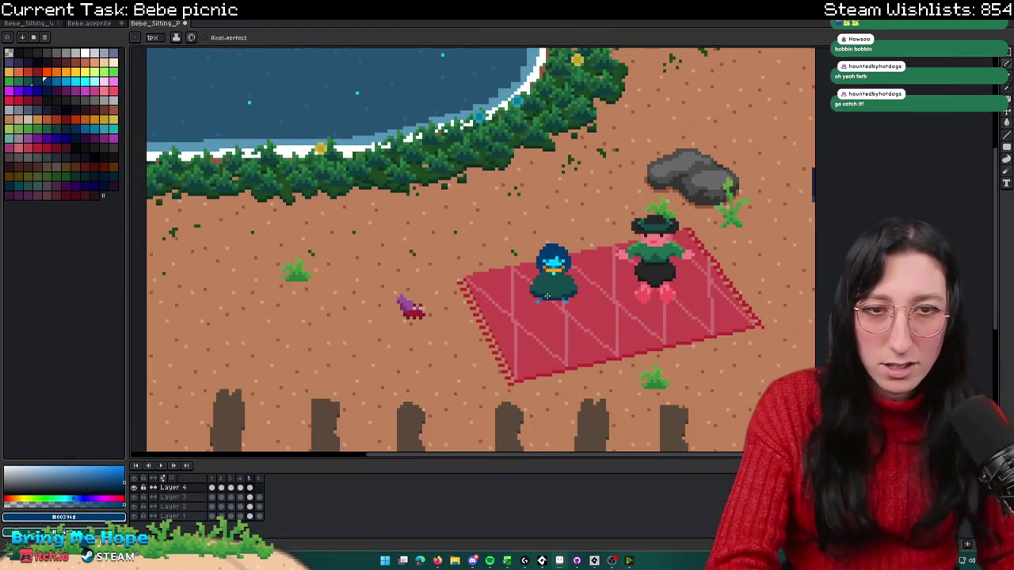
click(163, 466)
click(215, 488)
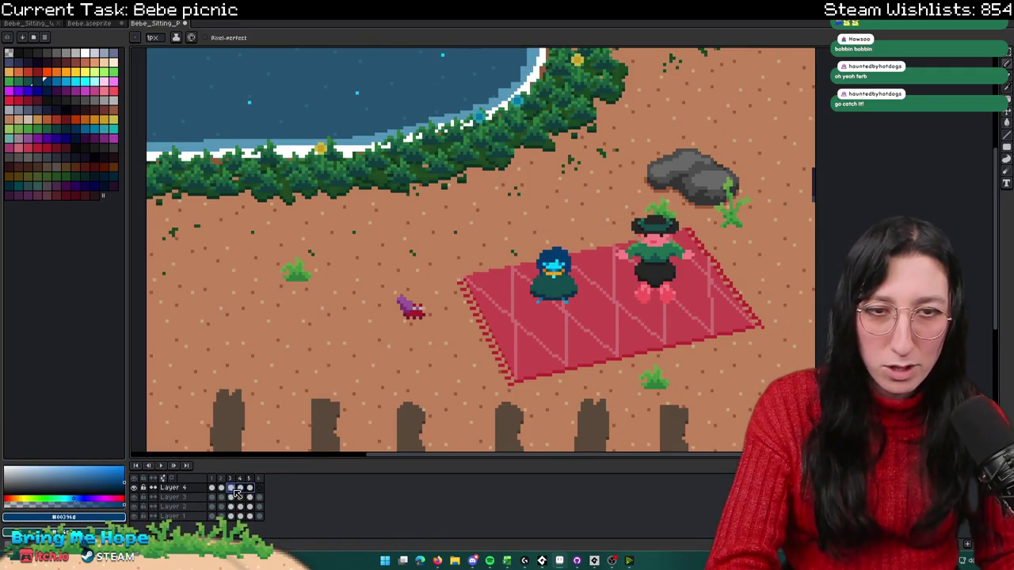
Step: Paint two pixels on the blue character's face dark blue in frame 1
scroll(552, 250, up, 1)
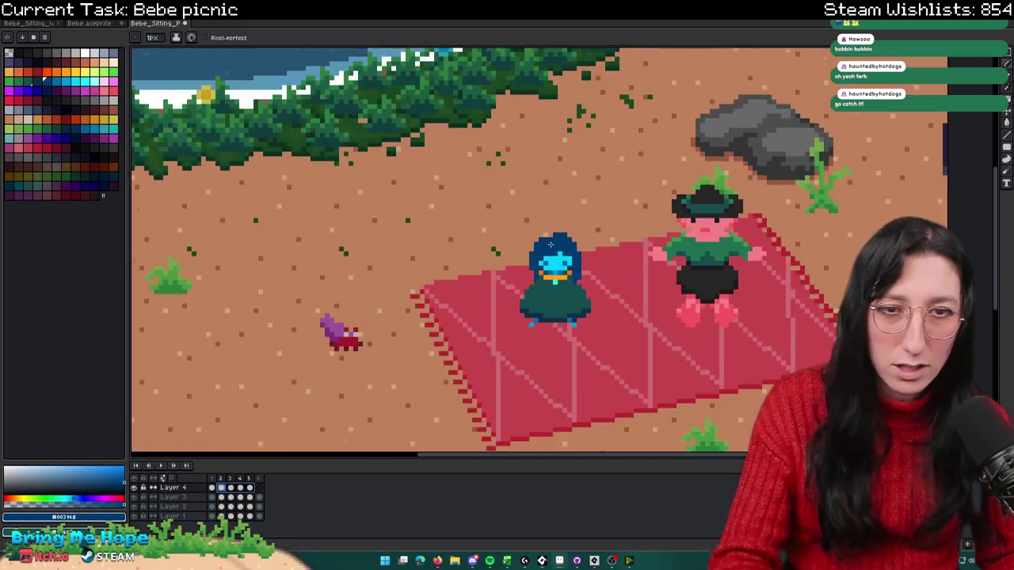
scroll(552, 254, up, 3)
scroll(554, 266, up, 3)
scroll(447, 278, up, 1)
click(483, 285)
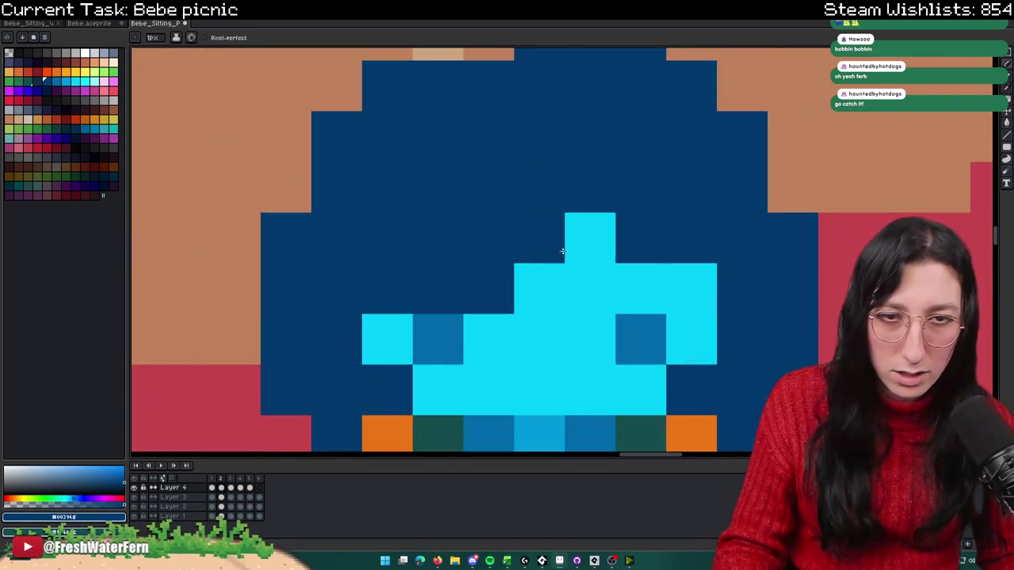
click(586, 237)
scroll(578, 254, down, 4)
scroll(578, 262, down, 4)
scroll(591, 281, down, 1)
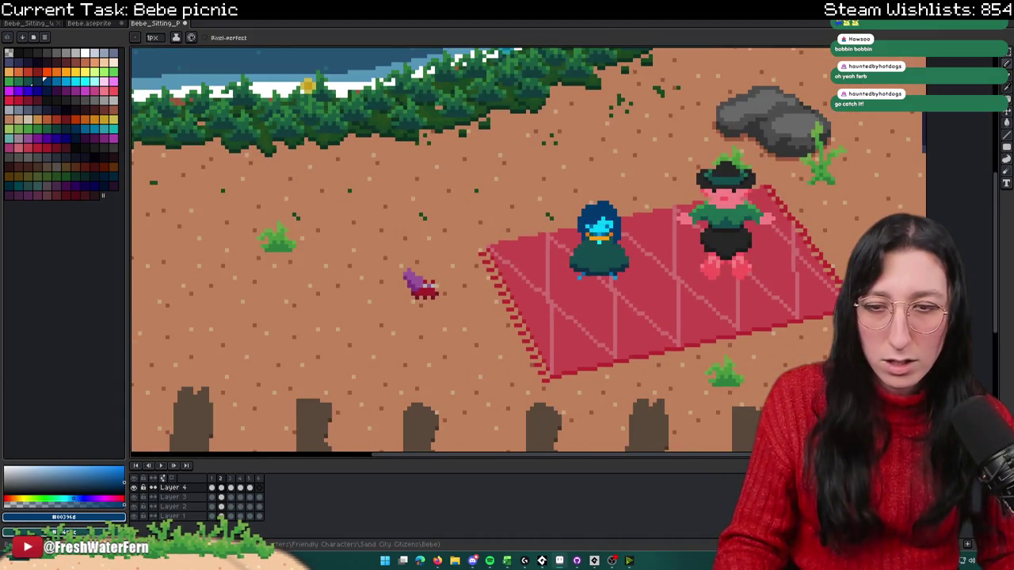
Step: Set the frames as the loop section, play it, then select all five Layer 4 frames
right_click(211, 480)
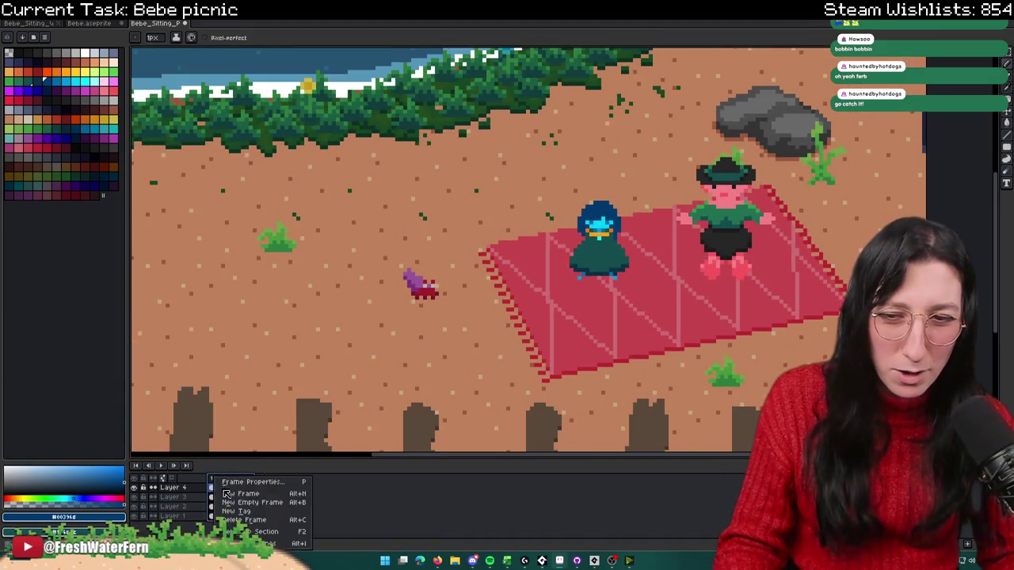
click(237, 537)
click(158, 466)
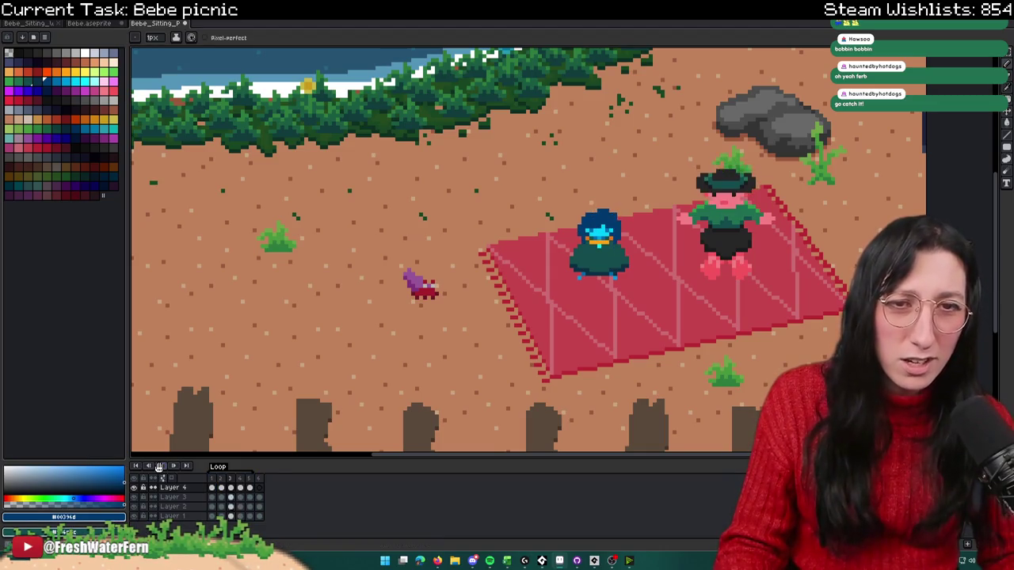
scroll(453, 294, down, 1)
scroll(456, 298, down, 1)
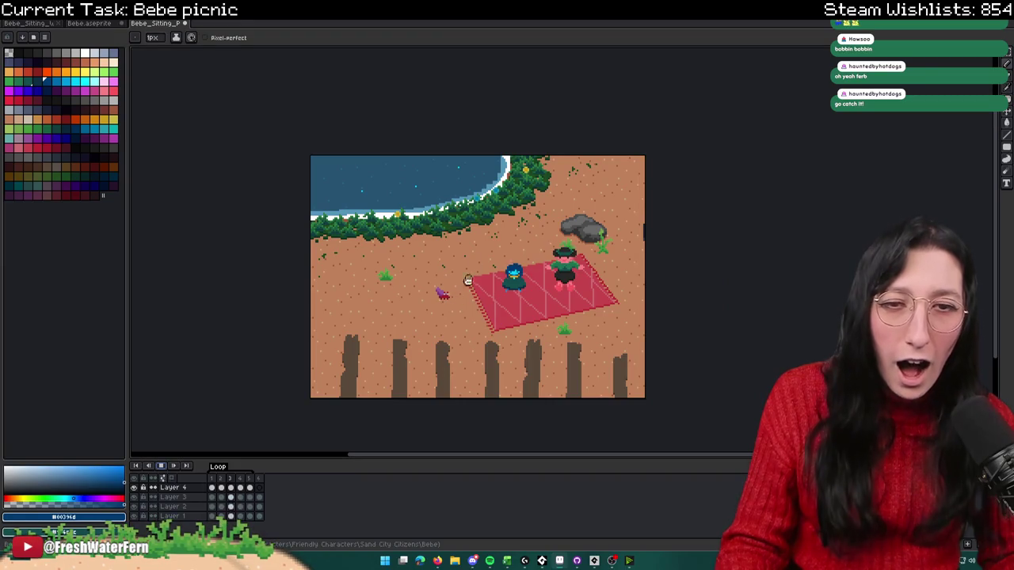
scroll(525, 239, up, 1)
scroll(522, 243, up, 1)
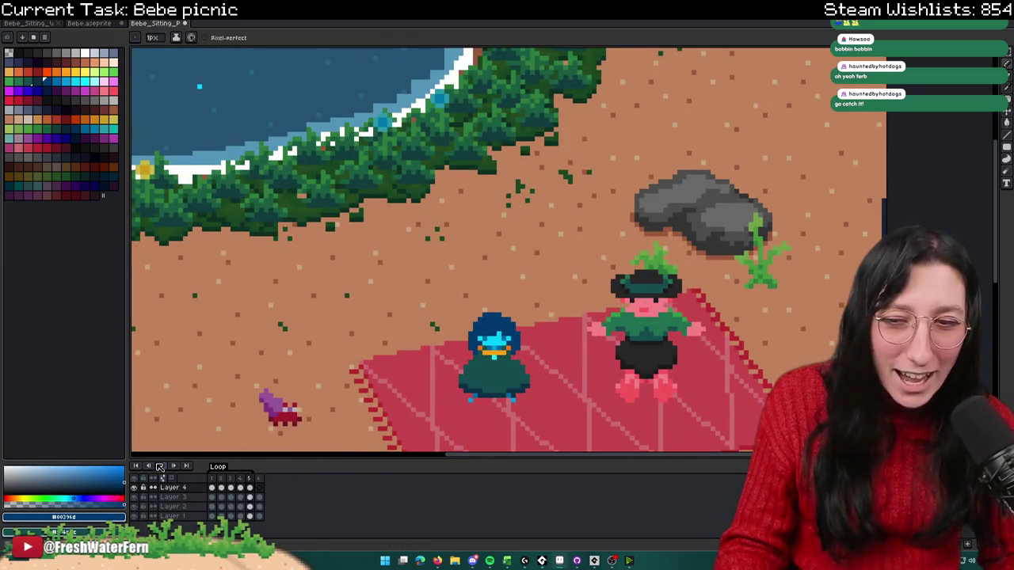
scroll(531, 316, up, 1)
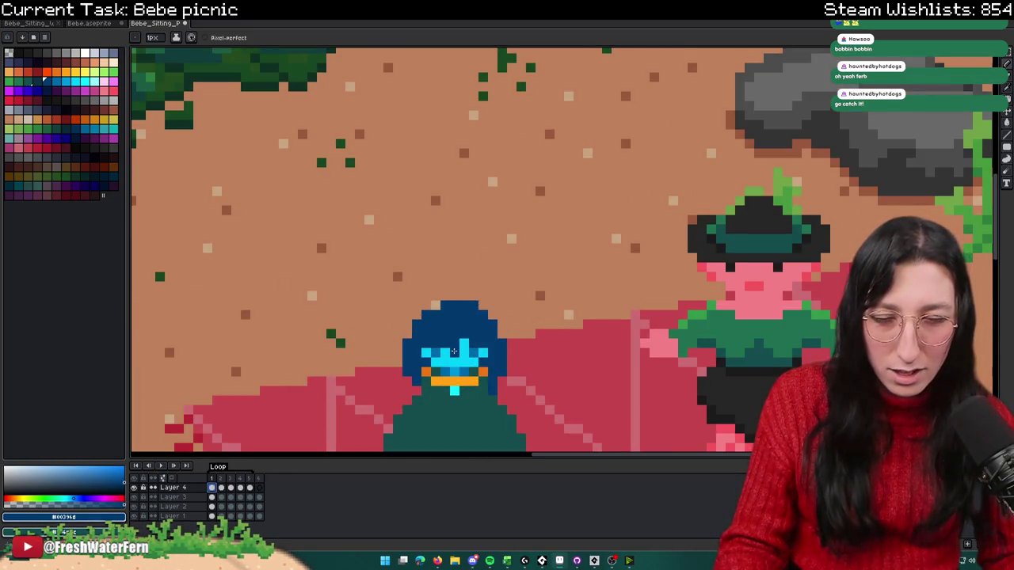
scroll(466, 340, down, 1)
scroll(466, 340, down, 1)
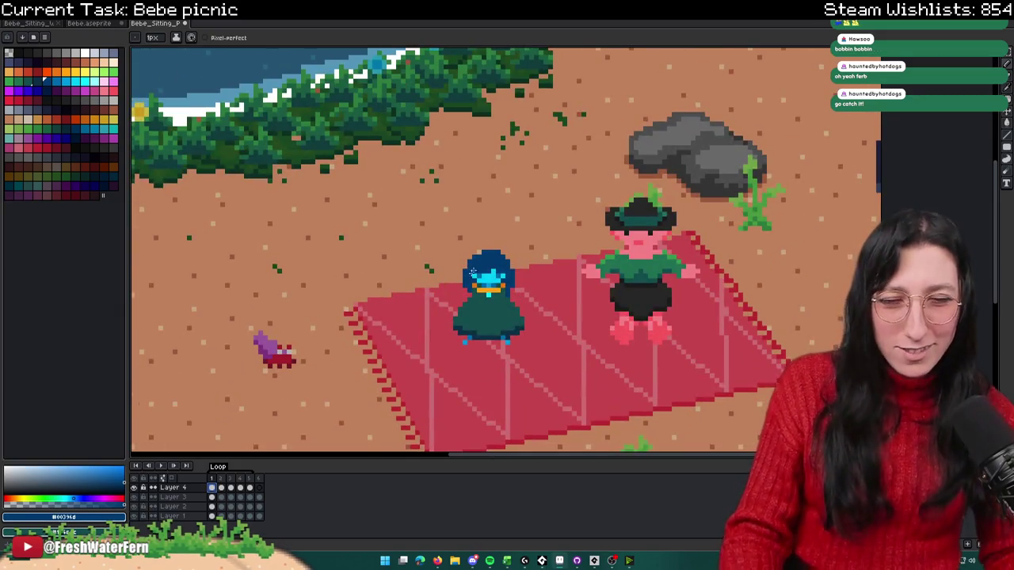
scroll(443, 318, up, 2)
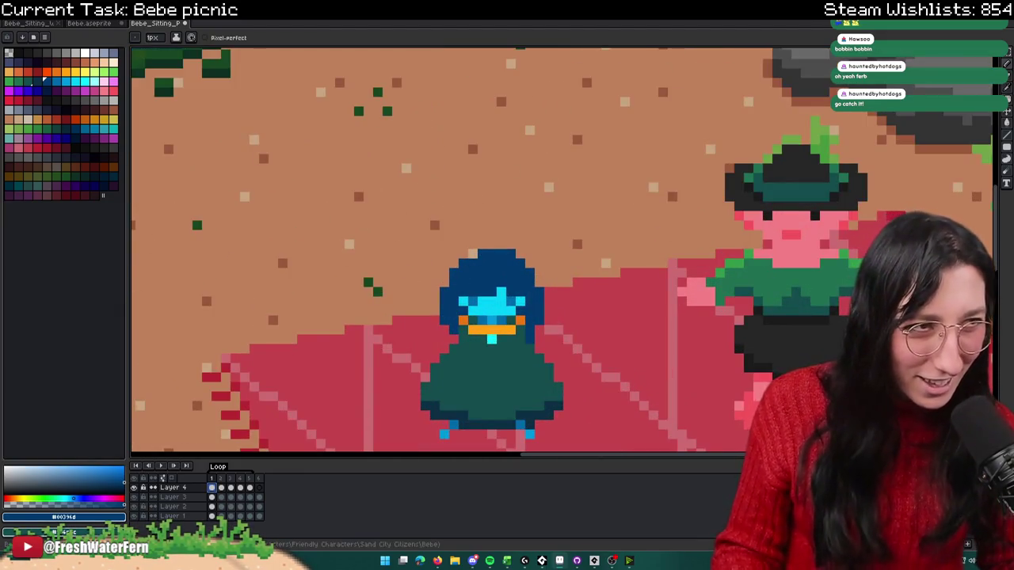
scroll(507, 277, down, 2)
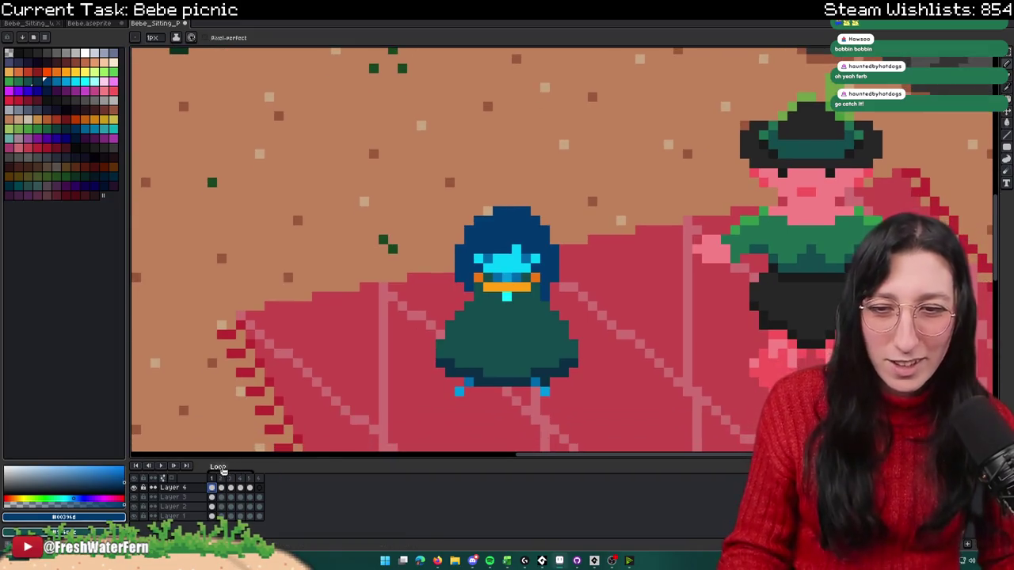
drag(253, 491, 216, 489)
Step: Hide the ground, blanket and other character layers and trim the canvas to the character
click(134, 506)
click(134, 507)
click(134, 497)
click(134, 506)
click(134, 497)
scroll(267, 373, down, 2)
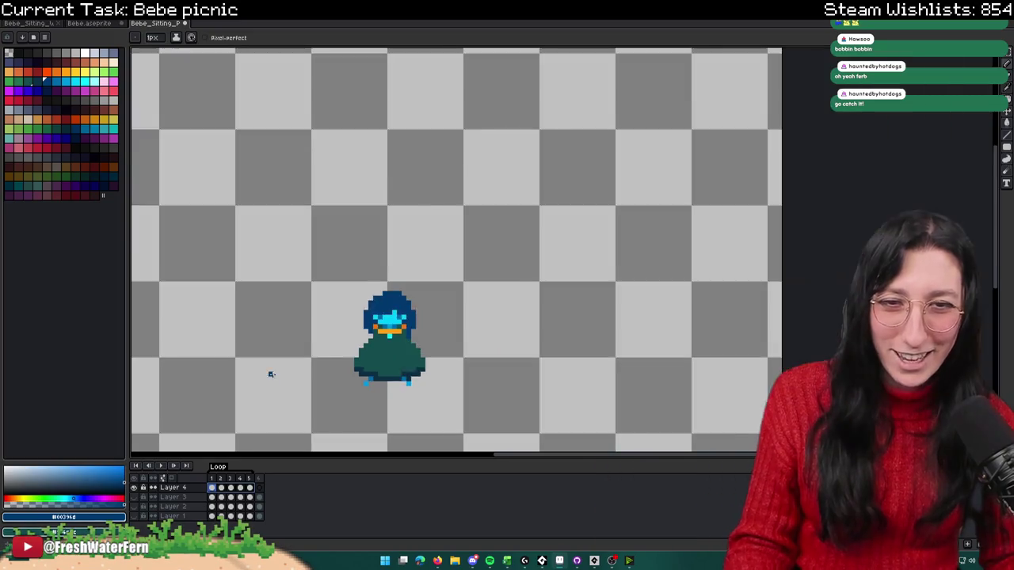
scroll(369, 293, up, 1)
click(47, 15)
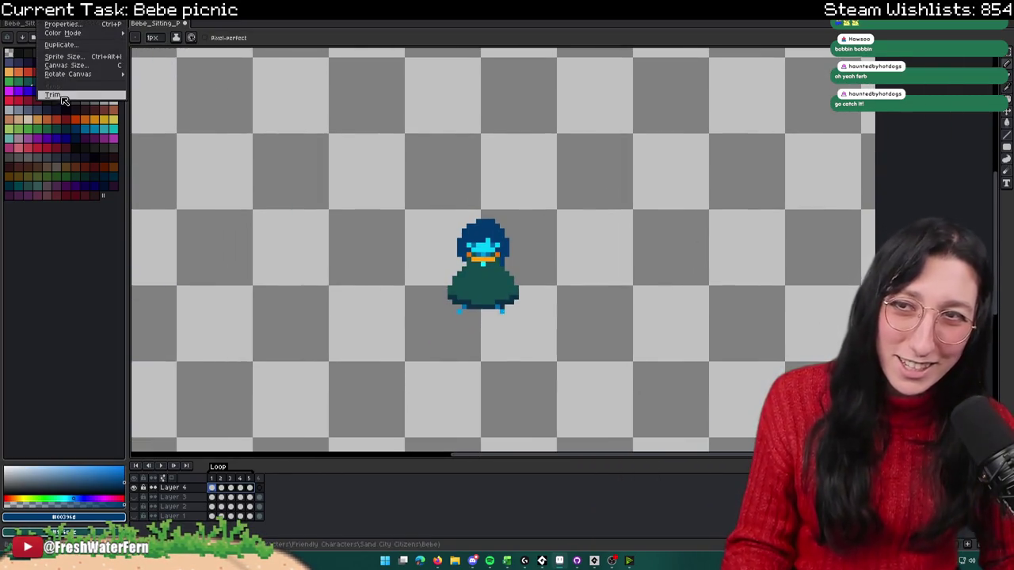
click(63, 96)
Step: Export the animation as Player Sitting On Floor.gif in Characters\Player\Misc
key(ctrl+e)
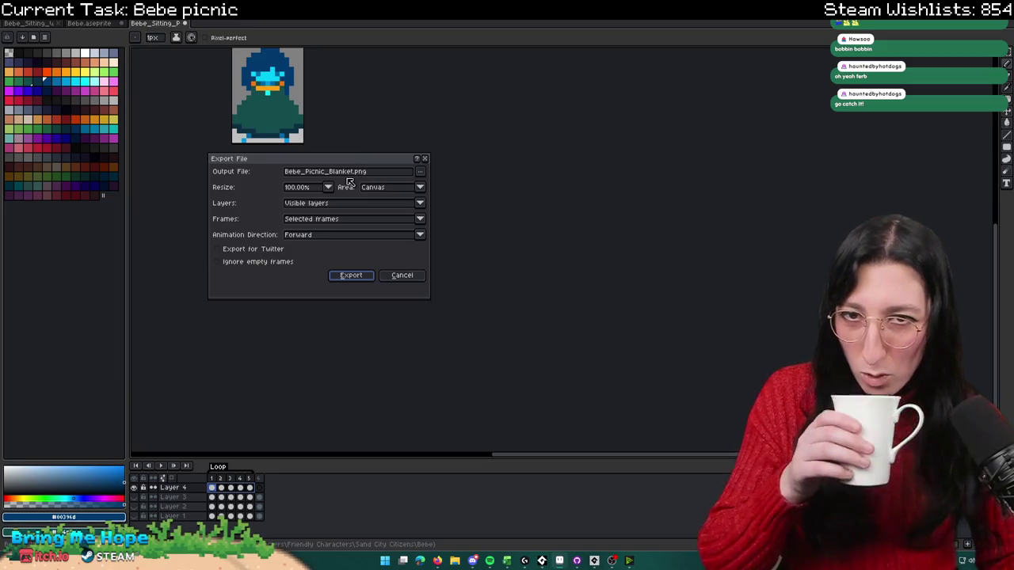
click(426, 175)
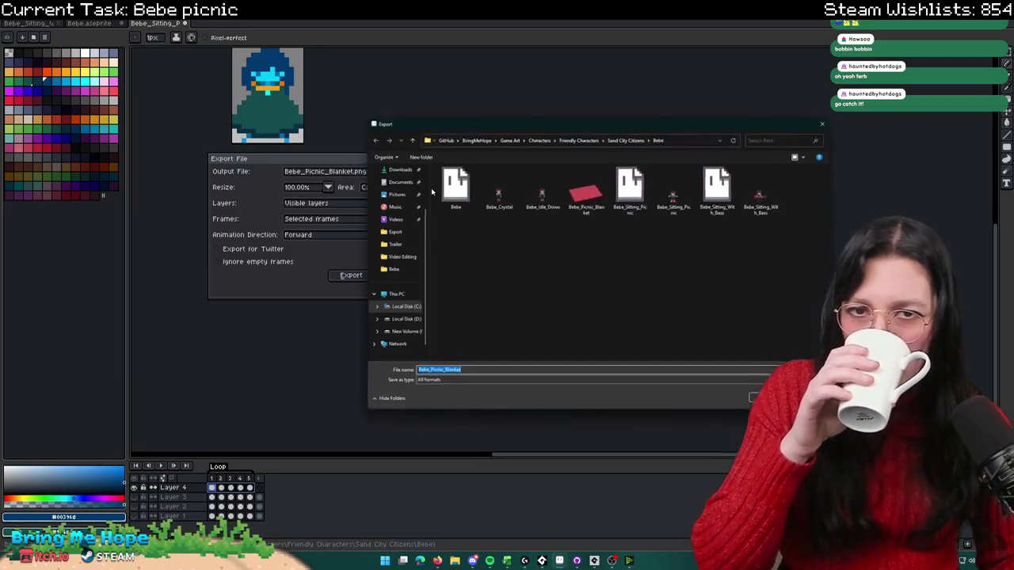
click(539, 138)
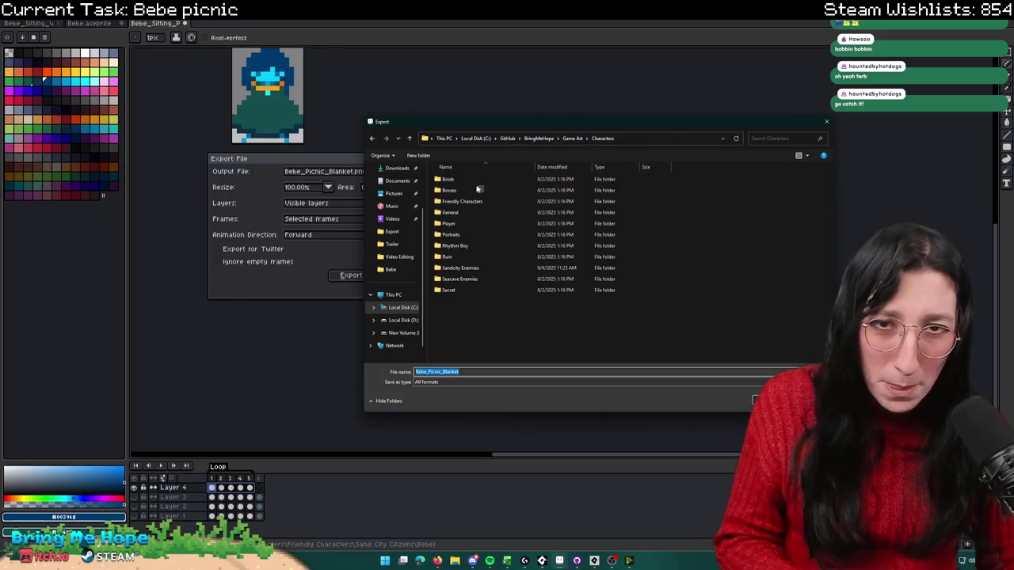
double_click(459, 212)
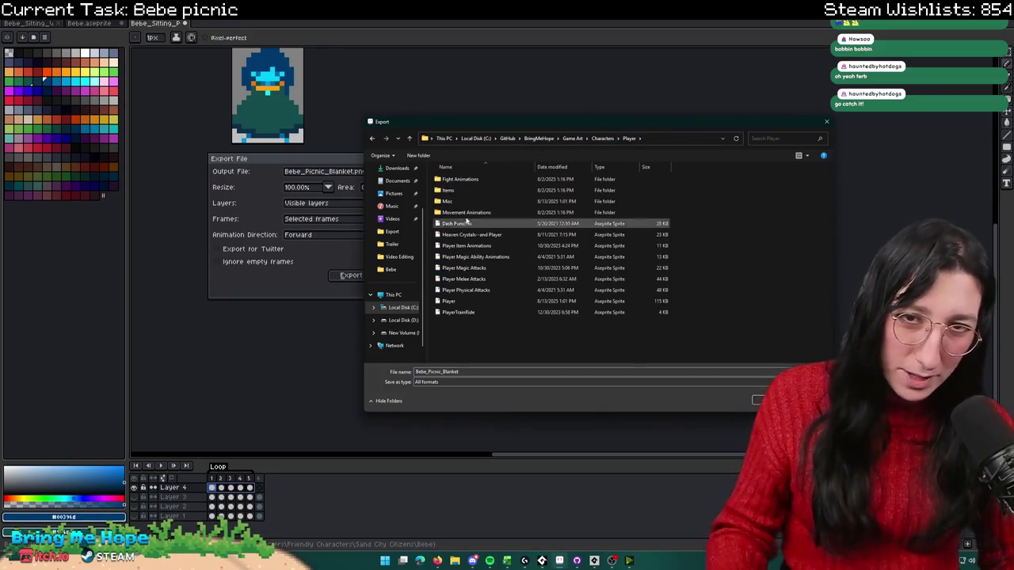
double_click(447, 201)
double_click(437, 372)
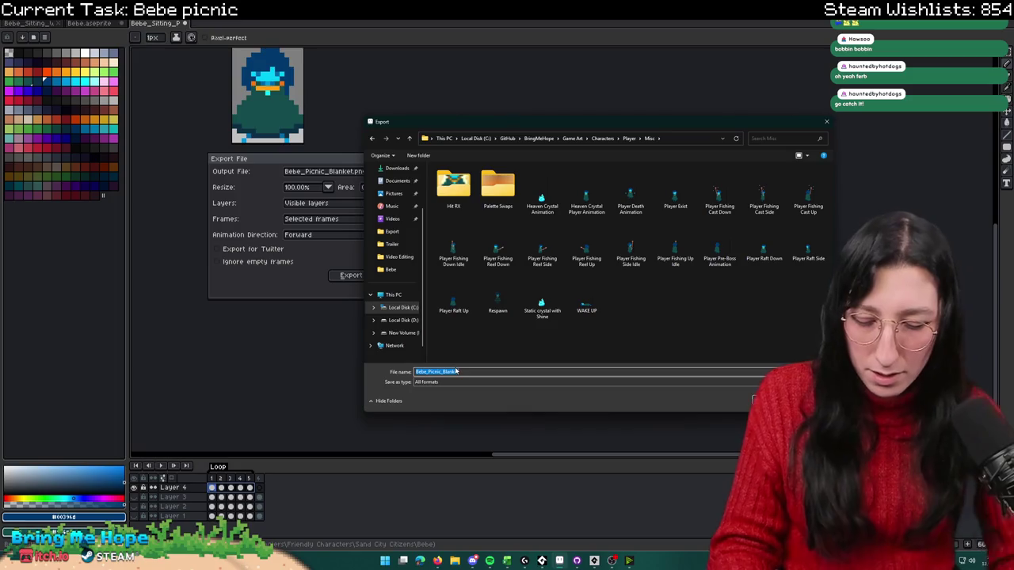
text(Player Sitting)
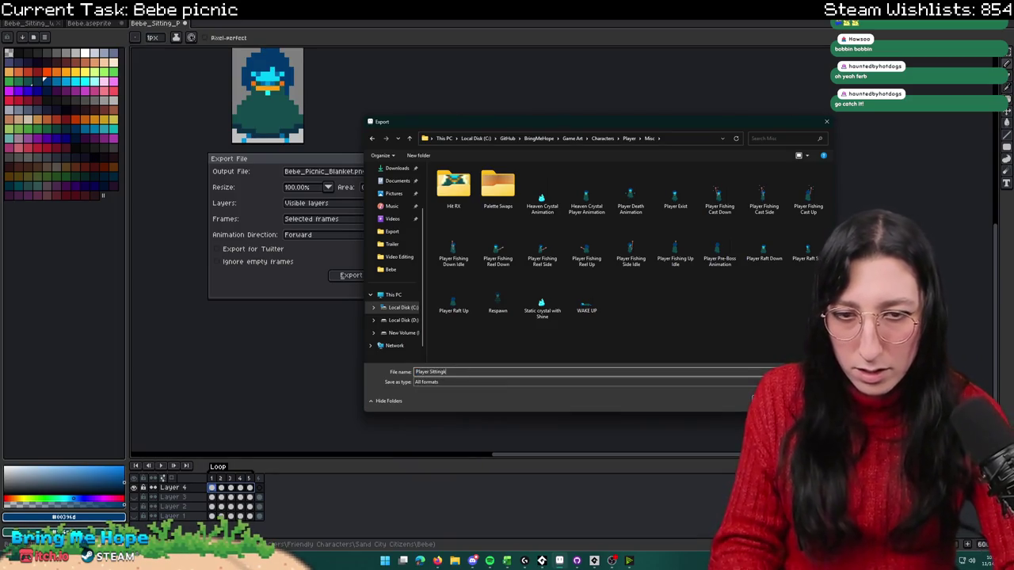
key(Return)
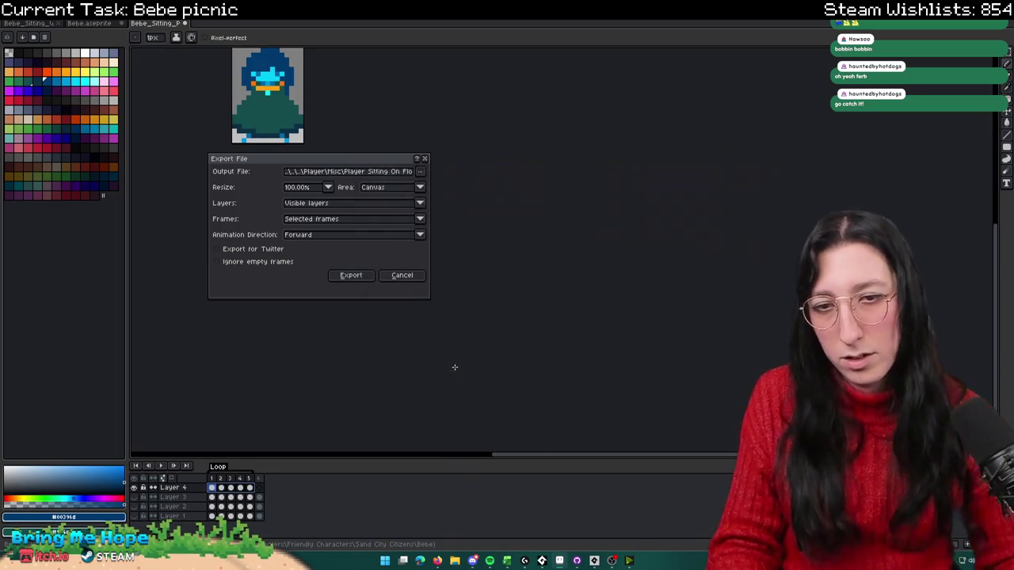
click(358, 275)
click(527, 306)
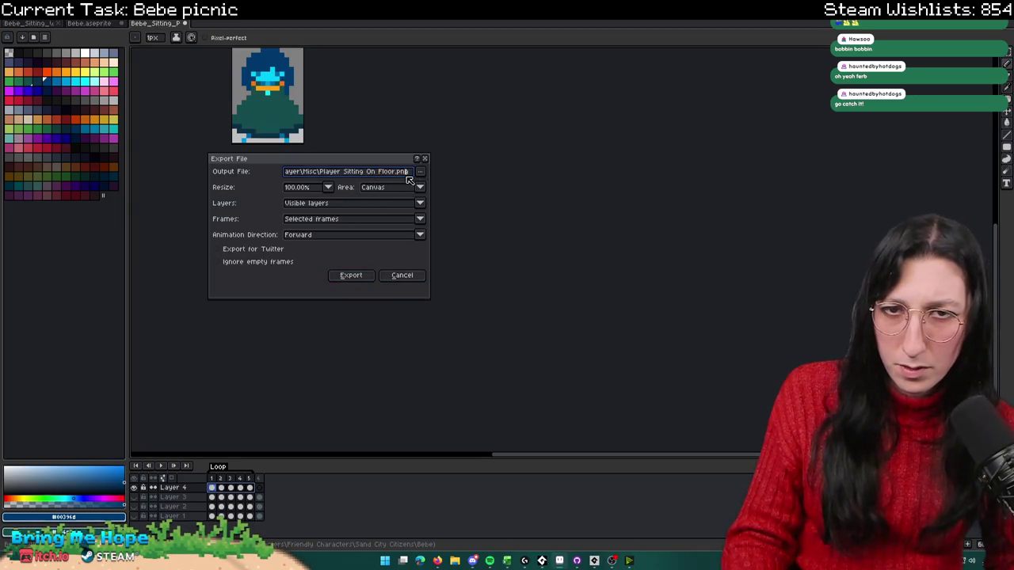
text(g)
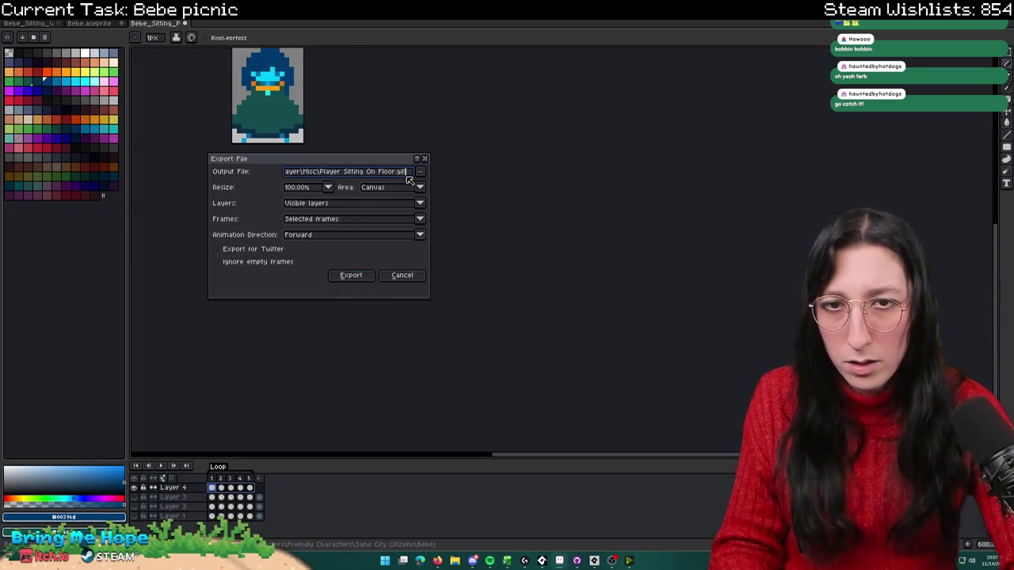
key(Return)
Step: Show the dirt ground and red picnic rug layers again, then switch to GameMaker
scroll(217, 358, up, 3)
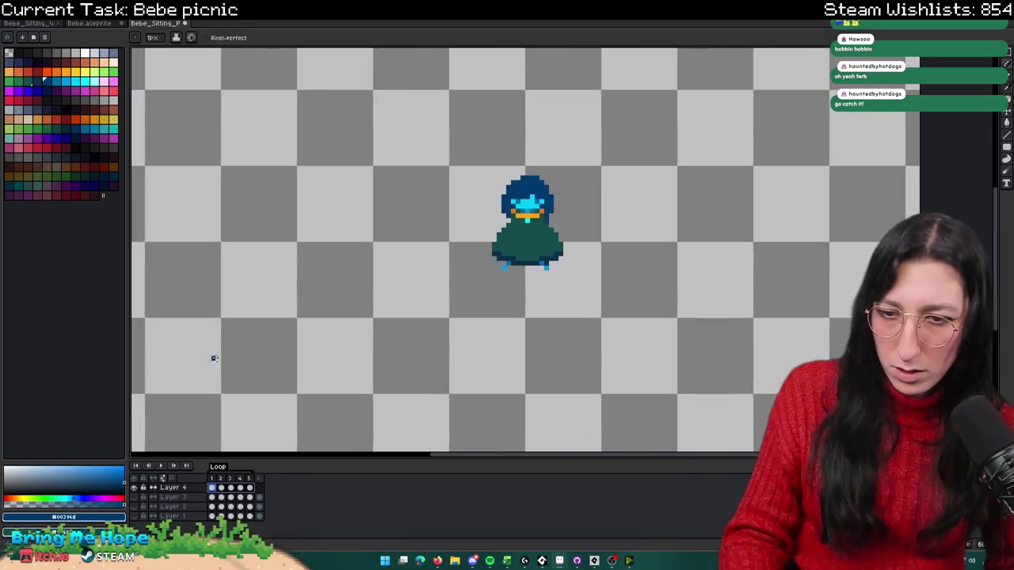
click(135, 517)
click(135, 517)
click(135, 507)
click(136, 507)
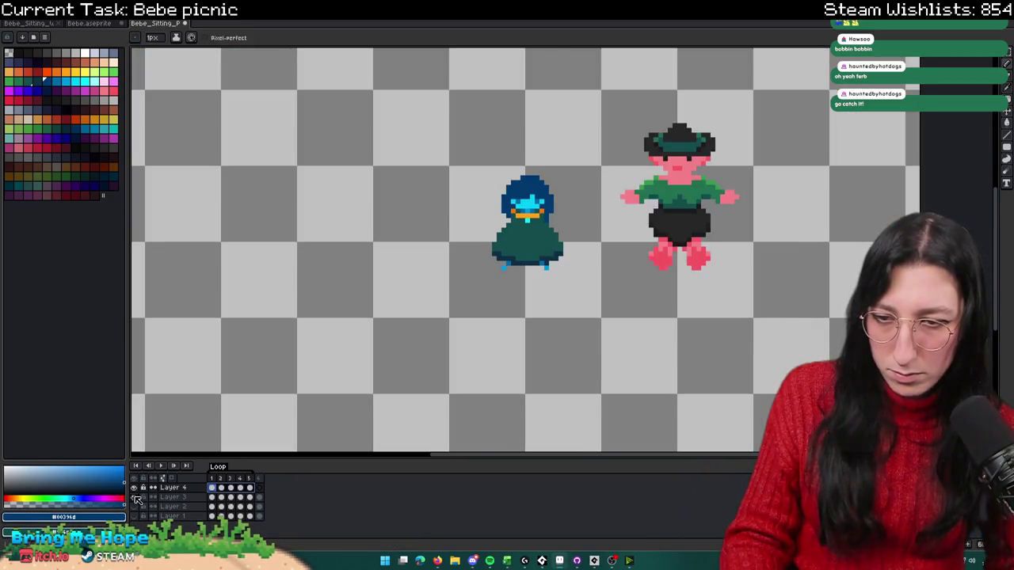
click(136, 516)
click(135, 507)
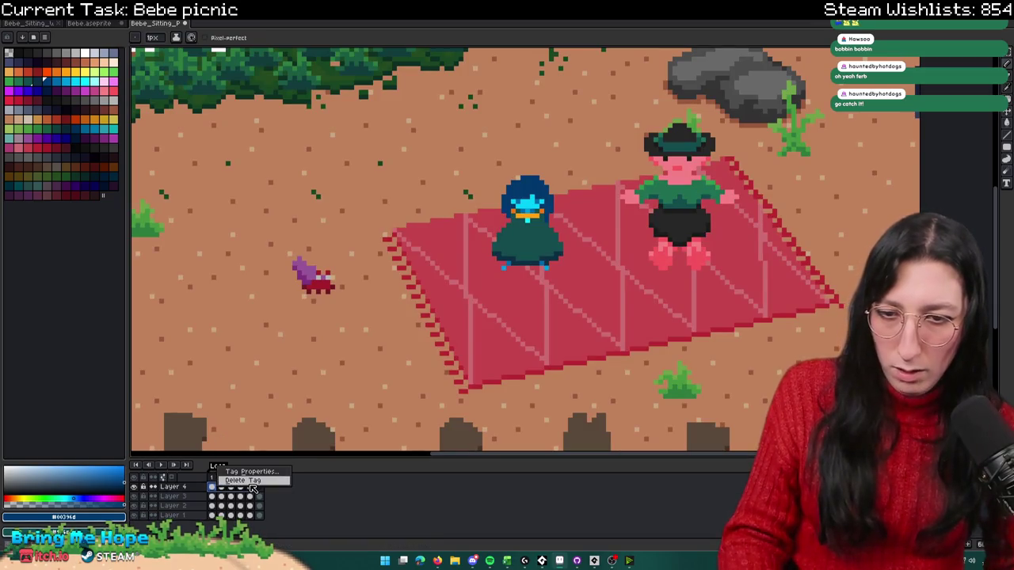
key(Escape)
scroll(376, 226, down, 1)
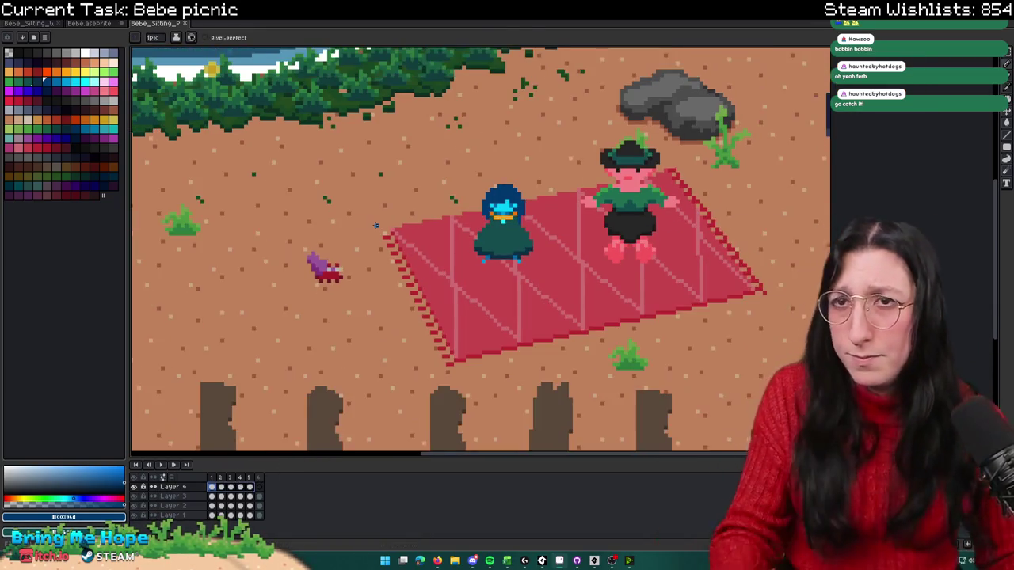
scroll(376, 226, down, 1)
scroll(376, 225, down, 1)
key(alt+Tab)
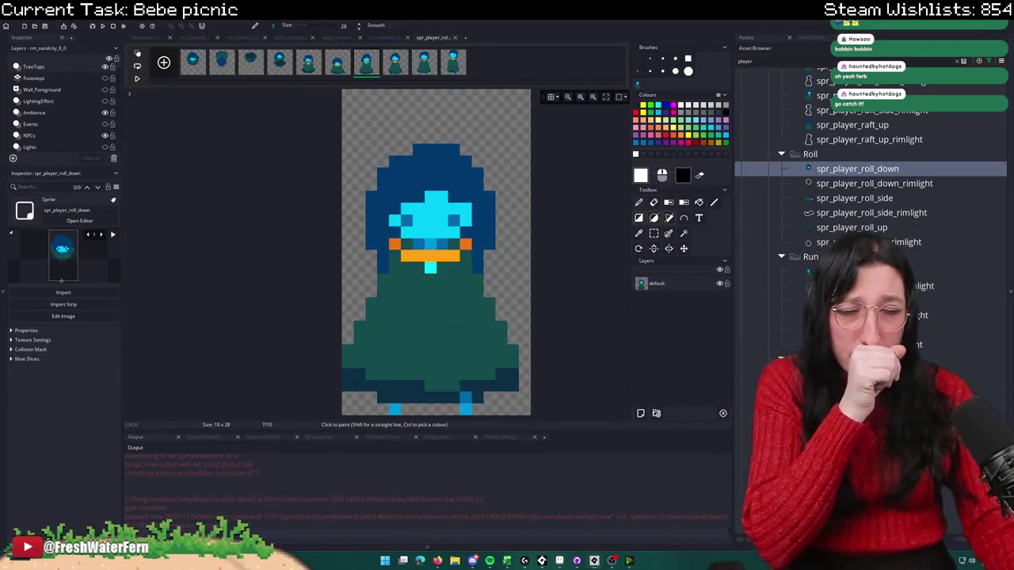
Step: Collapse the Roll folder, clear the asset search filter and expand Sprites
click(782, 153)
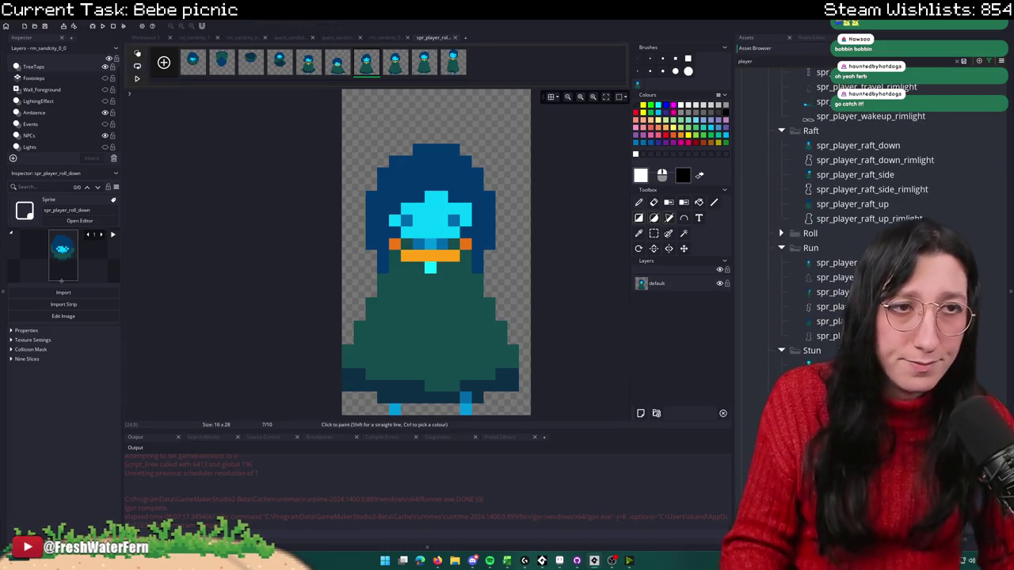
click(959, 62)
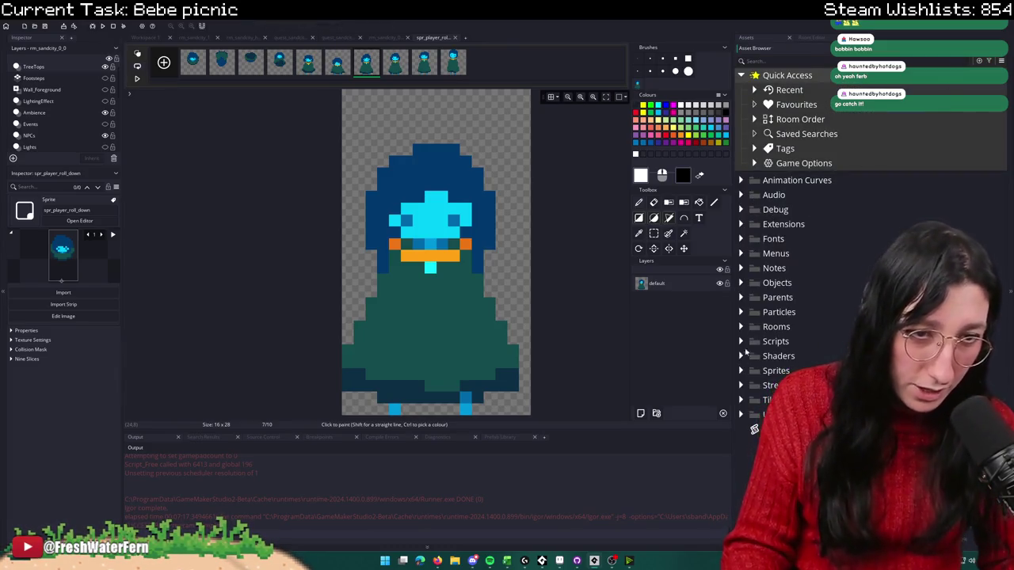
click(745, 371)
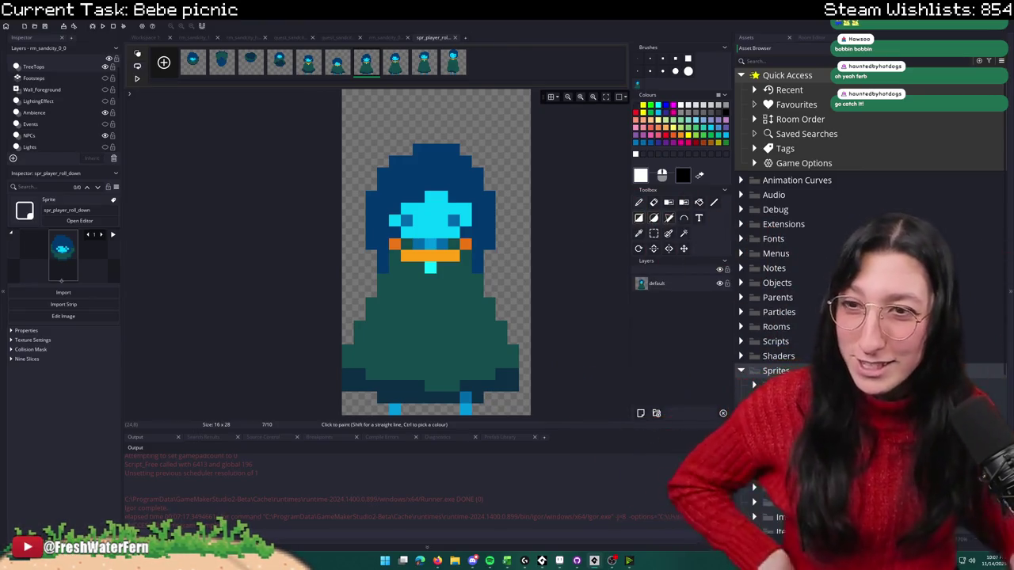
scroll(765, 323, down, 1)
scroll(765, 322, down, 2)
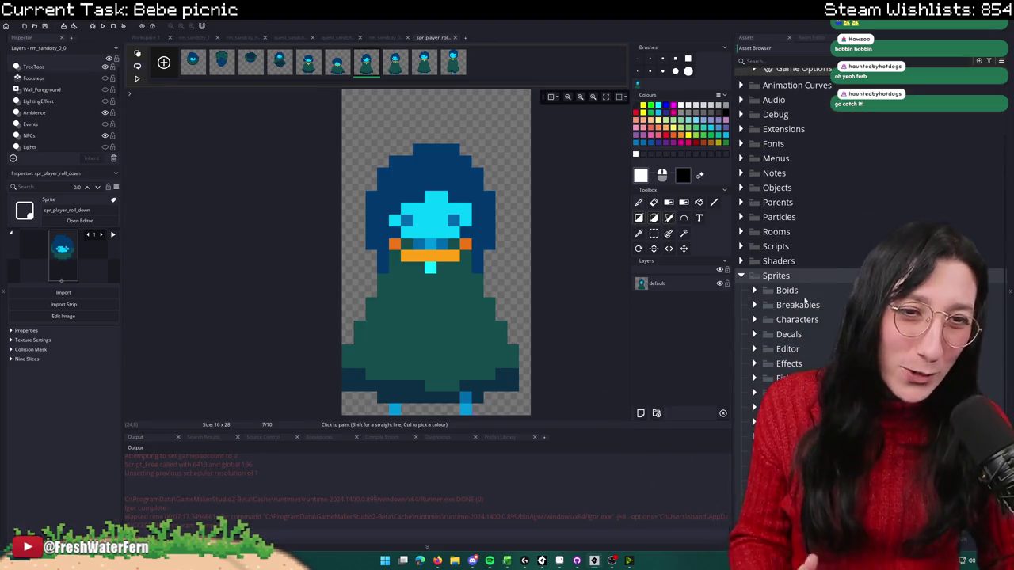
Step: Expand Characters > Alium > Misc and open the spr_player_exist_1 sprite
click(755, 320)
click(767, 334)
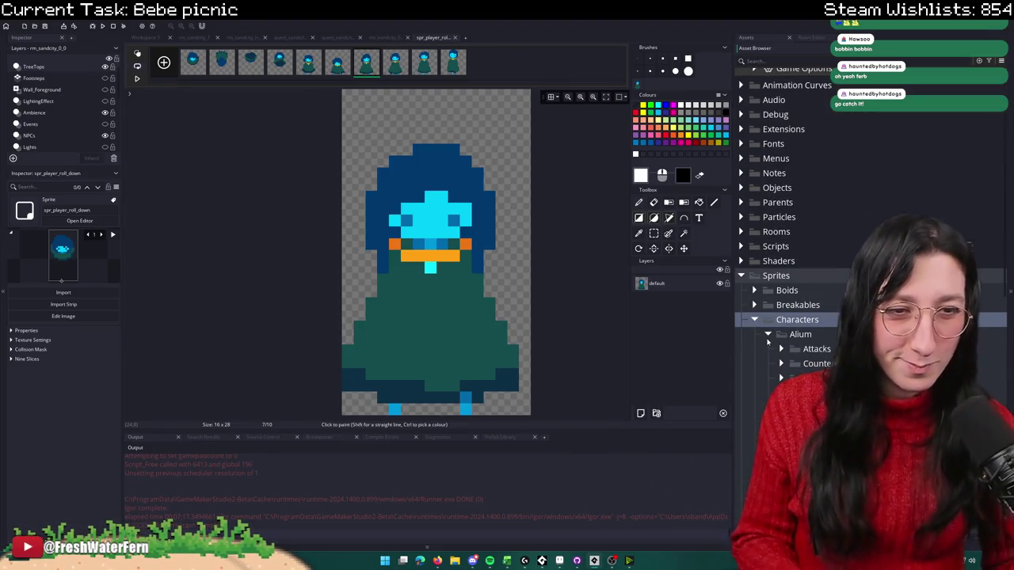
scroll(768, 341, down, 2)
scroll(767, 341, down, 1)
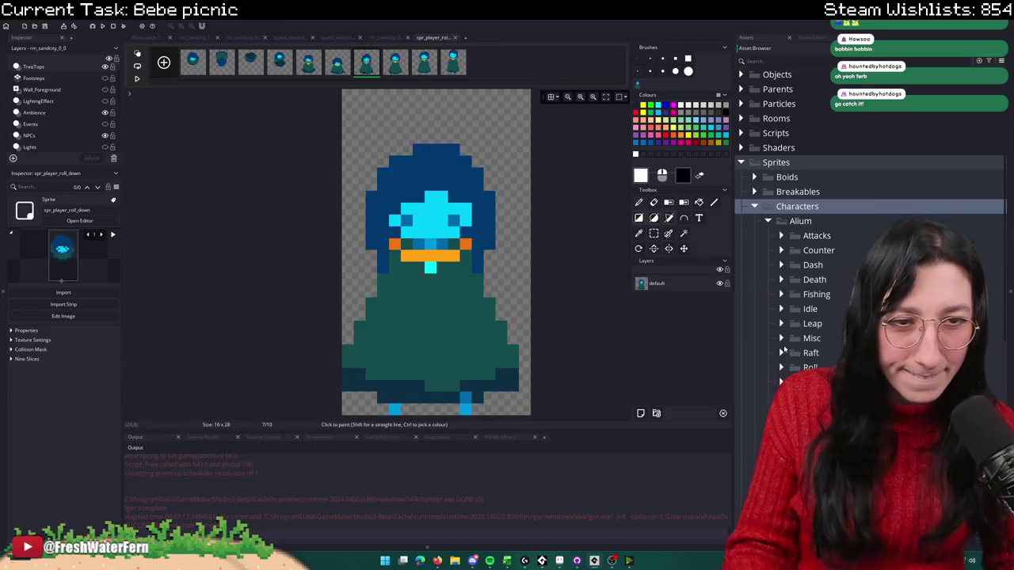
click(782, 338)
scroll(784, 338, down, 3)
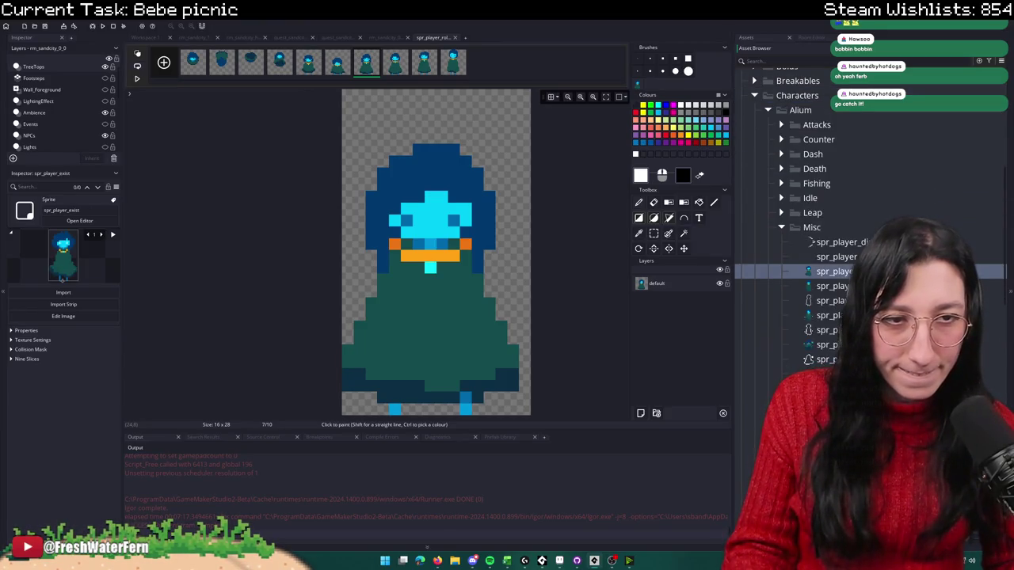
click(832, 286)
double_click(816, 286)
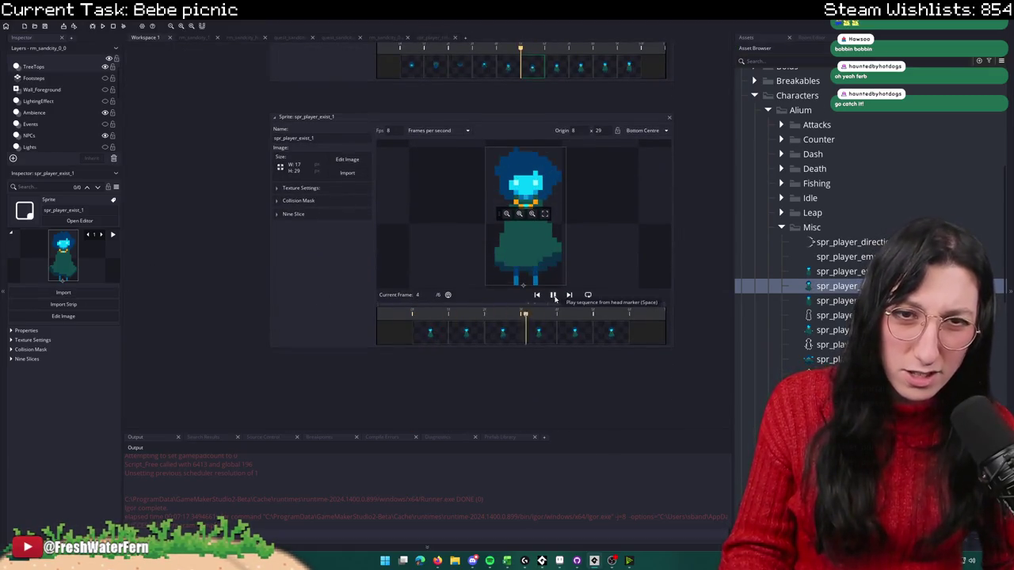
Step: Close the spr_player_exist_1 and spr_player_roll_down editors, then open spr_player_sitting_on_floor
click(668, 113)
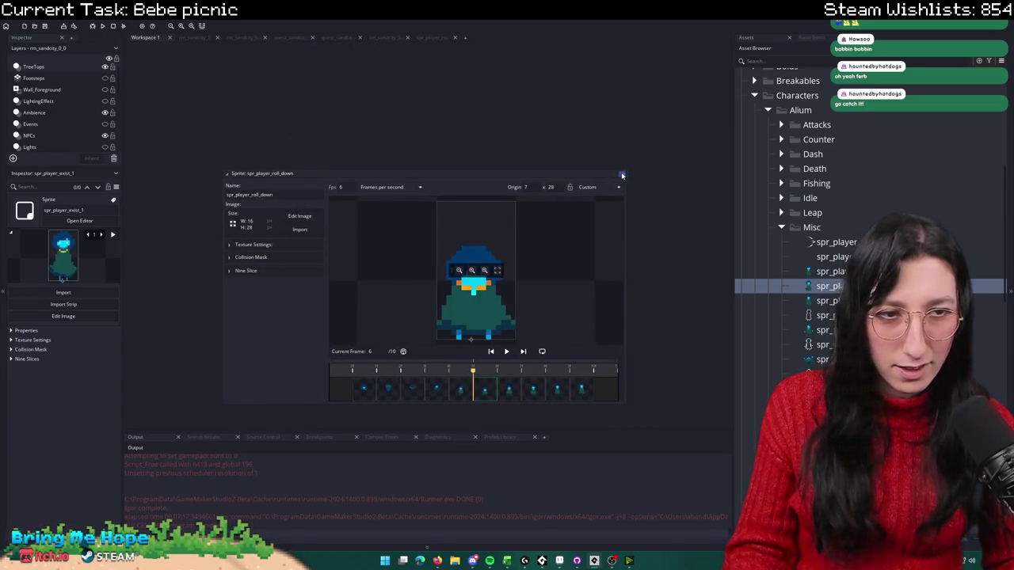
click(621, 175)
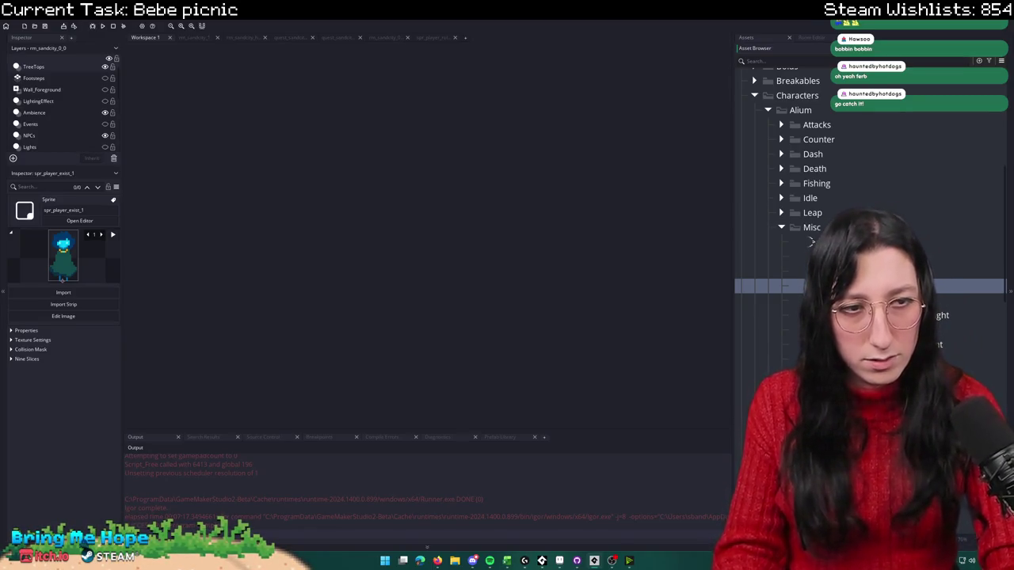
scroll(832, 238, down, 3)
double_click(828, 341)
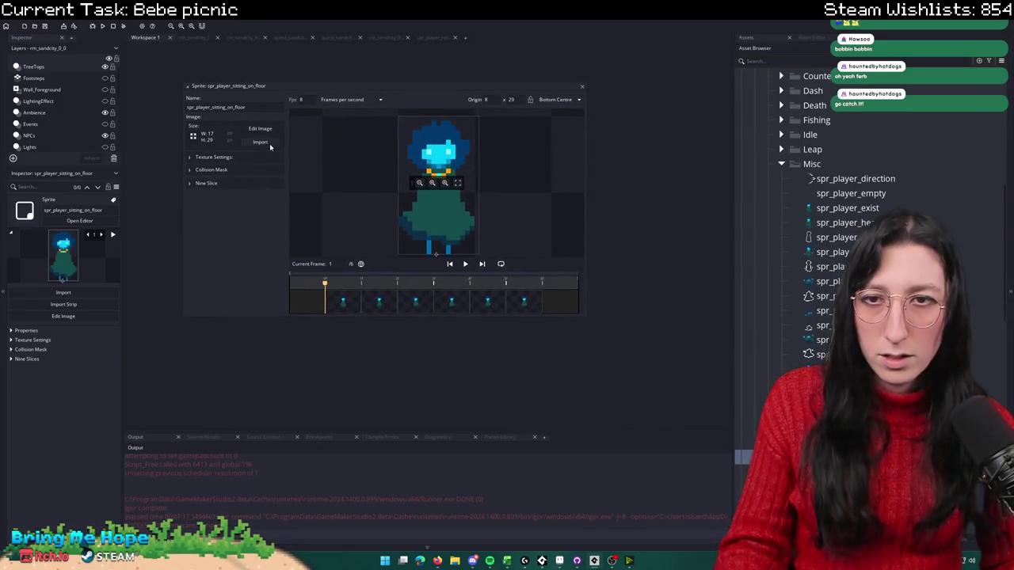
Step: Import Player Sitting On Floor from Characters\Player\Misc into spr_player_sitting_on_floor
click(261, 143)
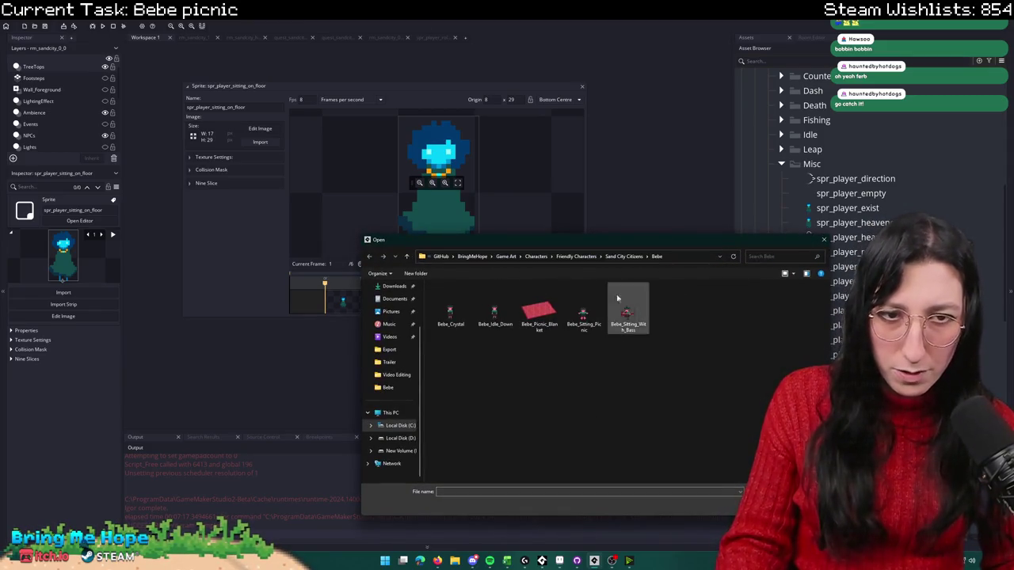
click(535, 255)
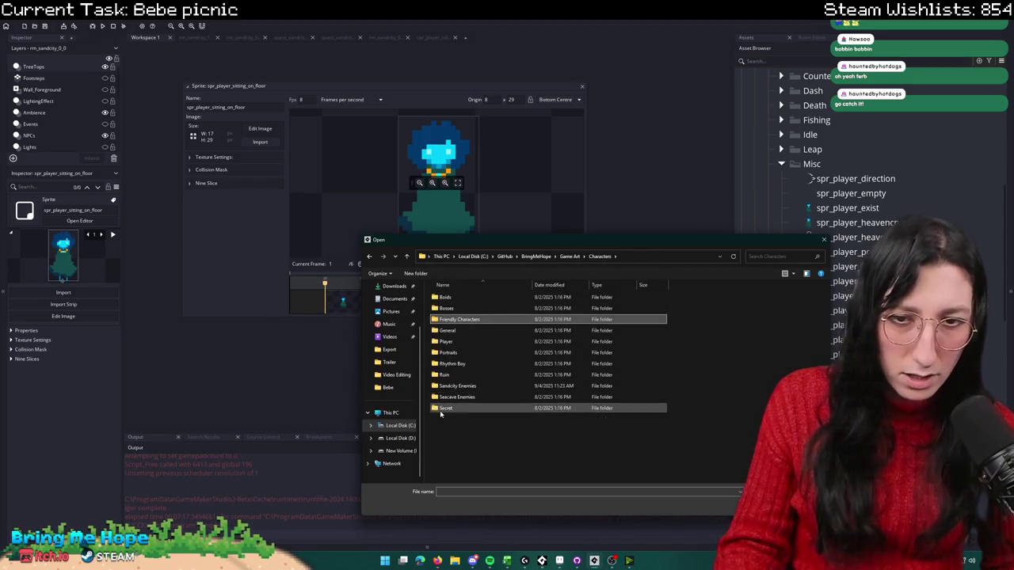
double_click(447, 342)
double_click(455, 317)
click(539, 308)
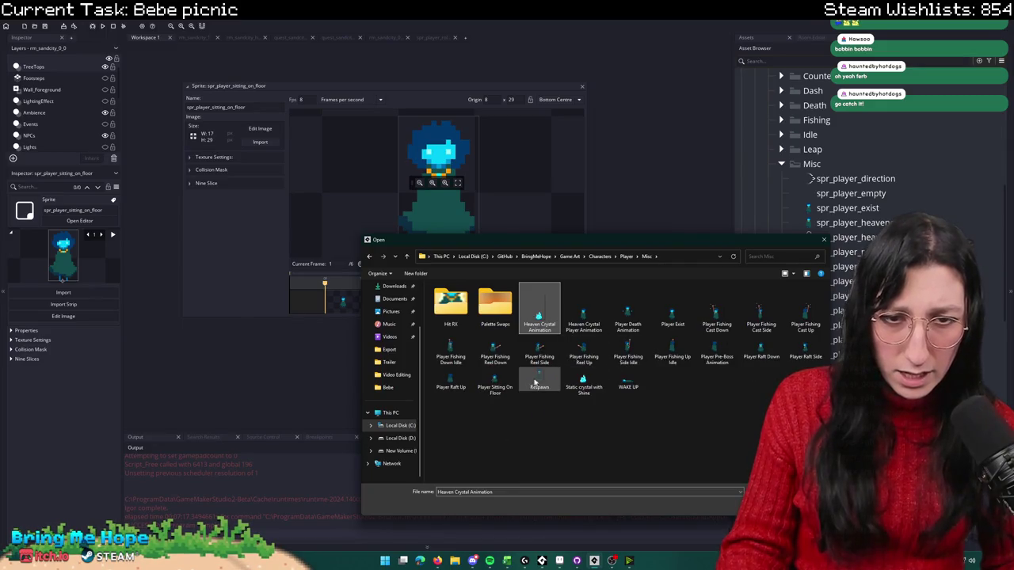
click(672, 349)
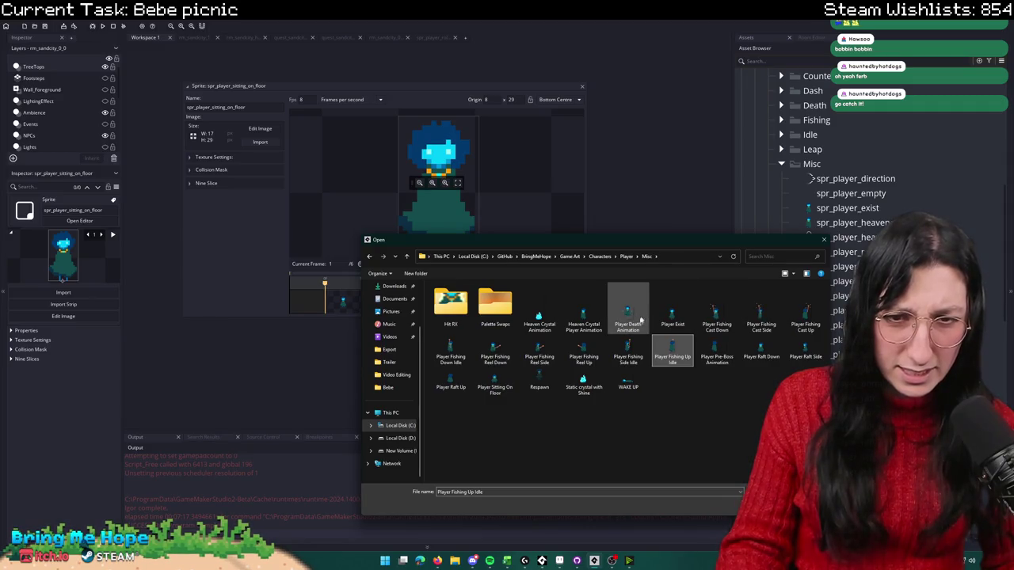
double_click(495, 378)
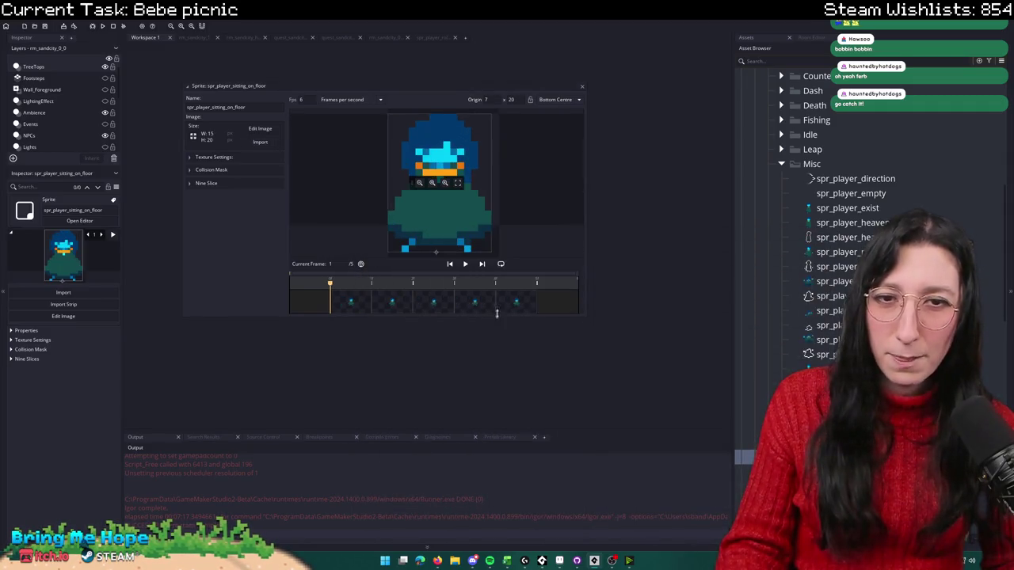
Step: Toggle the texture settings, then close and reopen the spr_player_sitting_on_floor window
click(293, 172)
click(294, 172)
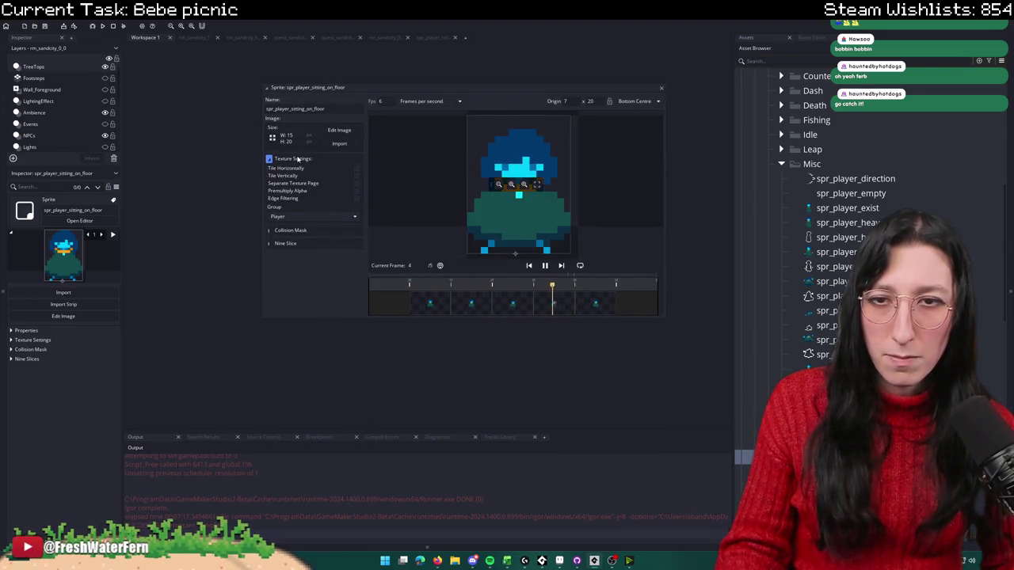
click(662, 89)
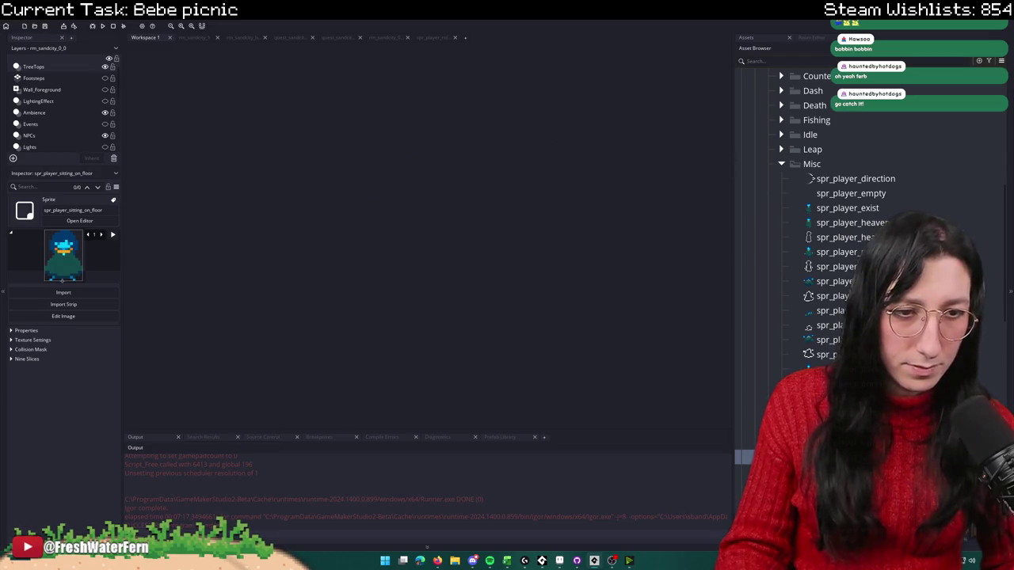
click(79, 220)
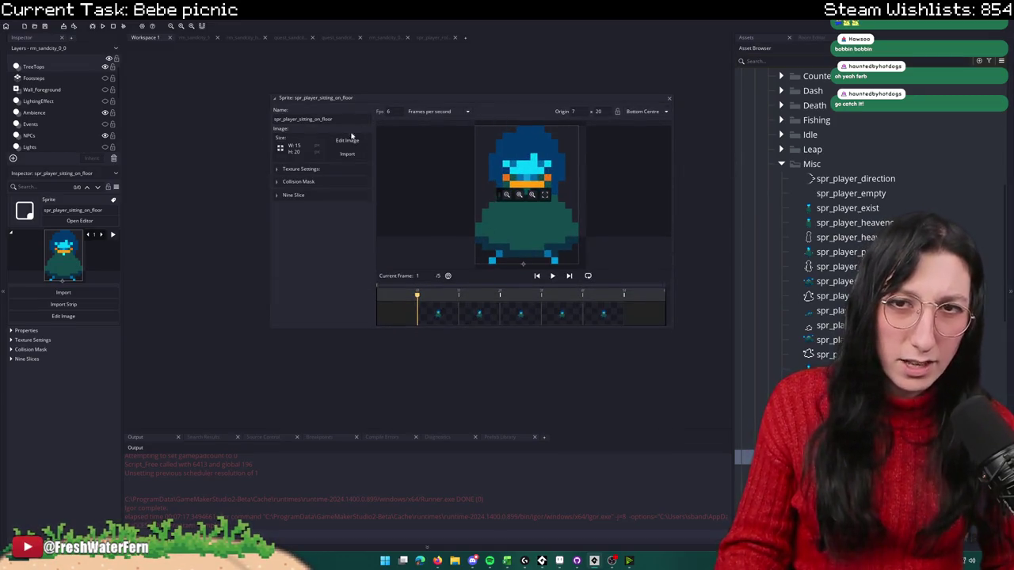
Step: Export spr_player_sitting_on_floor's frames as a PNG strip into RimLightGenerator\sprites_to_convert
click(342, 142)
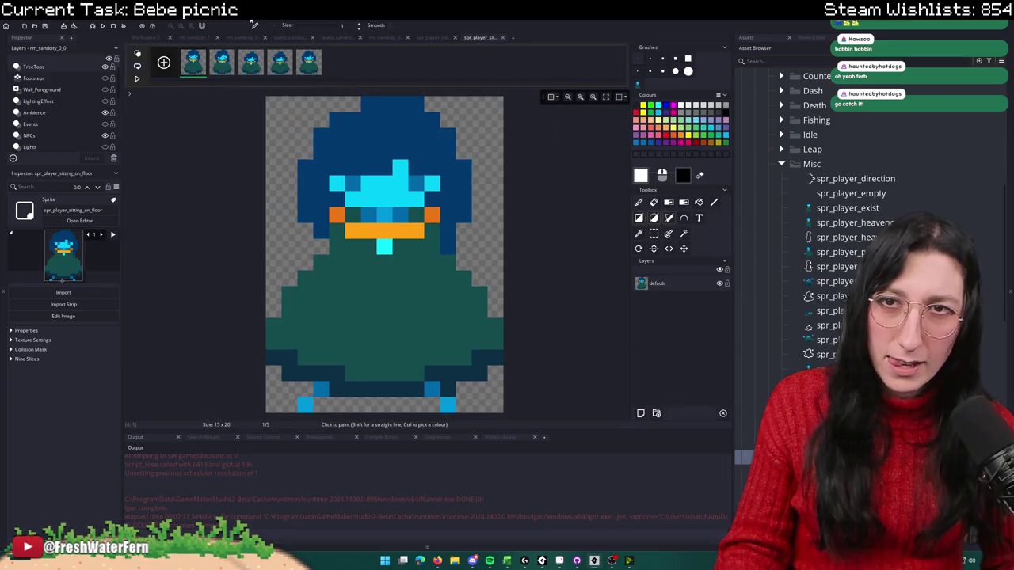
click(254, 25)
click(252, 127)
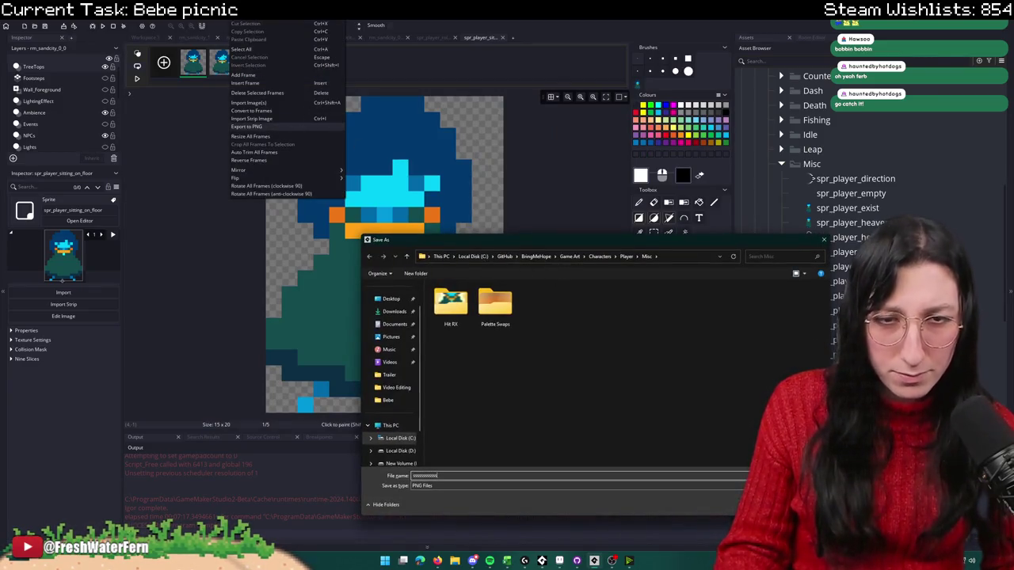
click(536, 256)
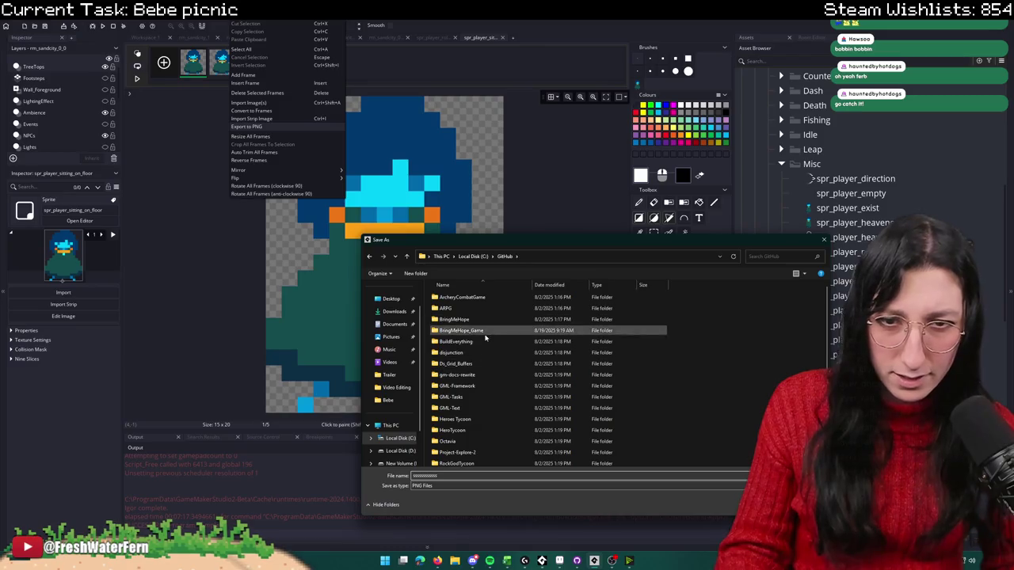
double_click(459, 430)
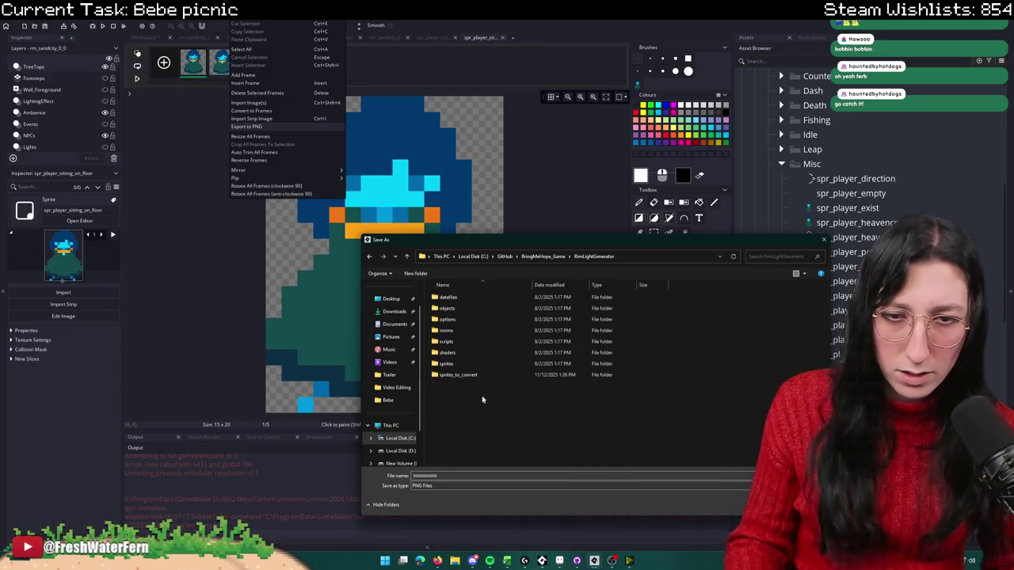
double_click(461, 375)
click(464, 321)
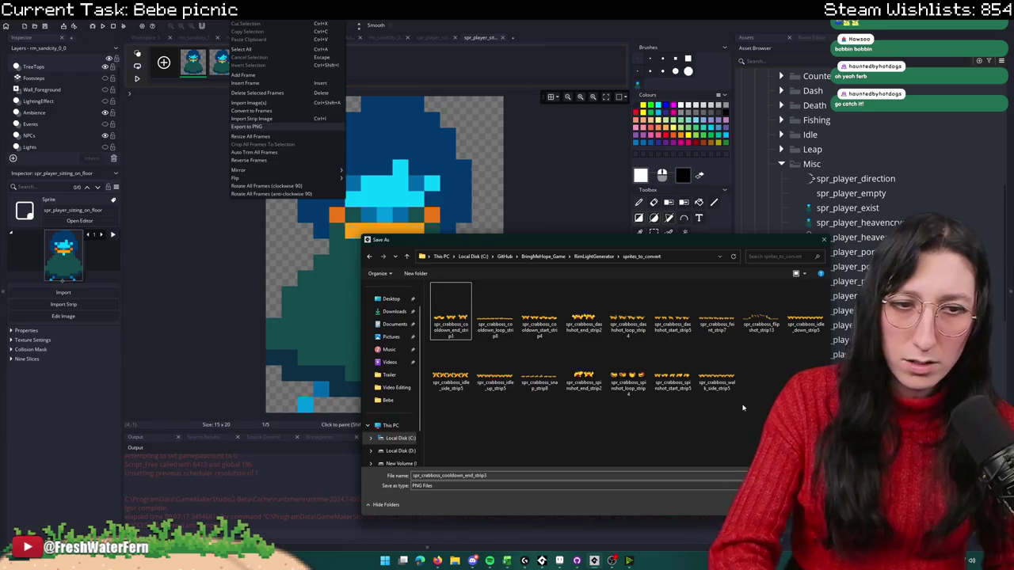
click(494, 325)
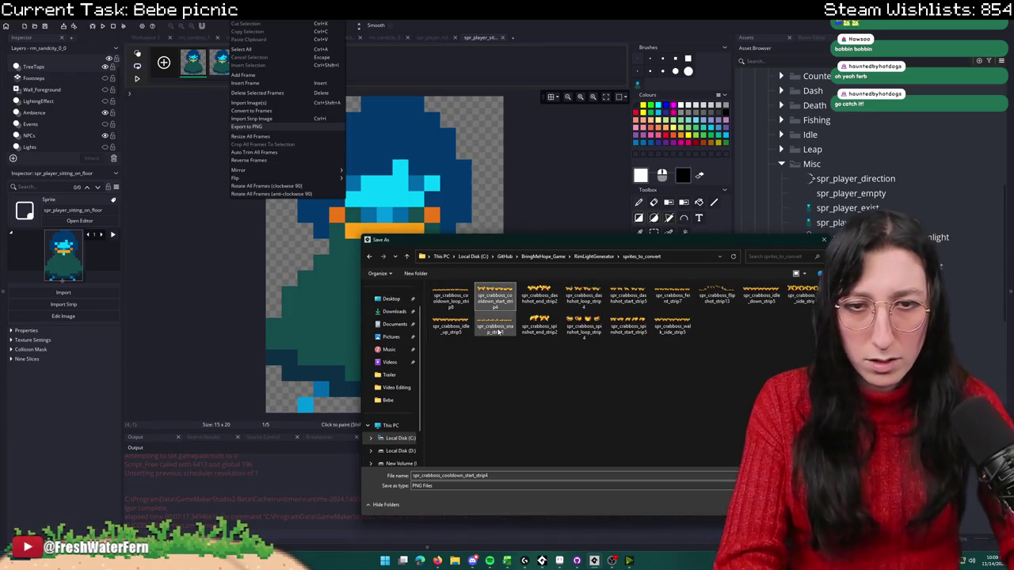
click(497, 331)
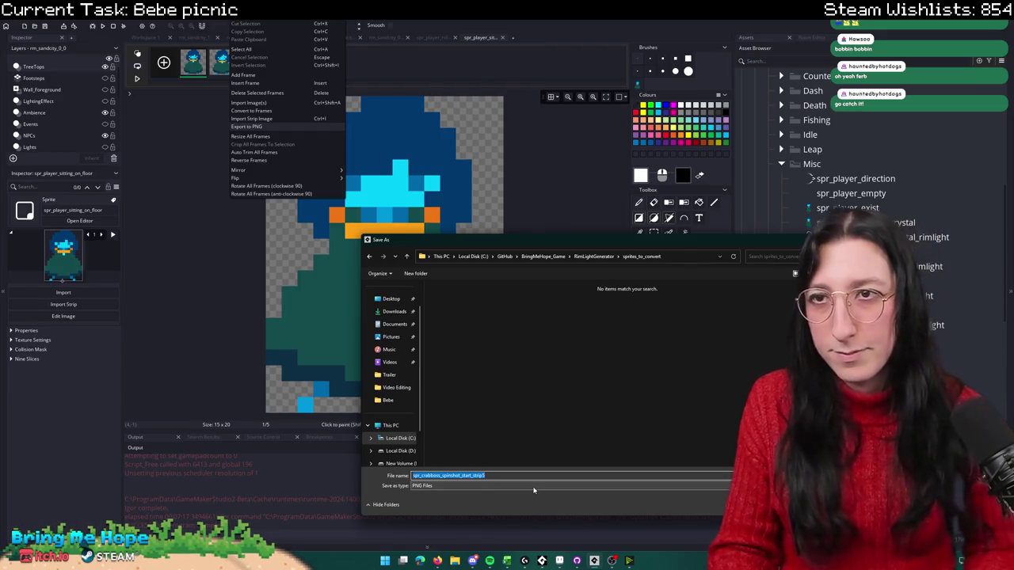
text(spr_player_sitting_on_flo)
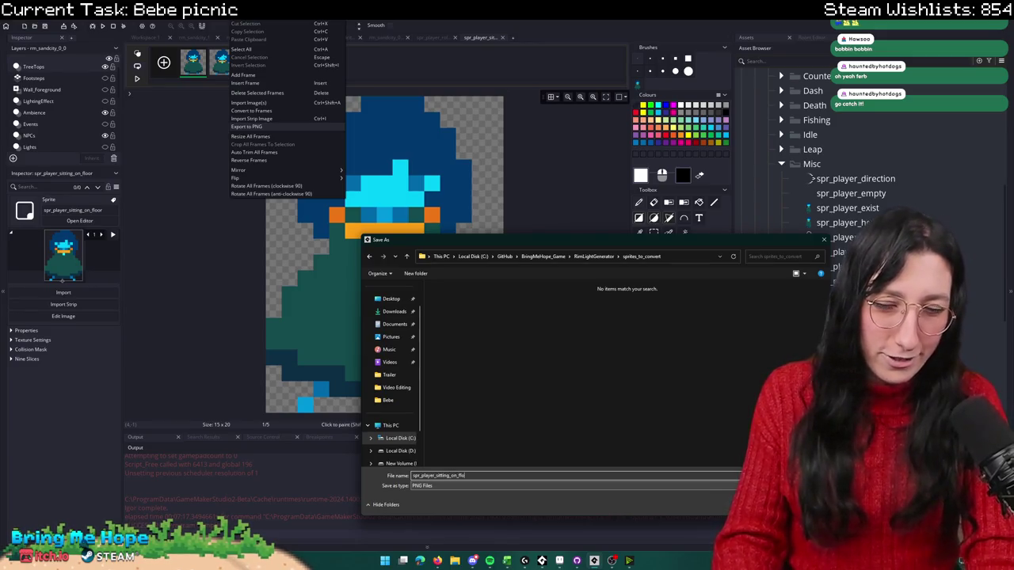
key(Return)
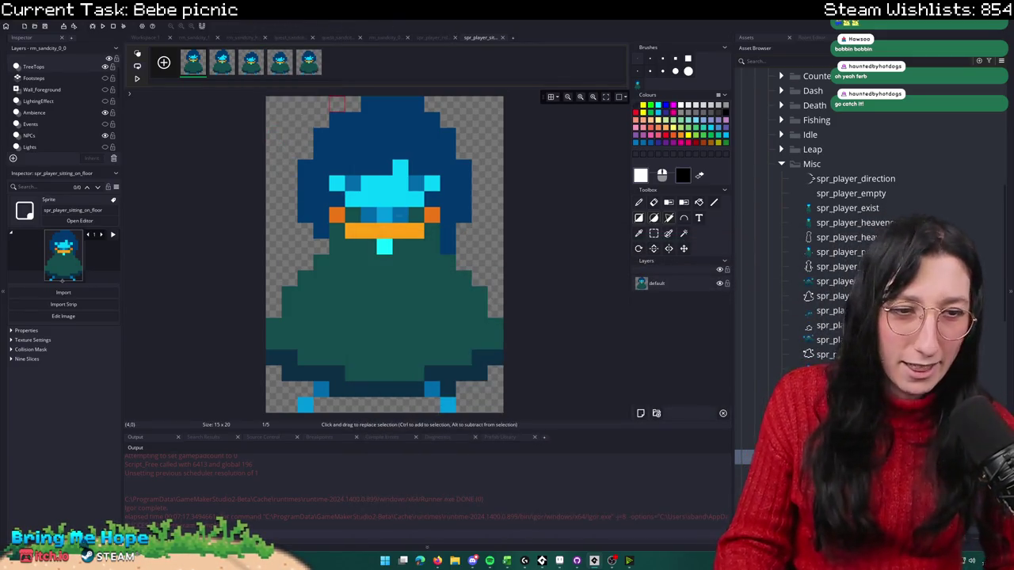
Step: Scroll the Asset Browser and expand, then collapse, the Fish Citizens sprite folder
scroll(832, 238, up, 3)
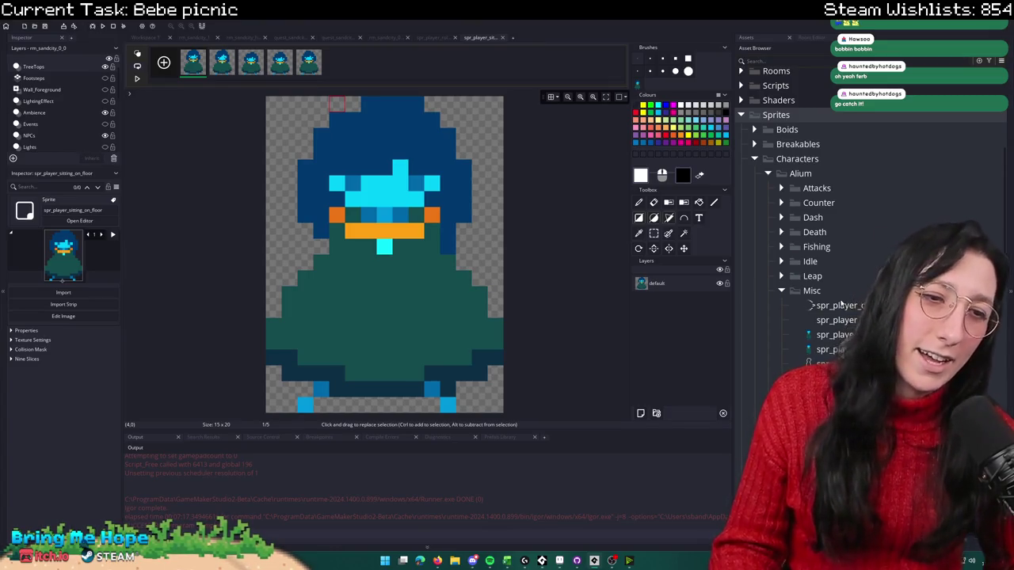
scroll(816, 305, up, 4)
scroll(841, 304, up, 2)
scroll(745, 432, down, 2)
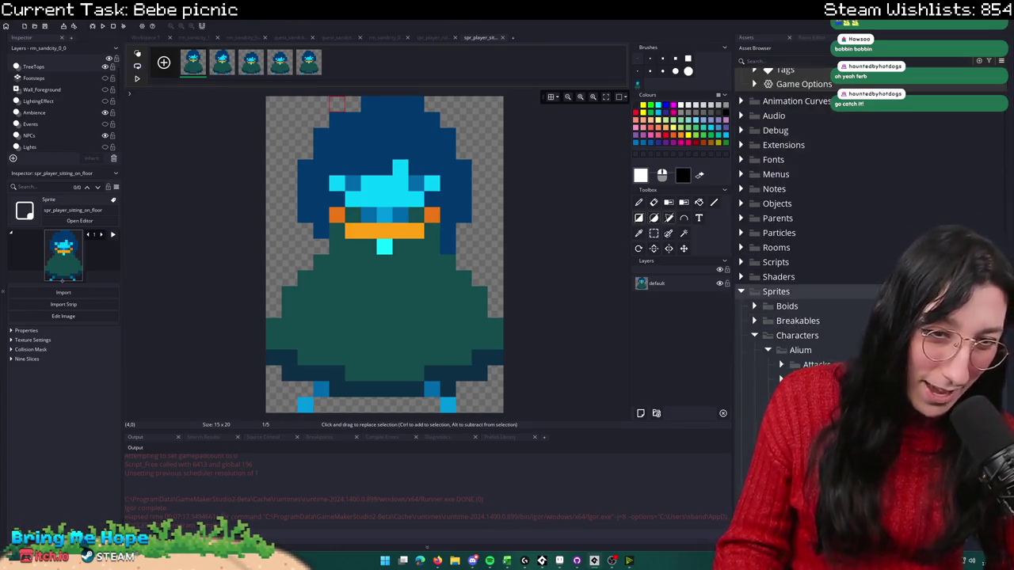
scroll(744, 432, down, 3)
scroll(744, 431, down, 3)
scroll(744, 432, down, 1)
scroll(774, 291, down, 3)
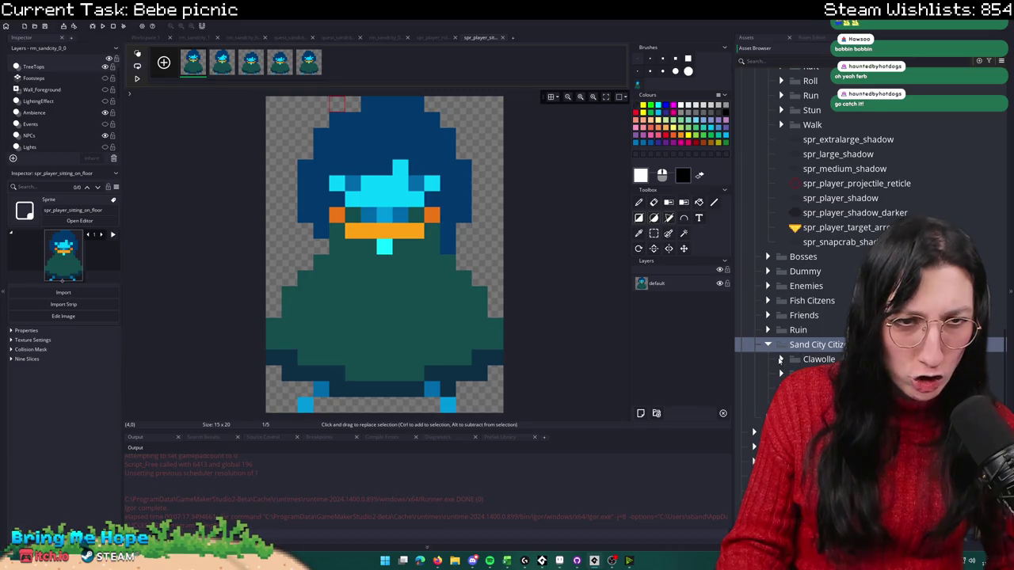
click(767, 305)
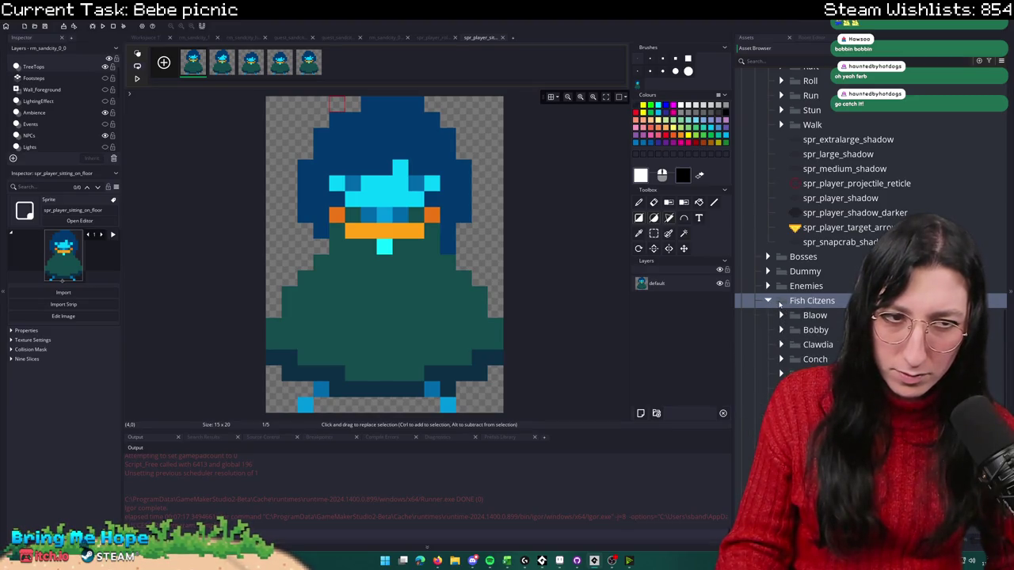
scroll(782, 304, down, 3)
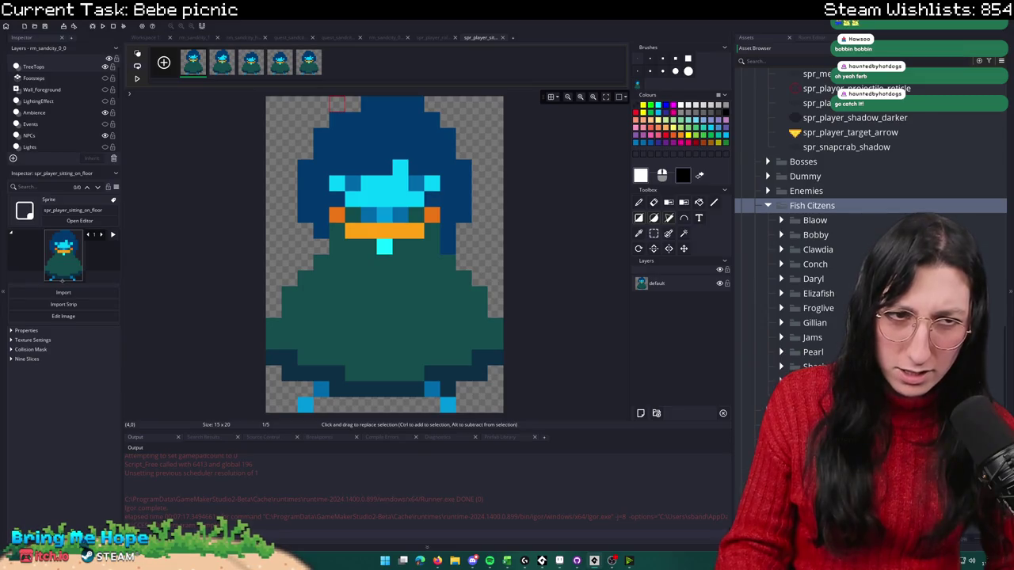
click(767, 206)
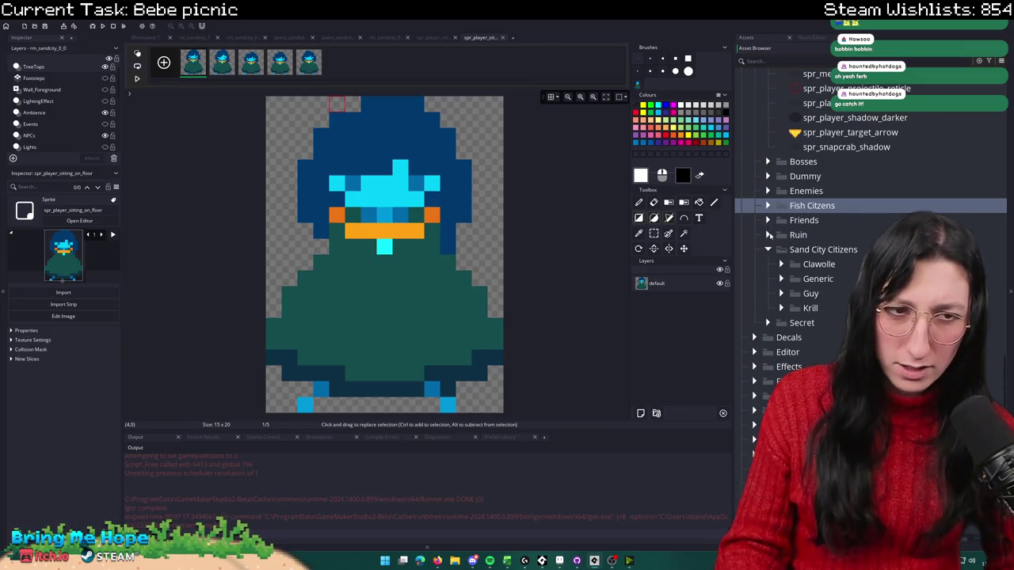
Step: Expand Friends and Bebe, then open and play spr_danielle_idle_down
click(767, 220)
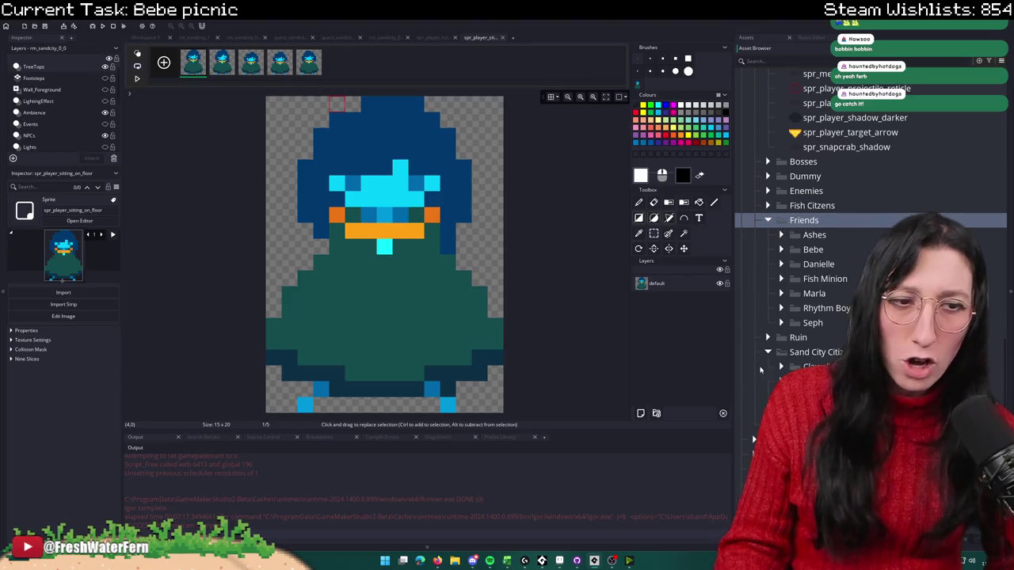
click(790, 251)
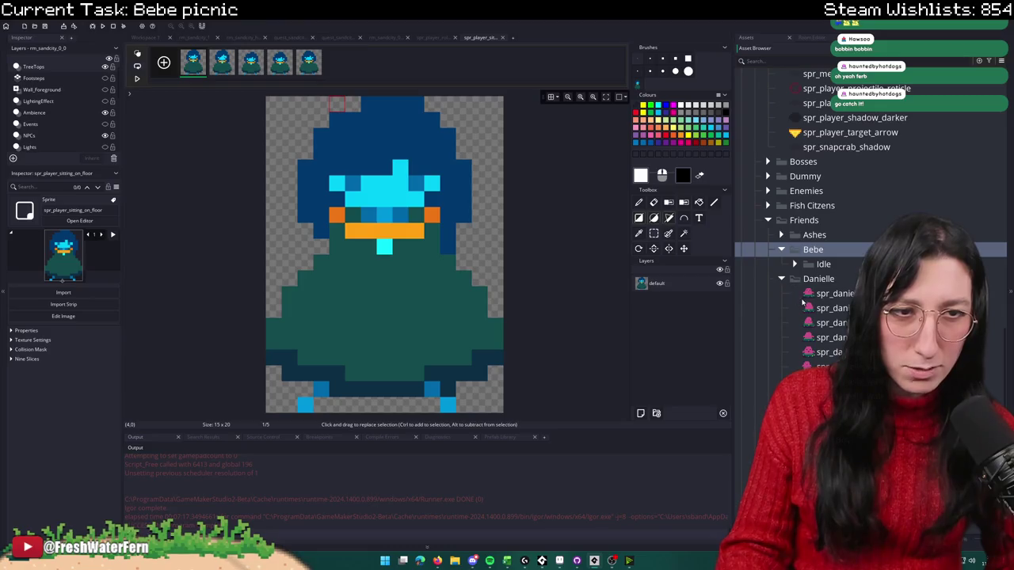
double_click(815, 294)
click(553, 295)
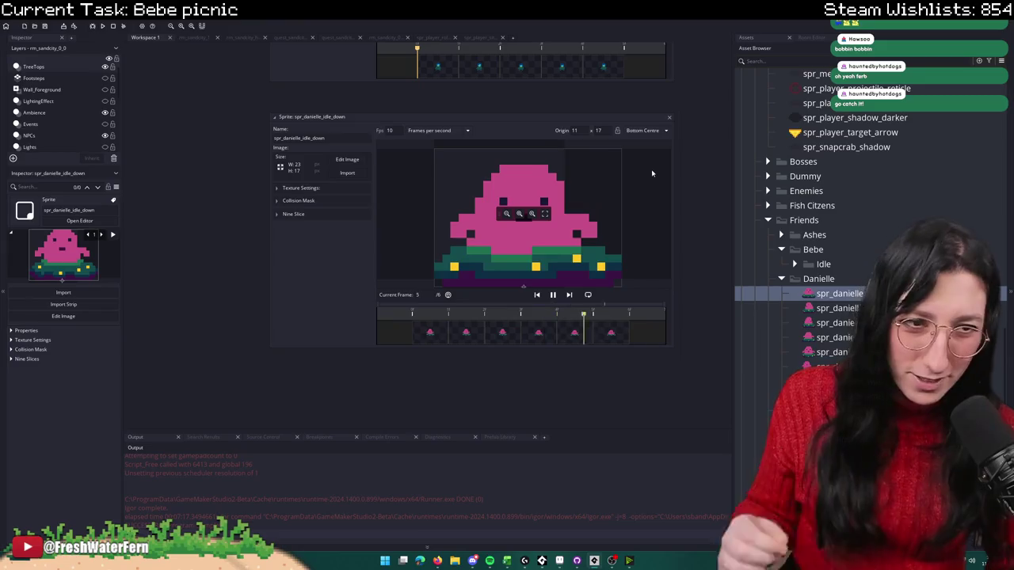
Step: Preview Danielle's walk-down and Fish Minion's idle-down sprites, closing their windows
double_click(832, 352)
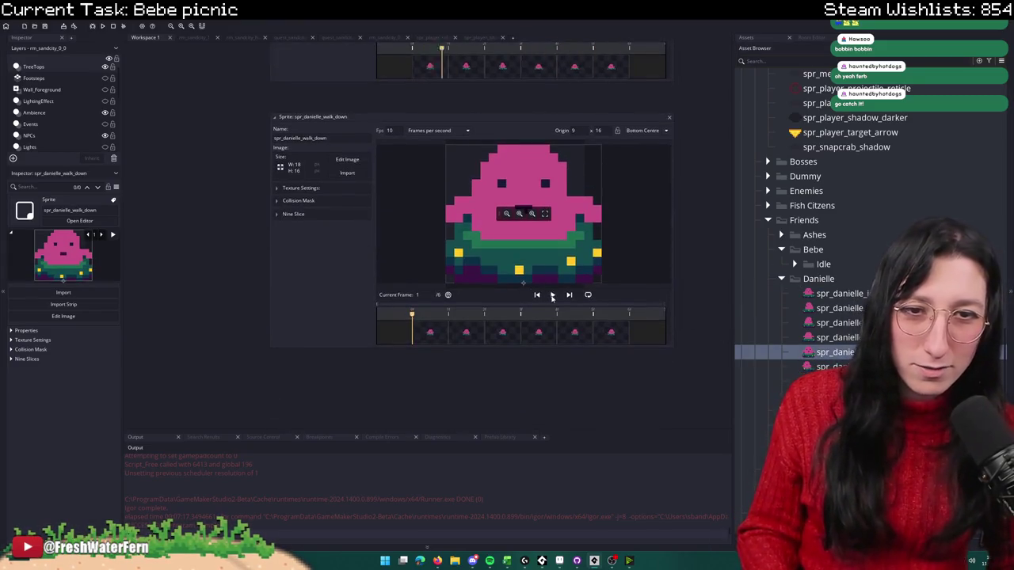
scroll(673, 166, up, 5)
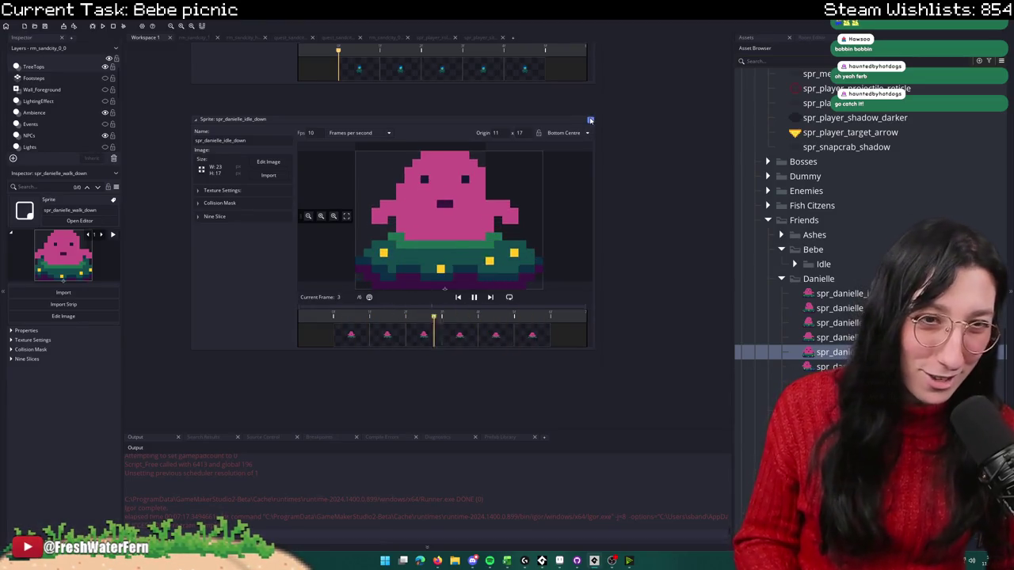
click(590, 120)
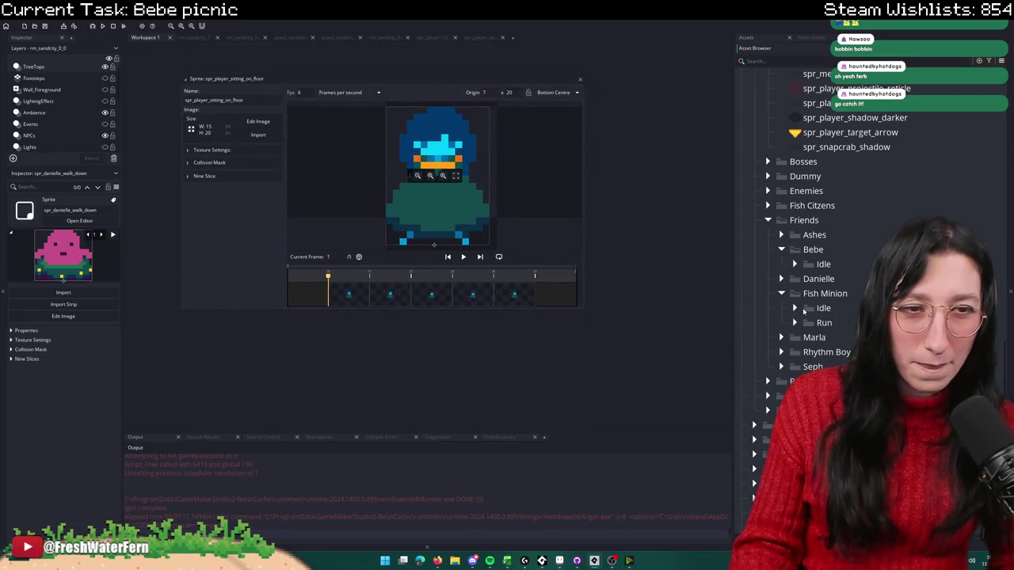
double_click(839, 323)
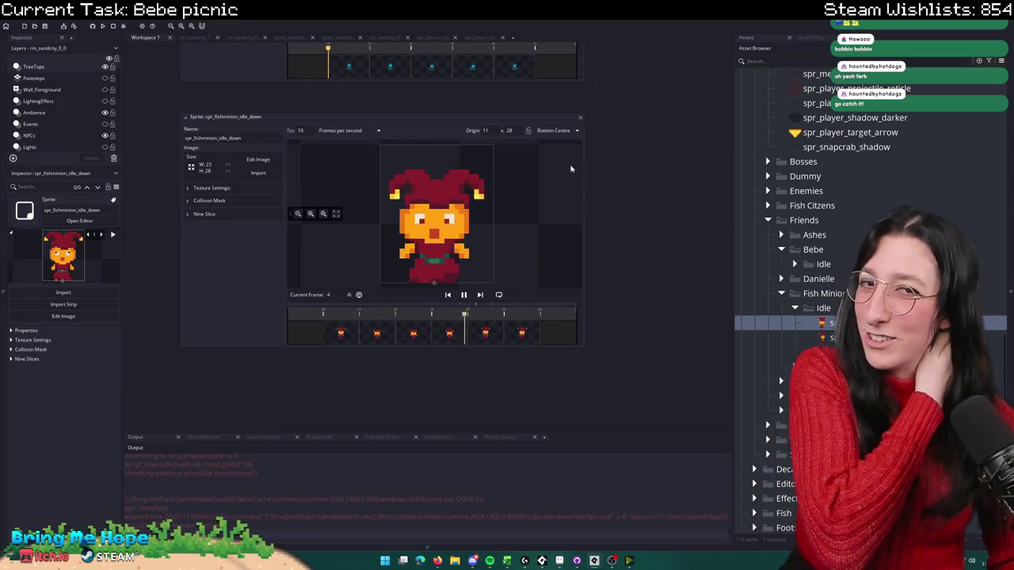
click(580, 117)
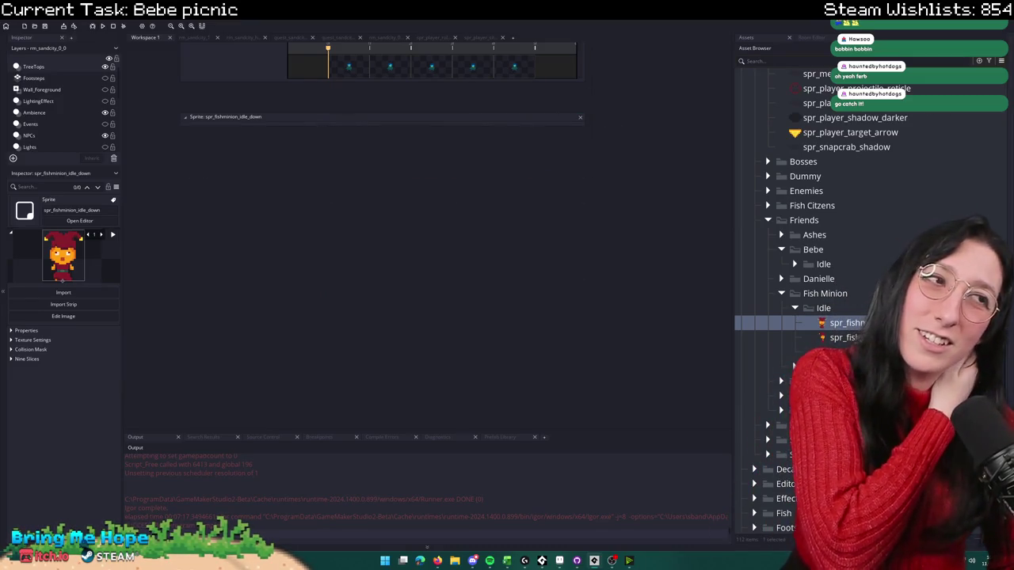
click(795, 308)
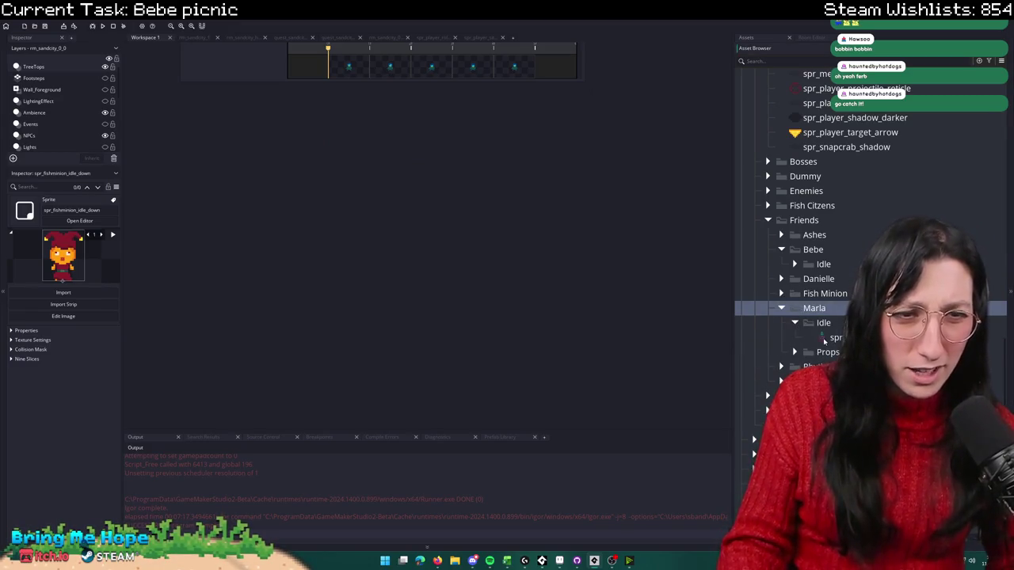
Step: Preview Marla's idle-down sprite, panning its view, then close it
double_click(827, 339)
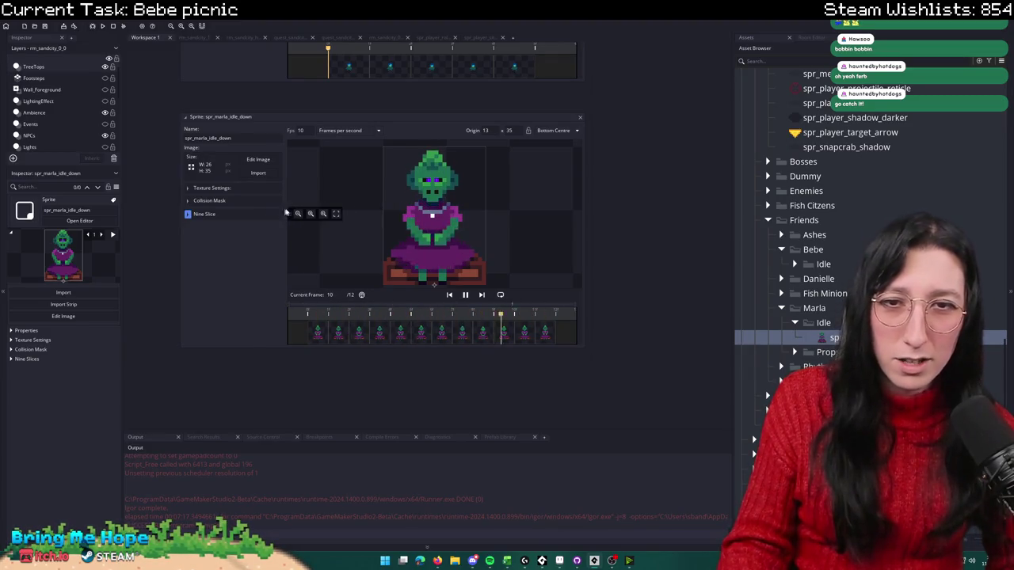
scroll(317, 182, down, 3)
scroll(324, 167, up, 2)
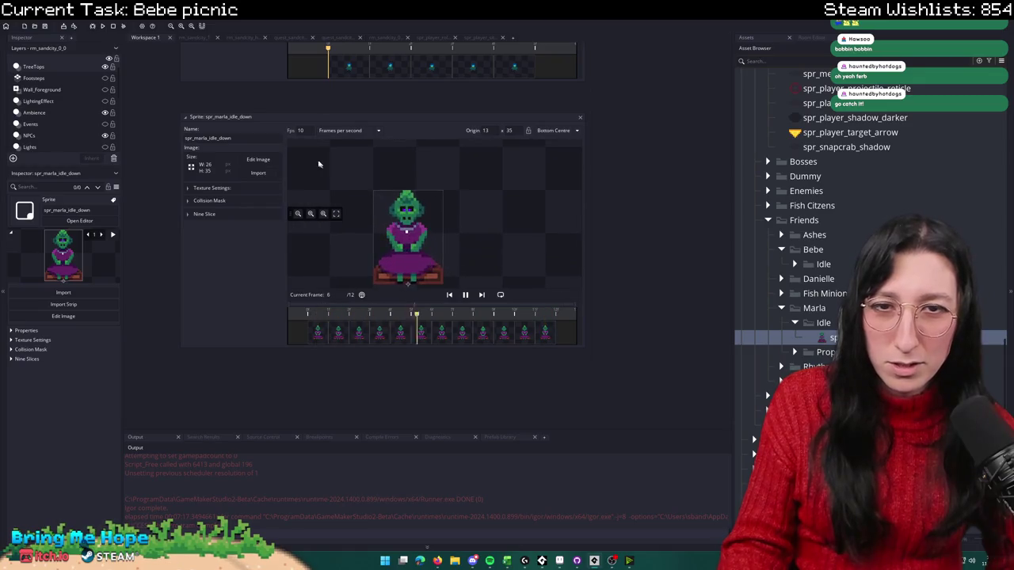
drag(465, 224, 518, 212)
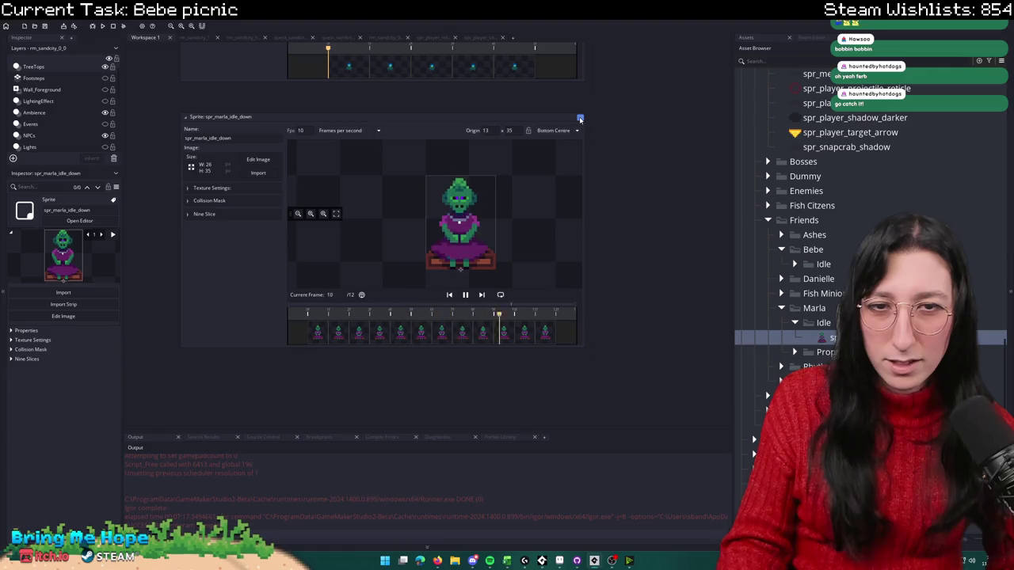
click(580, 119)
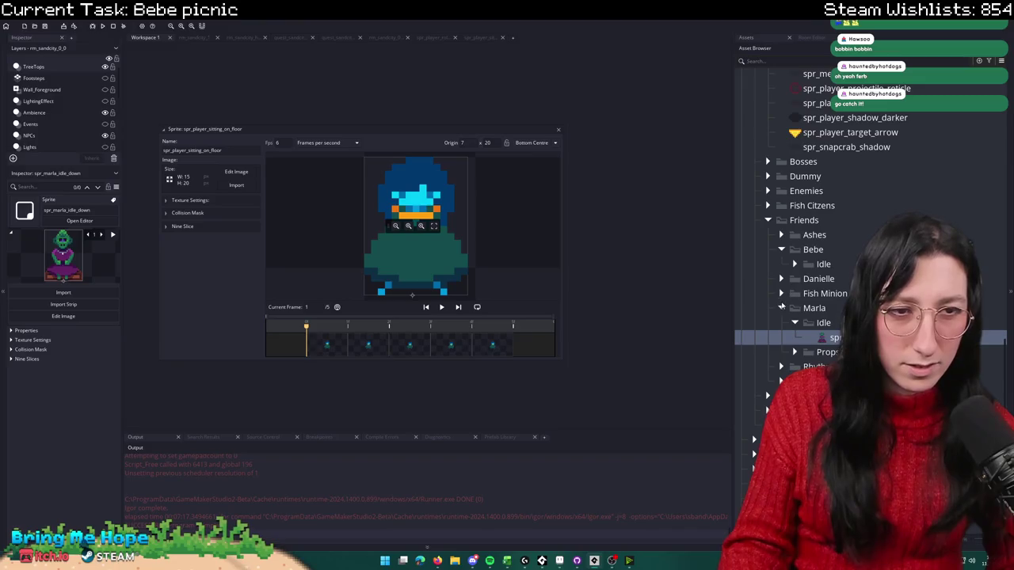
Step: Duplicate spr_bebe_sitting_with_bass as spr_bebe_sitting_on_floor
click(794, 264)
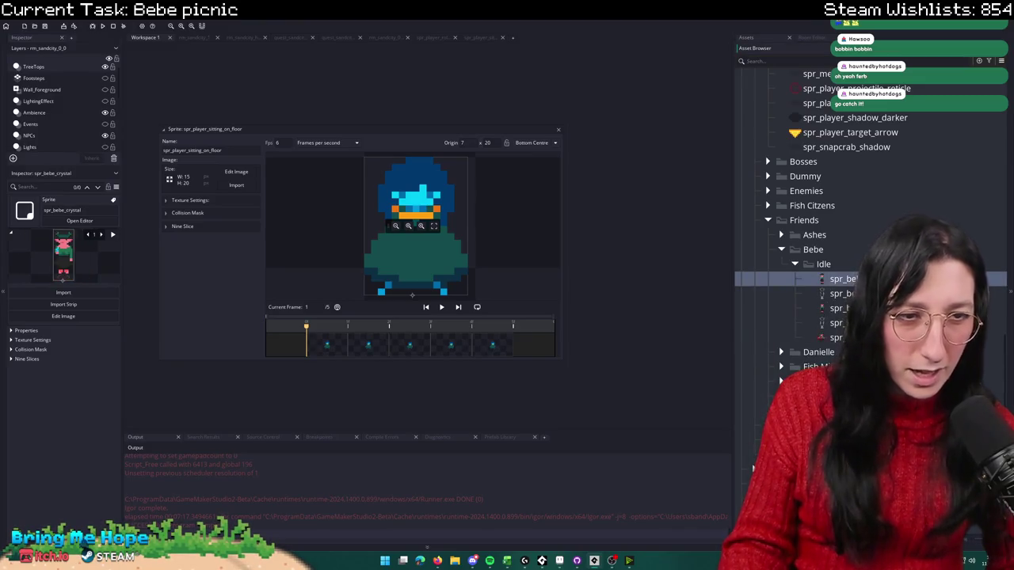
click(834, 337)
key(ctrl+d)
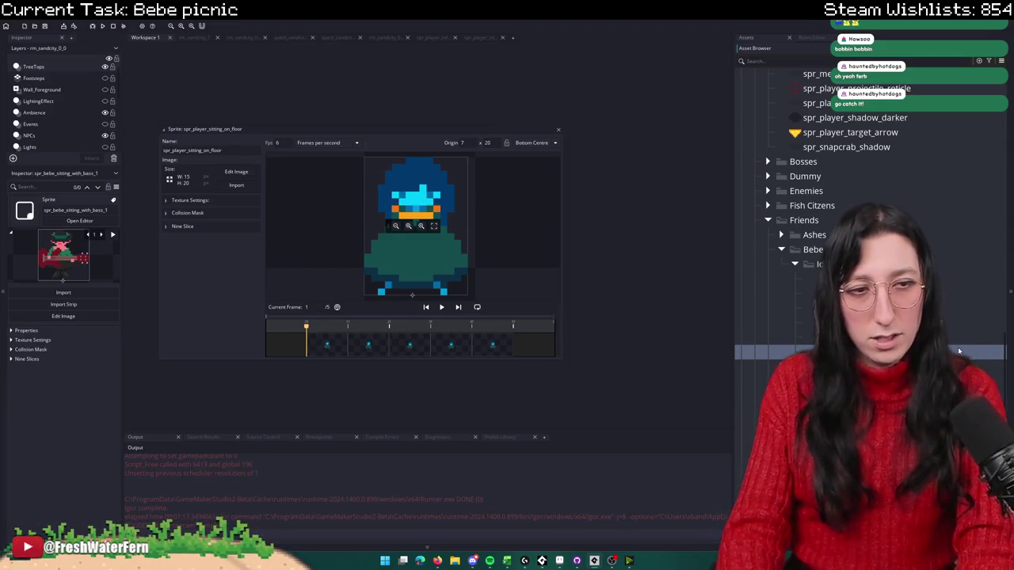
key(Return)
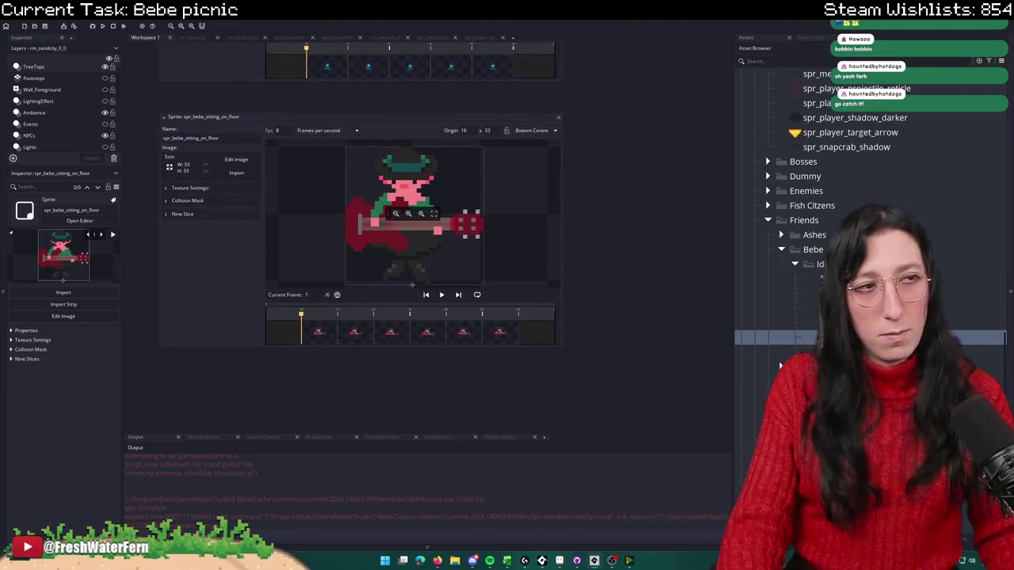
Step: Browse the import dialog from C:\ through GitHub, BringMeHope and Game Art to Friendly Characters
click(236, 174)
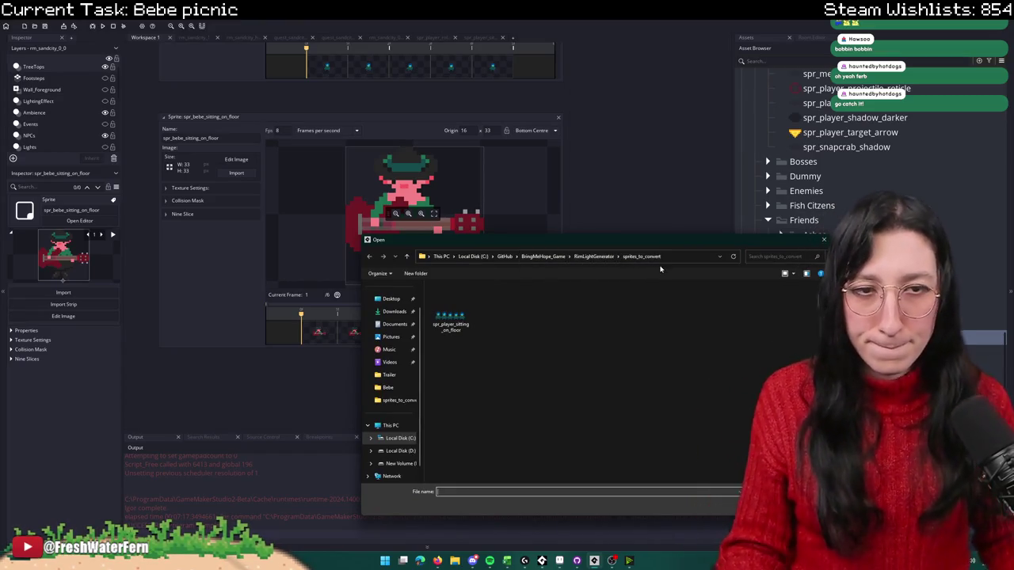
click(675, 263)
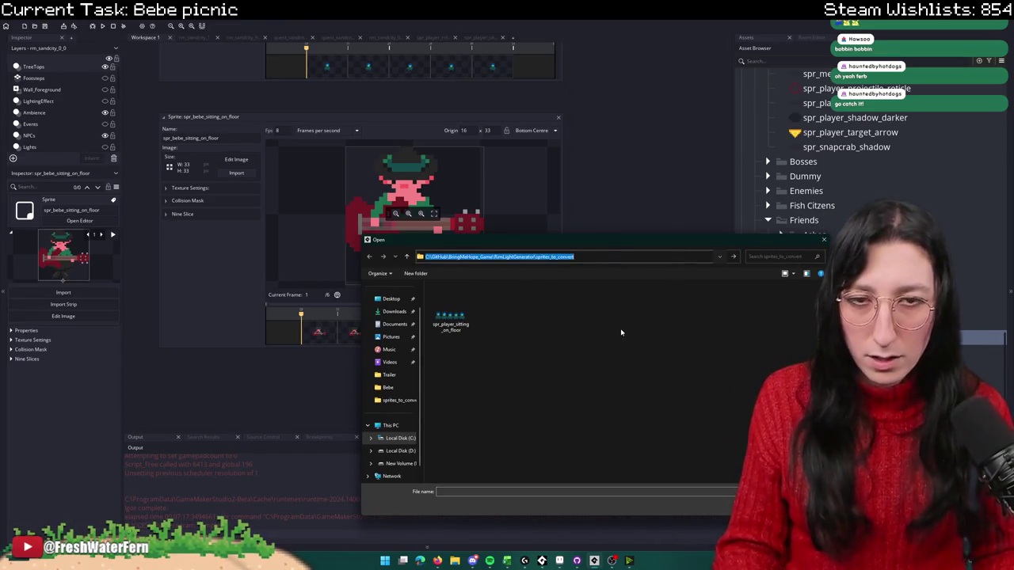
click(436, 430)
click(400, 438)
double_click(470, 310)
double_click(465, 325)
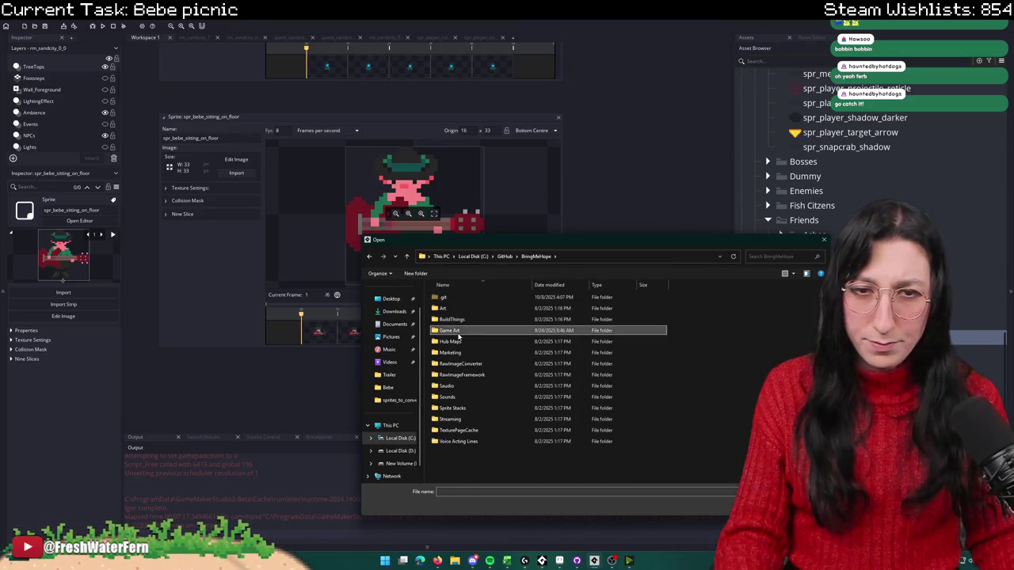
double_click(466, 330)
double_click(467, 308)
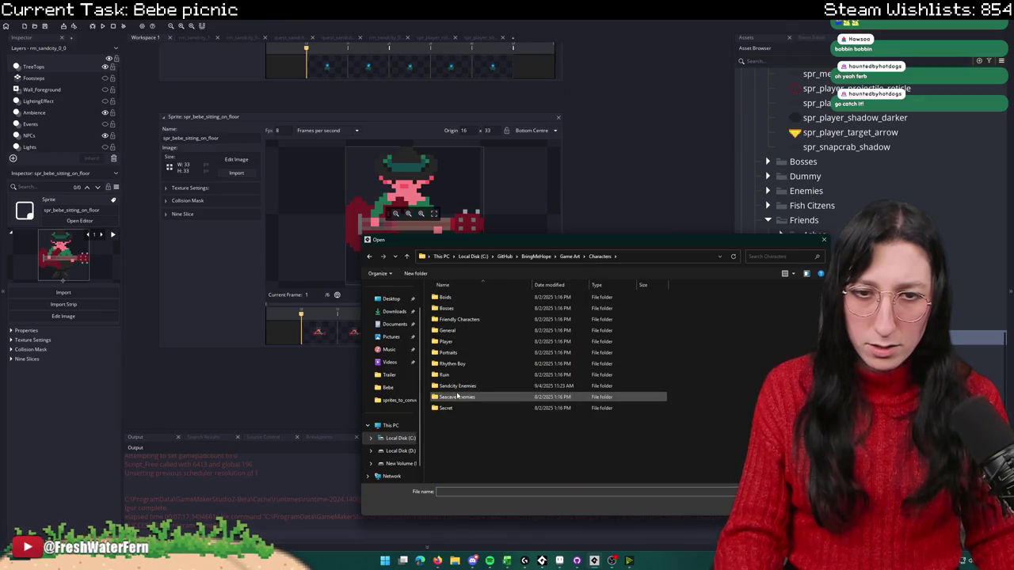
double_click(483, 319)
double_click(472, 308)
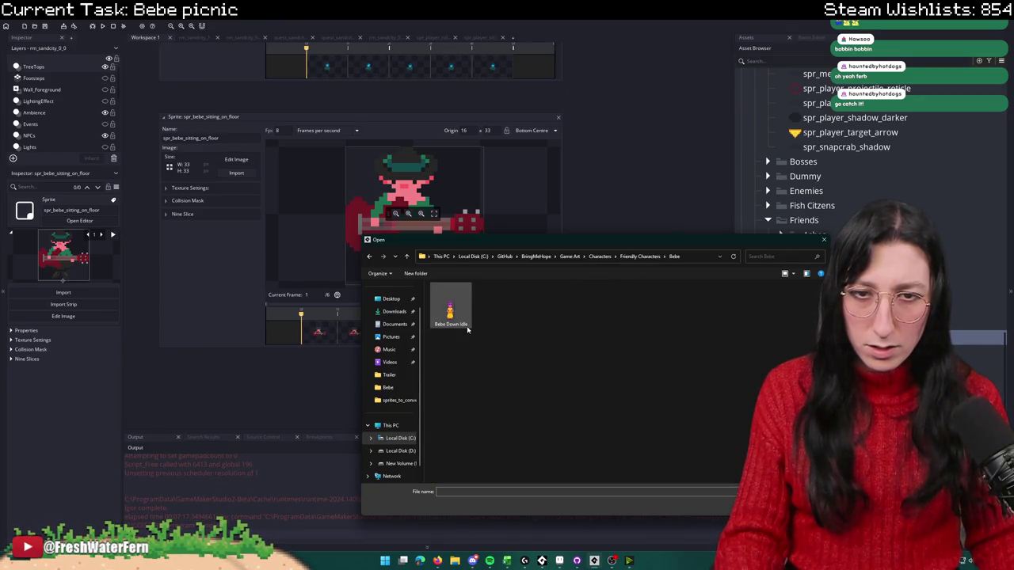
Step: Pick Bebe_Sitting_Picnic from Sand City Citizens\Bebe for import
click(599, 255)
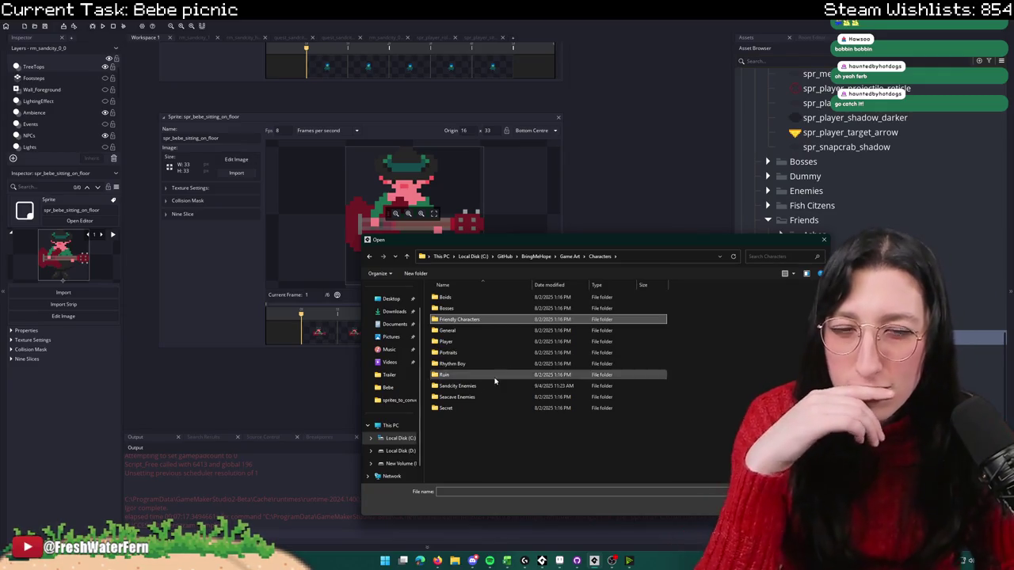
click(474, 397)
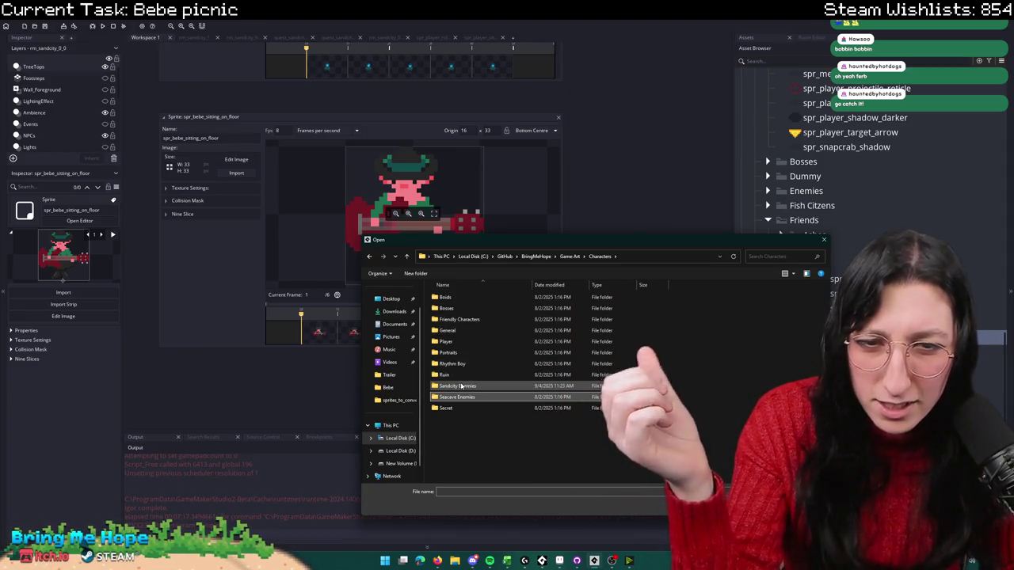
double_click(483, 320)
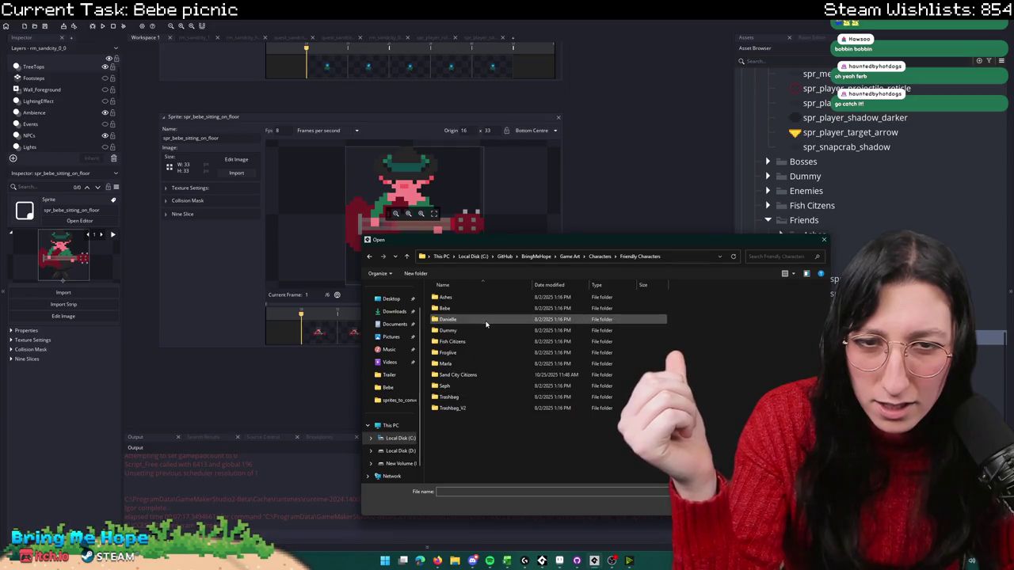
double_click(468, 375)
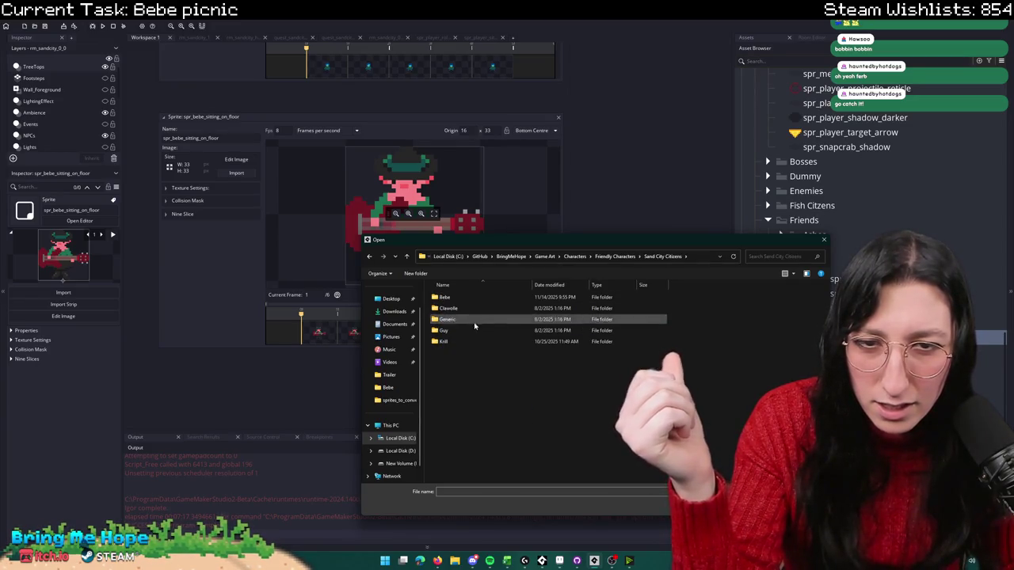
double_click(479, 301)
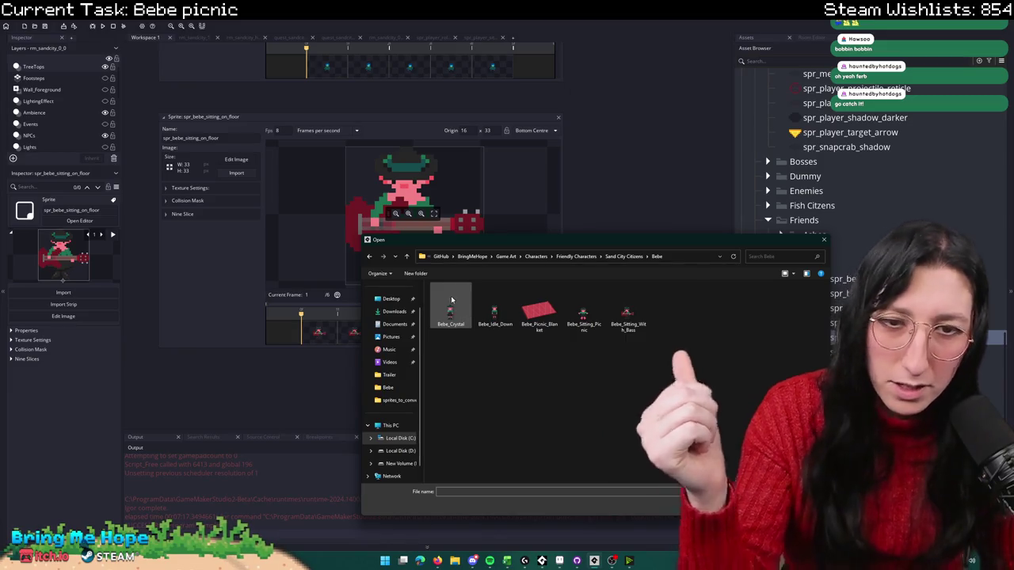
double_click(586, 310)
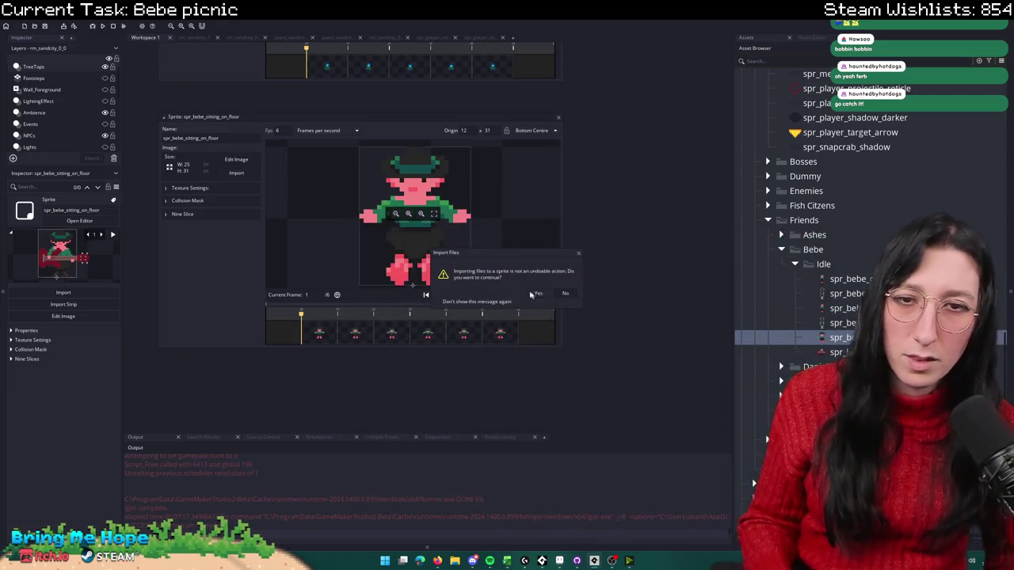
click(205, 208)
Step: Confirm the import and choose Export to PNG from spr_bebe_sitting_on_floor's image editor
click(205, 205)
click(556, 118)
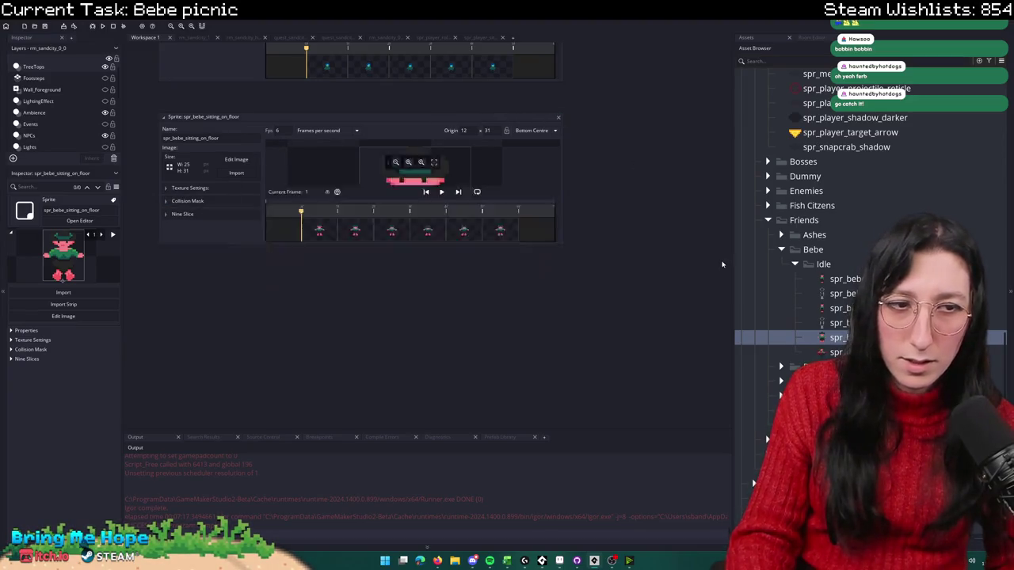
click(79, 220)
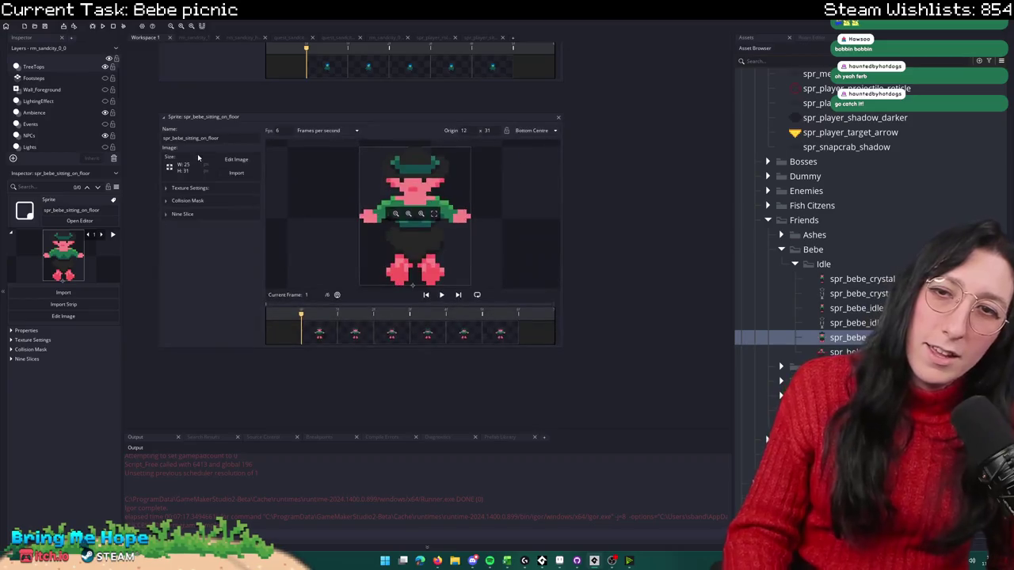
click(234, 163)
right_click(222, 63)
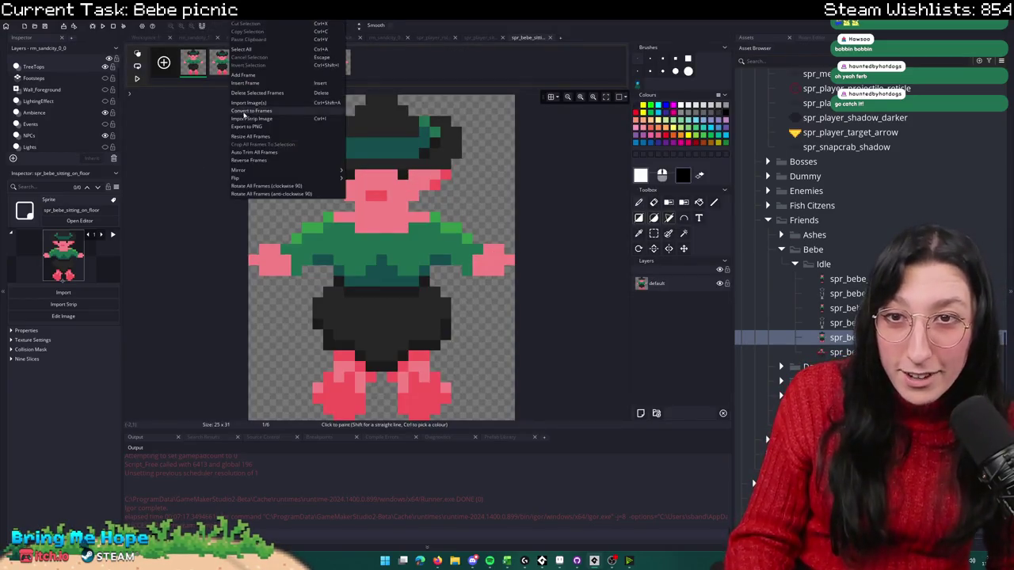
click(247, 127)
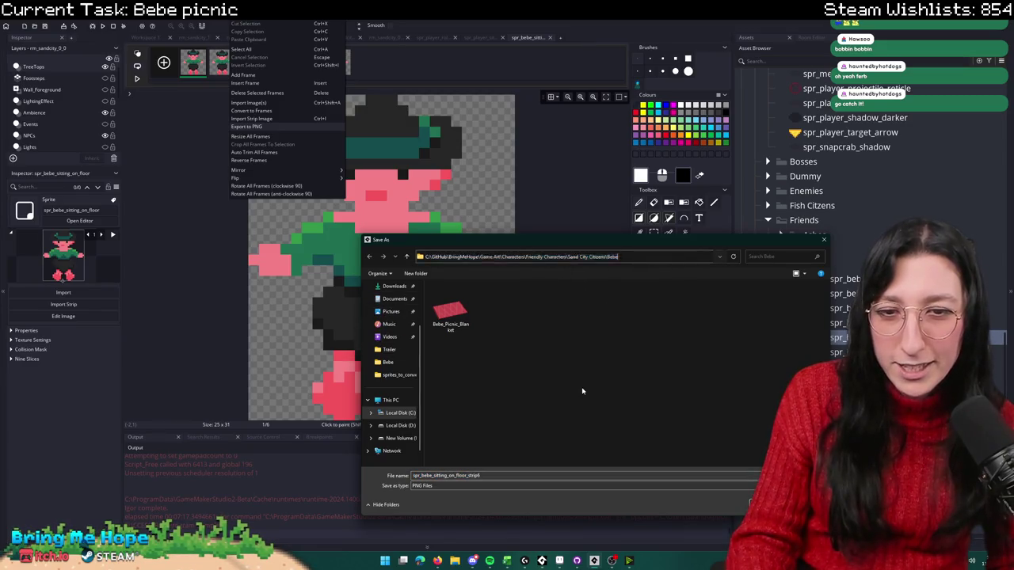
Step: Save the PNG strip into Desktop\BringMeHope_Game\RimLightGenerator\sprites_to_convert
click(400, 412)
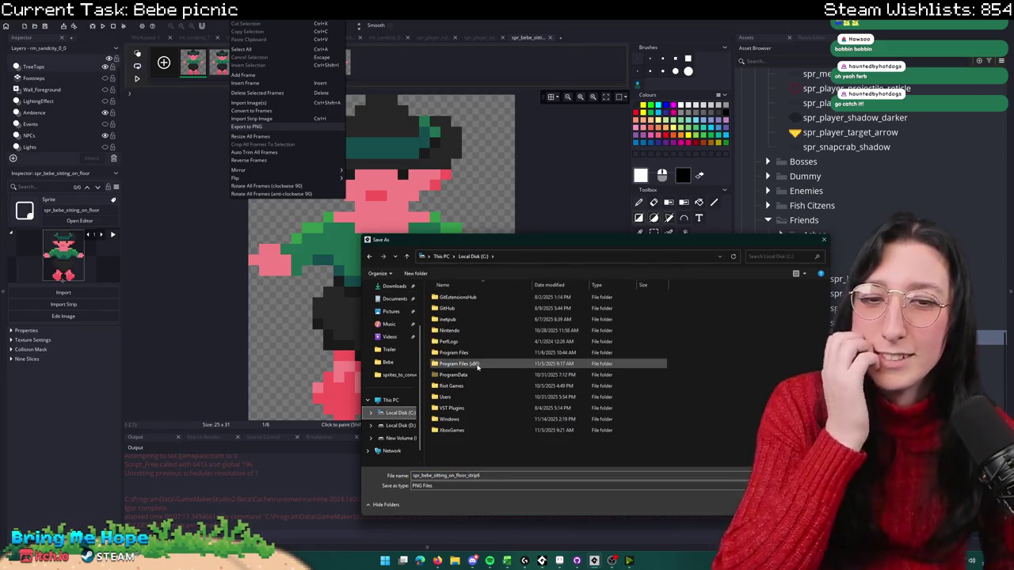
scroll(388, 297, up, 1)
click(390, 312)
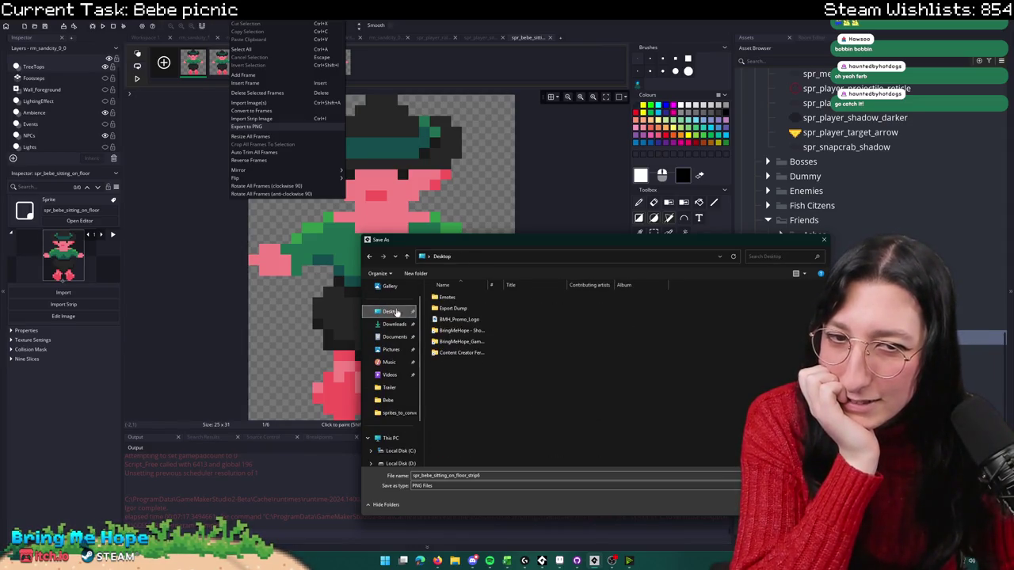
double_click(462, 342)
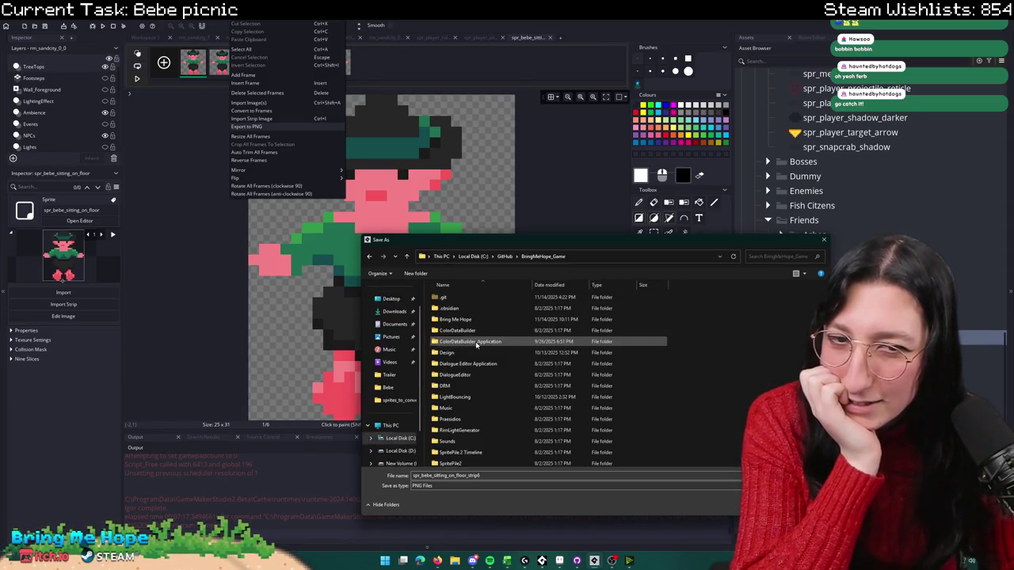
double_click(459, 373)
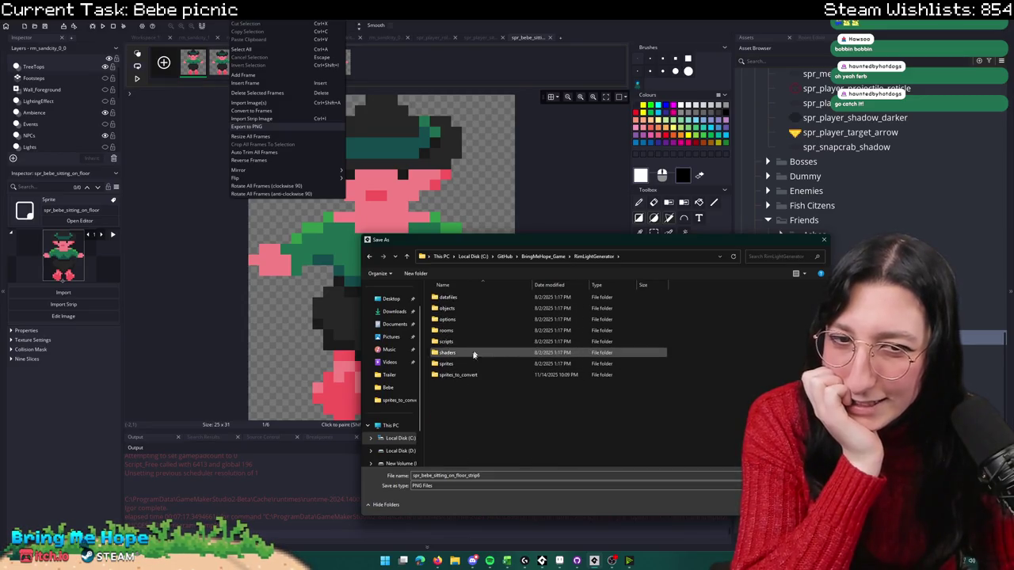
double_click(463, 376)
key(Return)
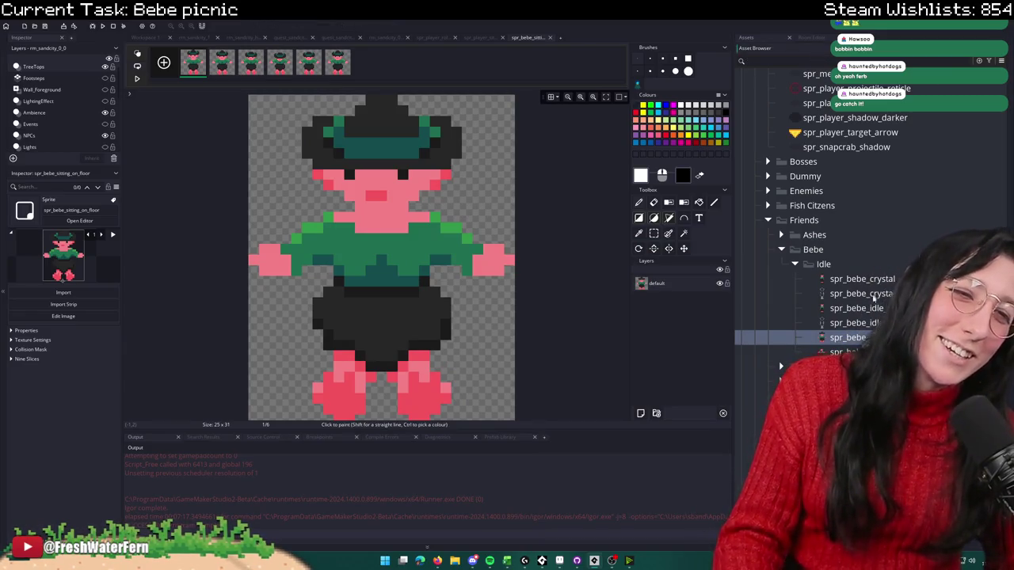
Step: Export spr_bebe_sitting_with_bass's frames as a PNG strip as well
click(848, 352)
double_click(848, 351)
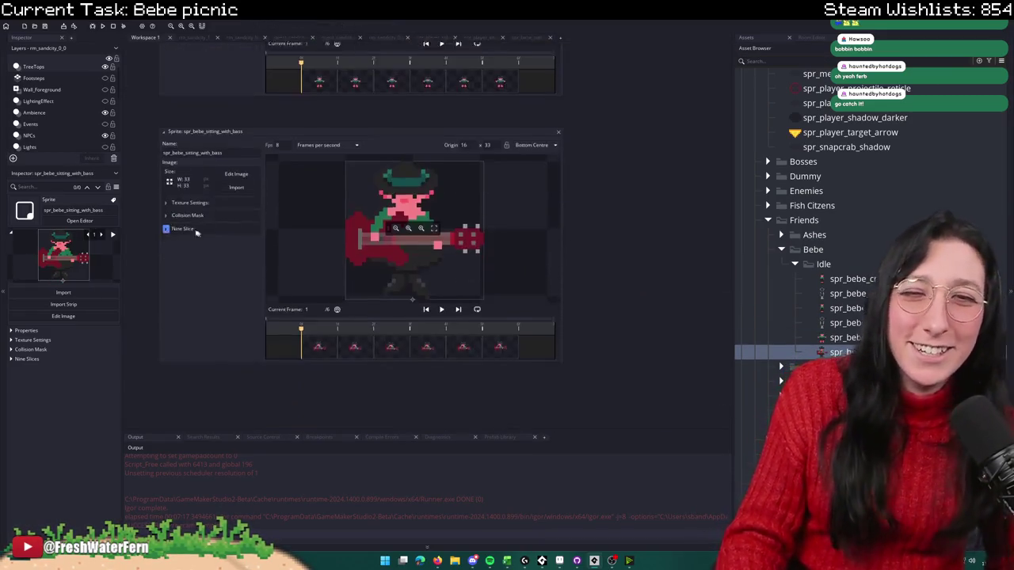
click(229, 176)
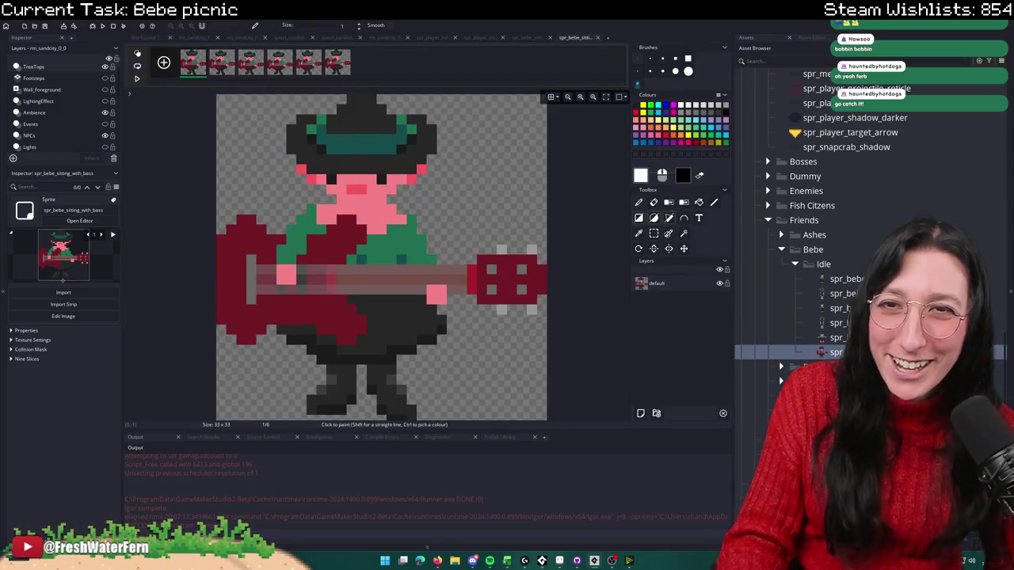
right_click(230, 64)
click(244, 128)
key(Return)
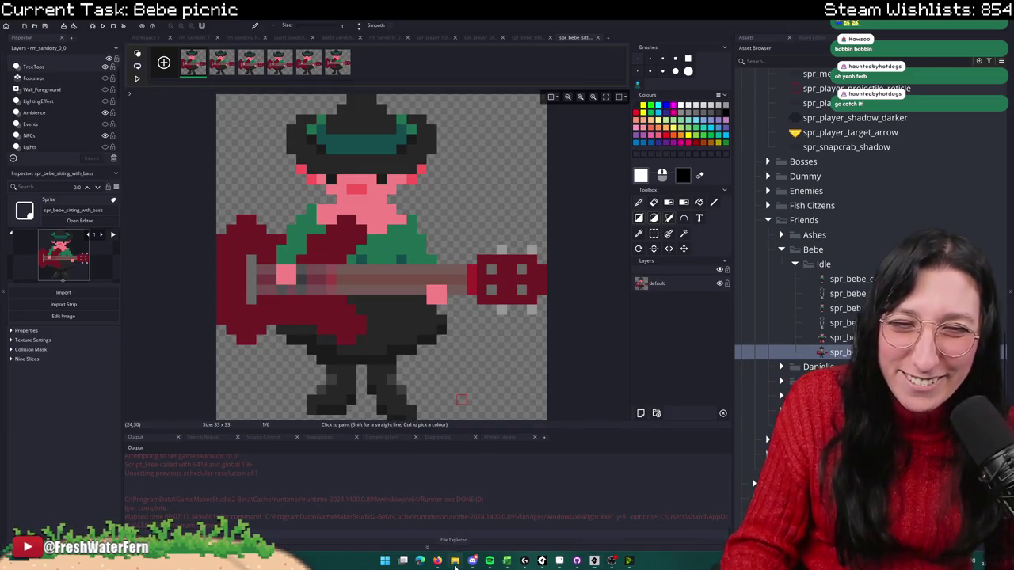
Step: Navigate File Explorer to the RimLightGenerator output folder under %localappdata%
click(455, 561)
click(235, 169)
click(461, 153)
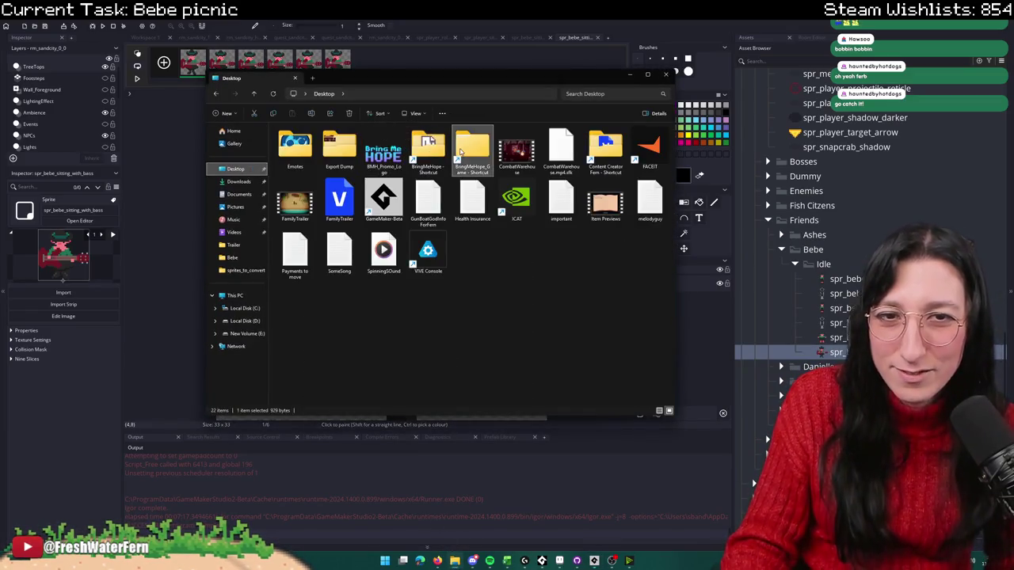
double_click(461, 152)
double_click(317, 274)
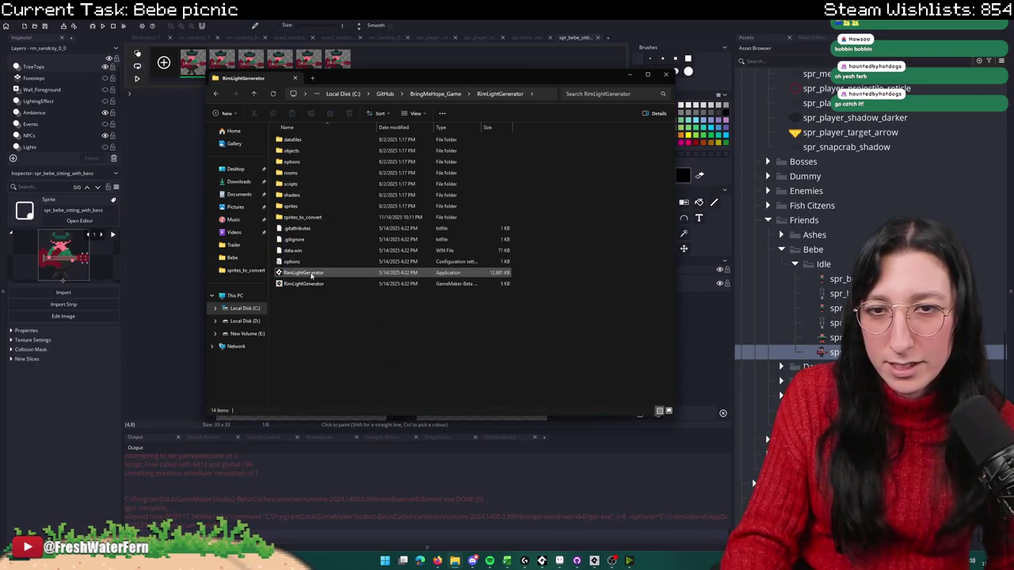
click(308, 275)
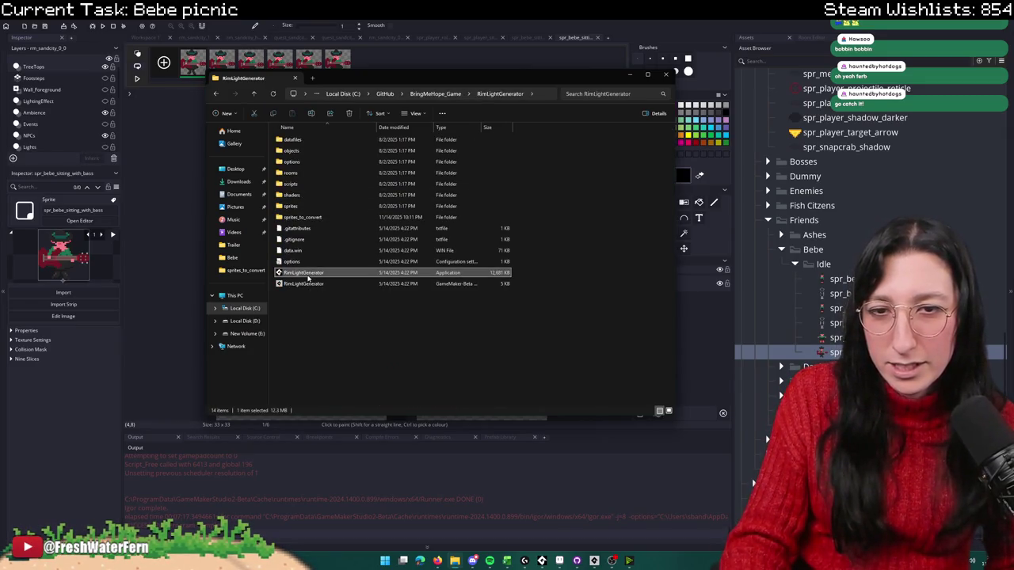
click(532, 93)
text(%localappdata%)
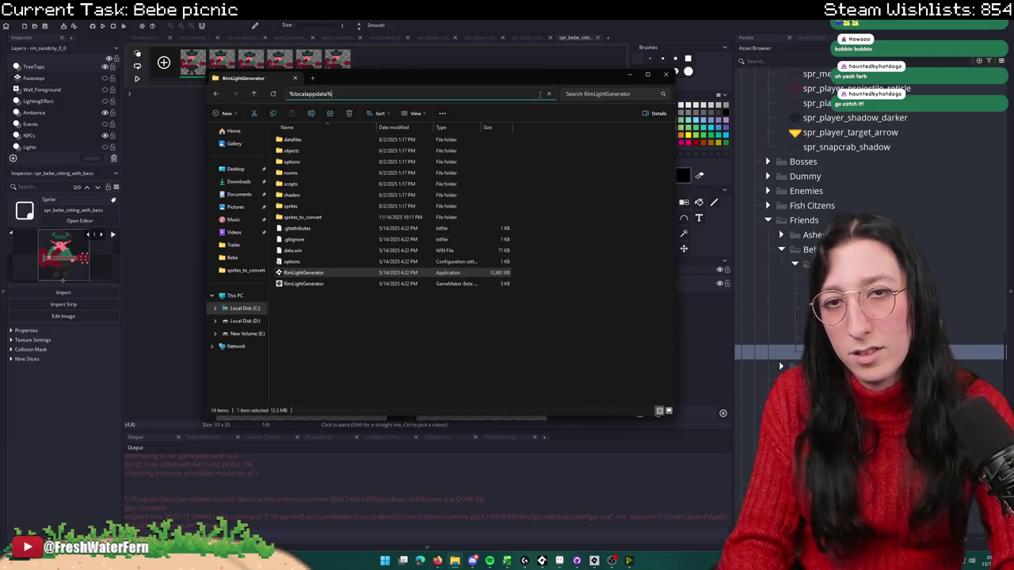
key(Return)
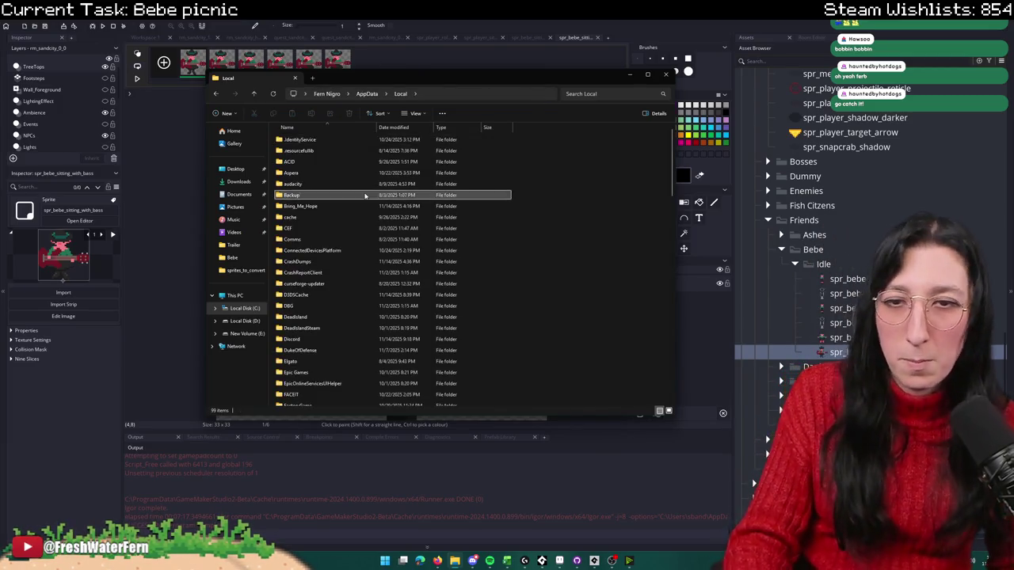
double_click(315, 139)
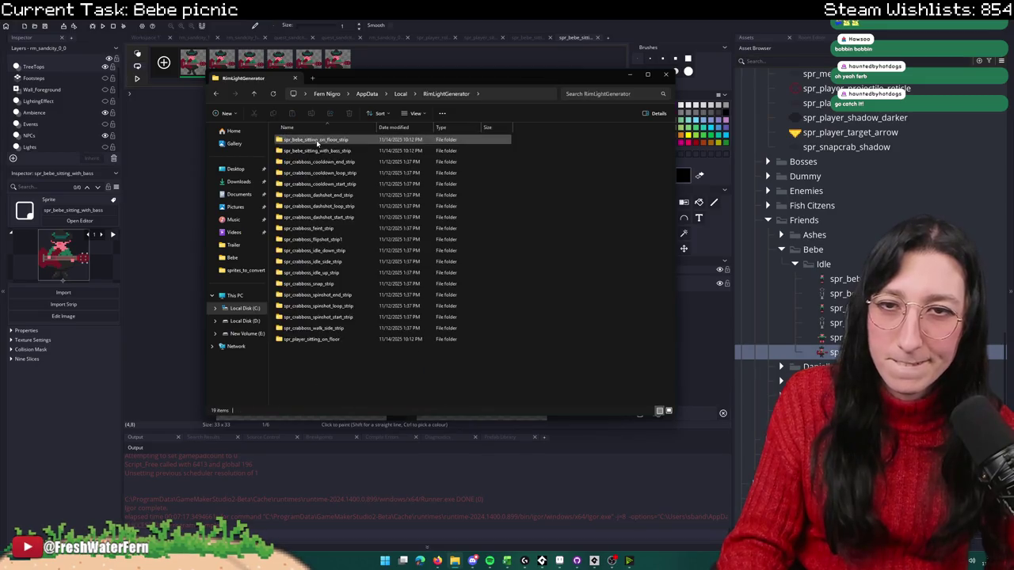
Step: Delete the 16 crabboss output folders, check the Bebe sitting folder, and close Explorer
drag(406, 393, 377, 280)
drag(527, 335, 328, 164)
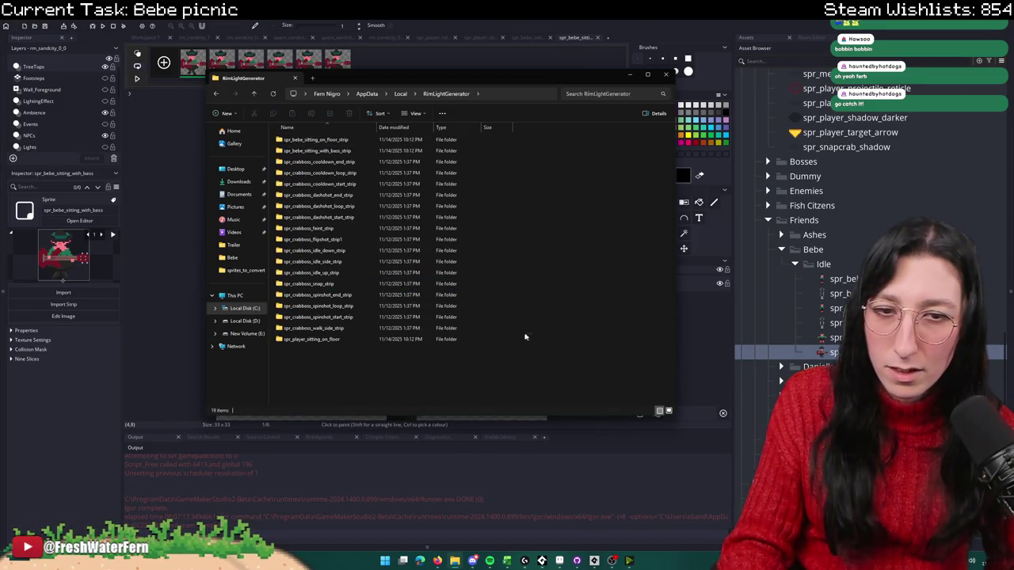
key(Delete)
double_click(462, 141)
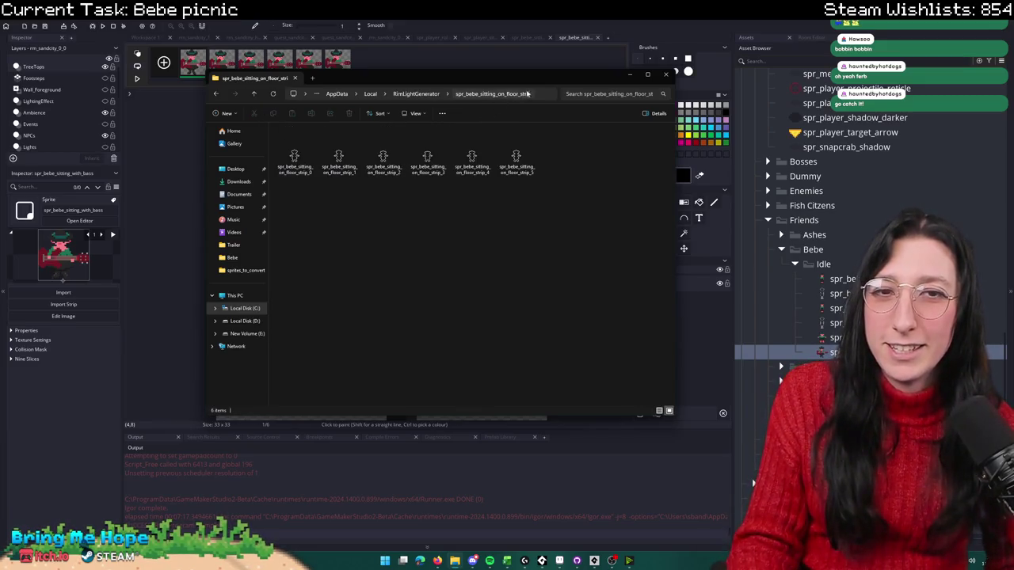
key(alt+F4)
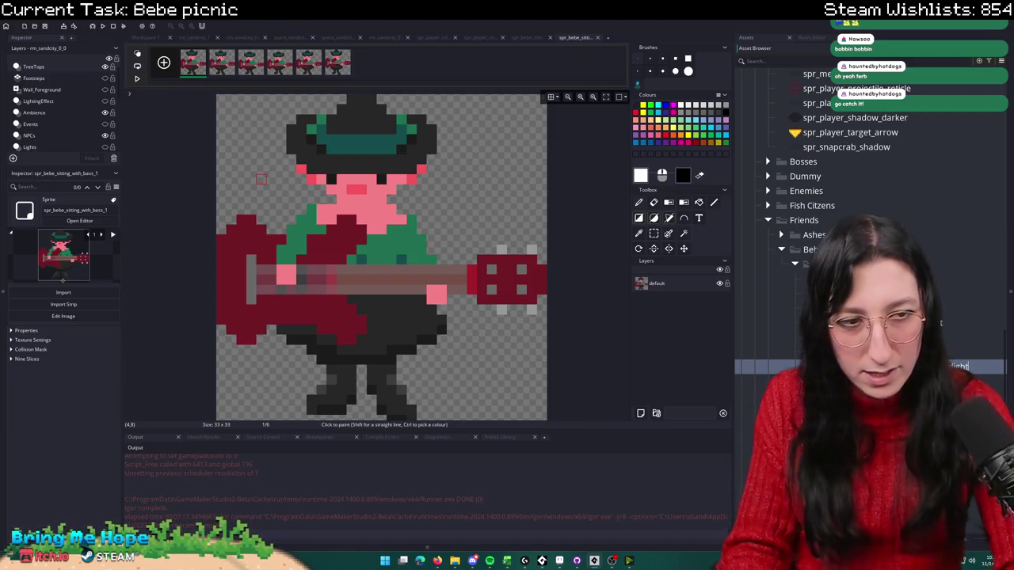
key(ctrl+w)
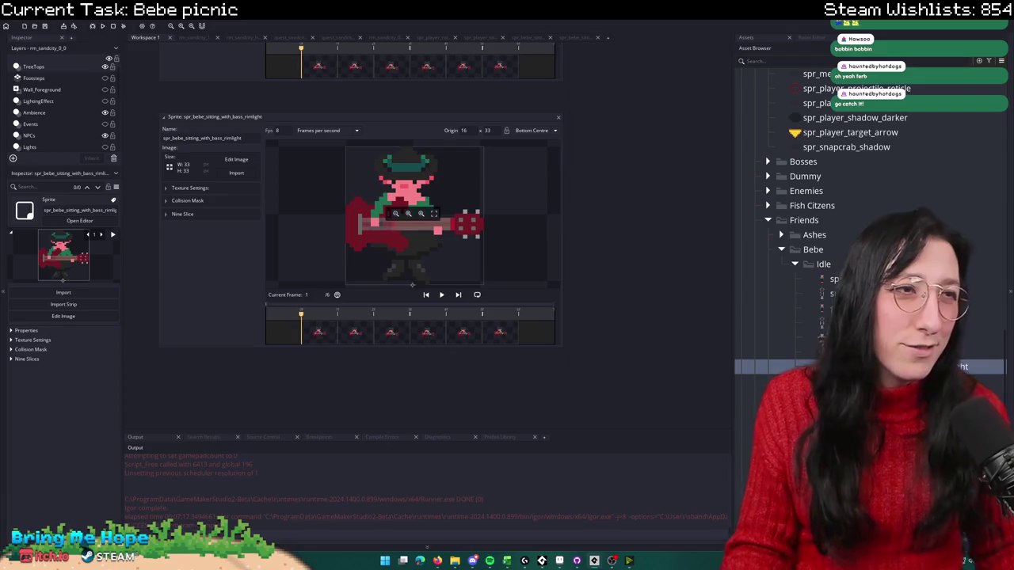
Step: Import all frames from the pasted generated strip folder into spr_bebe_sitting_with_bass_rimlight
click(237, 173)
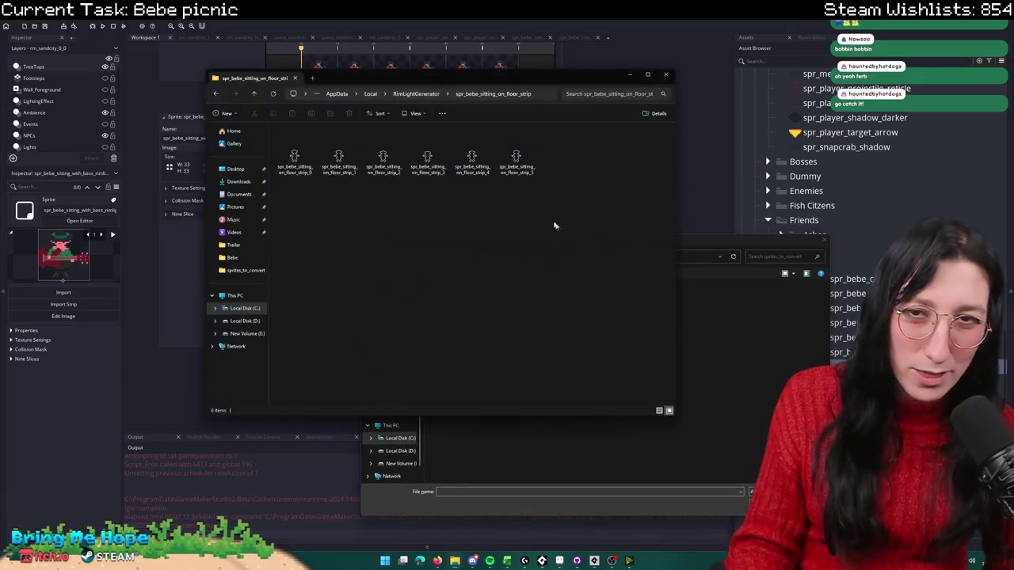
click(550, 95)
key(ctrl+c)
key(ctrl+w)
click(649, 256)
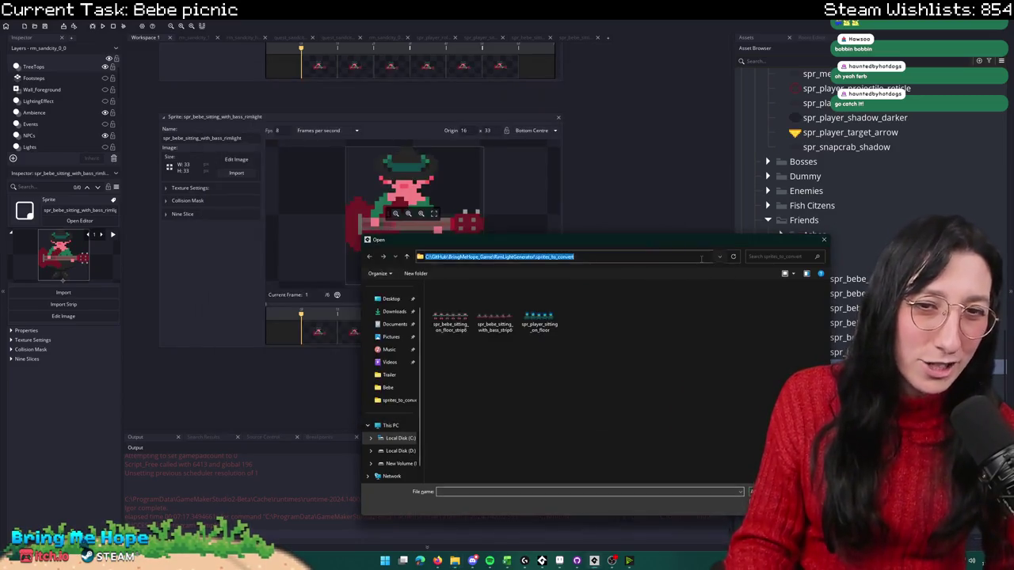
key(ctrl+v)
key(Return)
key(ctrl+a)
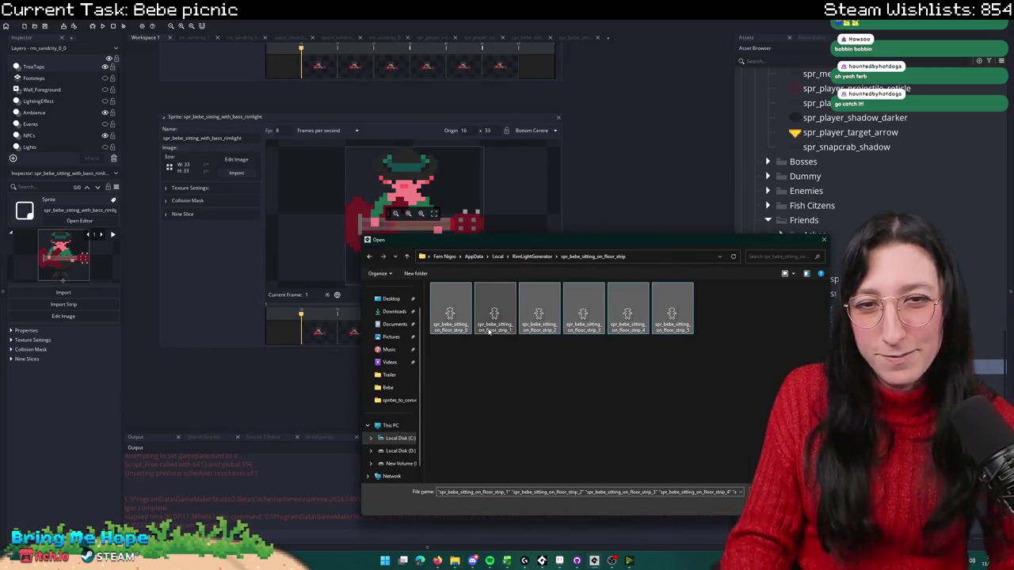
key(Return)
click(538, 294)
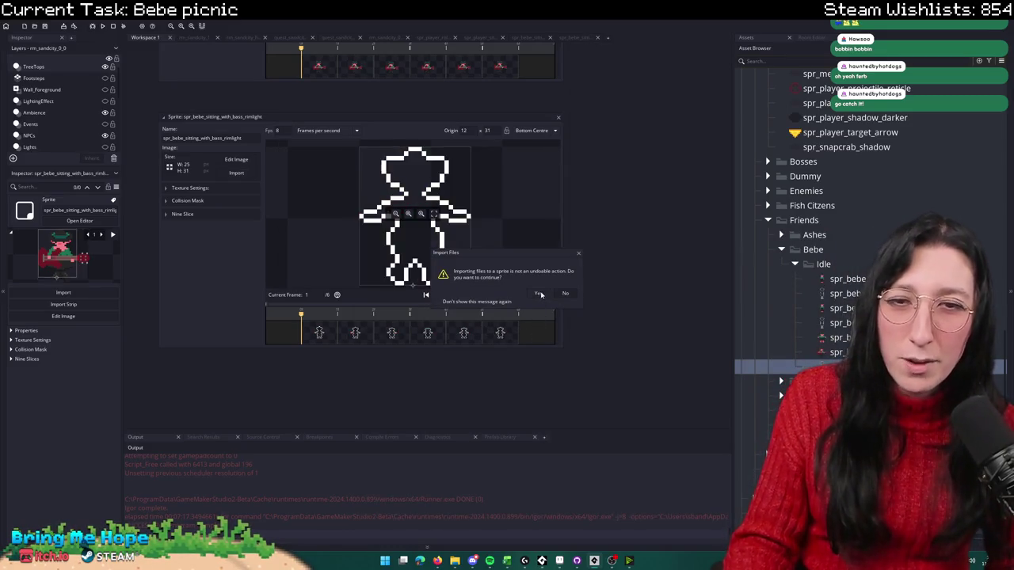
Step: Replace the rimlight frames with the six bass-sitting outlines and open spr_bebe_sitting_with_bass
click(232, 174)
click(535, 255)
double_click(475, 306)
double_click(523, 309)
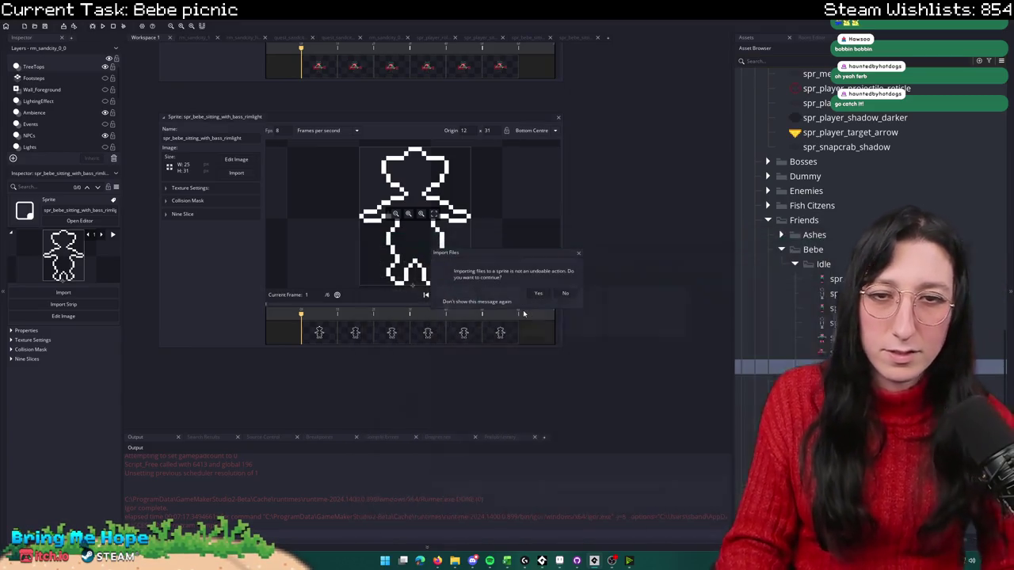
click(539, 293)
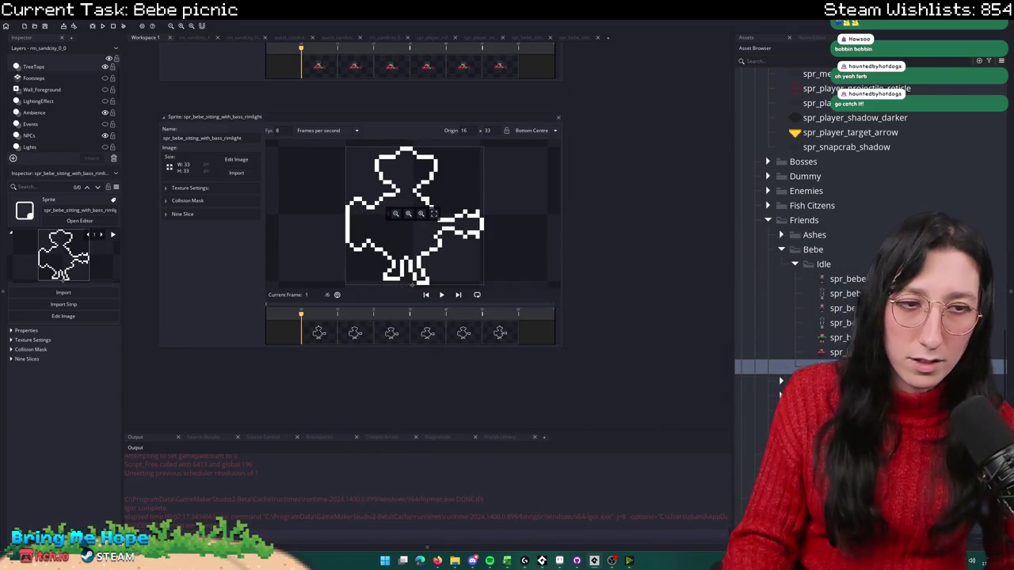
double_click(838, 352)
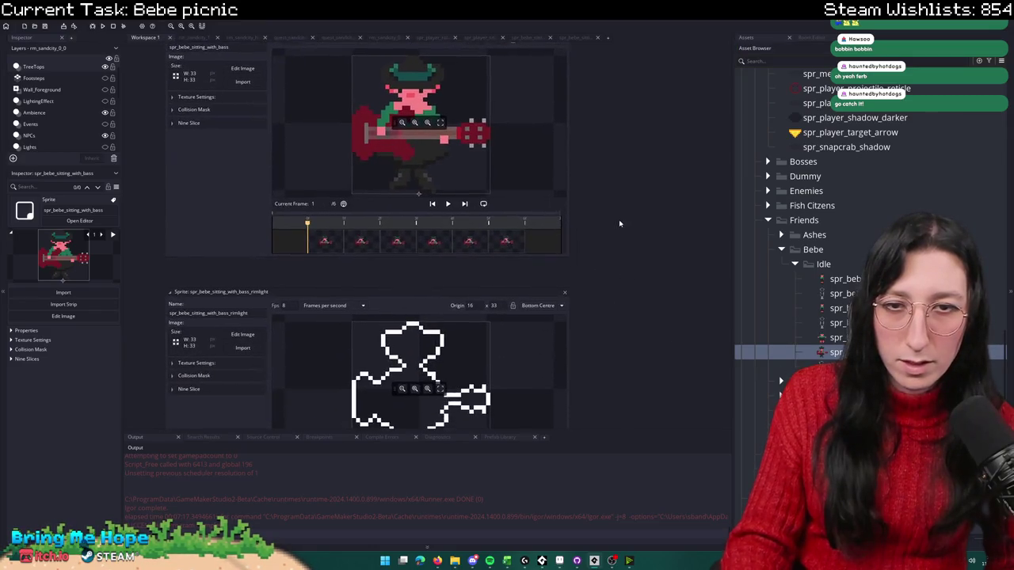
click(565, 293)
Step: Rename the copied sitting sprite to spr_bebe_sitting_on_floor_rimlight
click(564, 131)
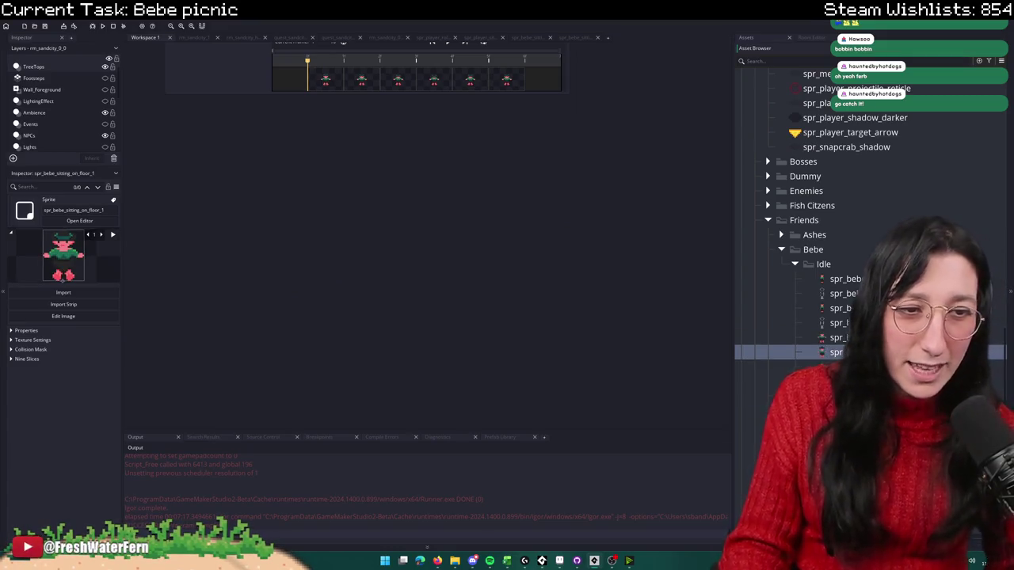
key(F2)
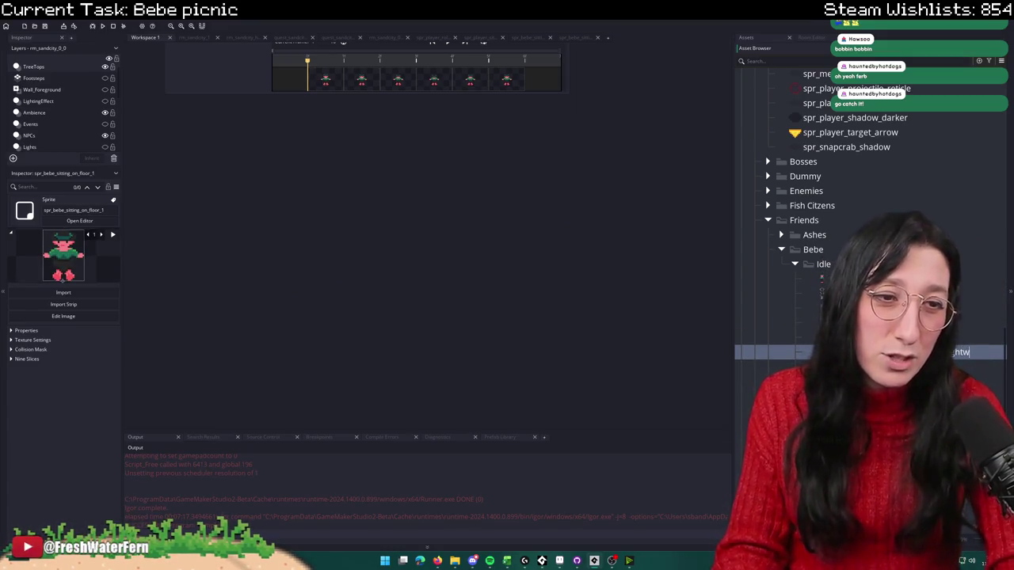
key(Return)
key(Return)
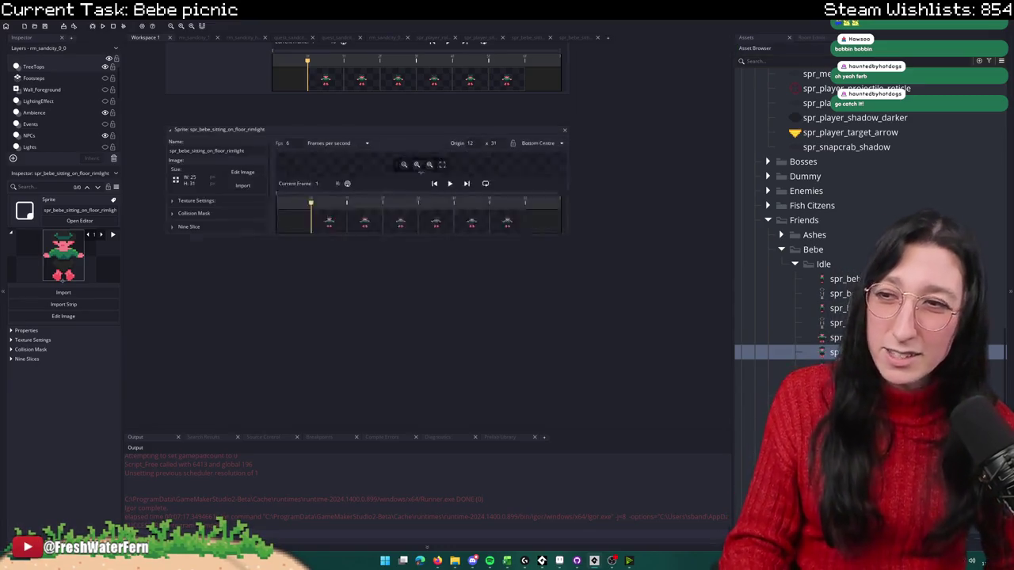
Step: Import all six sitting-on-floor outline frames into the new rimlight sprite
click(243, 186)
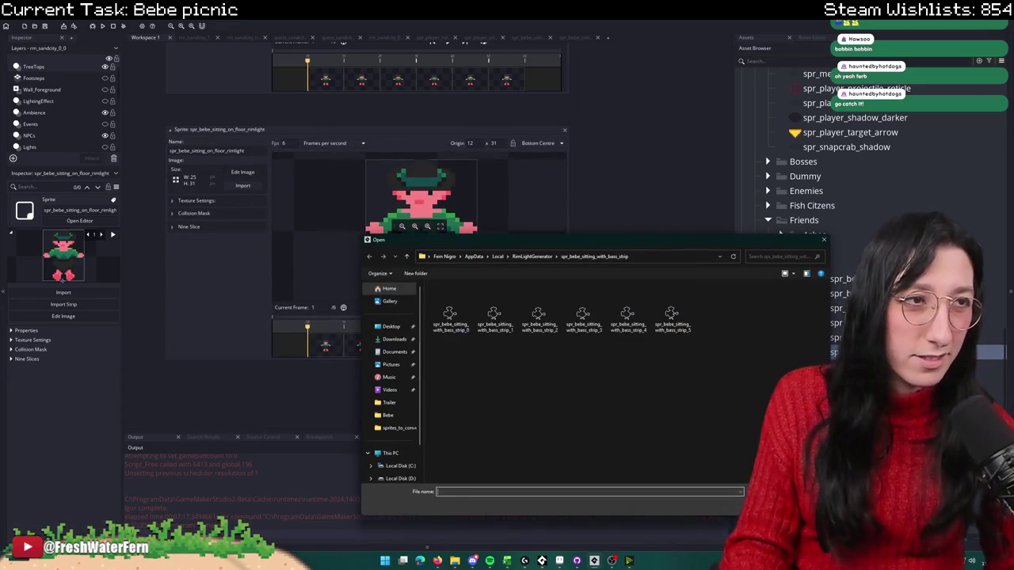
click(540, 256)
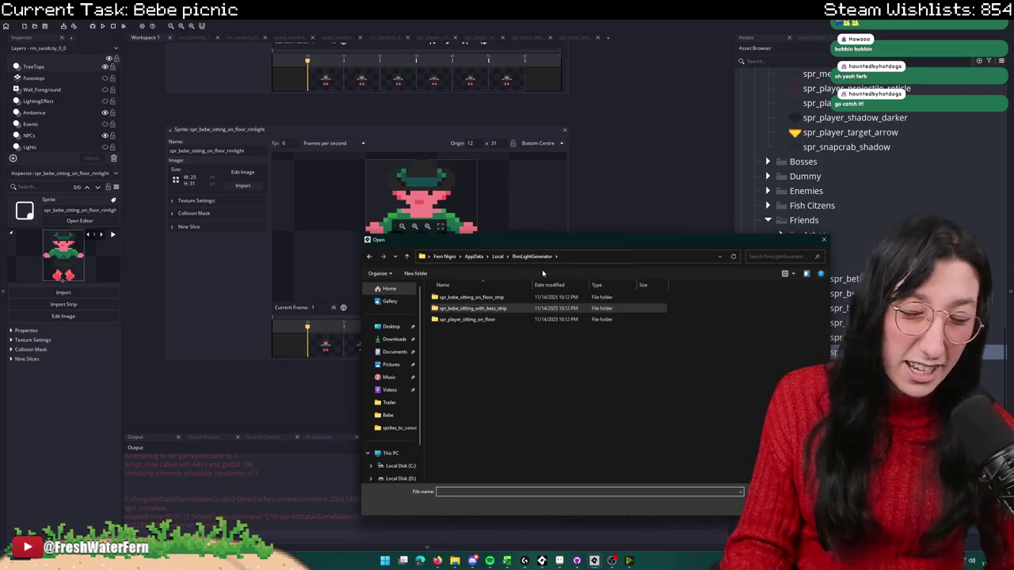
double_click(492, 299)
key(ctrl+a)
key(Return)
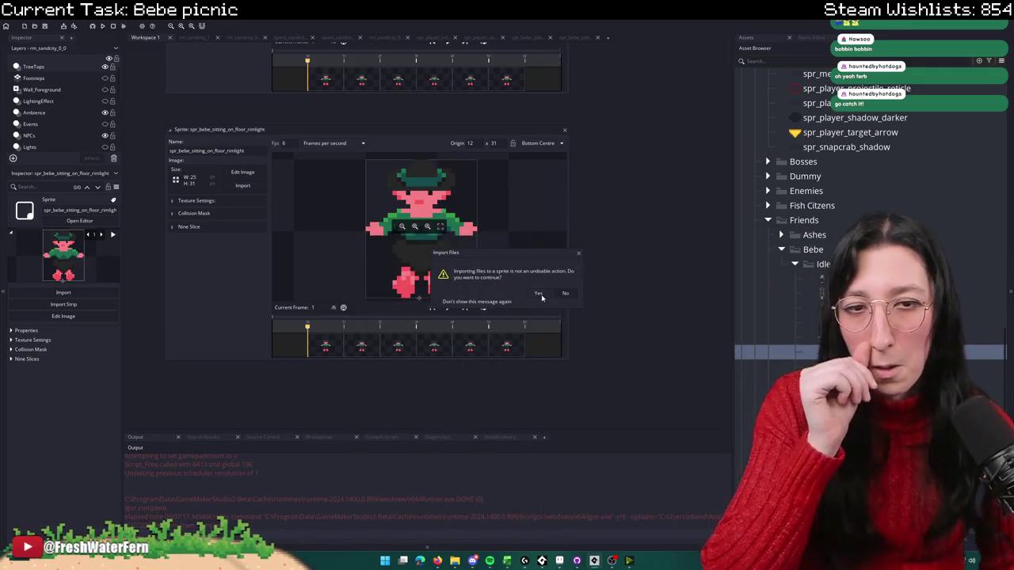
click(565, 131)
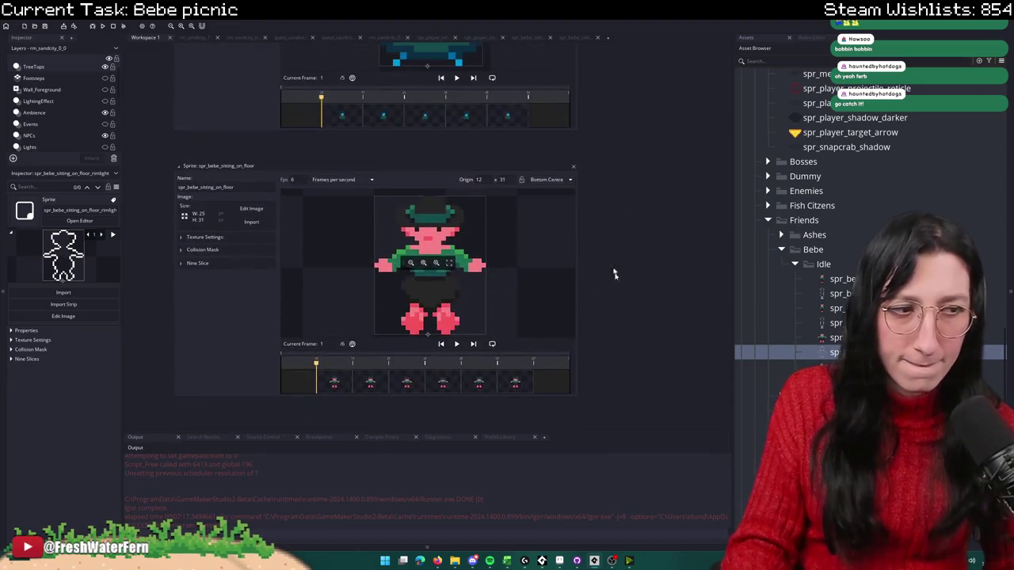
click(574, 166)
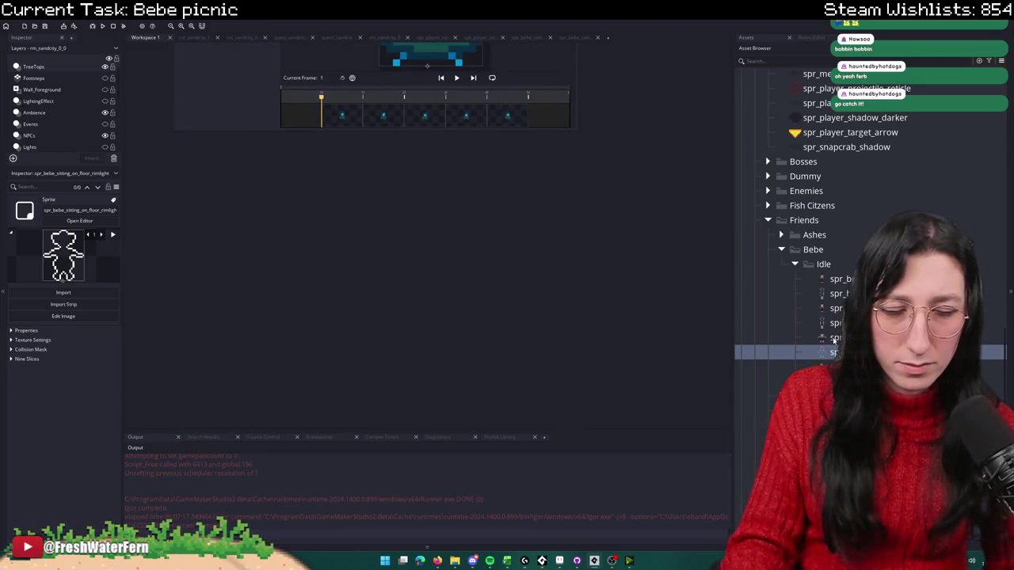
scroll(827, 293, down, 5)
scroll(836, 309, up, 3)
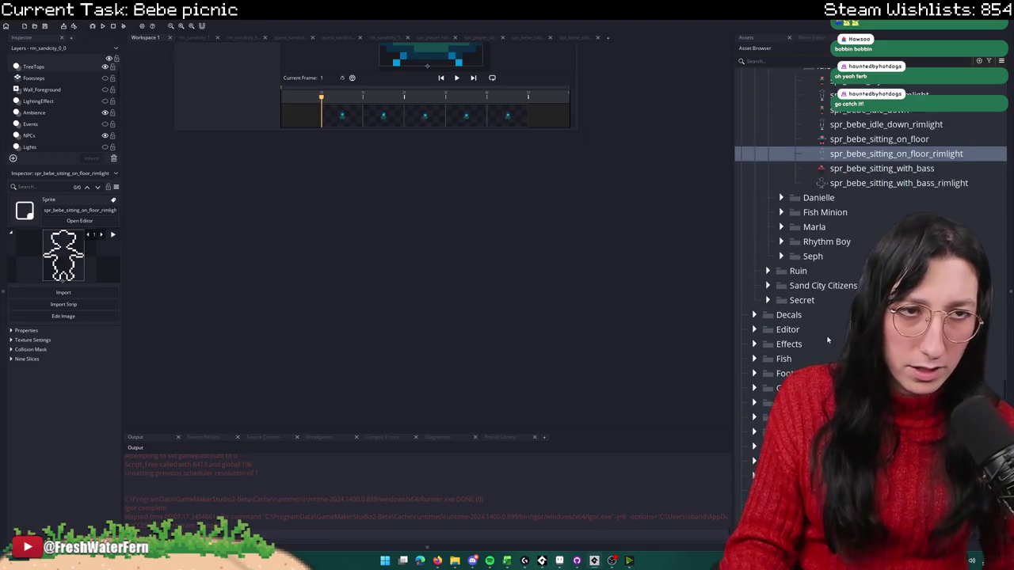
Step: Locate and select spr_player_sitting_on_floor in the Asset Browser
scroll(845, 322, up, 2)
scroll(871, 250, down, 1)
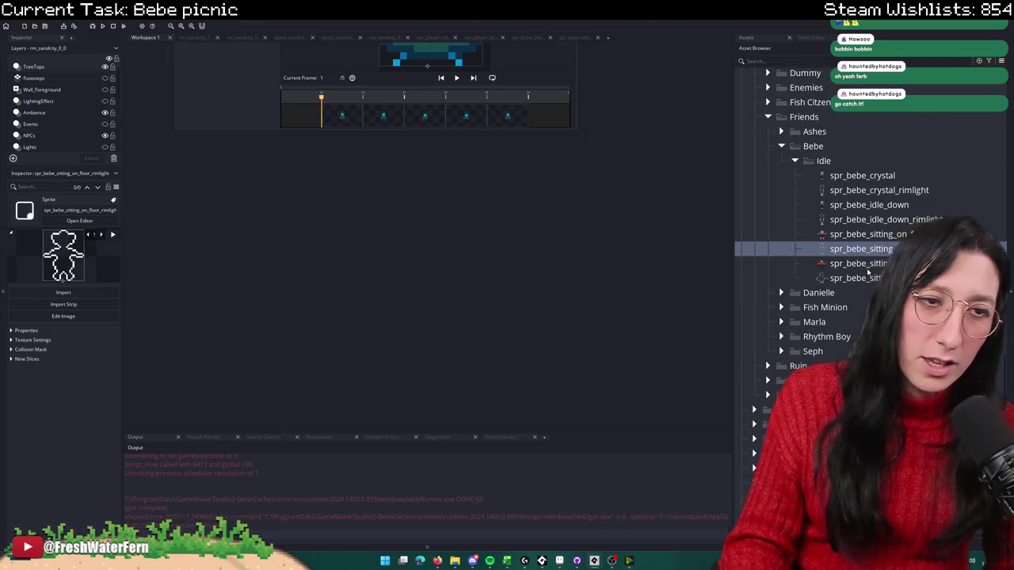
click(867, 264)
scroll(867, 269, down, 2)
scroll(855, 269, down, 4)
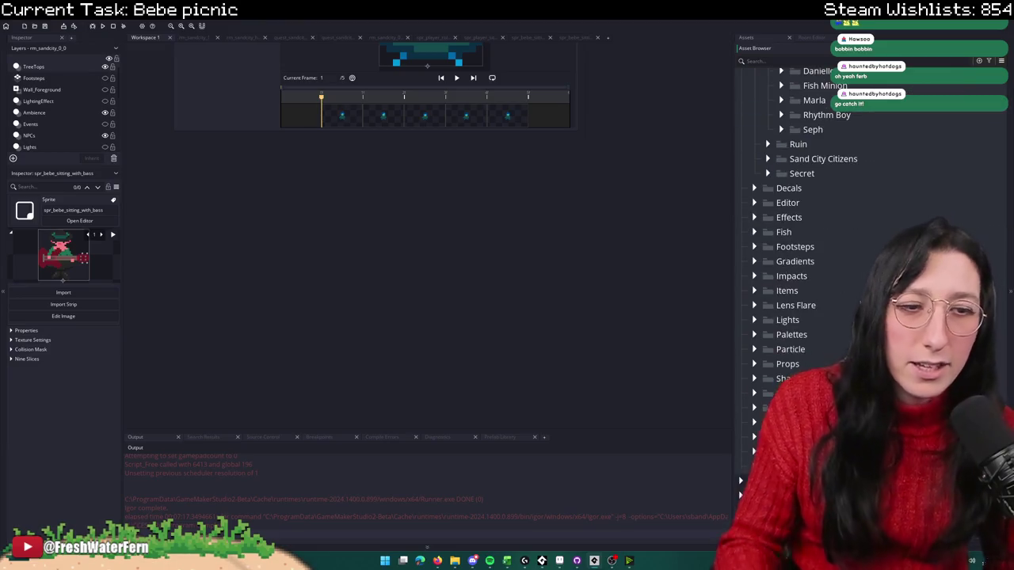
scroll(701, 274, up, 5)
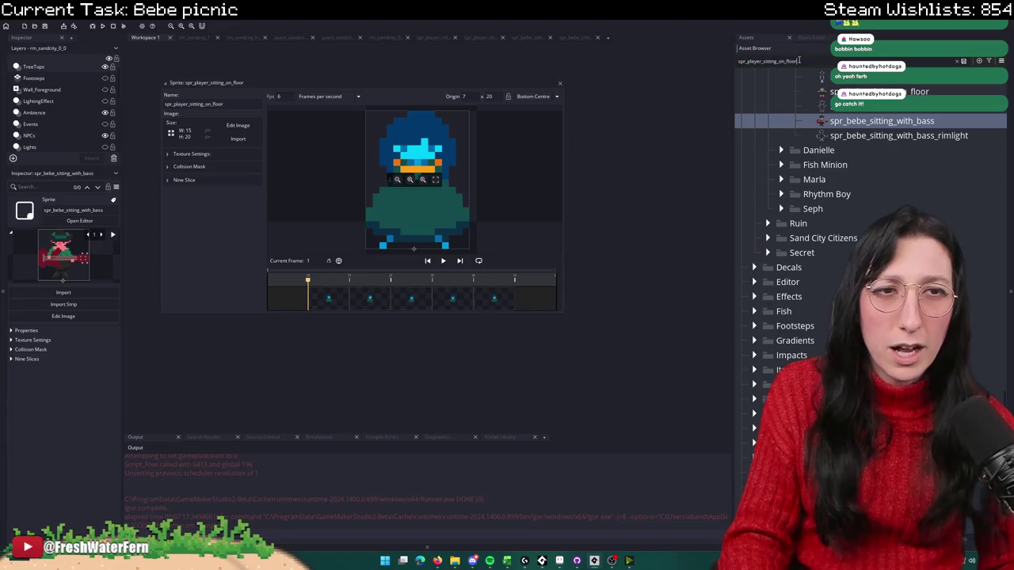
click(852, 238)
Step: Duplicate spr_player_sitting_on_floor as spr_player_sitting_on_floor_rimlight
click(956, 62)
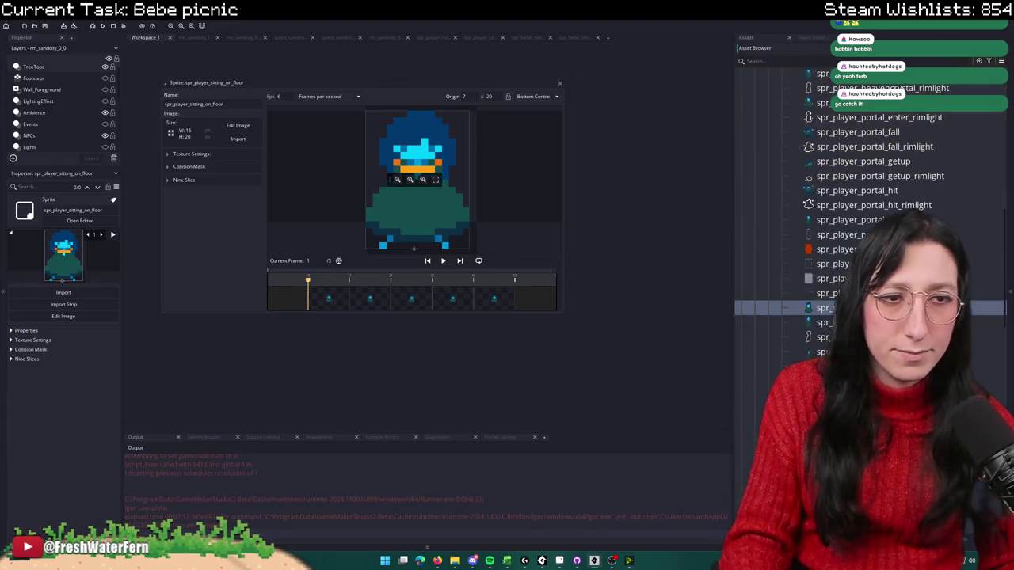
key(ctrl+d)
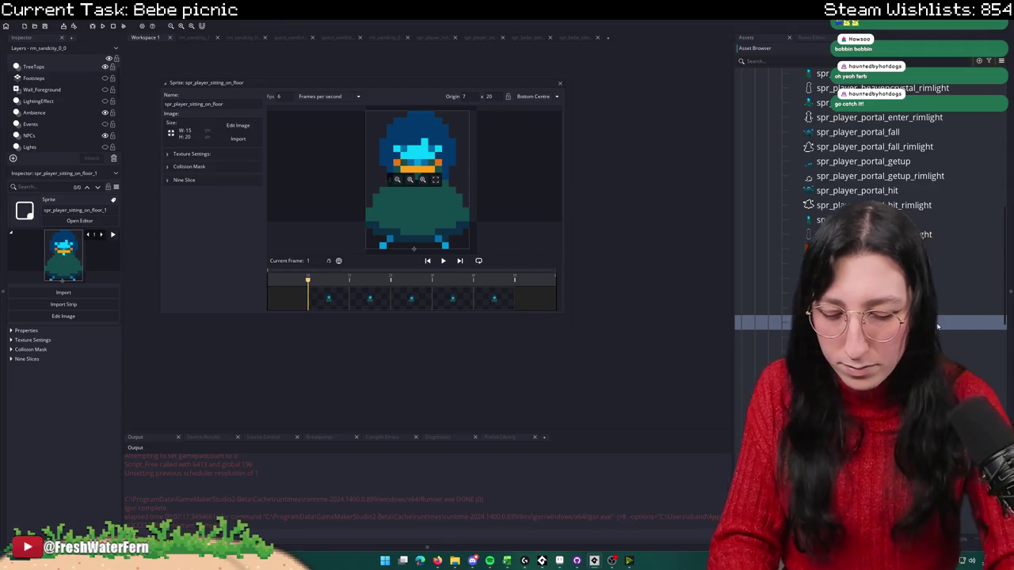
text(light)
key(Return)
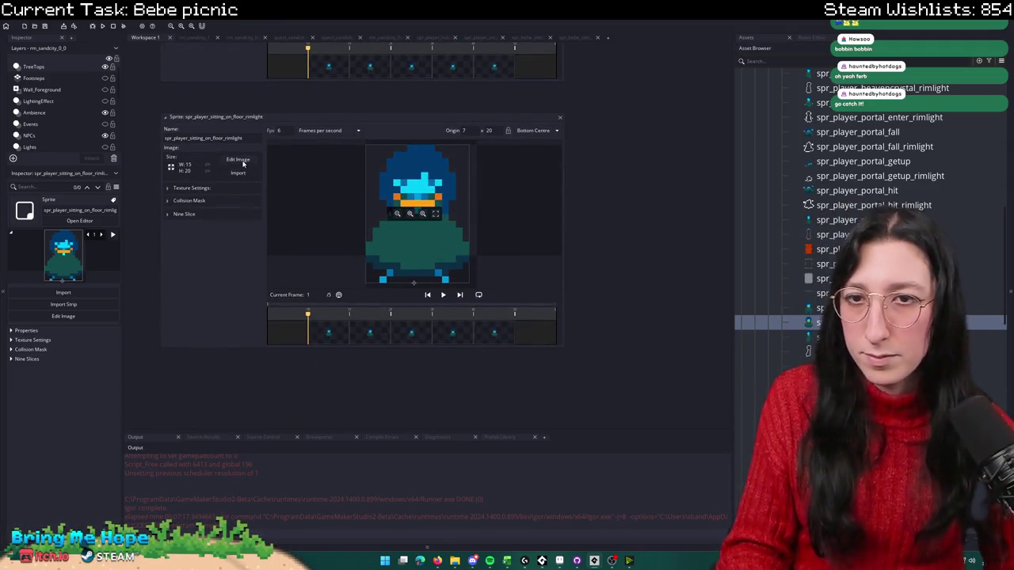
Step: Import the generated outline image into the copy as a single 75×20 frame
click(237, 173)
click(531, 256)
double_click(477, 319)
double_click(450, 319)
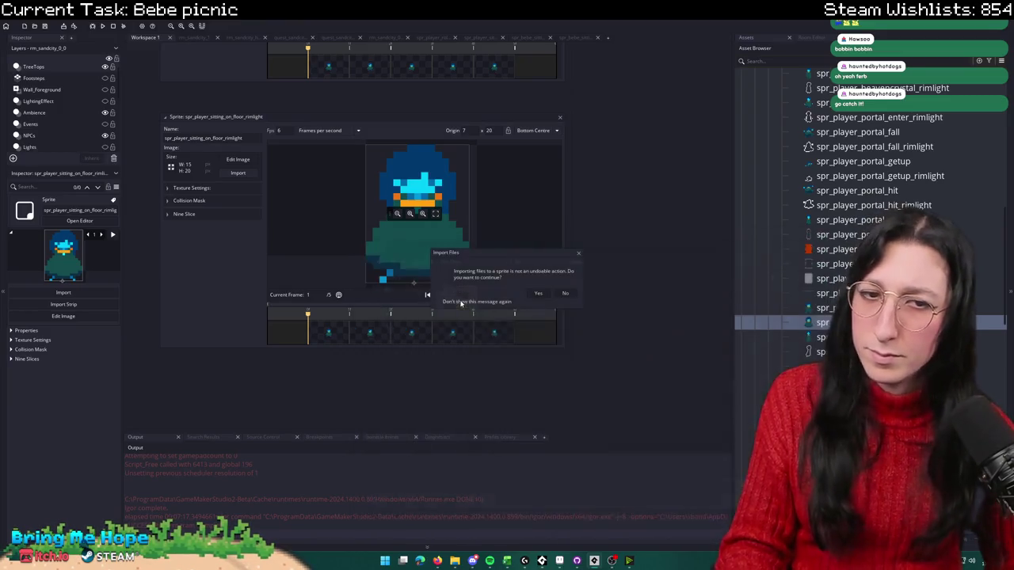
click(538, 293)
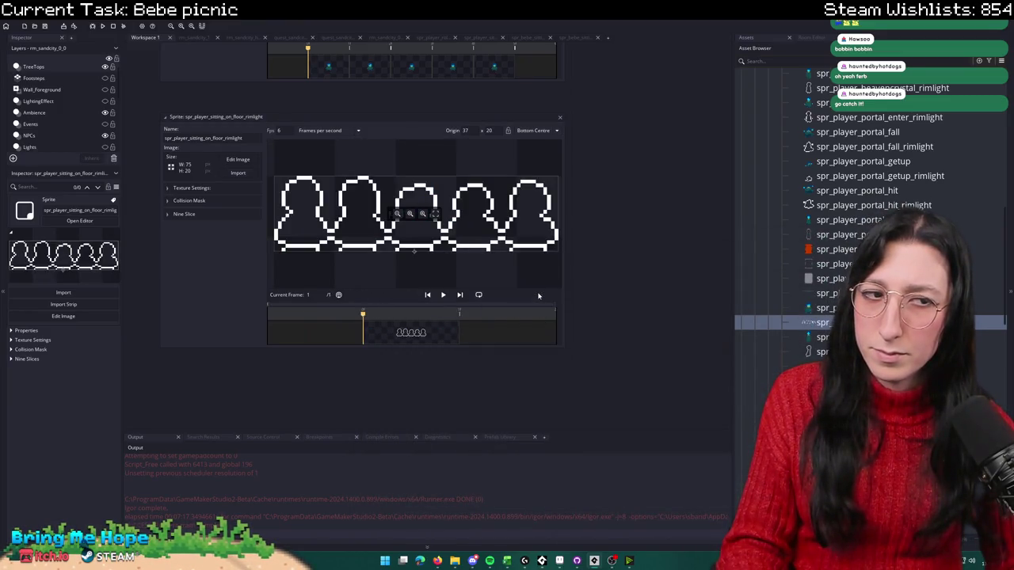
Step: Open the original blue sitting sprite and start exporting its frames to PNG
double_click(823, 308)
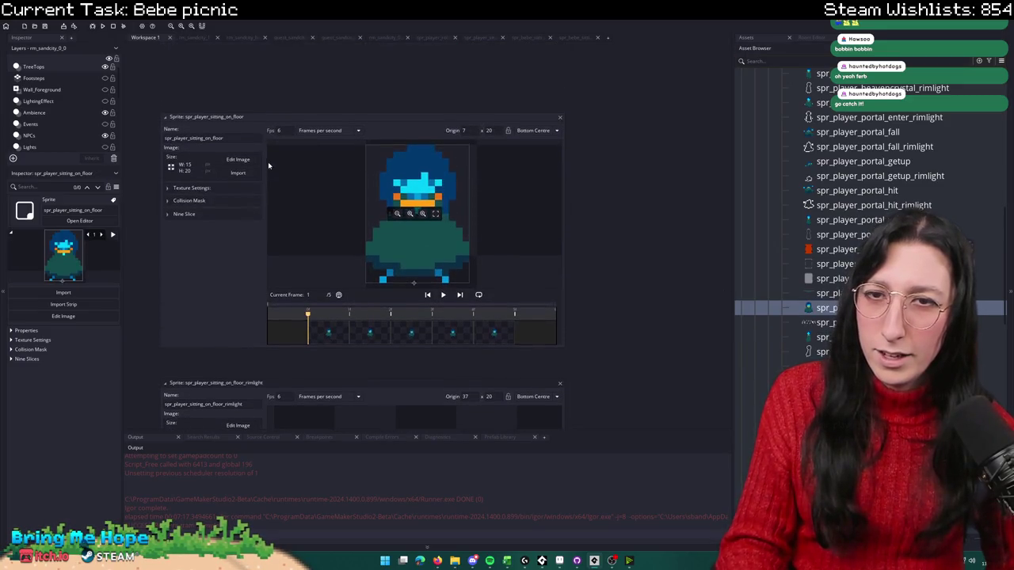
click(238, 14)
click(246, 127)
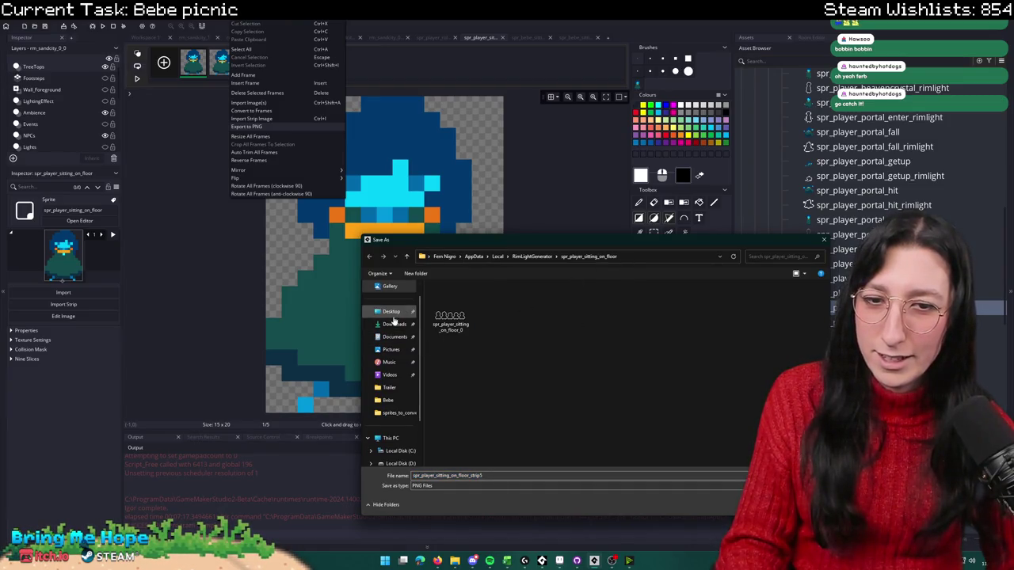
Step: Save the spr_player_sitting_on_floor_strip5 PNG into the sprites_to_convert folder
scroll(388, 332, down, 1)
click(385, 400)
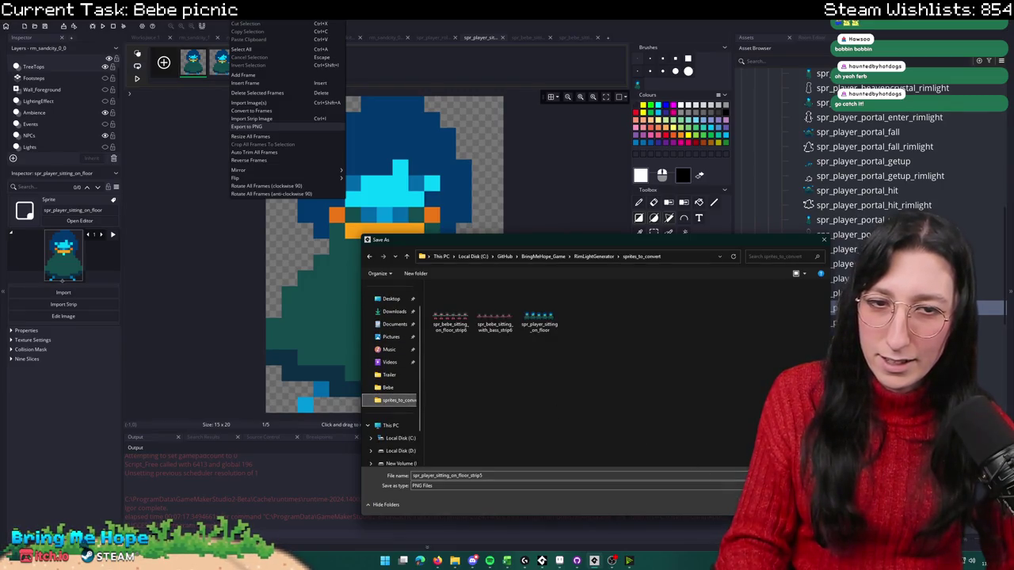
key(Return)
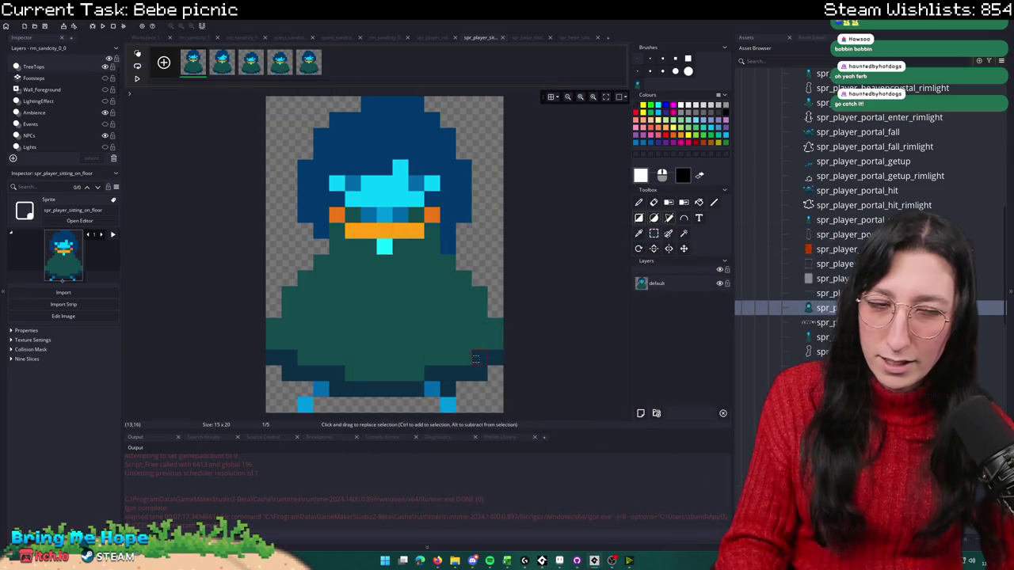
click(454, 561)
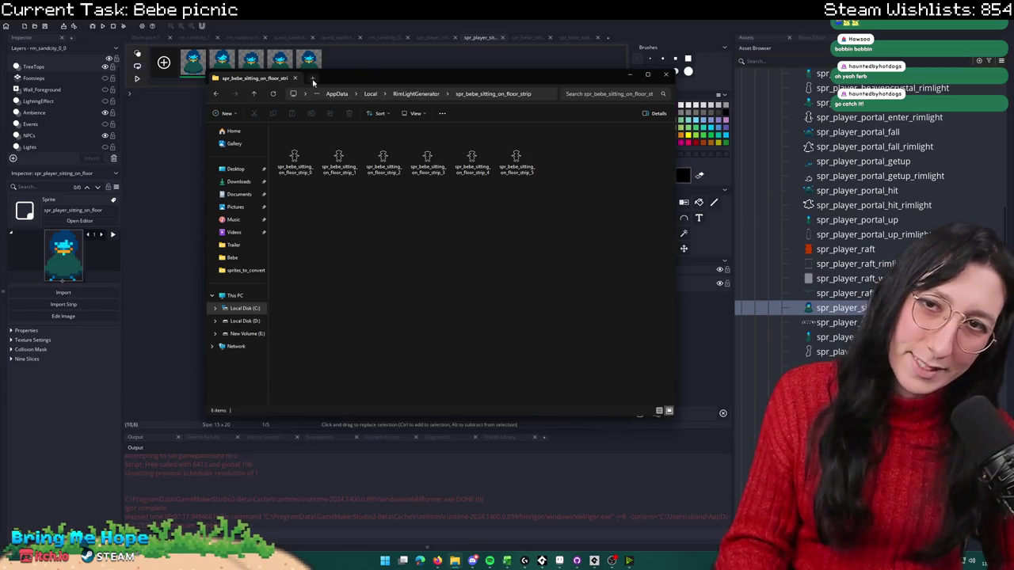
Step: Navigate to GitHub > BringMeHope_Game > RimLightGenerator > sprites_to_convert
click(234, 131)
click(235, 168)
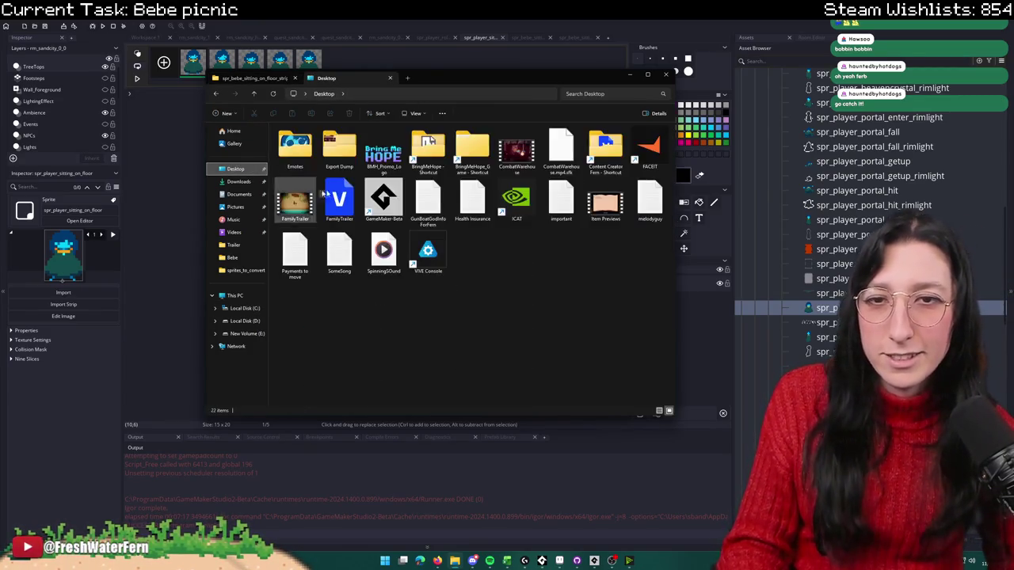
double_click(428, 152)
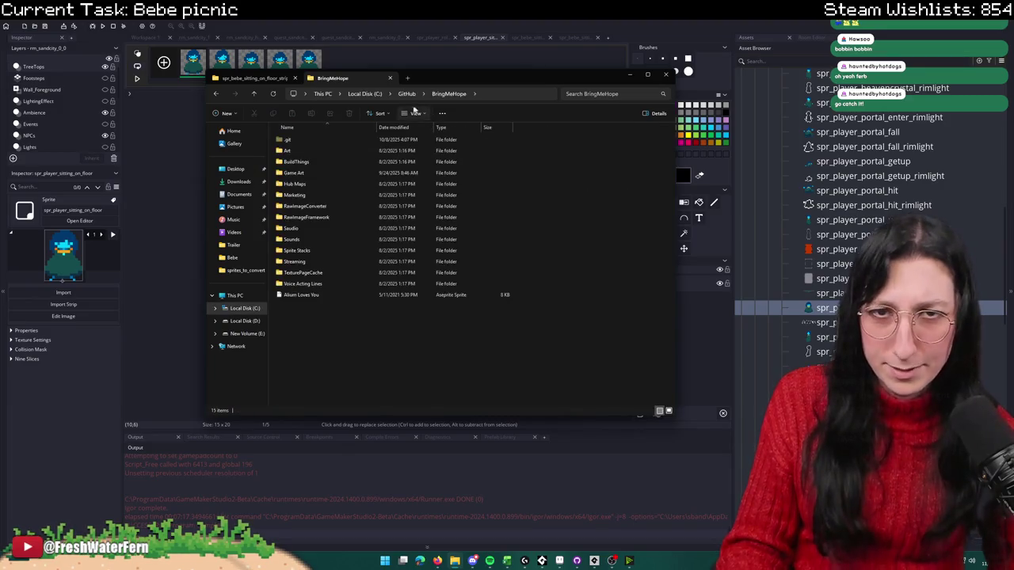
click(407, 95)
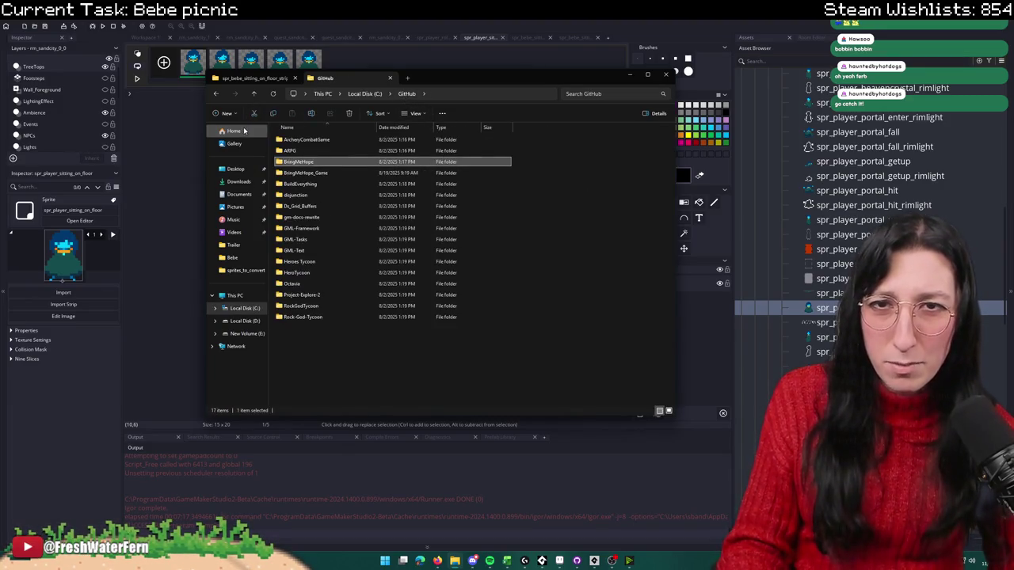
double_click(295, 173)
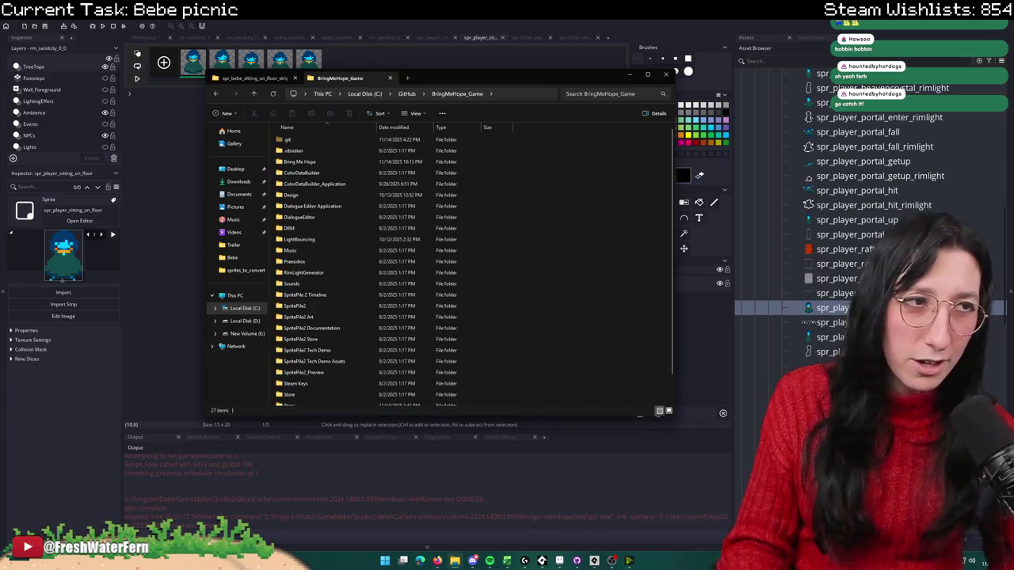
click(309, 272)
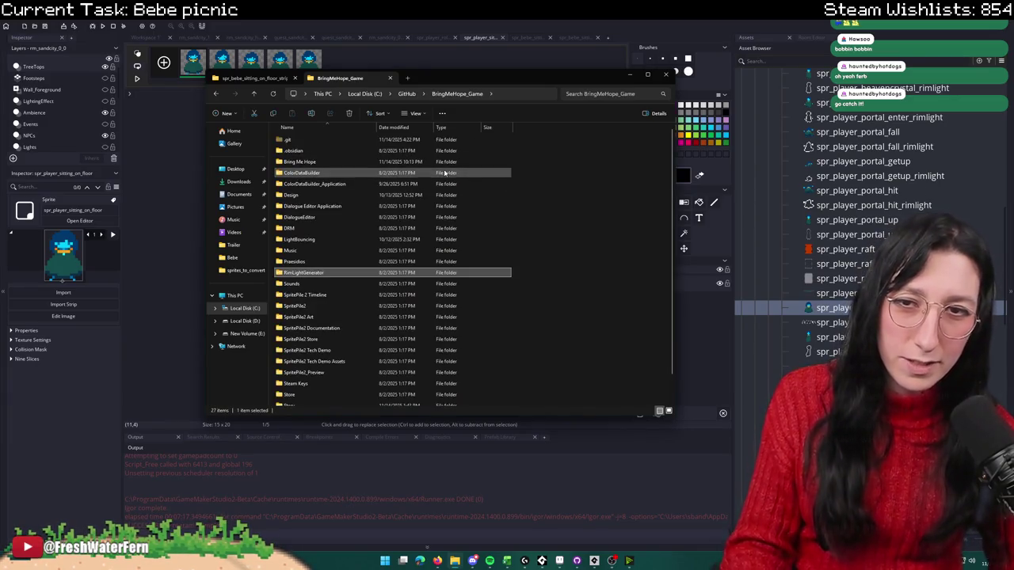
double_click(315, 274)
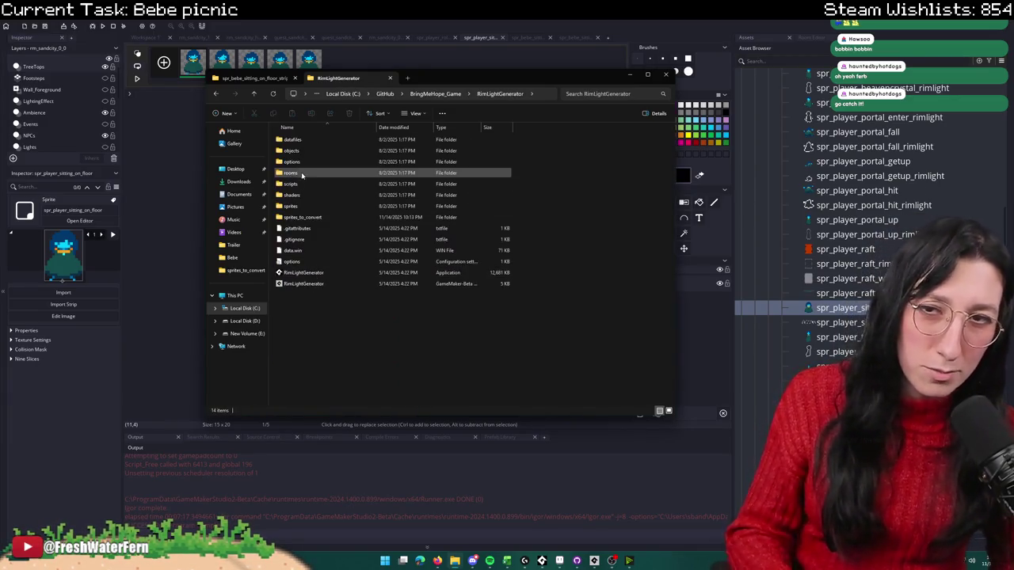
click(299, 218)
double_click(299, 219)
Step: Delete the old sprite files, keeping only the sitting-on-floor strip
drag(427, 214, 285, 151)
key(Delete)
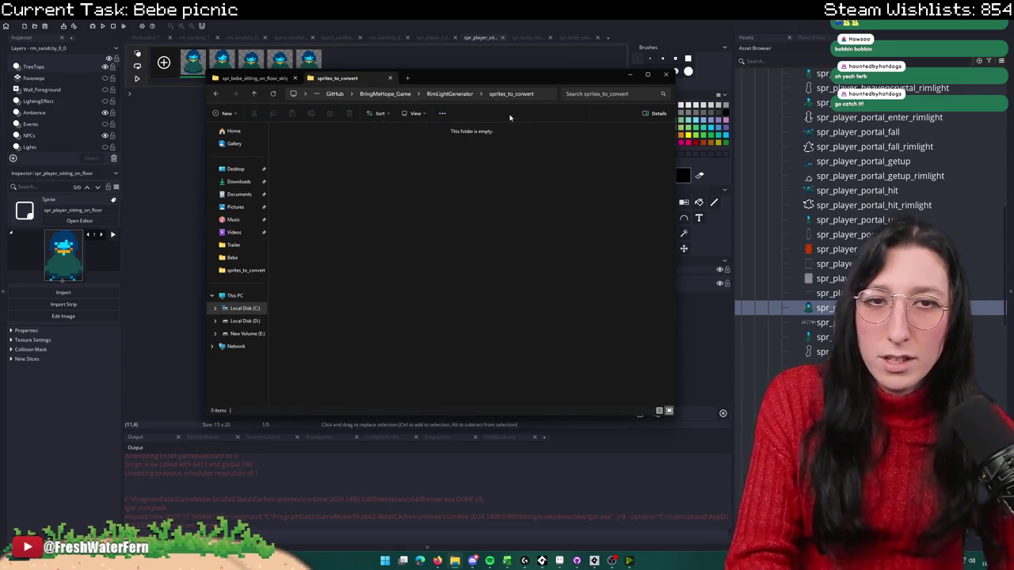
key(ctrl+z)
drag(418, 192, 274, 127)
key(Delete)
Step: Run RimLightGenerator.exe and copy the spr_player_sitting_on_floor_strip output folder path
click(449, 93)
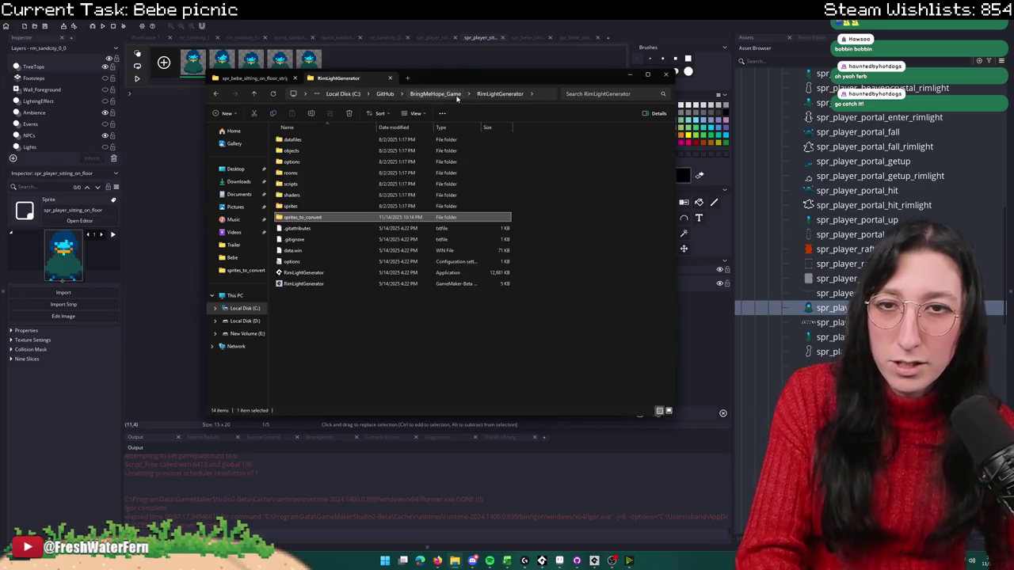
double_click(314, 274)
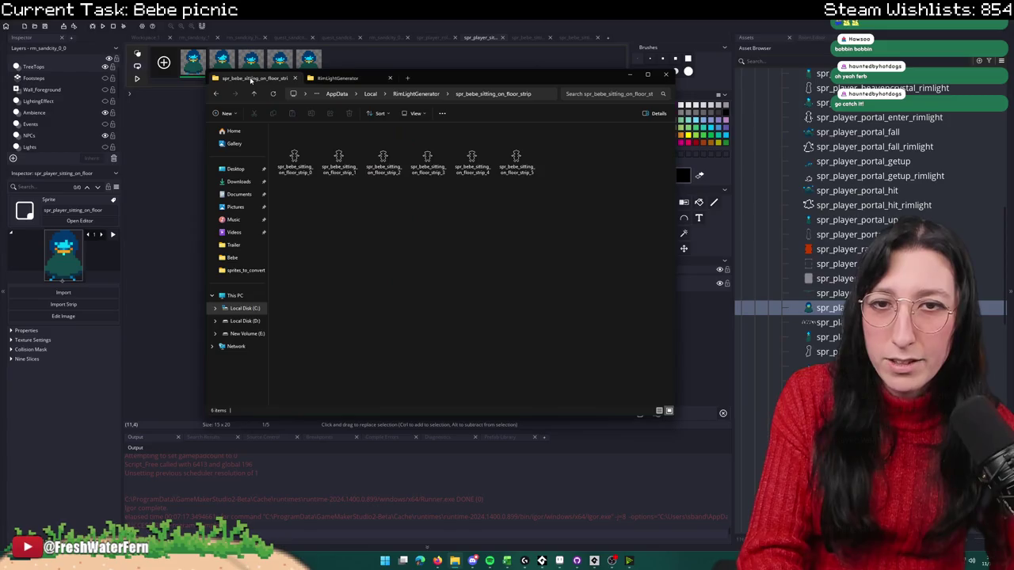
click(416, 93)
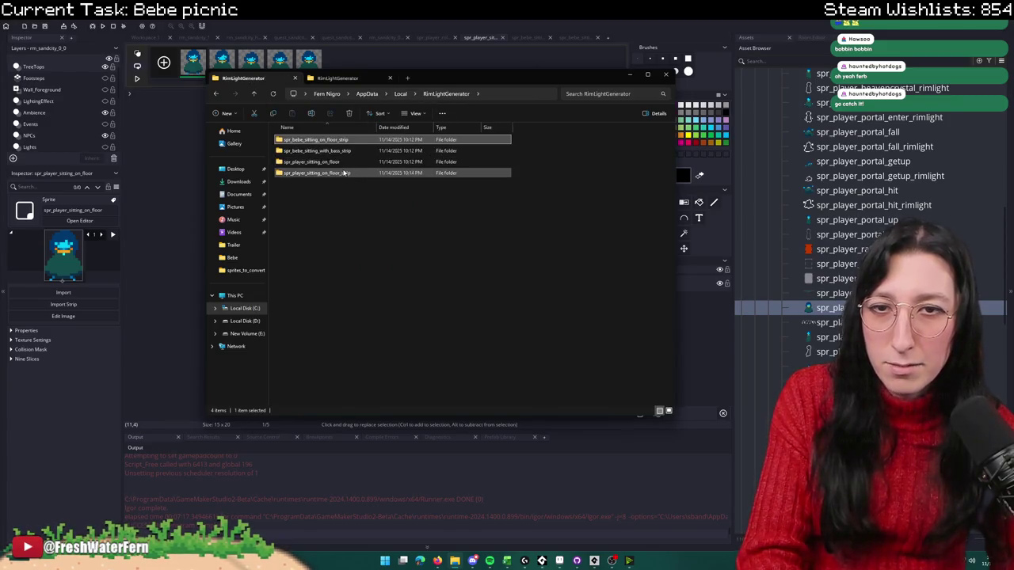
click(349, 162)
double_click(347, 163)
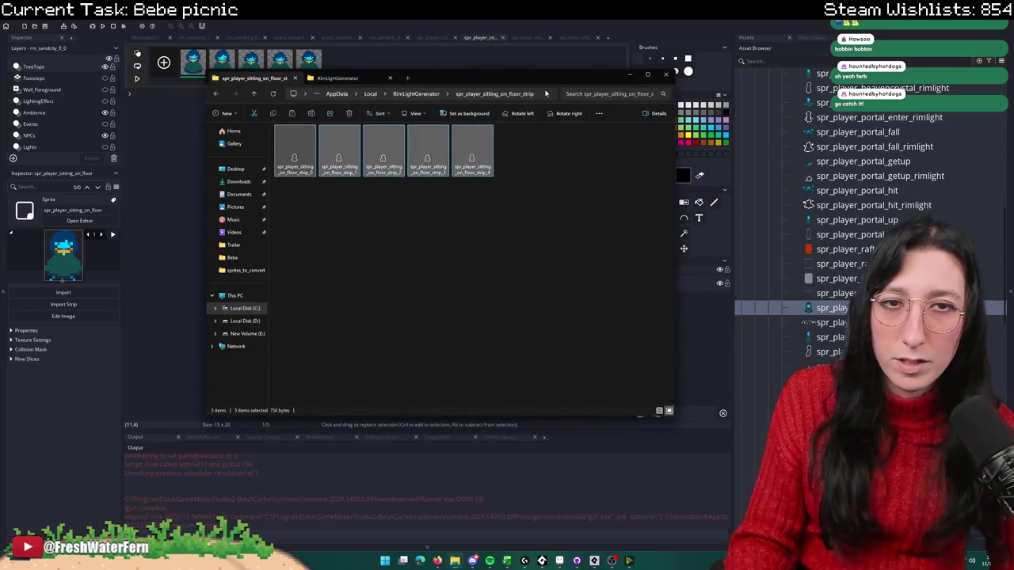
click(495, 94)
key(alt+Tab)
double_click(822, 323)
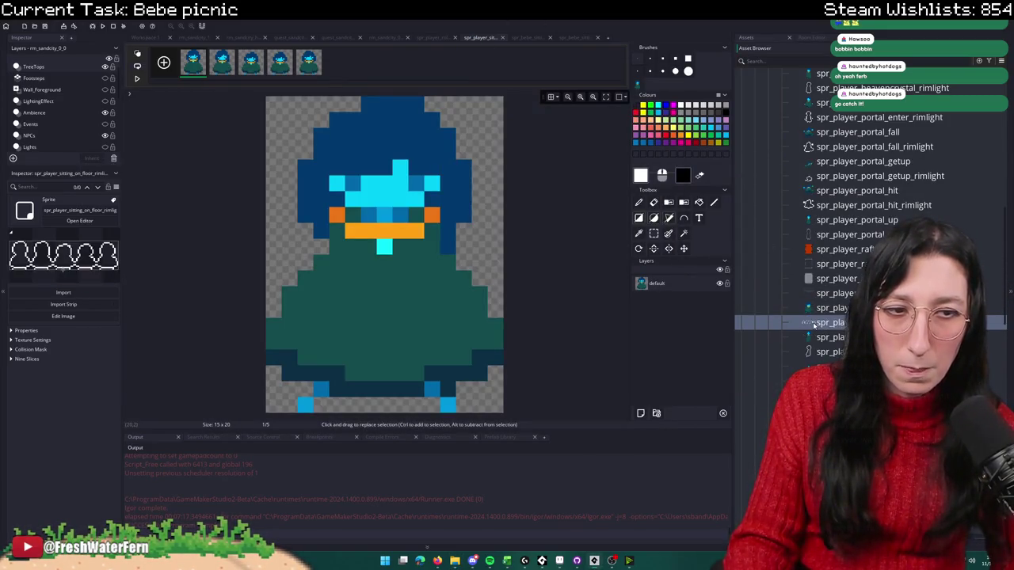
Step: Import the five generated 15×20 outline frames into the rimlight sprite, then close both sitting editors
click(240, 174)
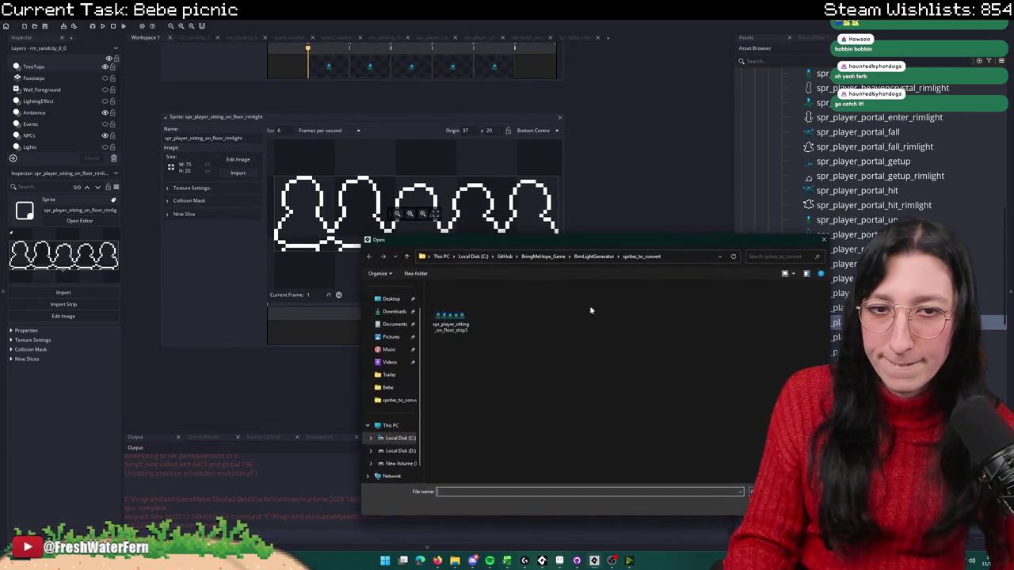
click(686, 262)
key(ctrl+v)
key(Return)
click(625, 310)
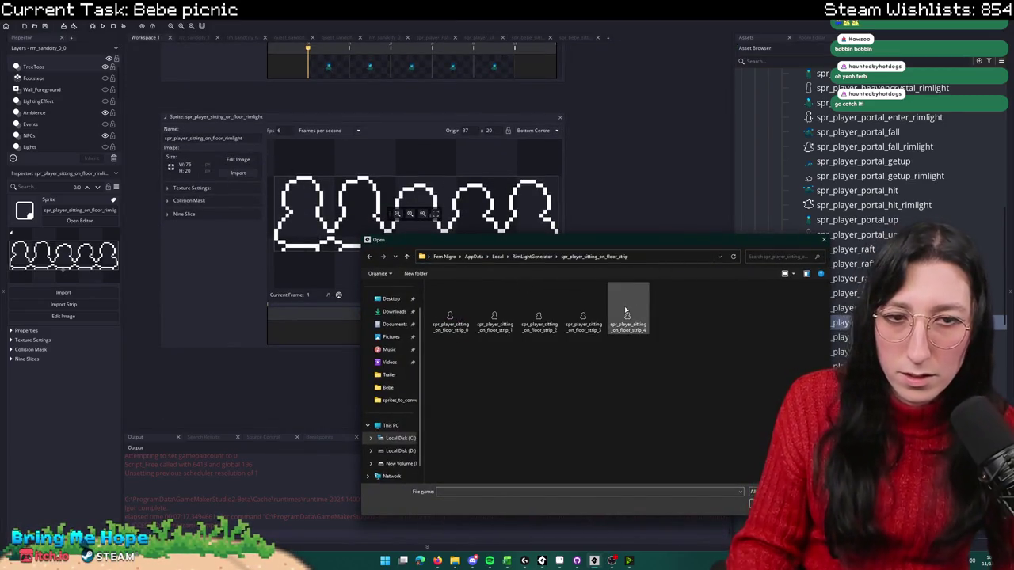
key(ctrl+a)
key(Return)
key(Return)
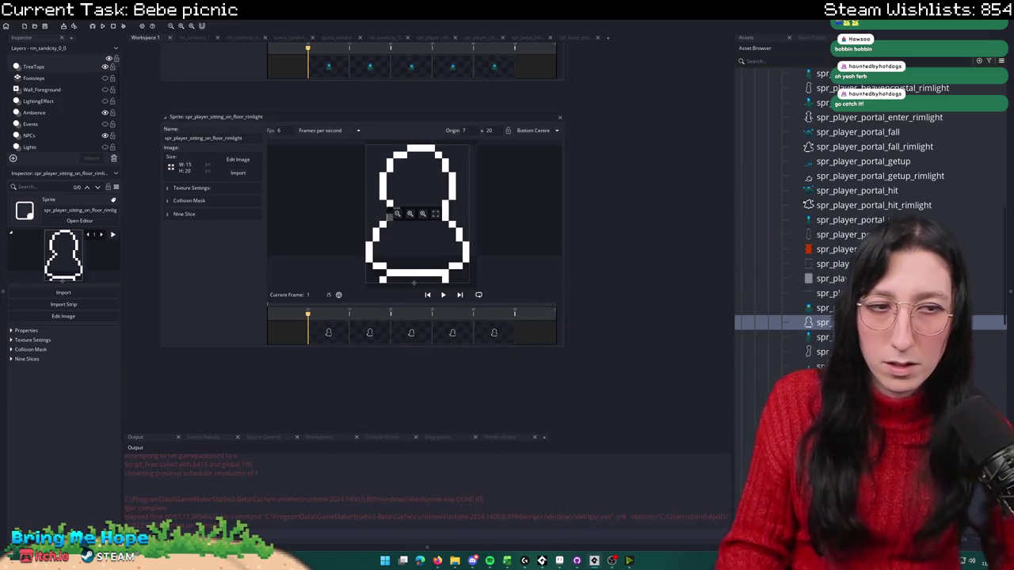
double_click(824, 308)
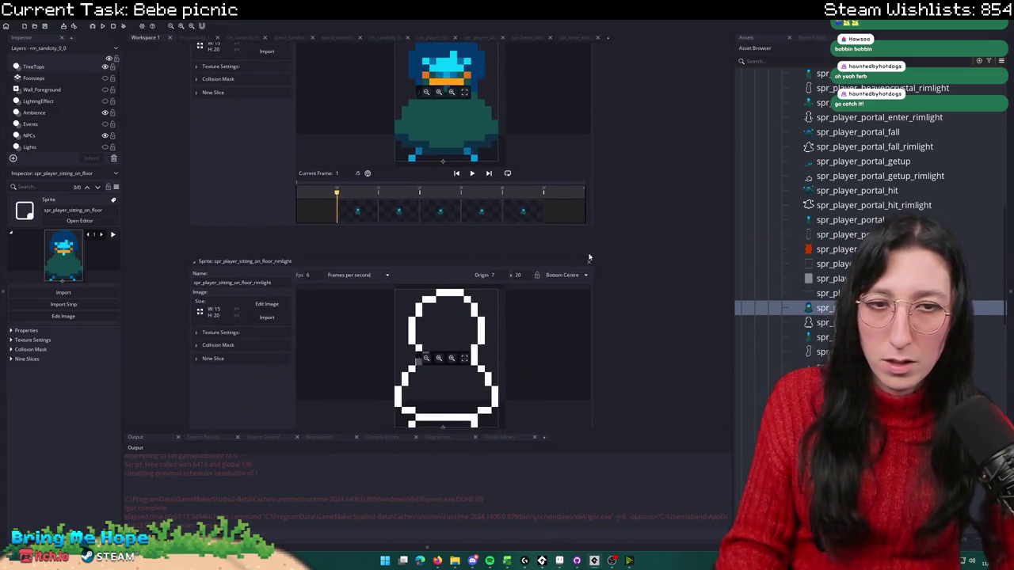
click(590, 262)
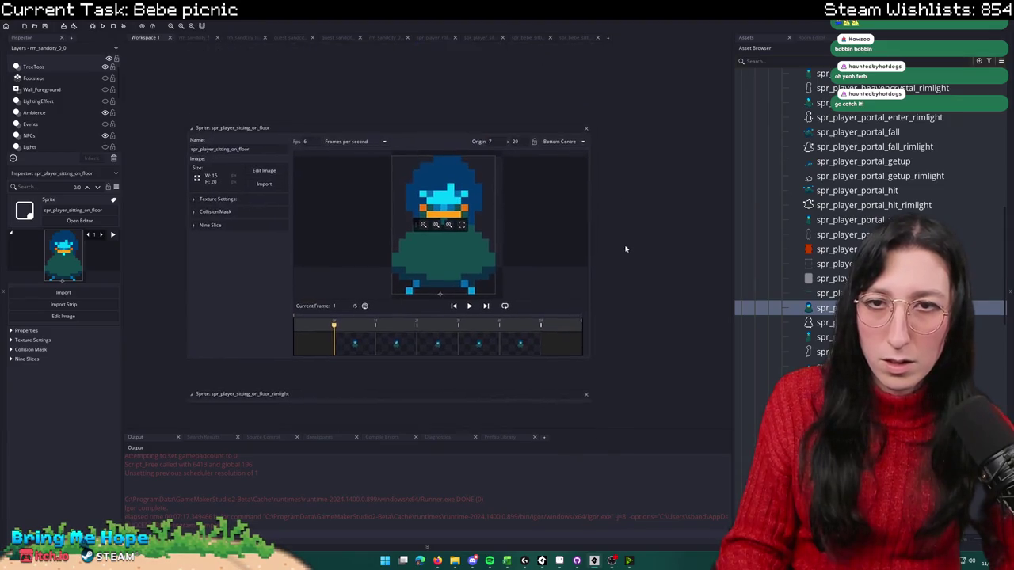
click(585, 128)
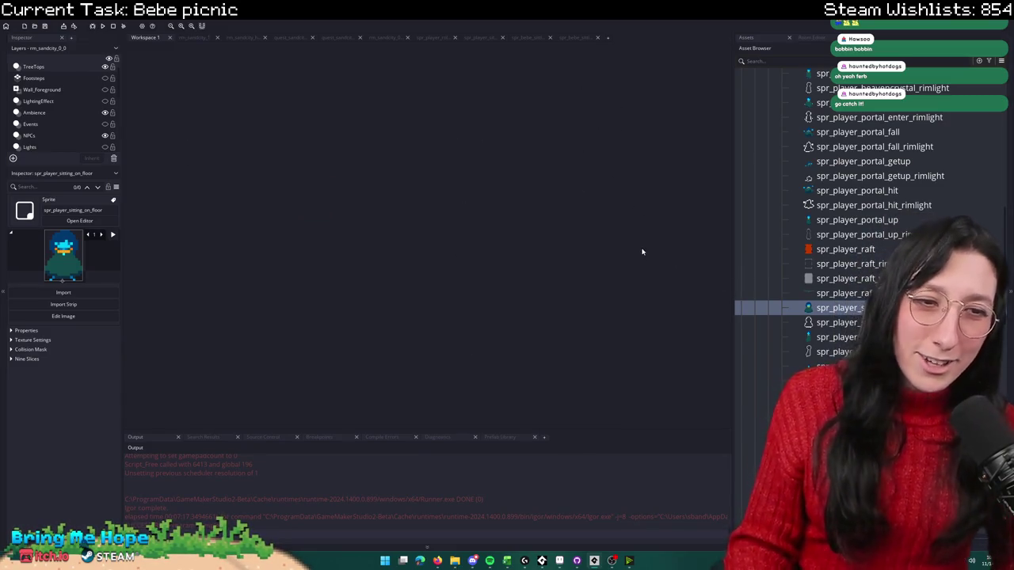
Step: Open obj_player's Create event and scroll to the rimlight map entries
key(ctrl+t)
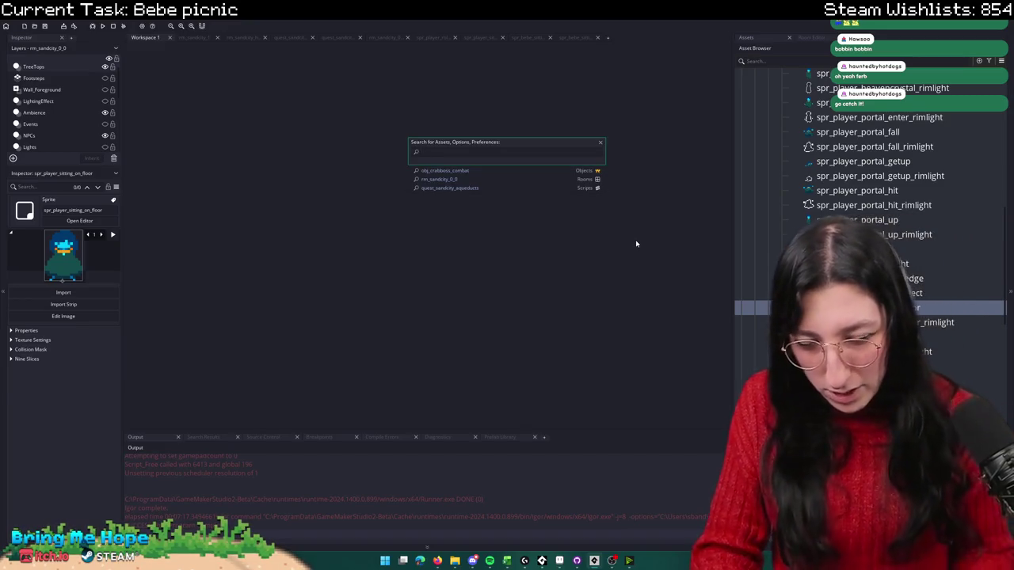
text(obj_player)
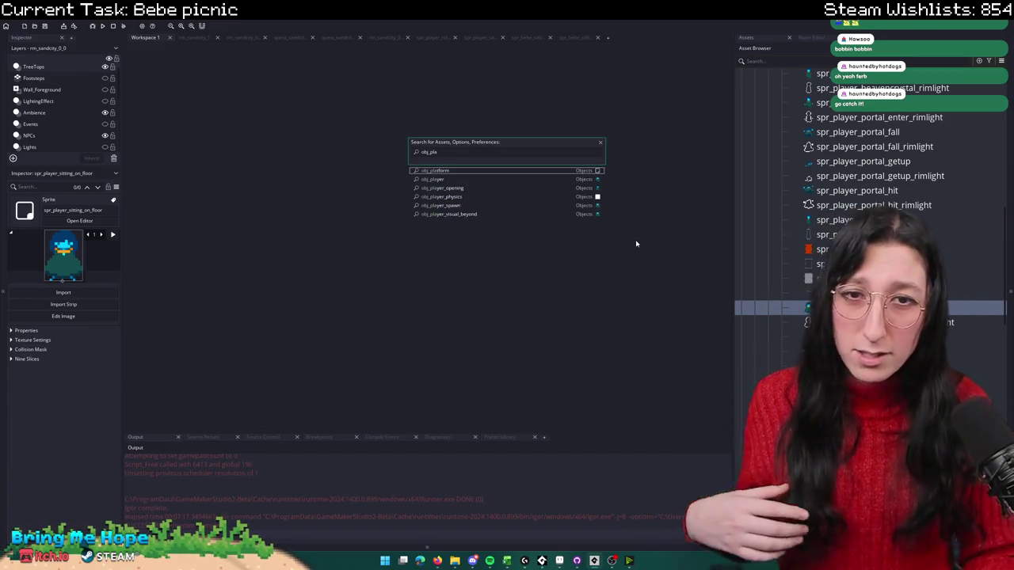
key(Return)
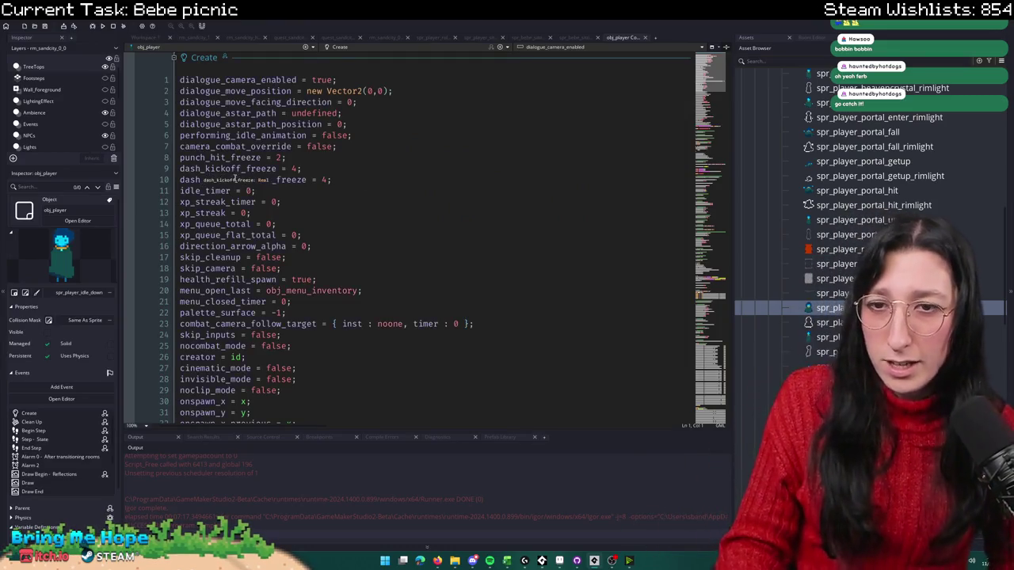
scroll(305, 290, down, 15)
scroll(304, 290, down, 20)
scroll(305, 290, down, 20)
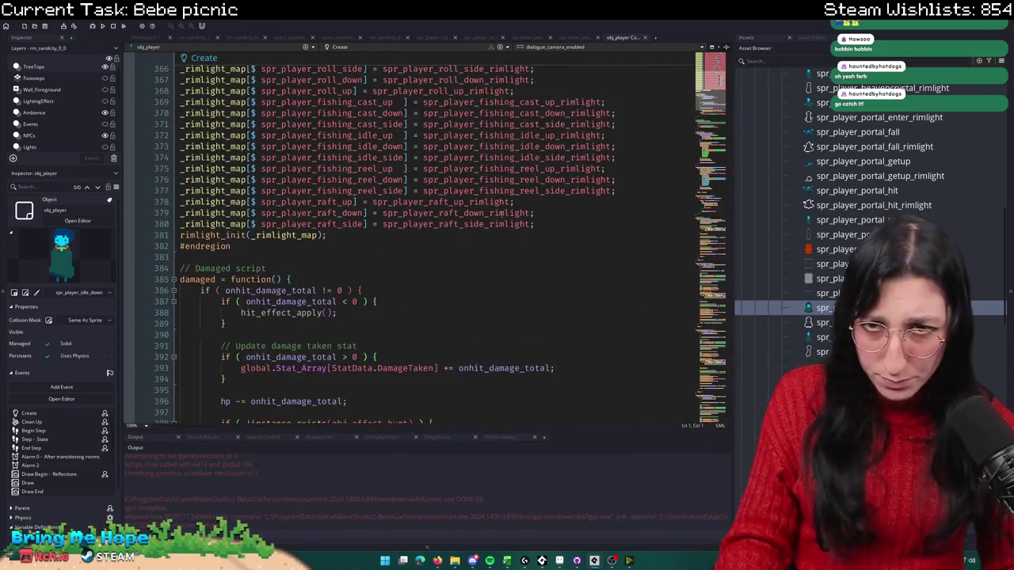
scroll(546, 293, down, 10)
scroll(546, 237, up, 10)
scroll(549, 191, up, 3)
Step: Add line 381 mapping spr_player_sitting_on_floor to its rimlight, plus a scr_spritebody enqueue line
click(535, 224)
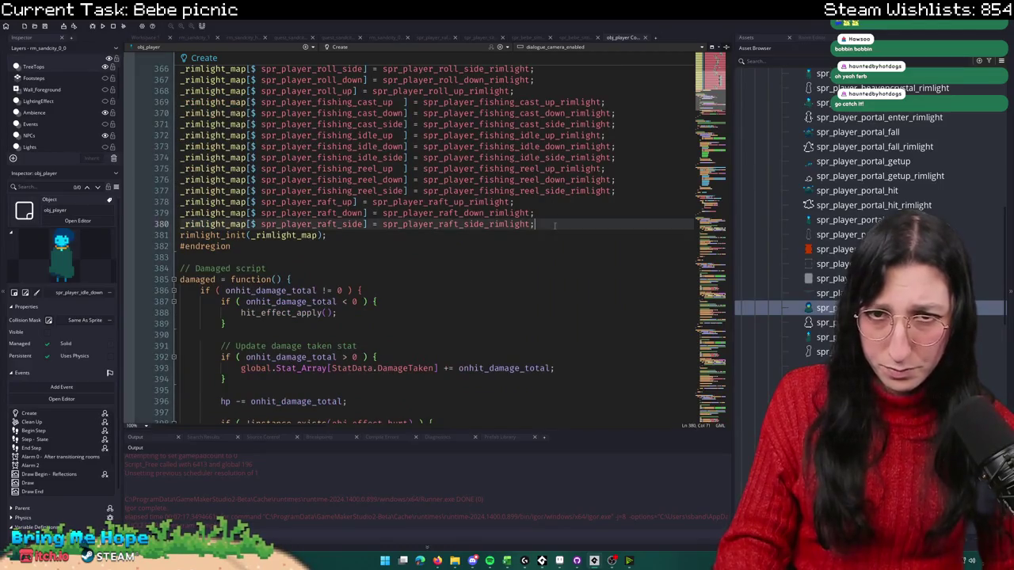
key(ctrl+d)
click(828, 307)
double_click(366, 235)
text(spr_player_sitting_on_floor)
drag(520, 236, 419, 236)
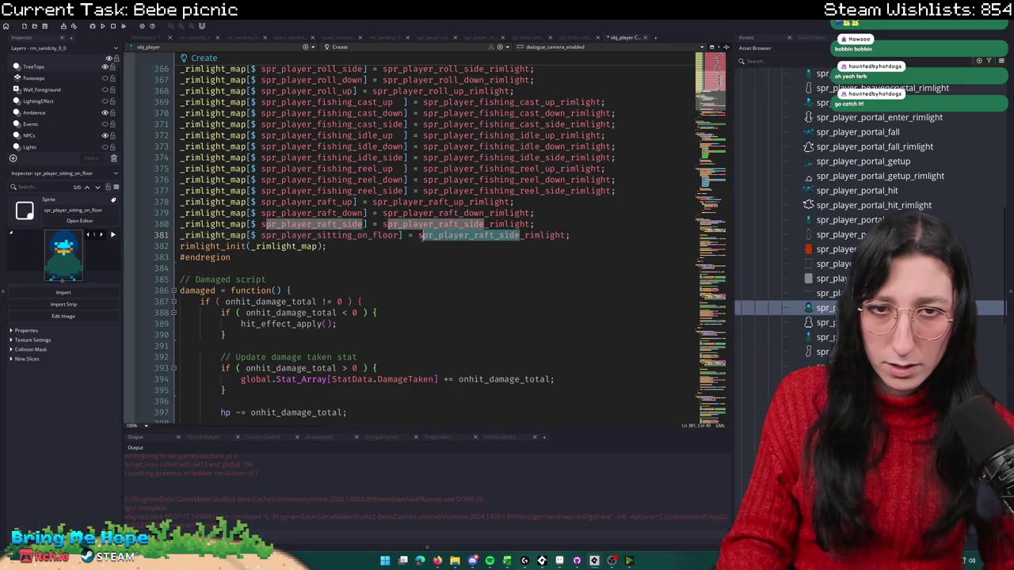
text(spr_player_sitting_on_floor)
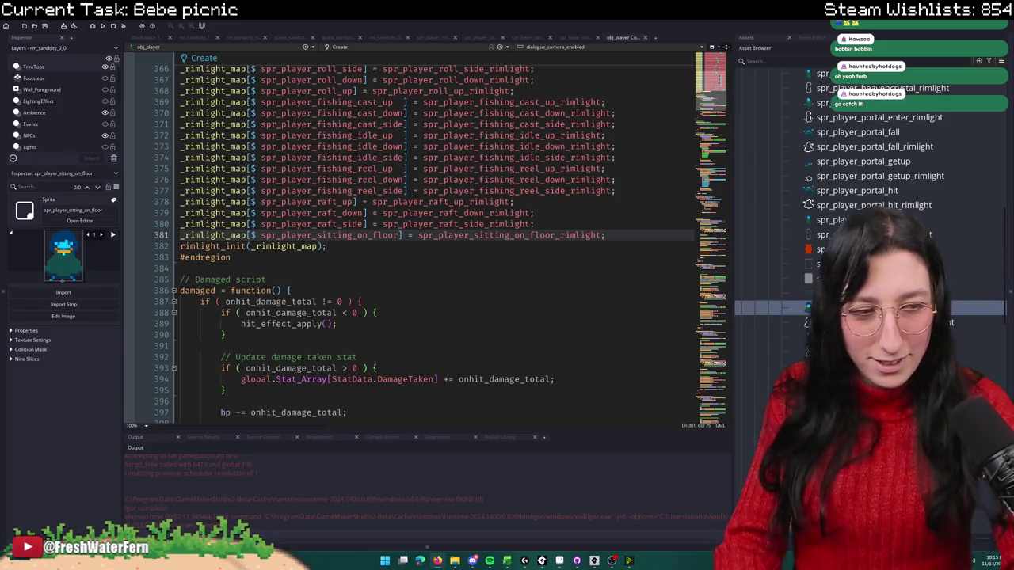
key(ctrl+Tab)
text(spr_player_sitting_on_floor)
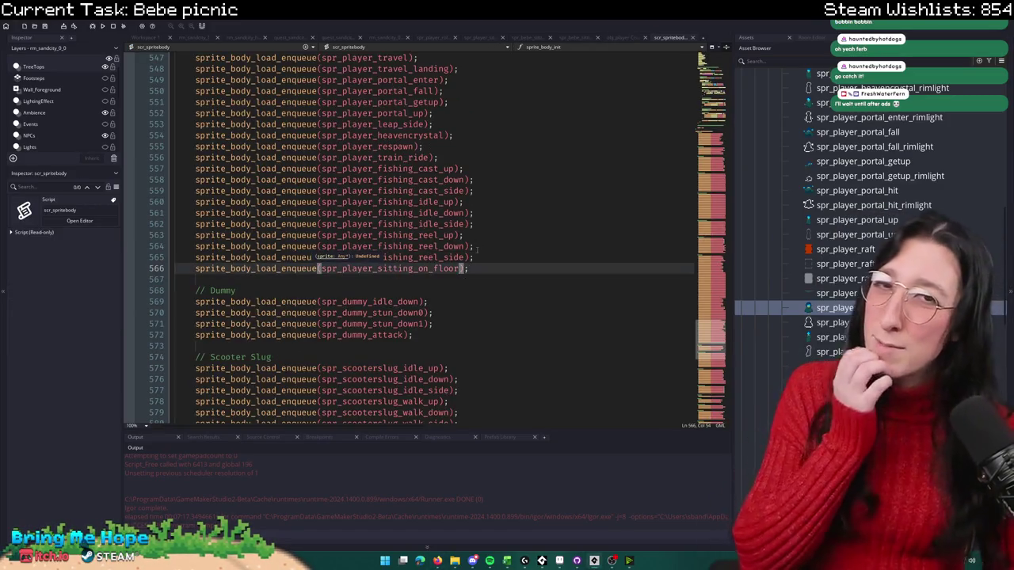
Step: Close the scr_spritebody tab, returning to obj_player's Create event
middle_click(672, 38)
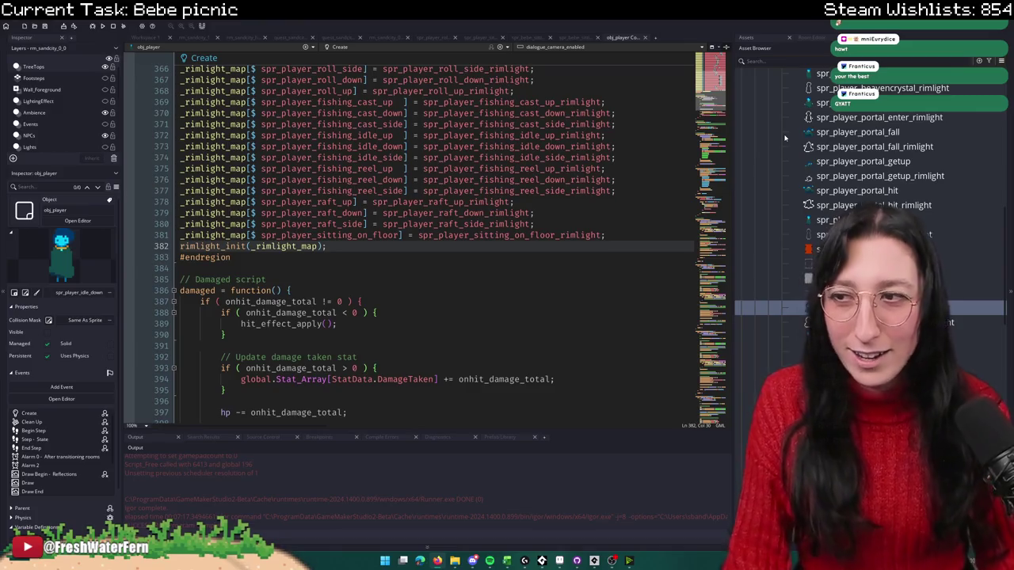
scroll(444, 249, up, 8)
scroll(476, 234, up, 7)
scroll(523, 218, up, 8)
scroll(579, 194, up, 7)
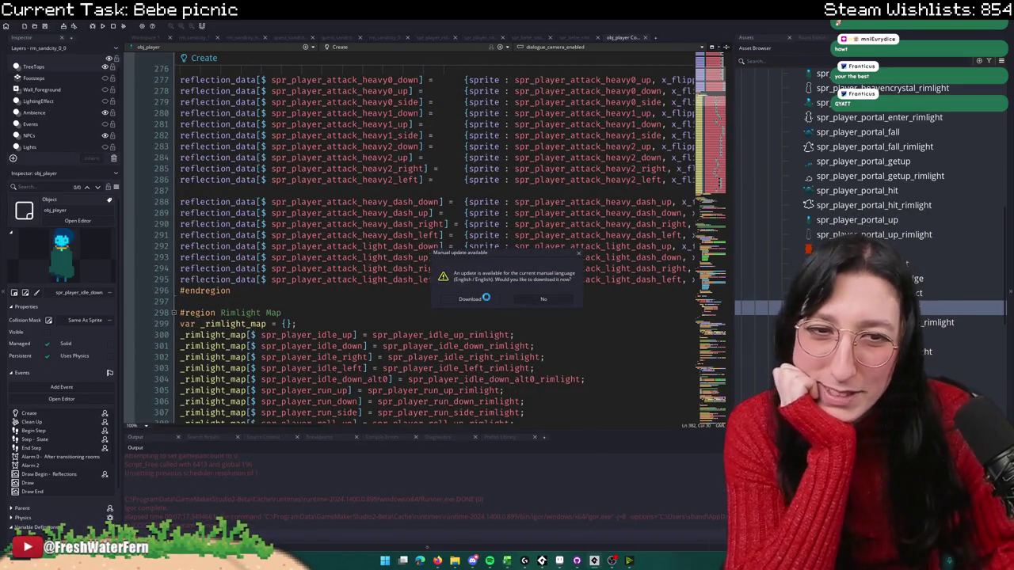
click(484, 299)
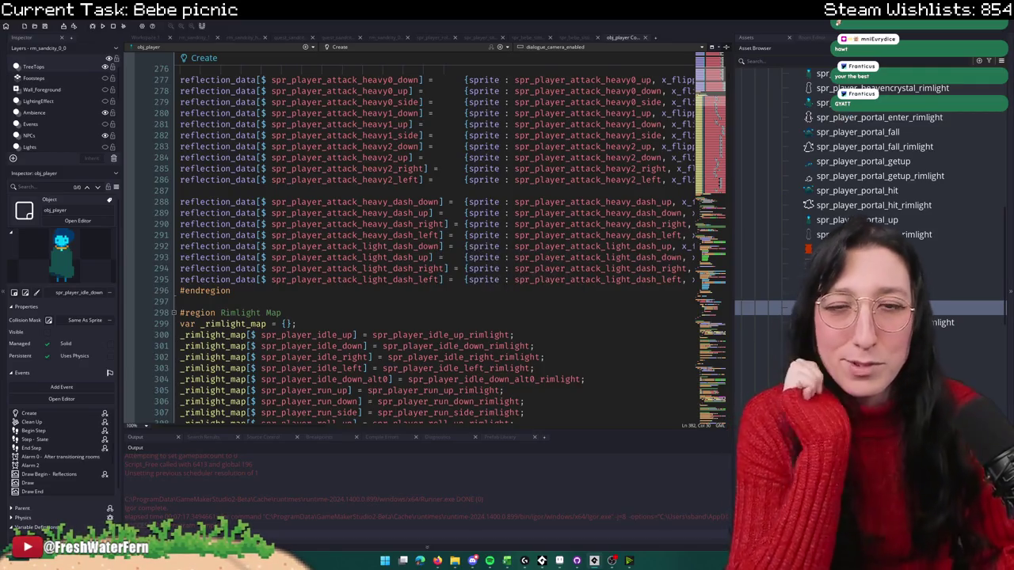